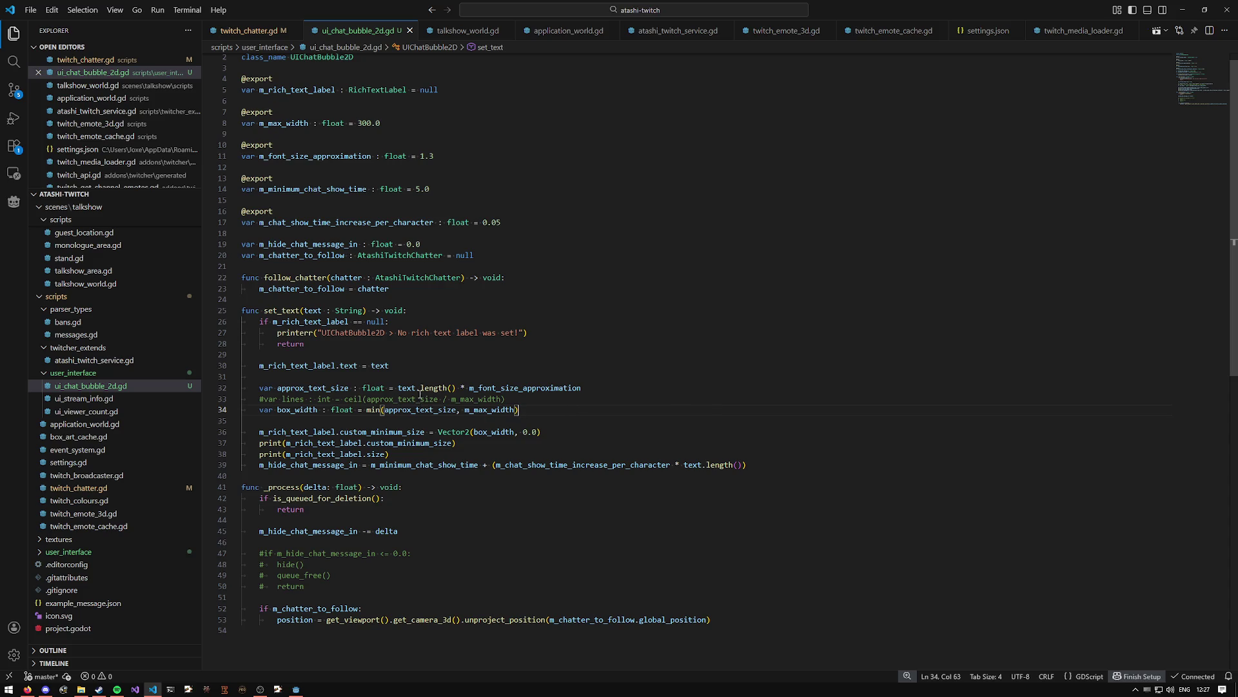
Switch from VS Code to the Godot editor showing chat_bubble_2d.tscn
key(alt+Tab)
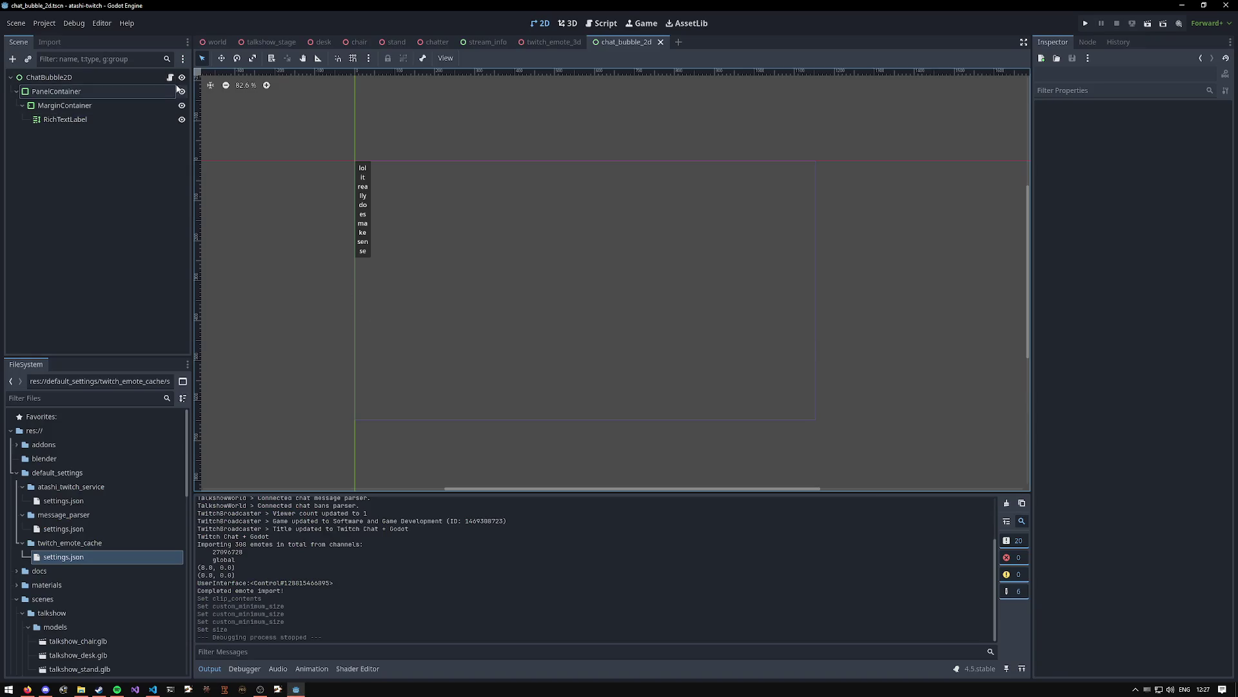
Check the MarginContainer and PanelContainer sizes in the Inspector, ending on the RichTextLabel
click(181, 91)
click(182, 91)
click(120, 104)
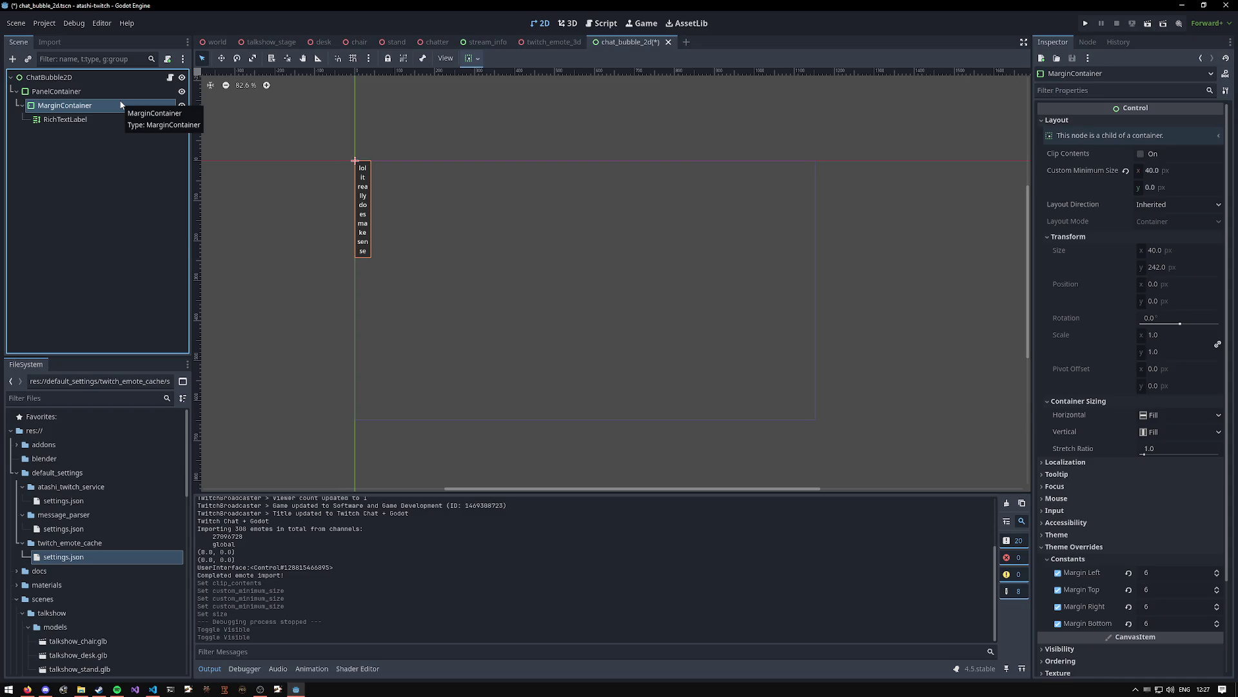
click(1189, 256)
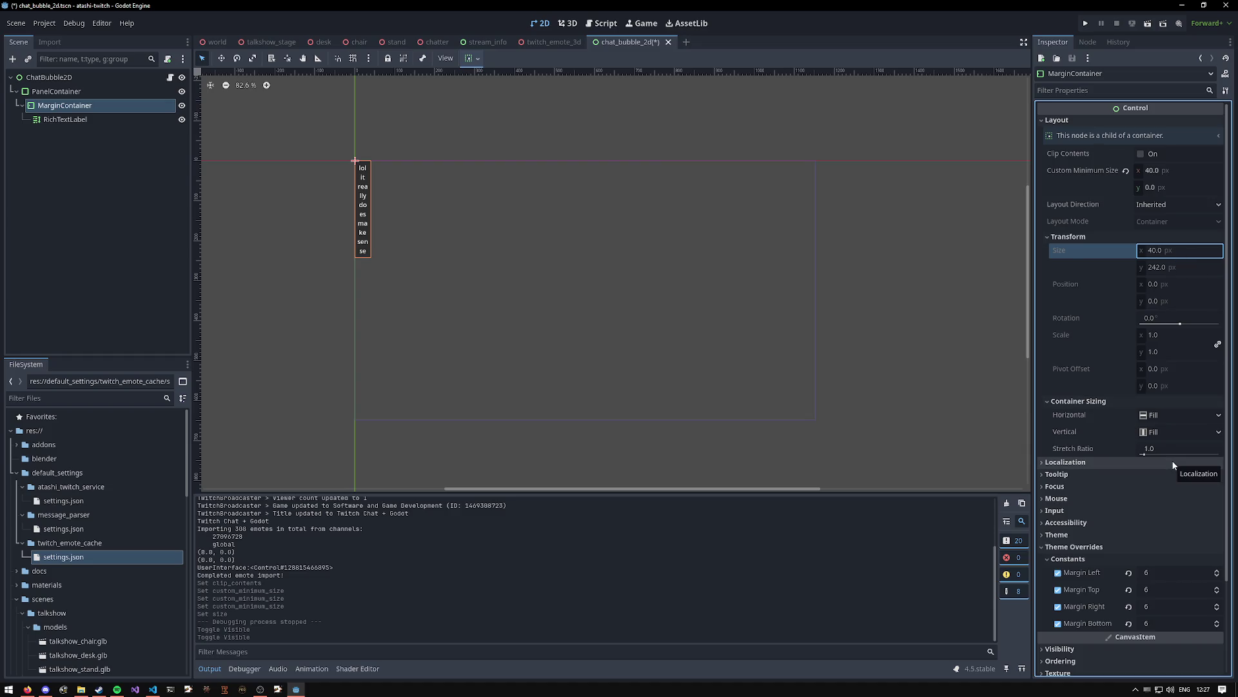
click(95, 91)
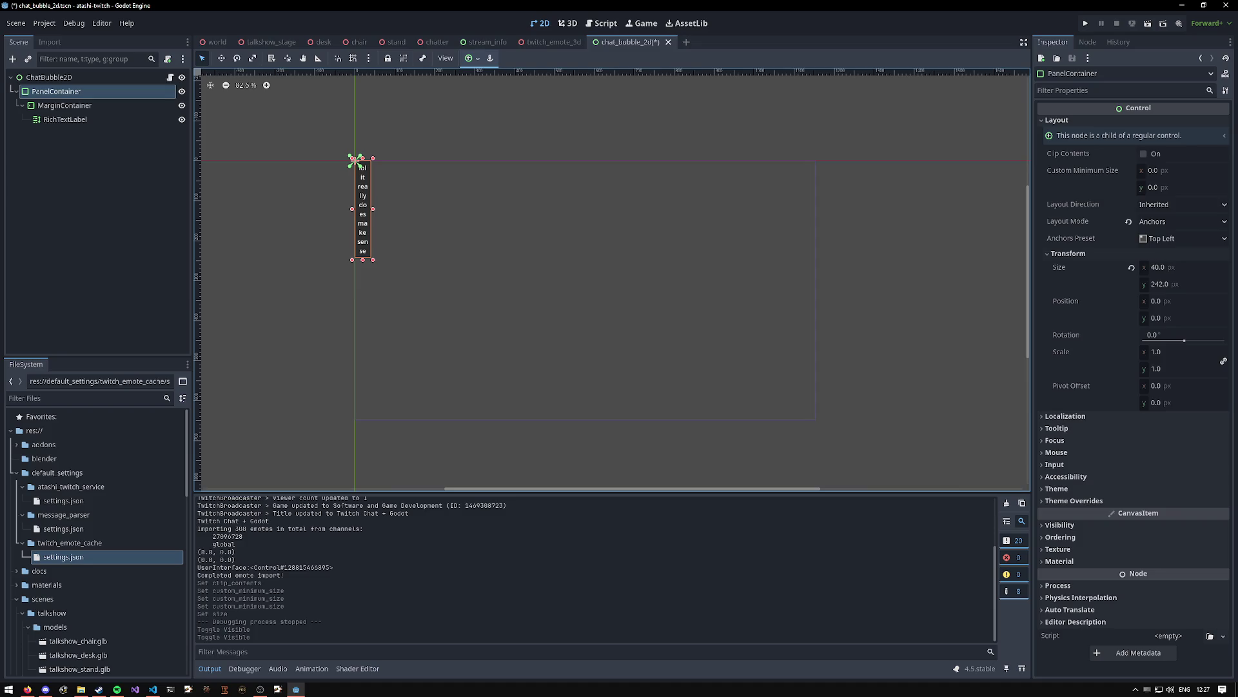
click(117, 689)
key(Down)
key(Down)
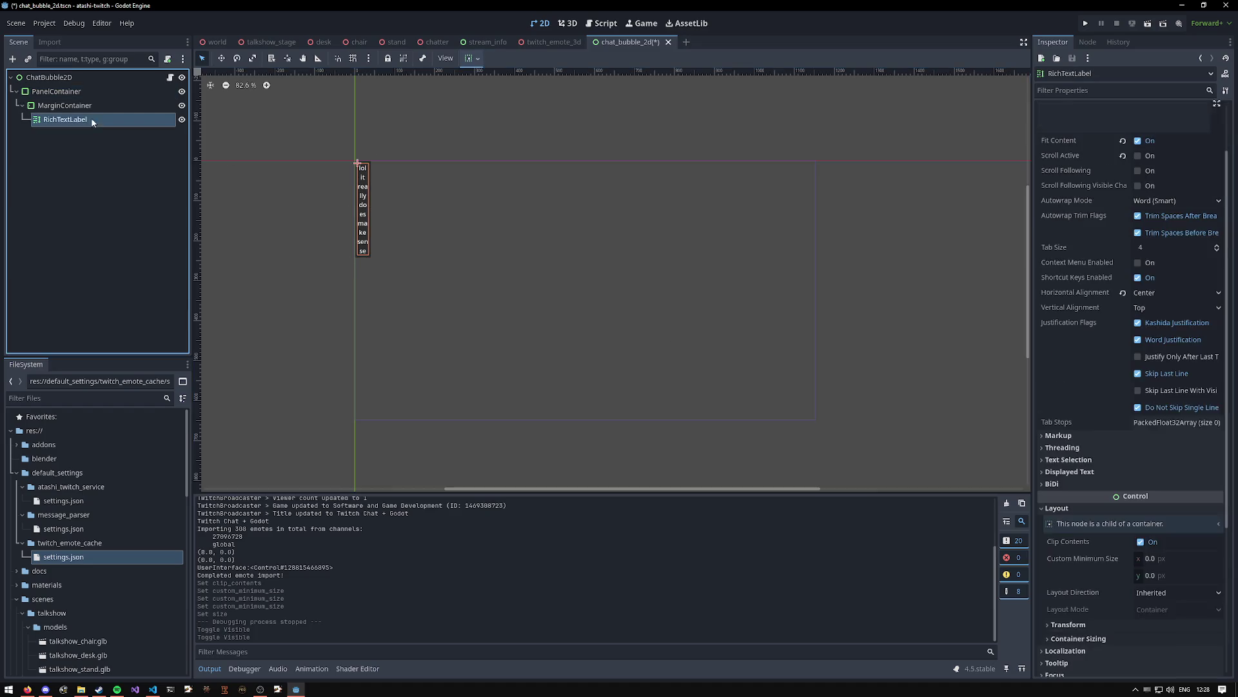
Set the RichTextLabel's Custom Minimum Size x to 40, then to 80
click(1175, 559)
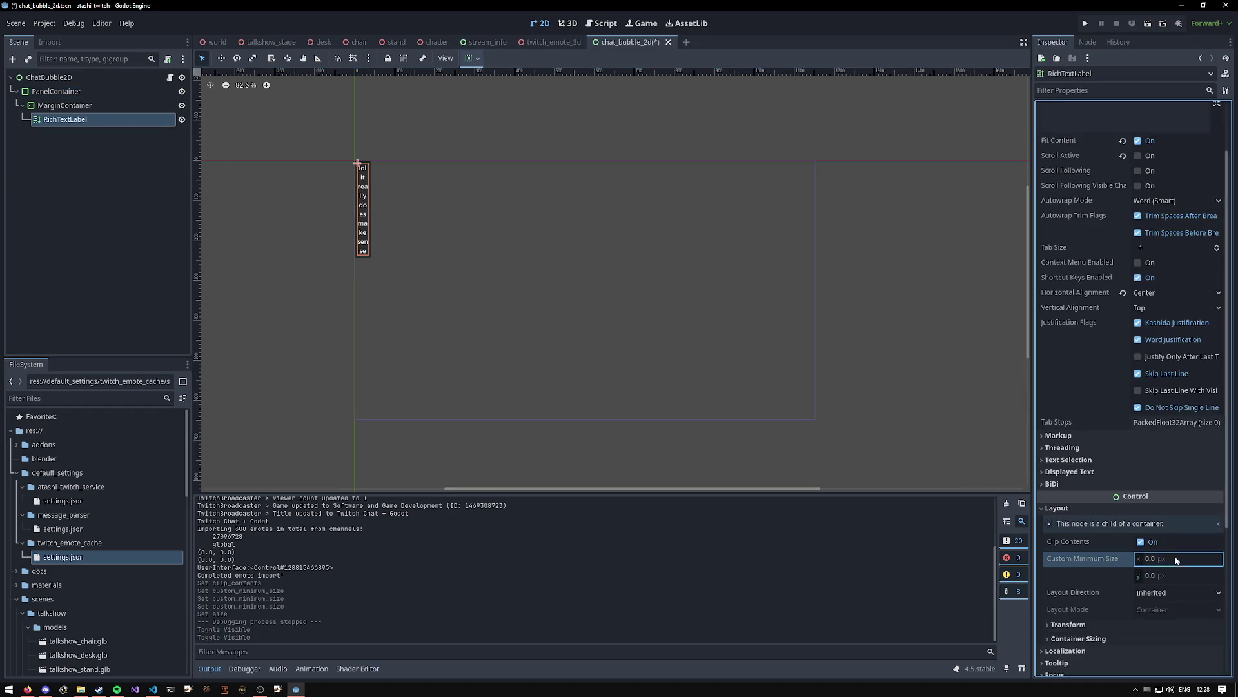
text(40)
key(Return)
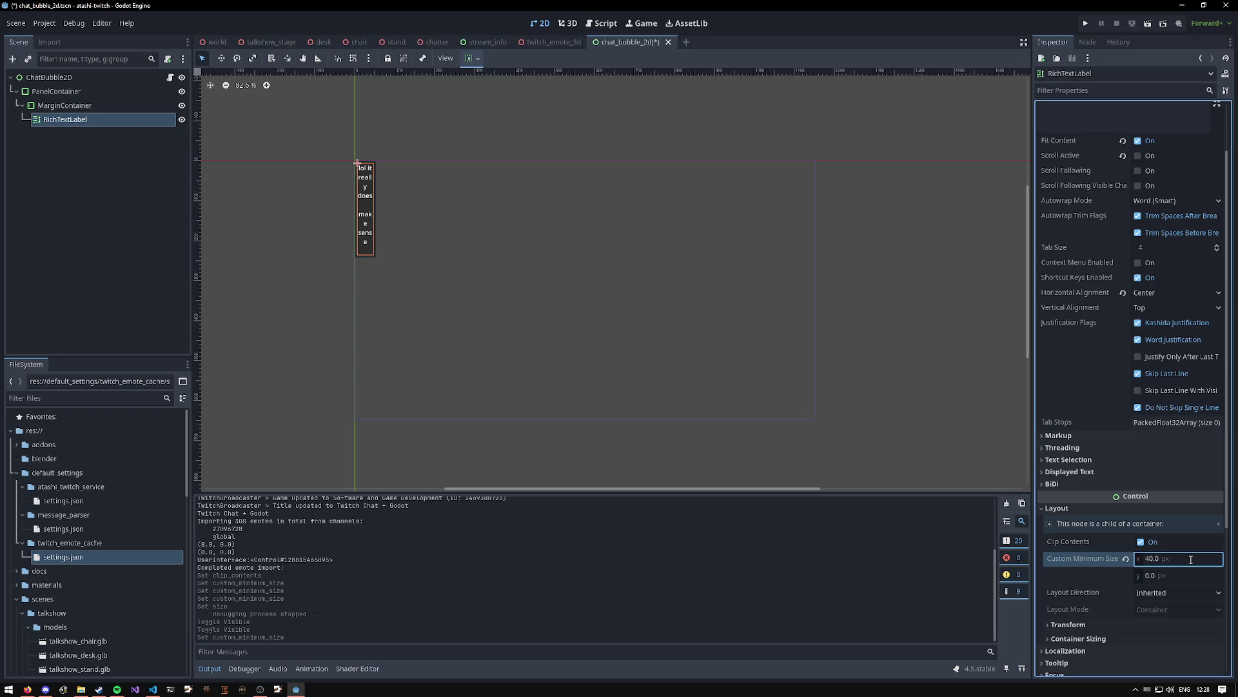
click(1190, 560)
text(80)
key(Return)
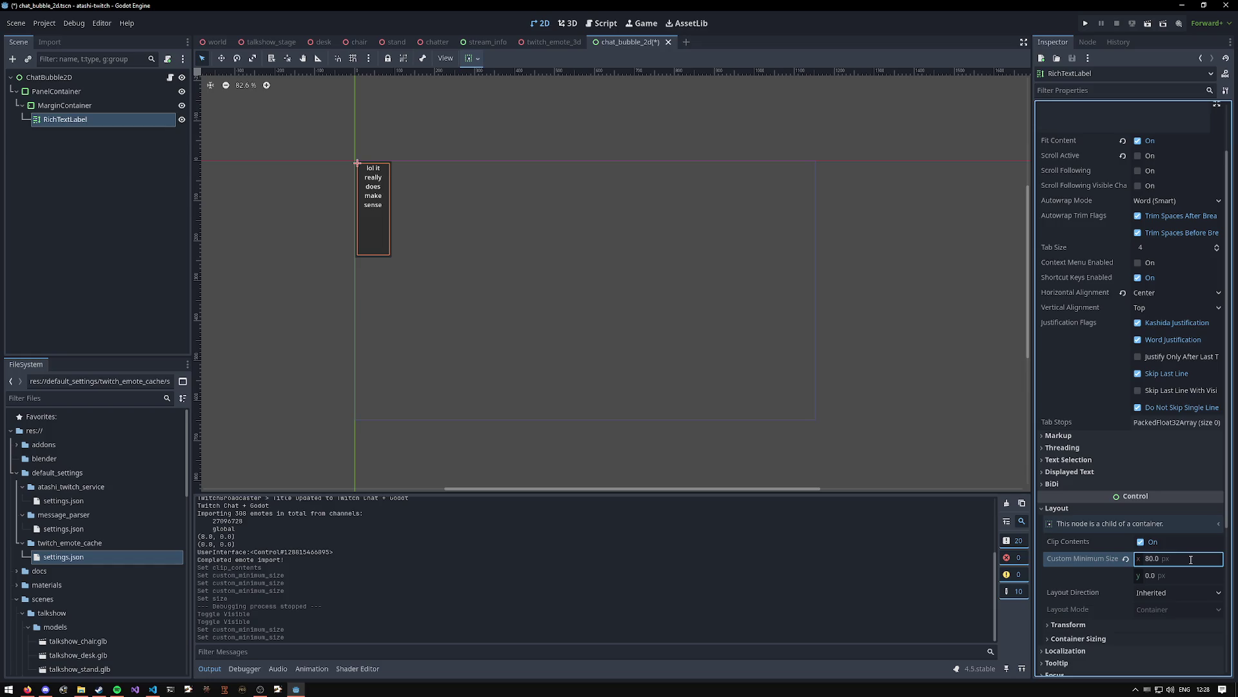
Check the Layout Direction and vertical Container Sizing options, leaving them at Inherited and Fill
click(1181, 592)
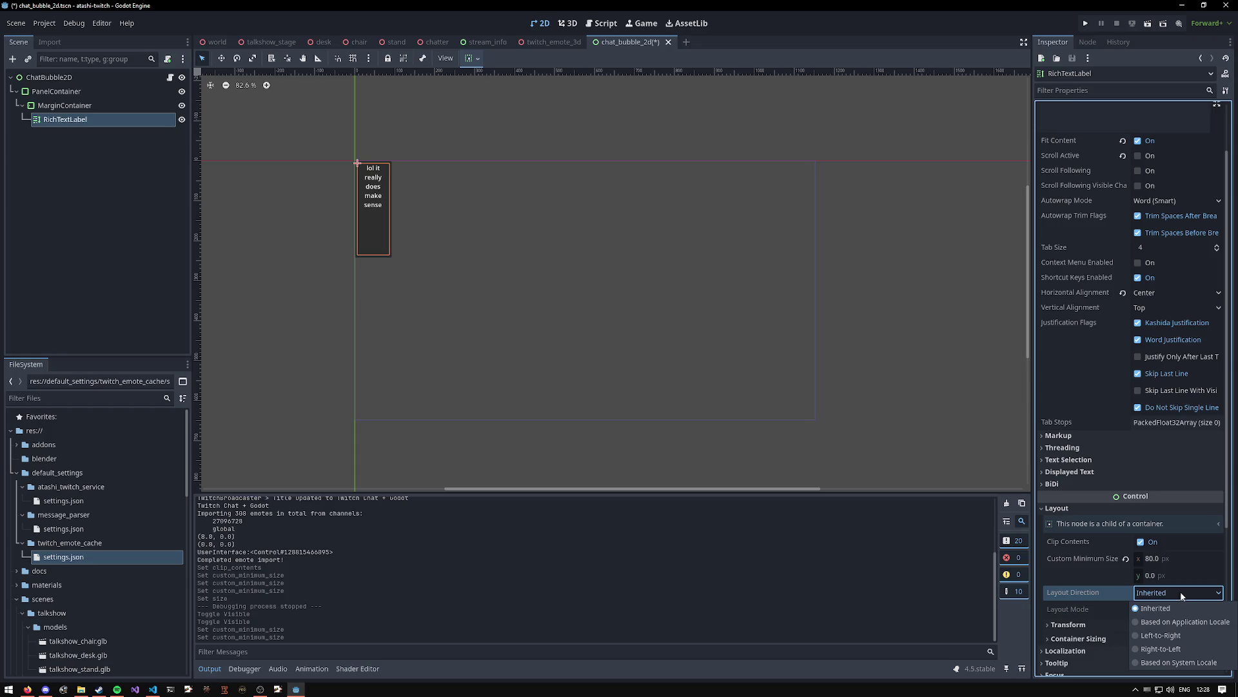
click(1184, 594)
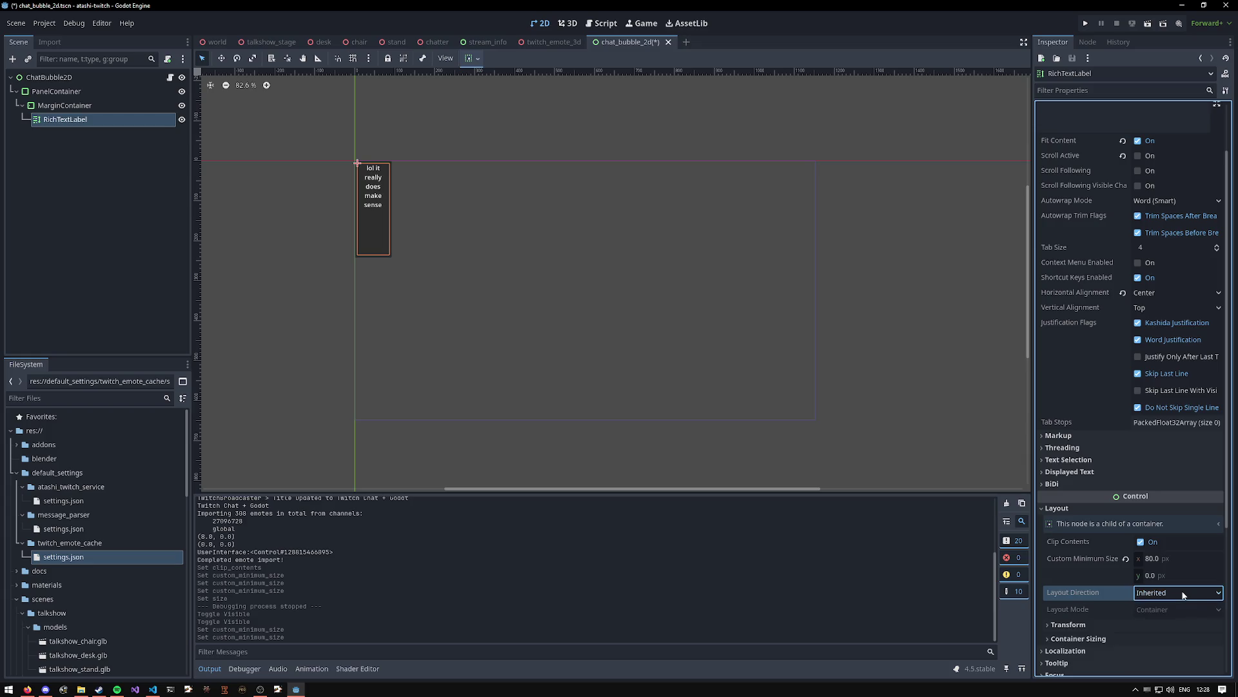
click(1184, 594)
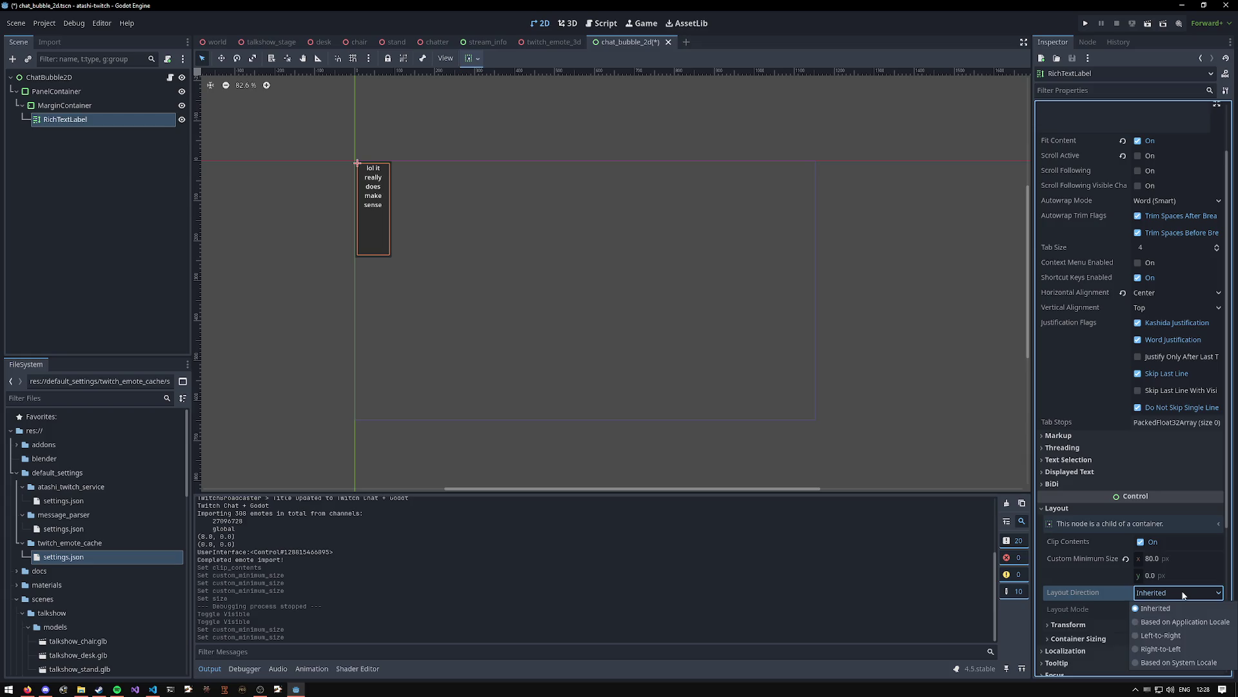
click(1184, 594)
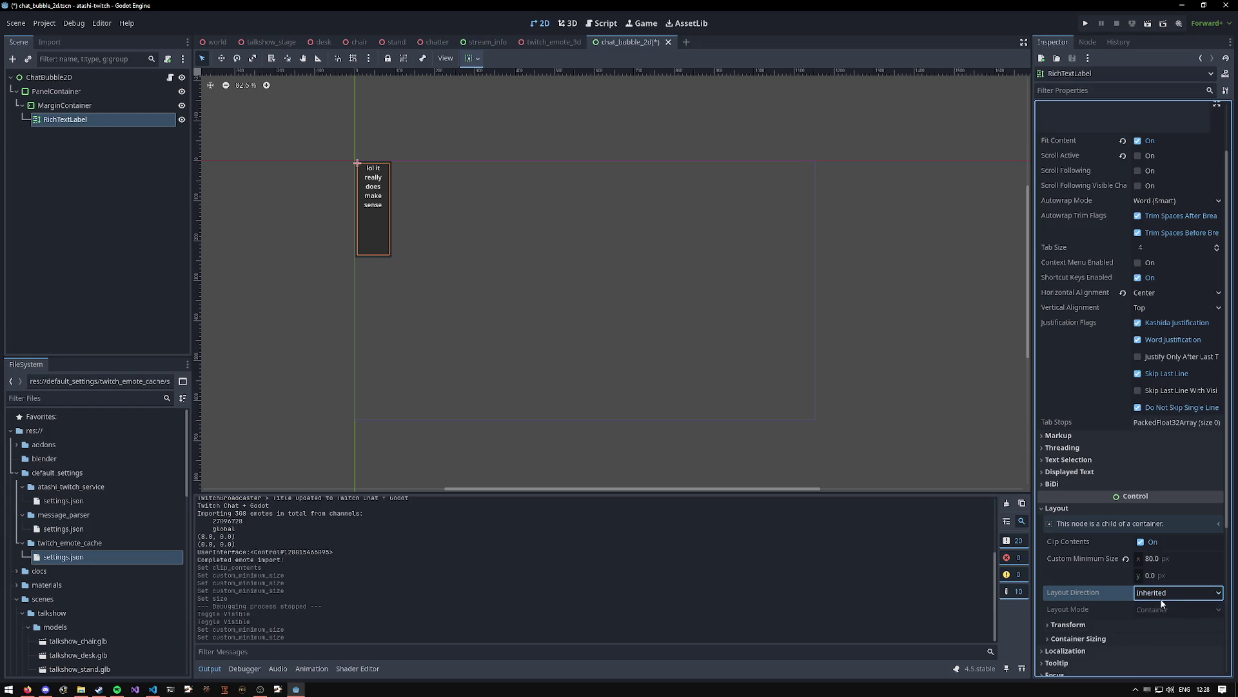
click(1097, 638)
scroll(1135, 580, down, 3)
click(1183, 524)
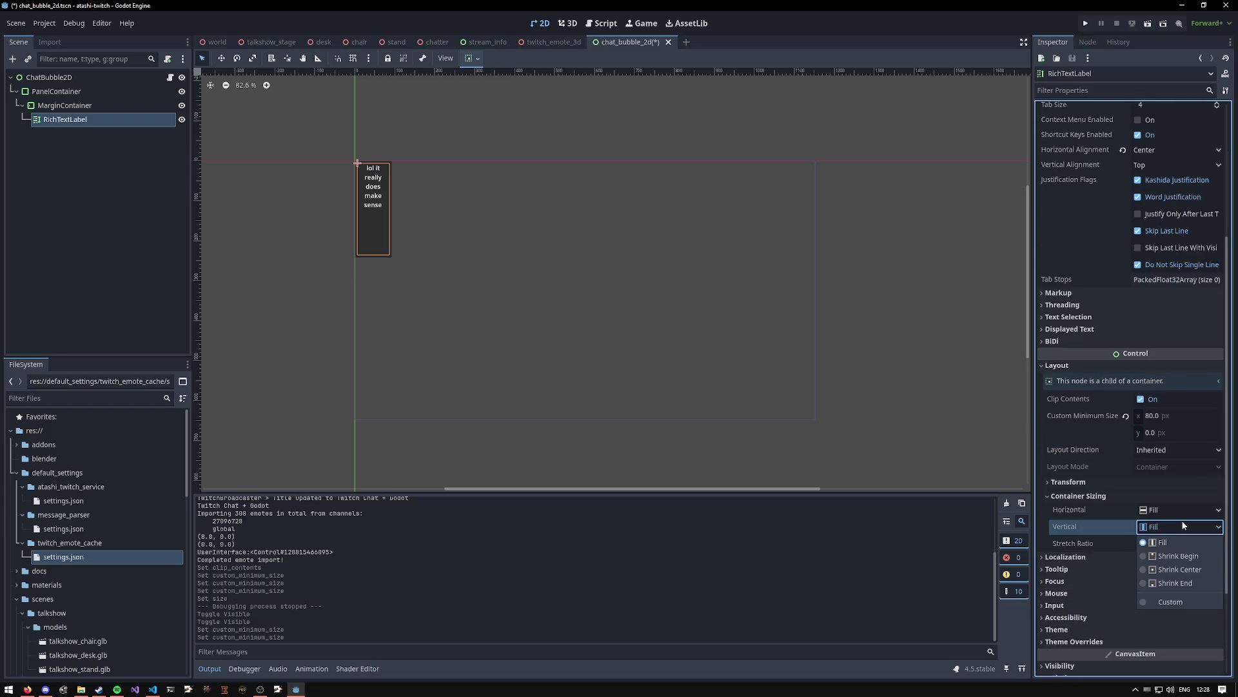
click(1182, 520)
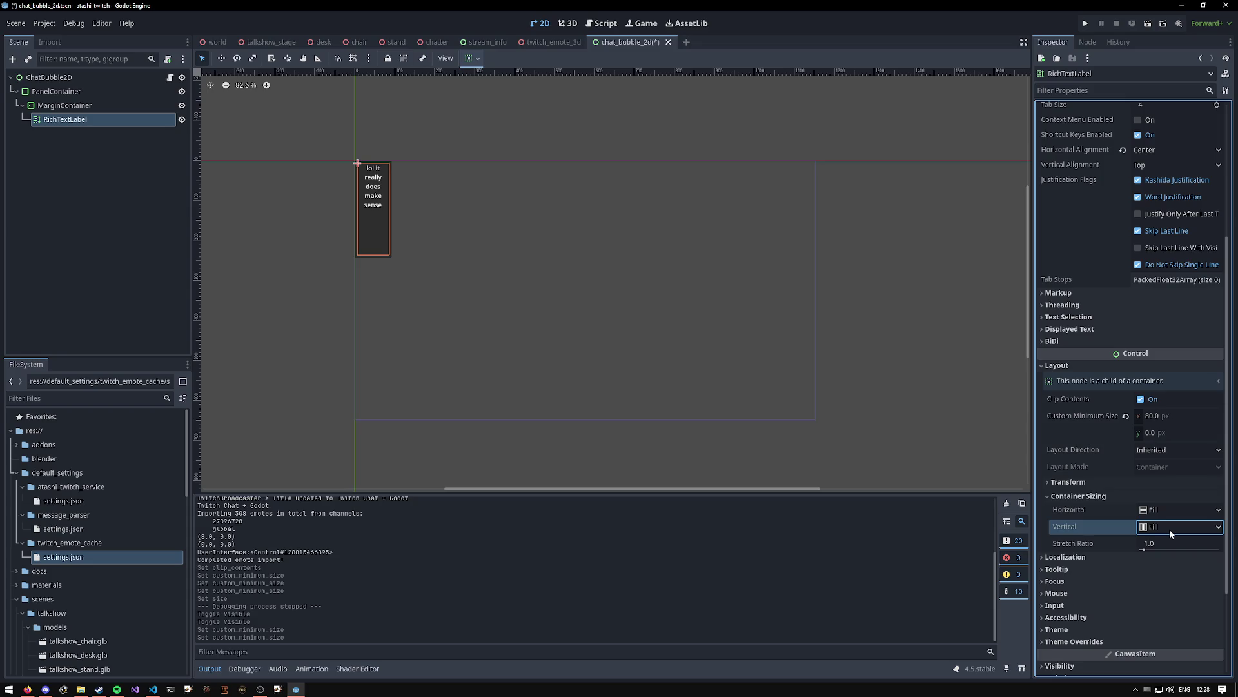
scroll(1096, 493, up, 5)
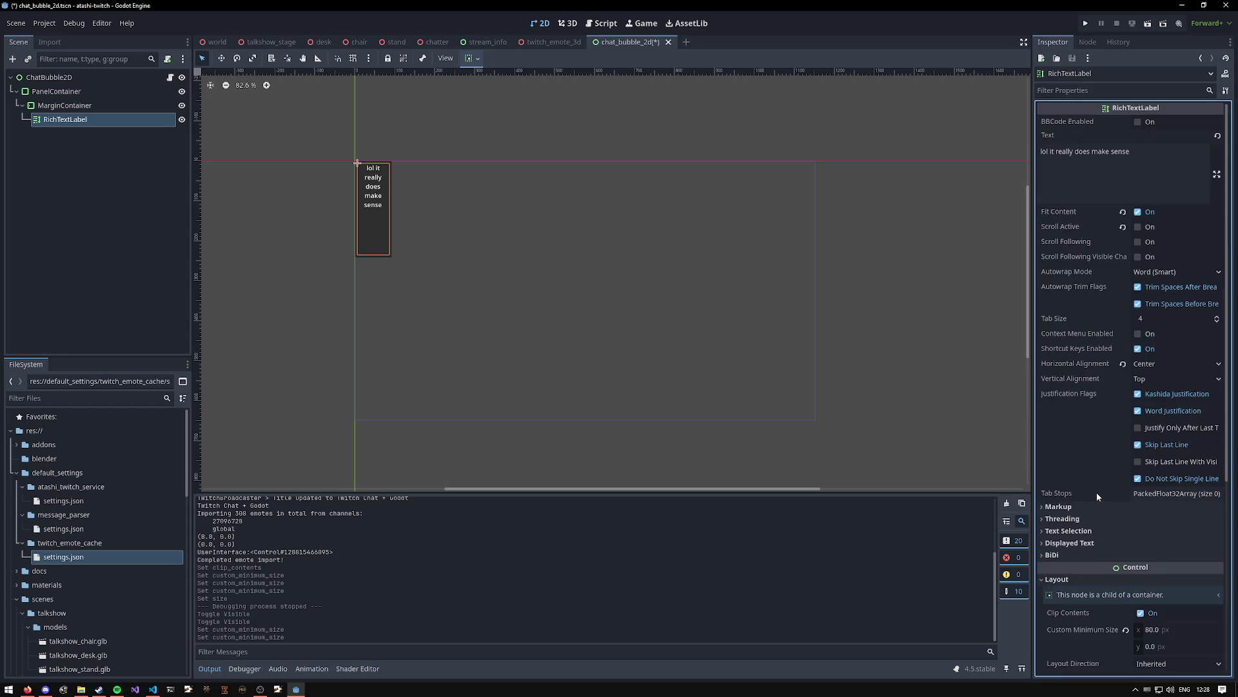
Append a long run of filler words to the RichTextLabel's Text property
click(1153, 180)
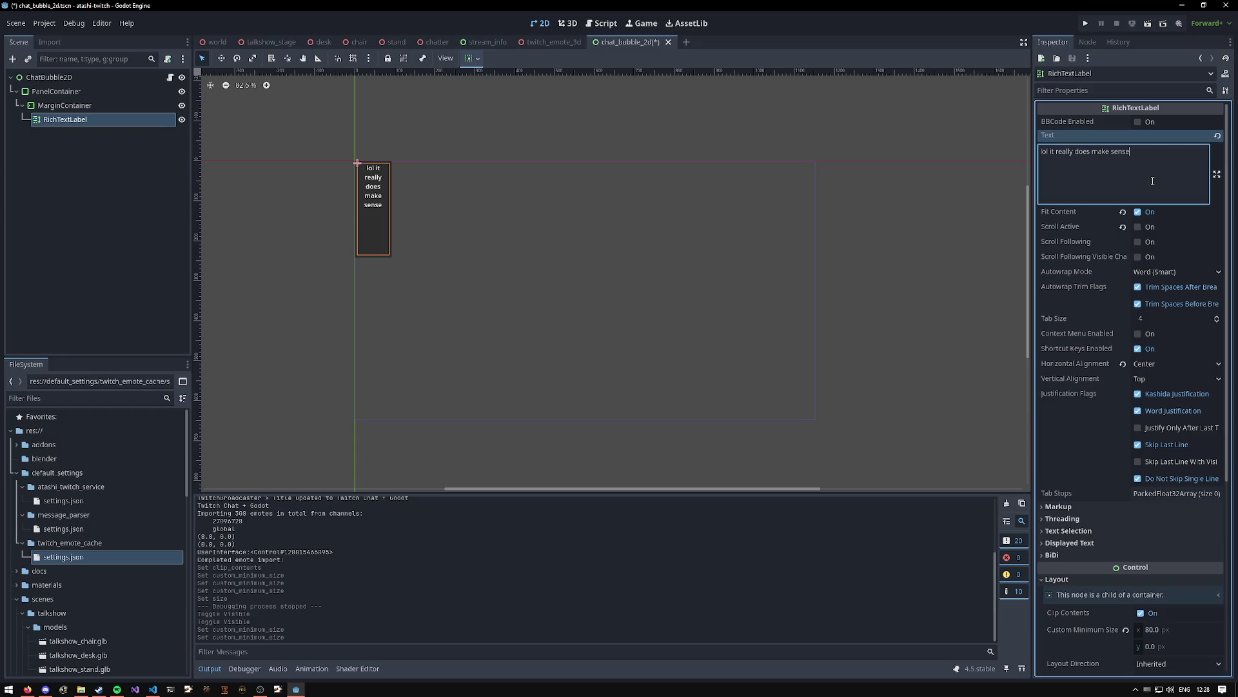
text(rpgoimweprogm eropgm epomrg eprmg pemrgp emrg pemrg pemrg opemrg pme)
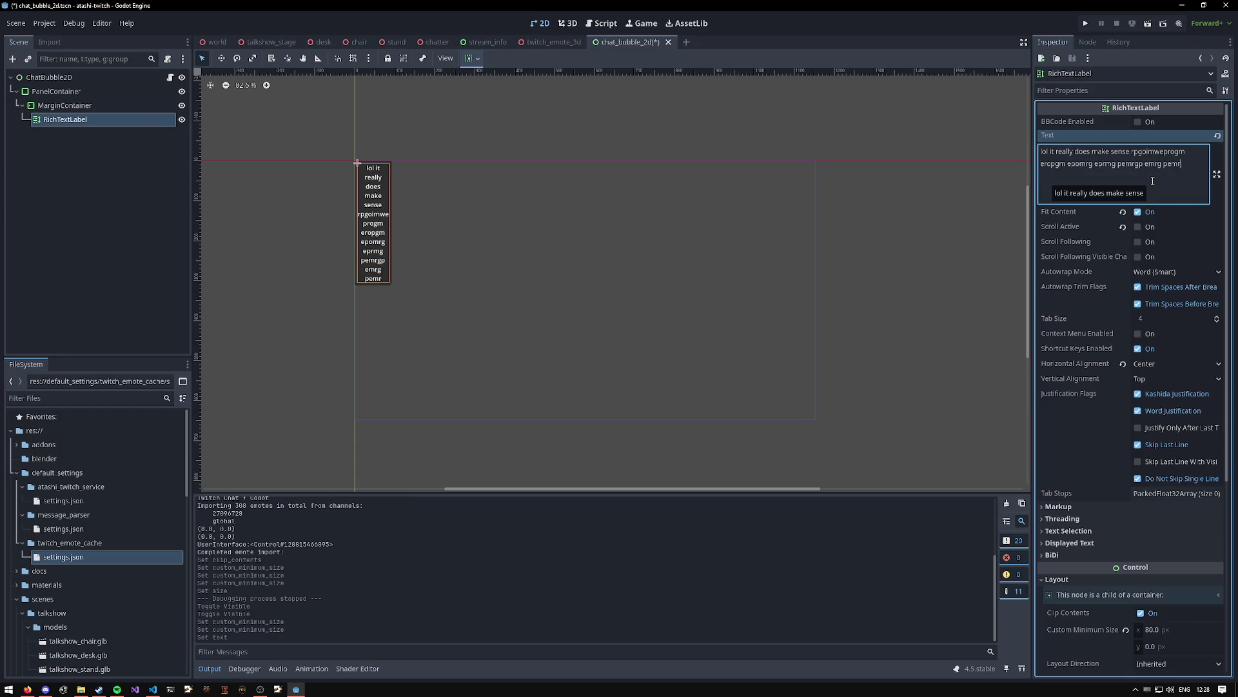
text(rgp meorpg eomrgop)
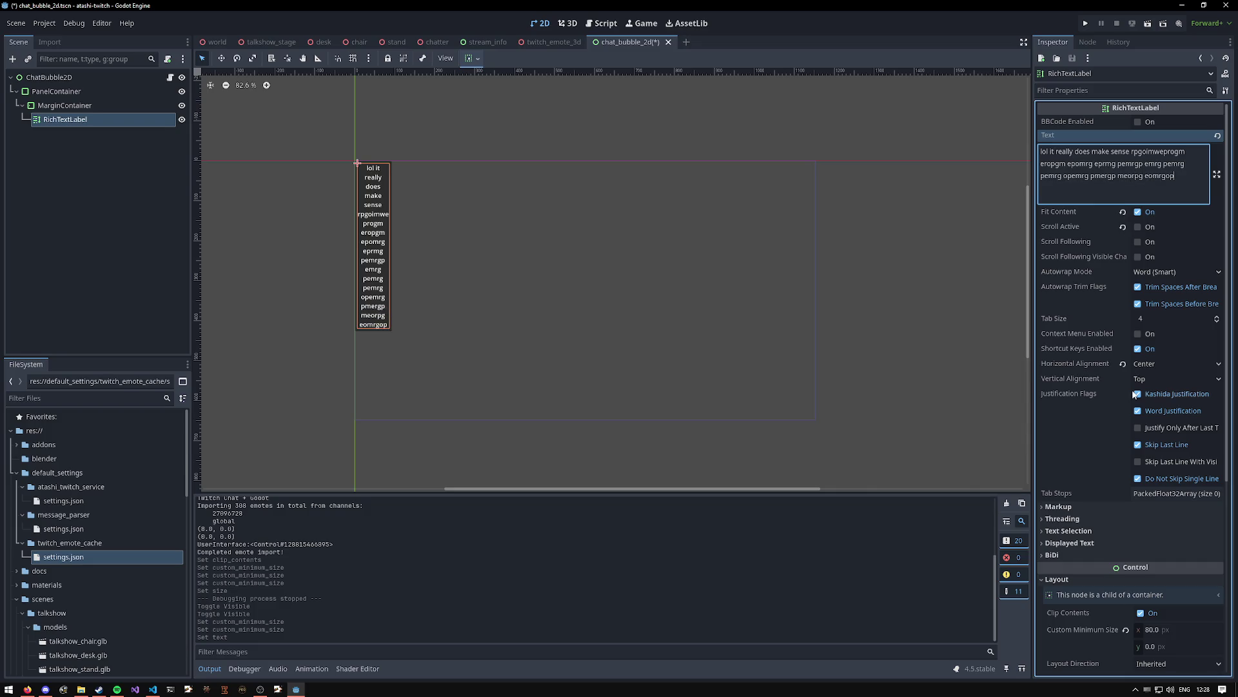
scroll(1128, 382, down, 3)
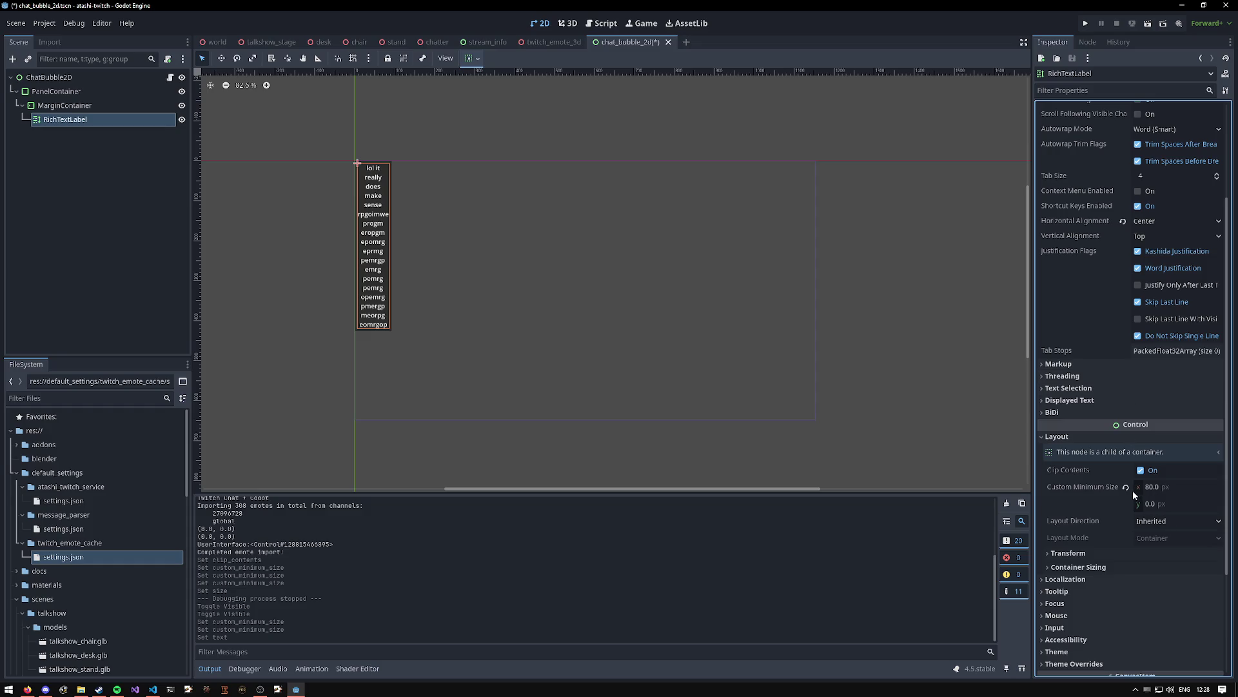
scroll(1134, 495, up, 3)
Filter the Inspector for 'max' and look through the Displayed Text settings
click(1103, 91)
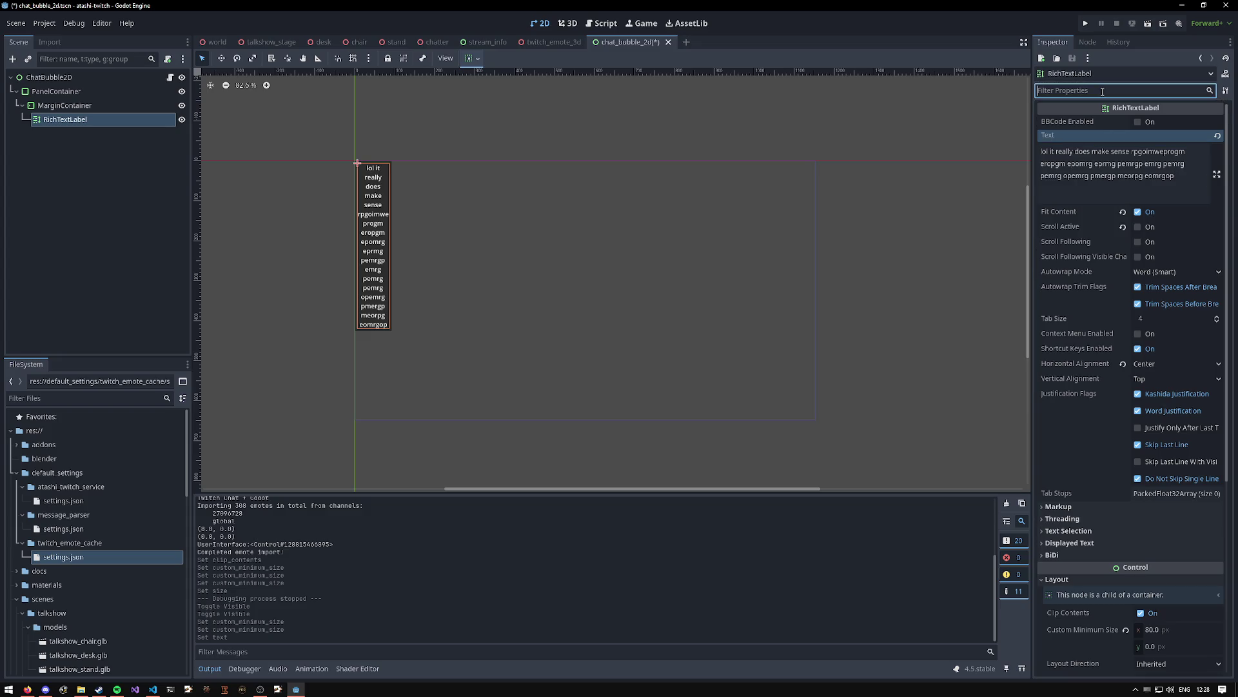
text(max)
key(BackSpace)
key(BackSpace)
key(BackSpace)
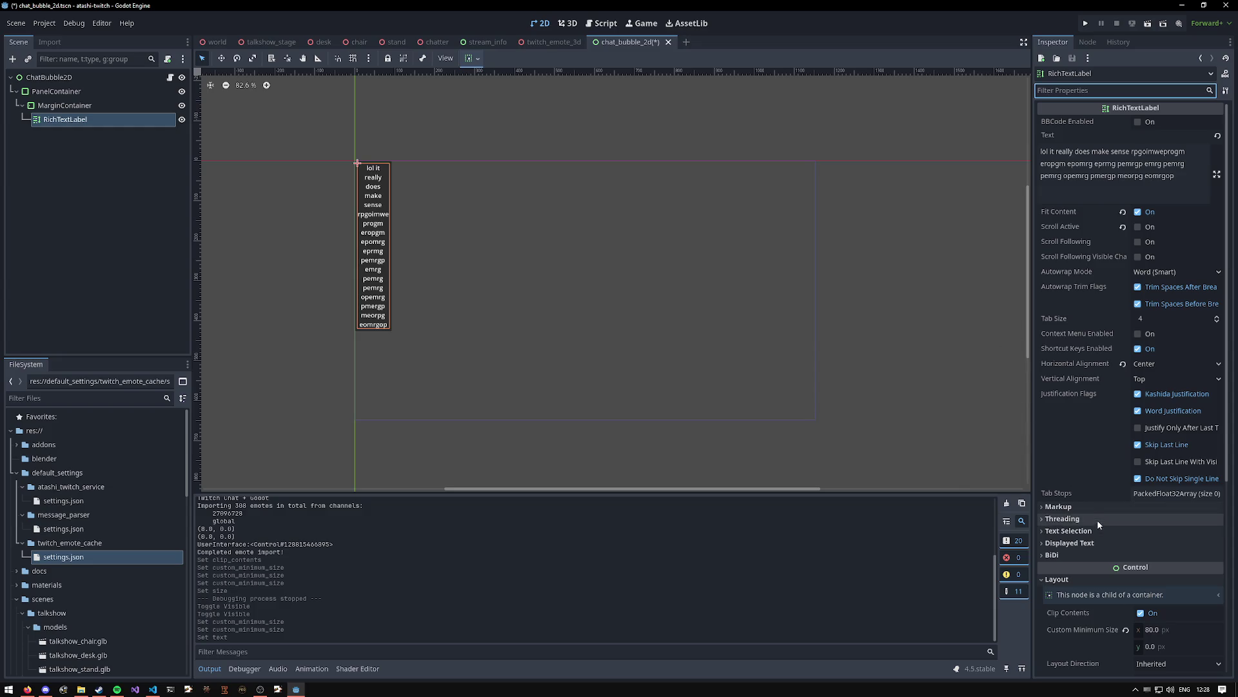
click(1094, 547)
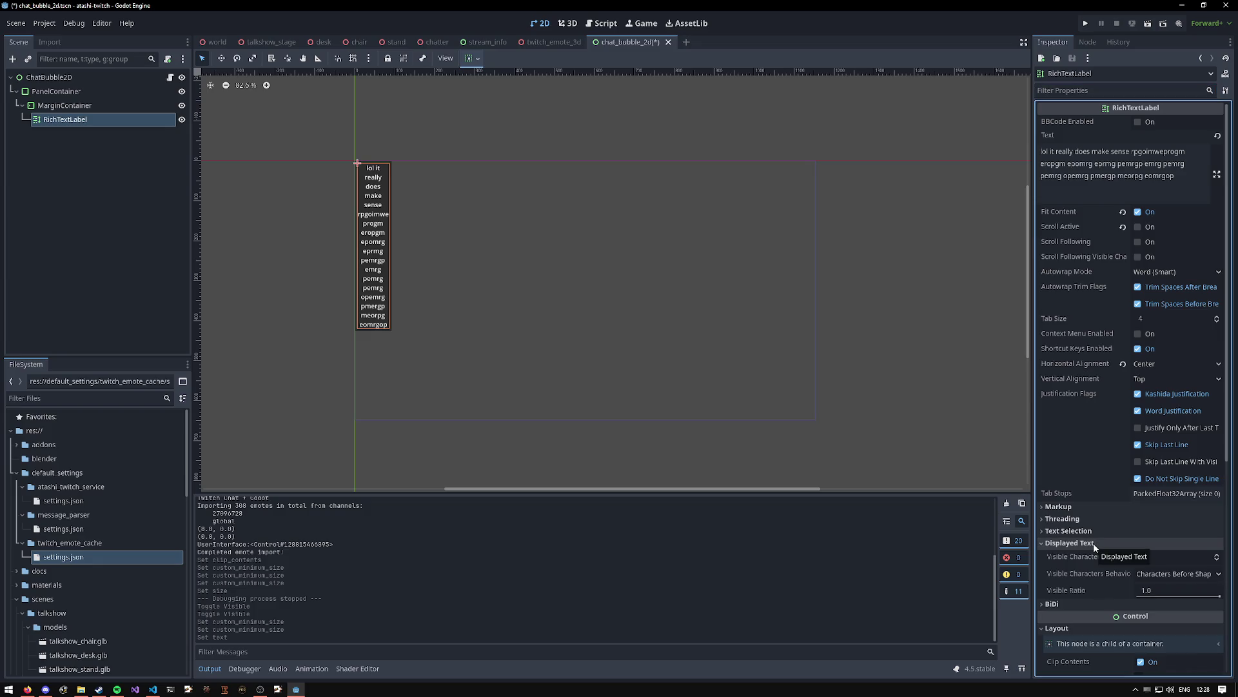
click(1094, 547)
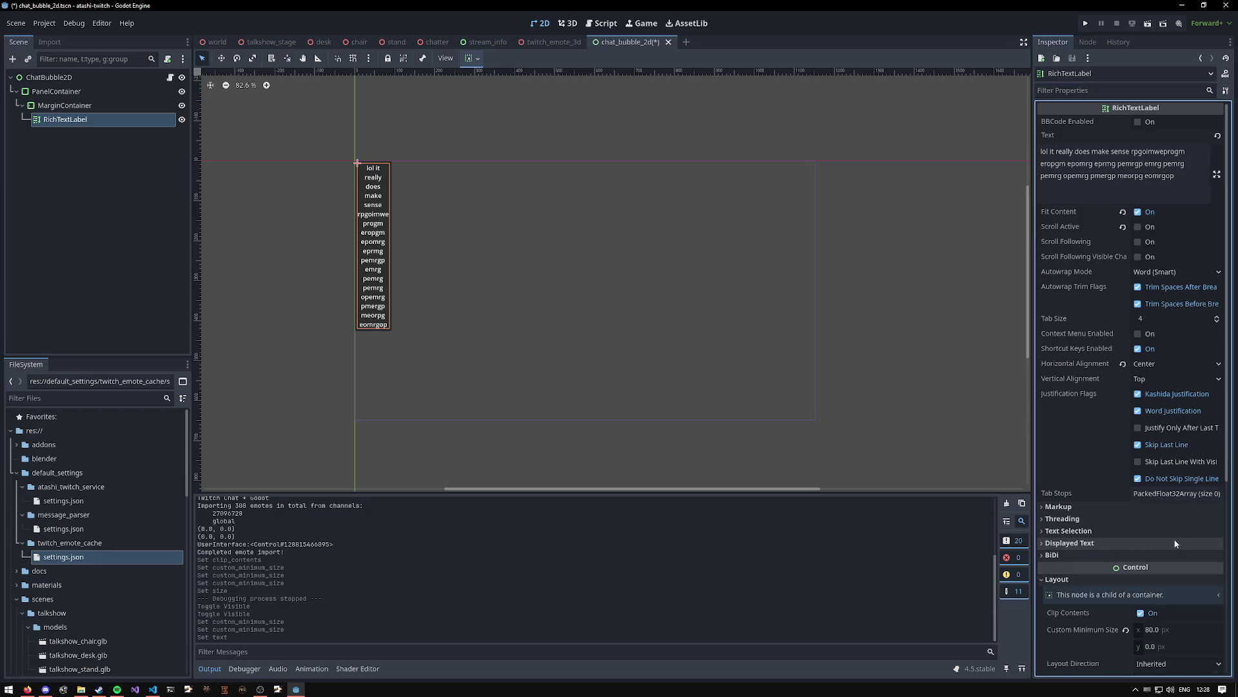
scroll(1175, 544, down, 5)
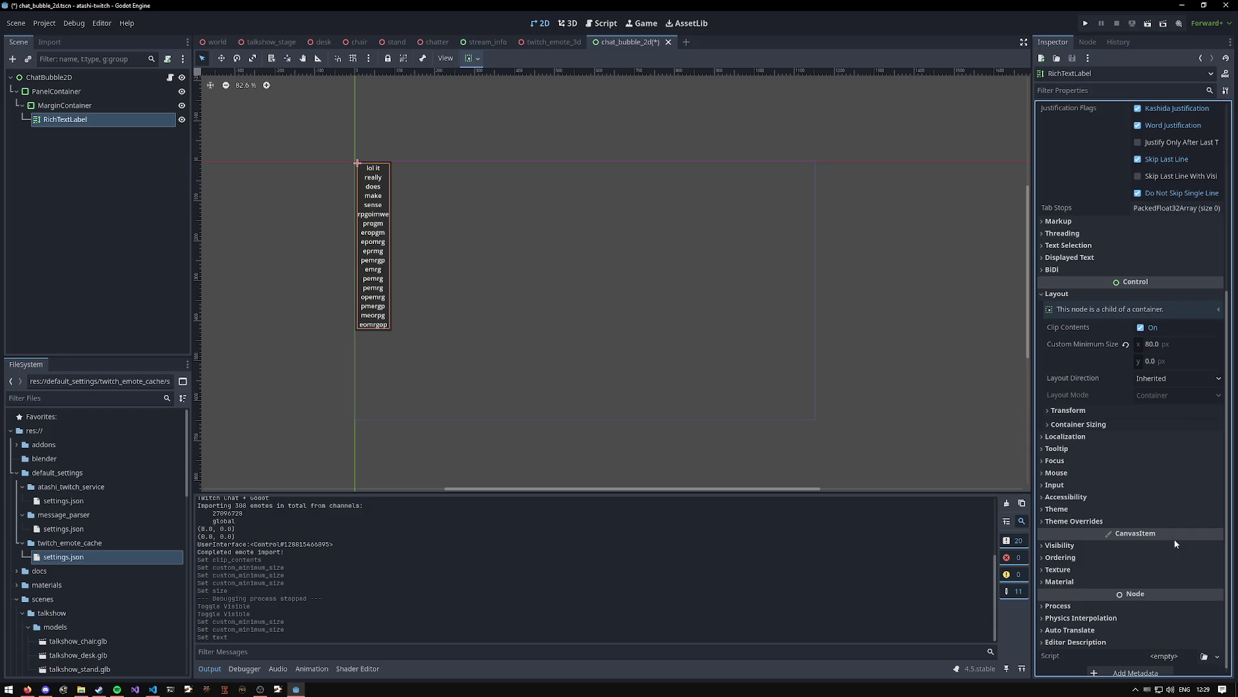
mouse_move(1176, 538)
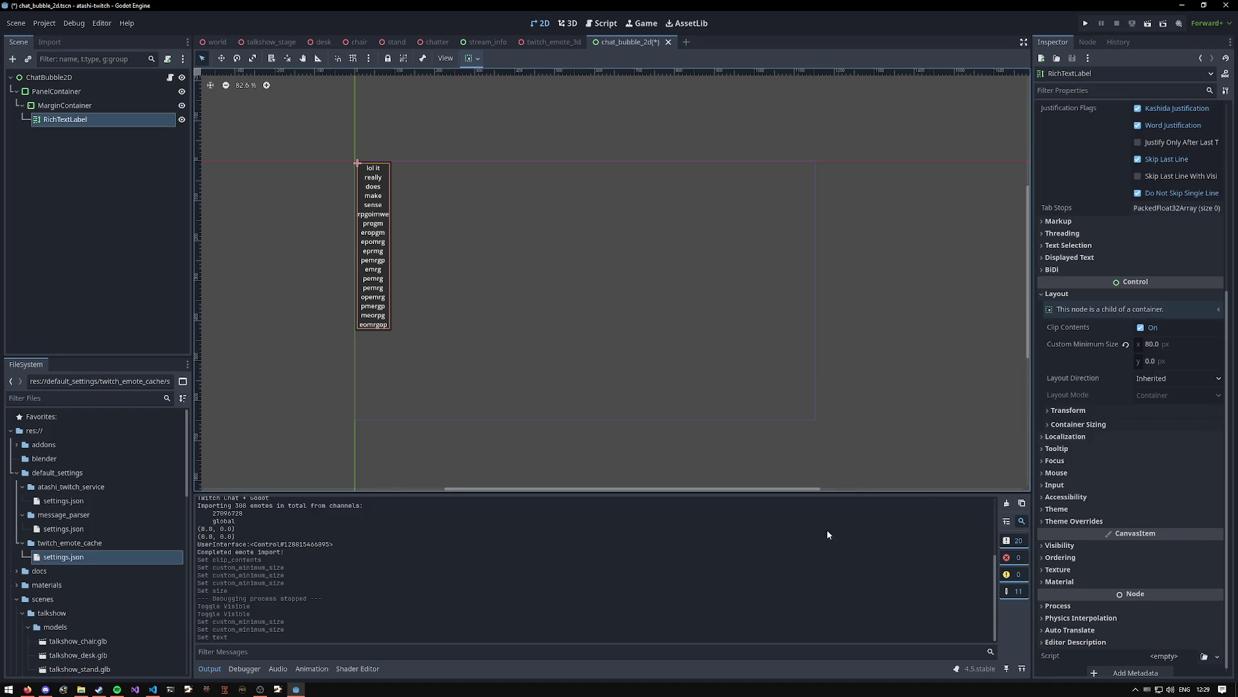
mouse_move(1086, 385)
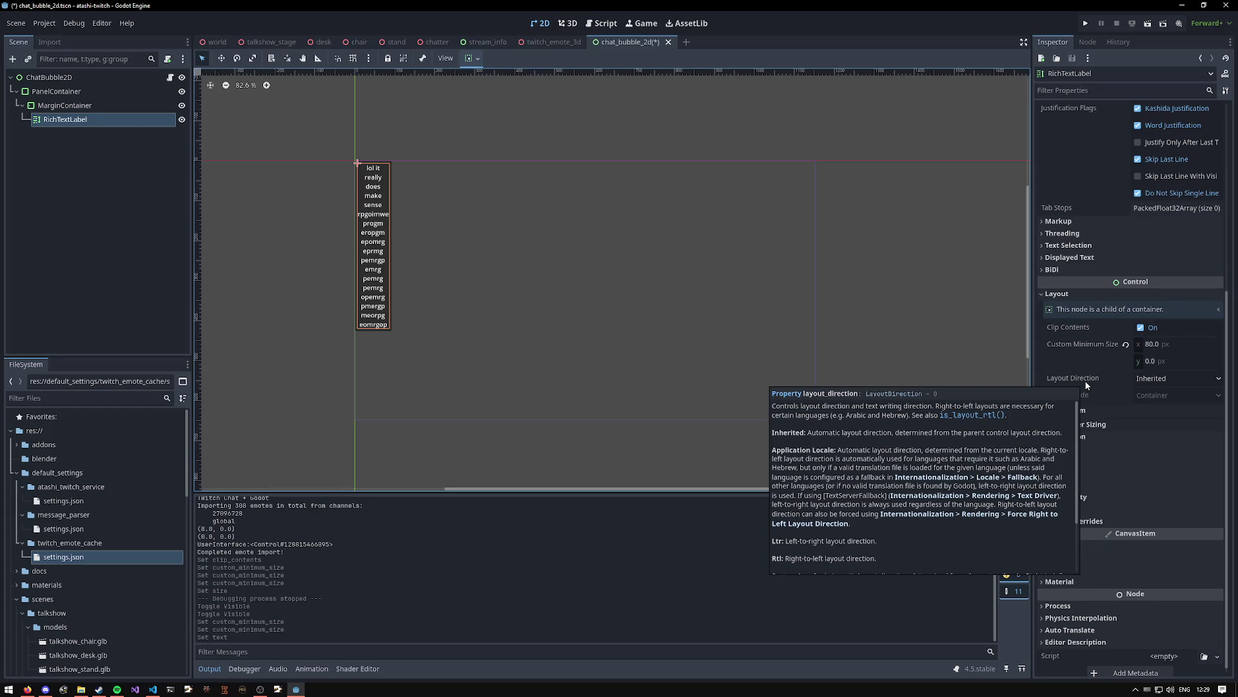
Reset the label's Custom Minimum Size x, then set it to 300
click(1126, 343)
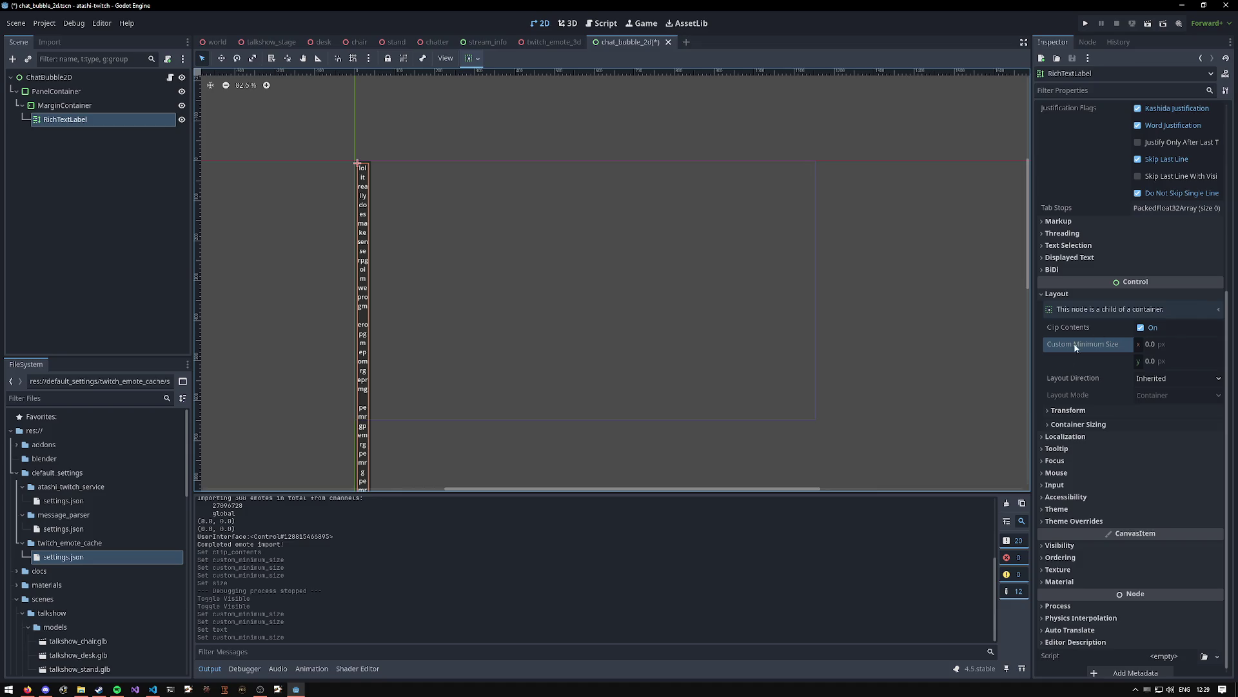
click(1175, 344)
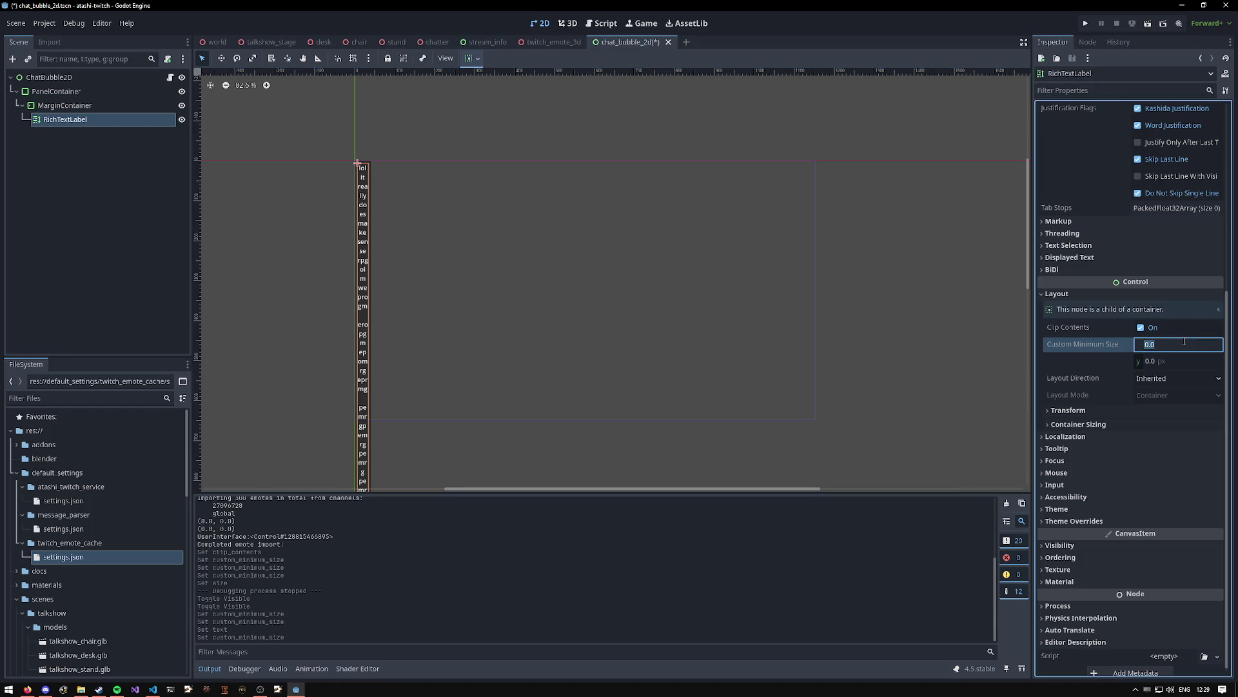
text(300)
key(Return)
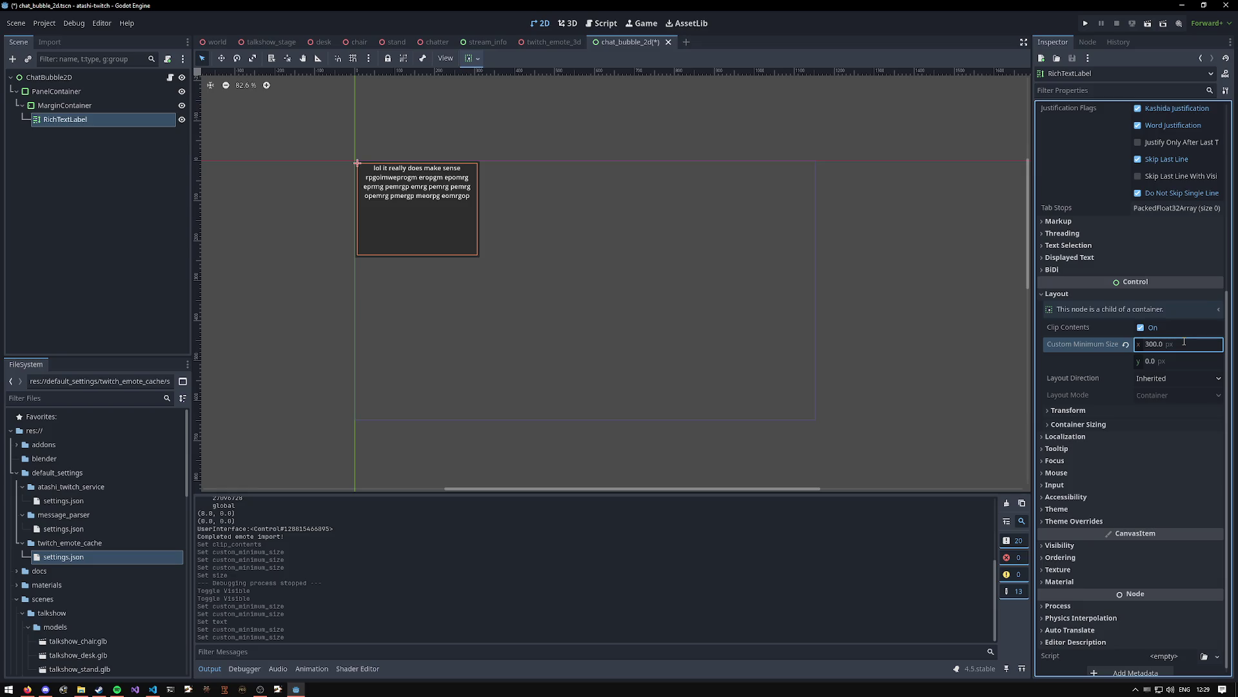
click(63, 105)
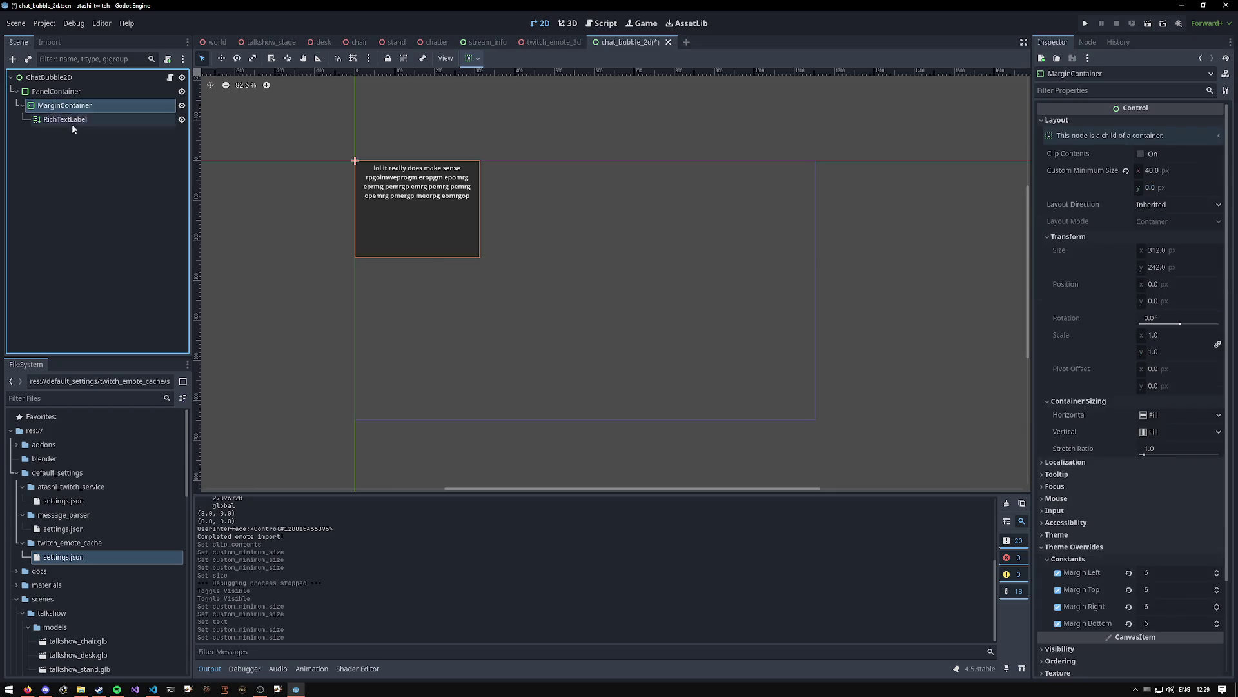
Move RichTextLabel under ChatBubble2D and delete the MarginContainer and PanelContainer nodes
drag(71, 124, 58, 77)
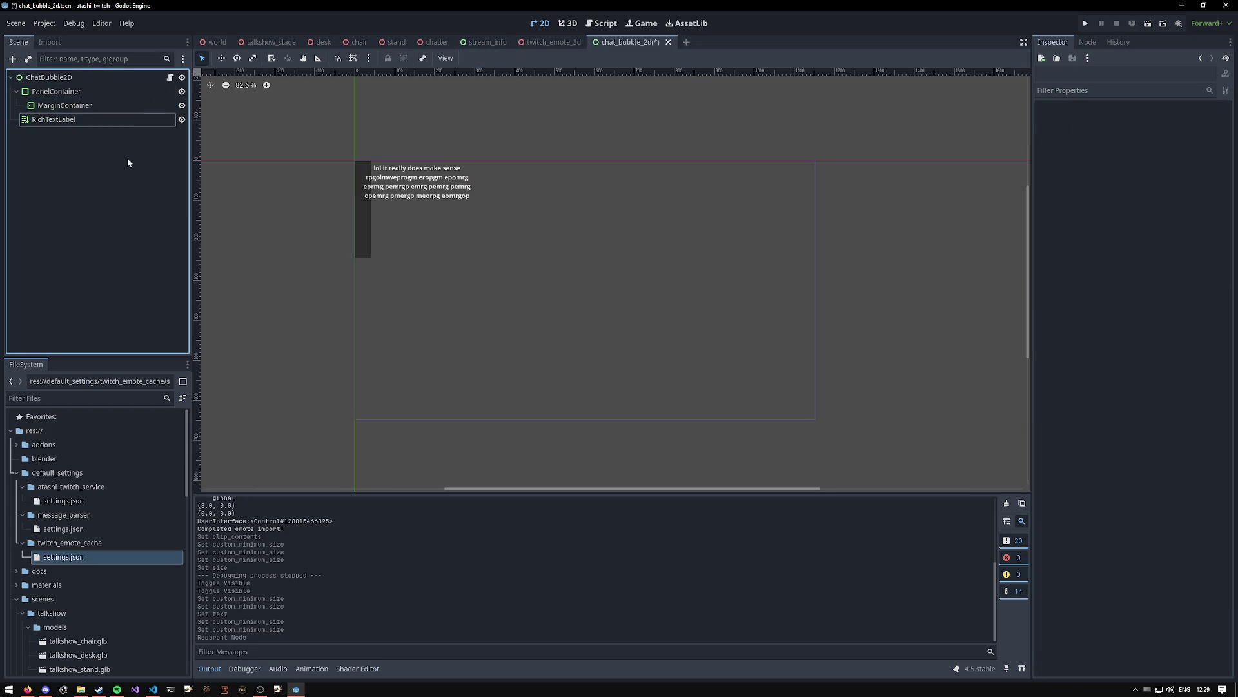
click(70, 103)
key(Delete)
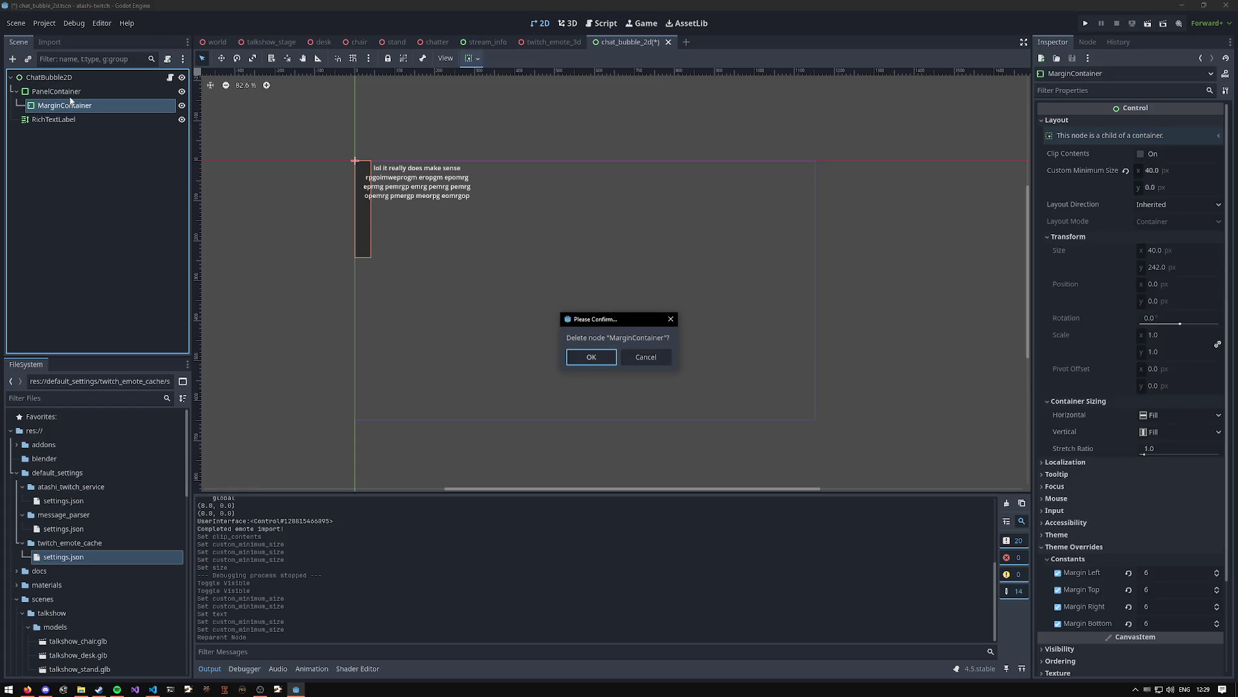
key(Return)
click(65, 91)
key(Delete)
key(Return)
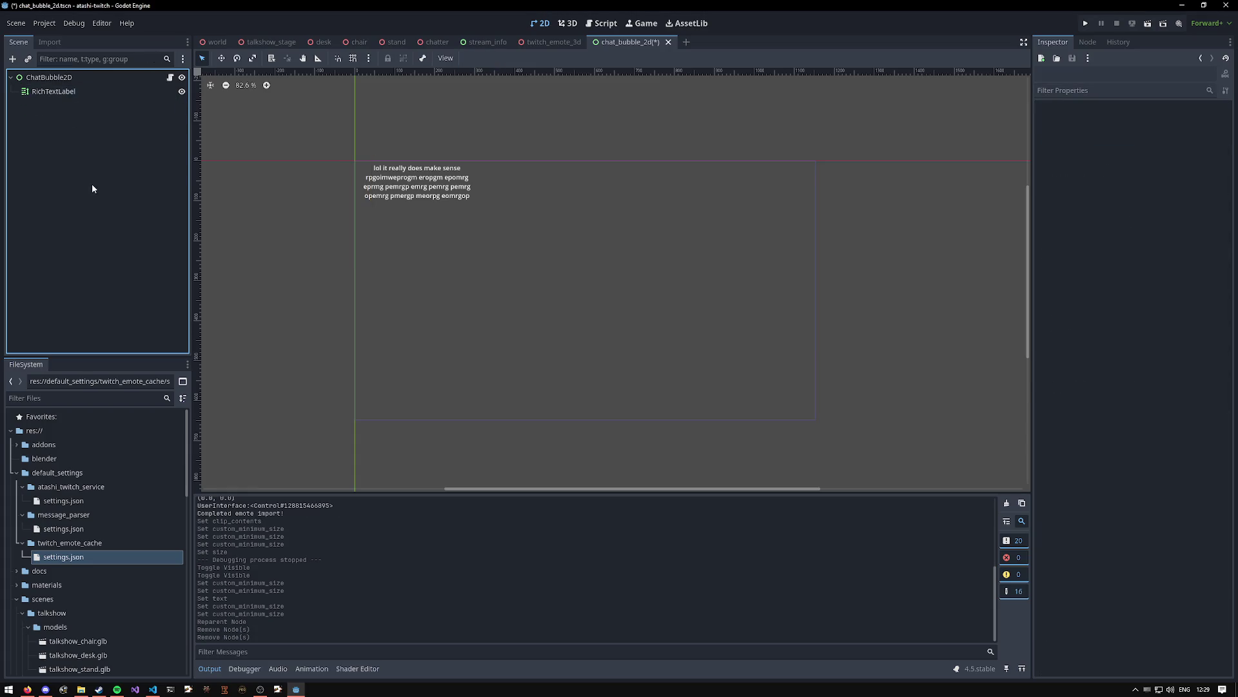
Revert the RichTextLabel's Size and Position to their defaults
click(465, 231)
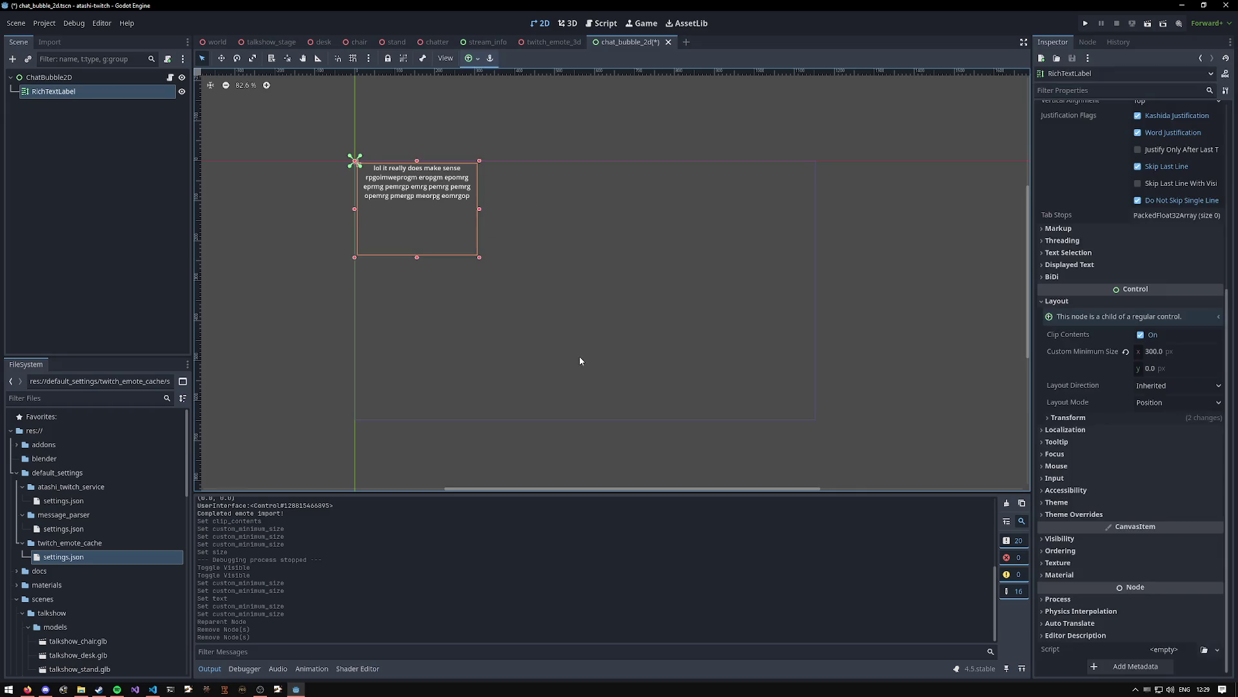
click(1116, 421)
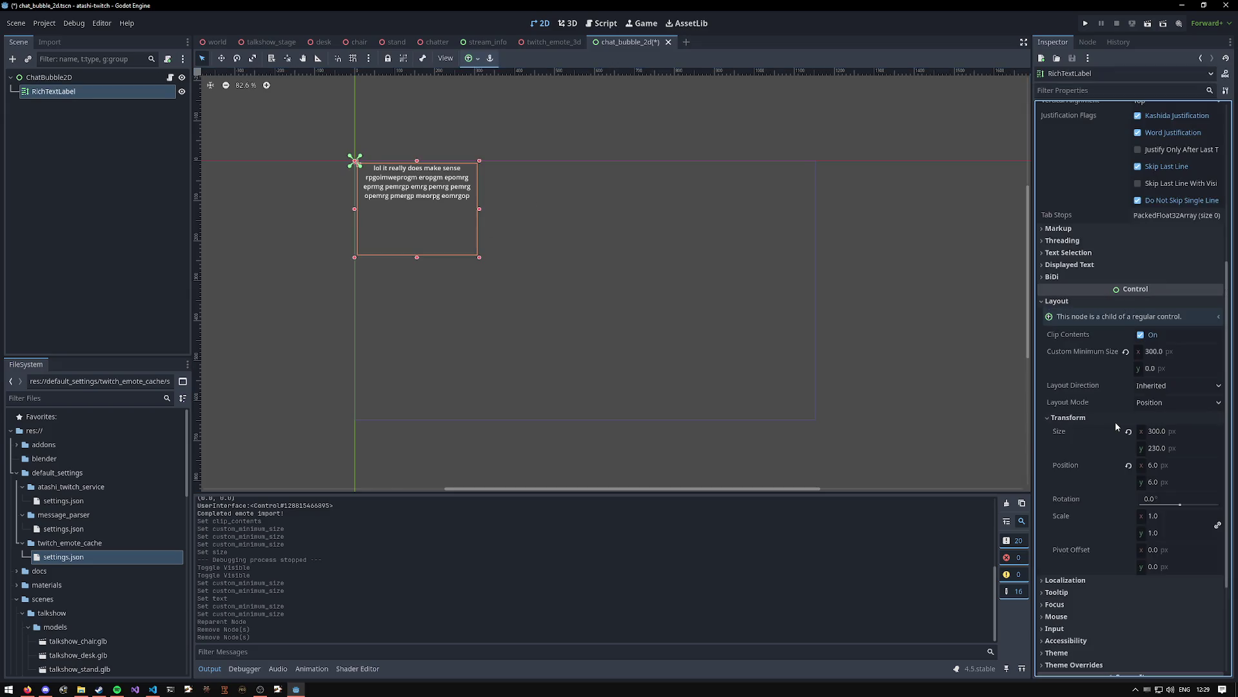
click(1129, 431)
click(1129, 465)
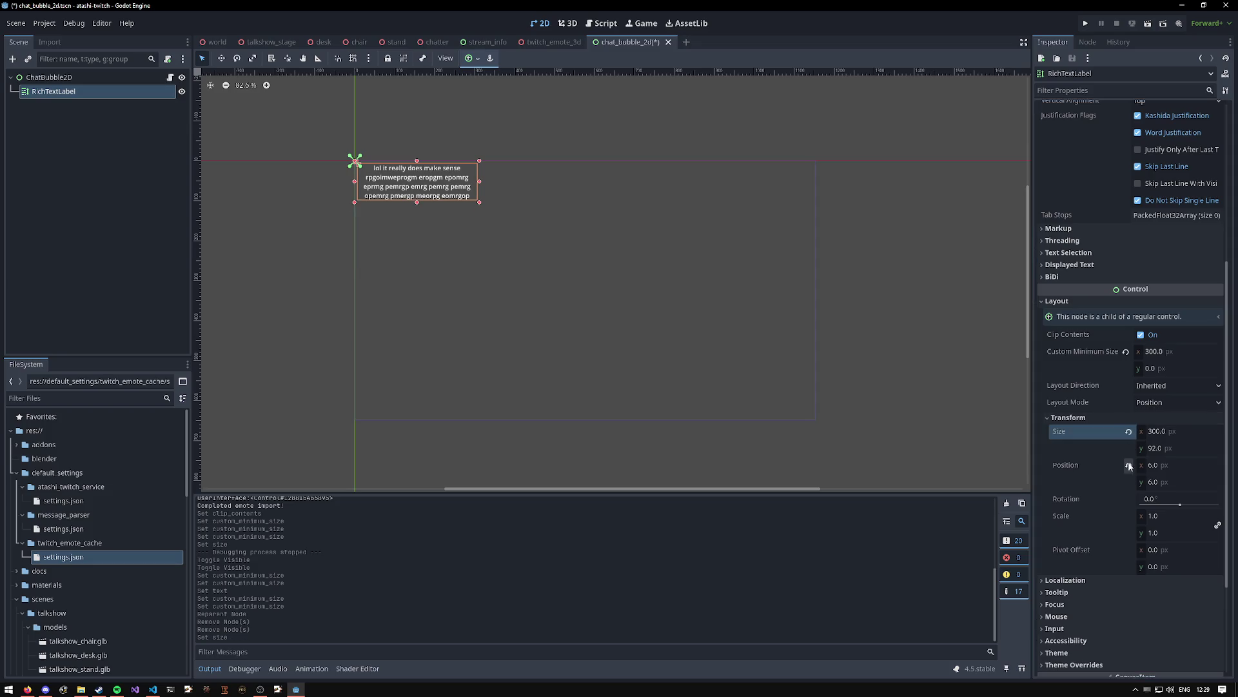
click(1129, 430)
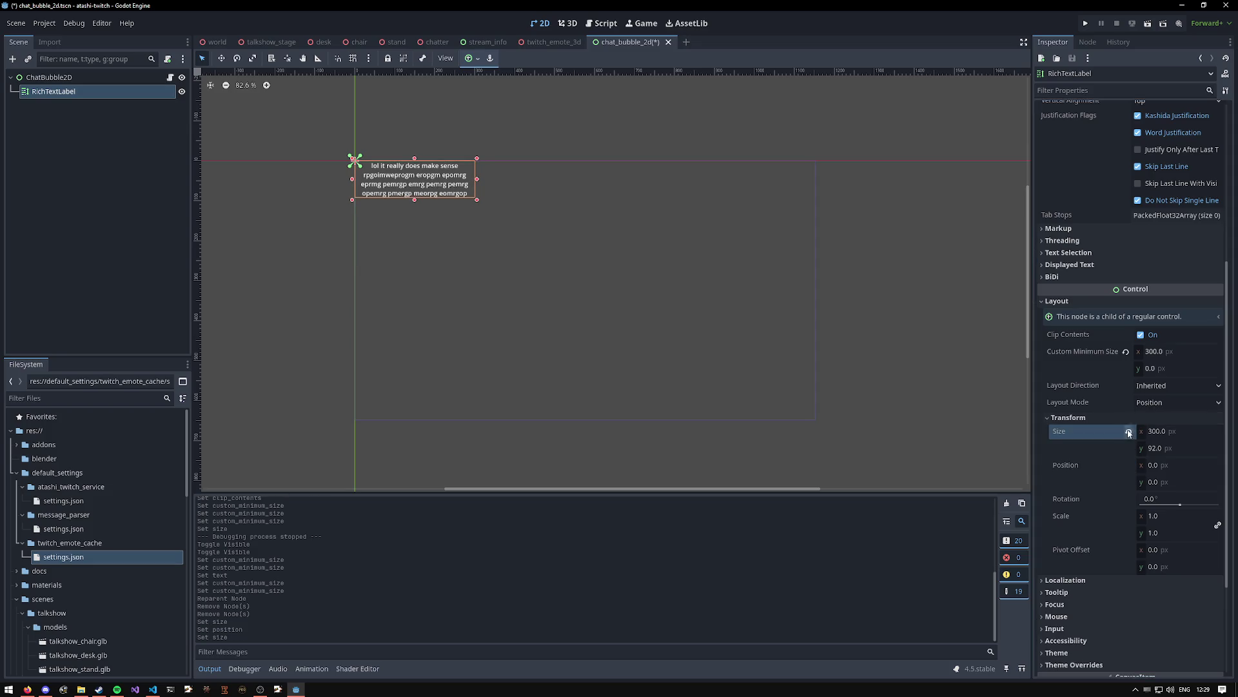
Set the label's Layout Mode to Anchors with the Top Left preset and save the scene
click(1174, 402)
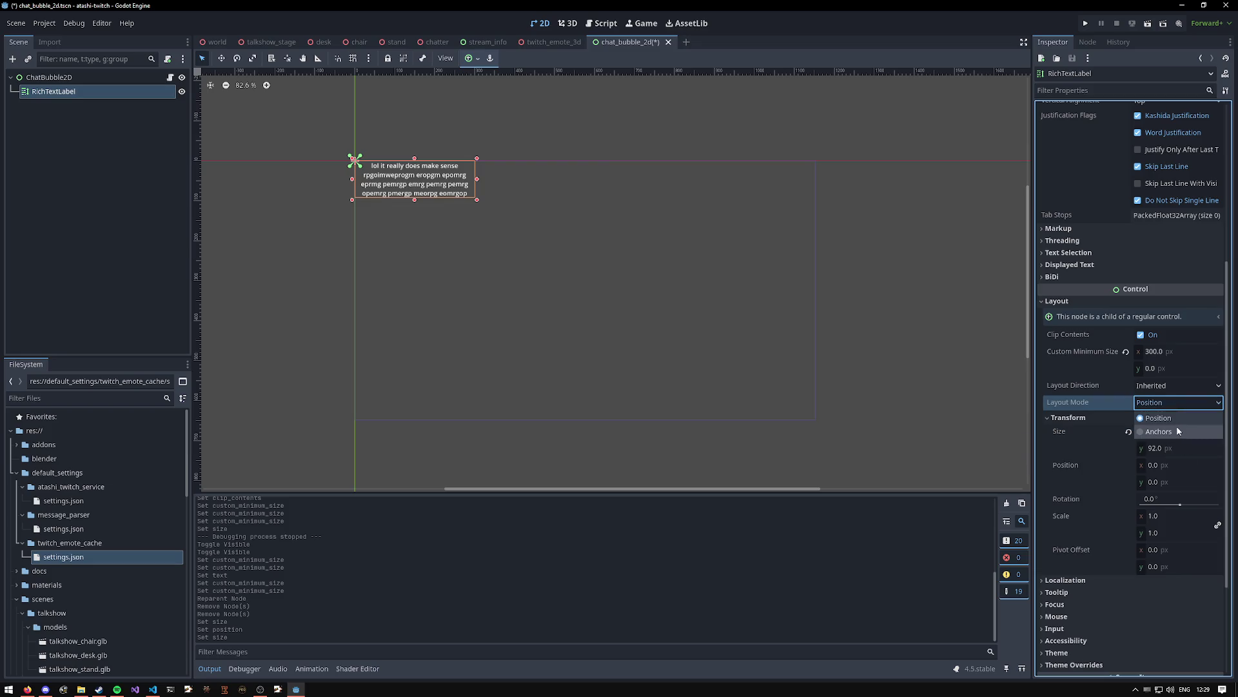
click(1166, 423)
click(1165, 422)
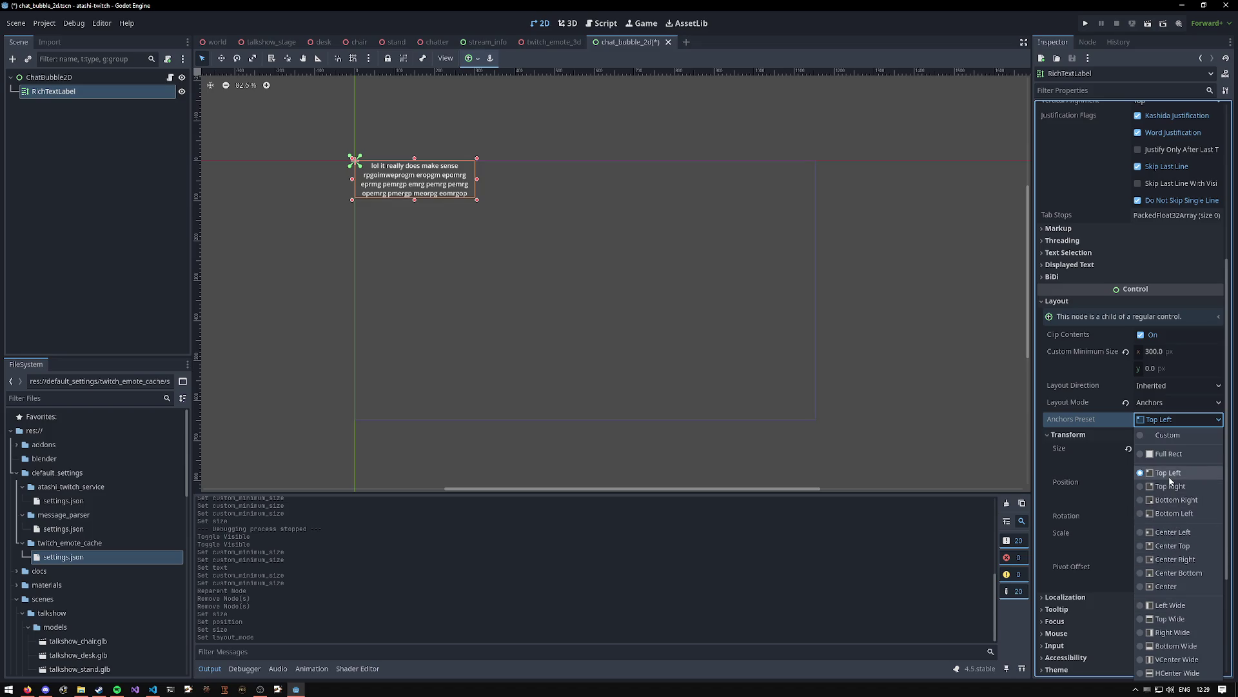
click(1132, 451)
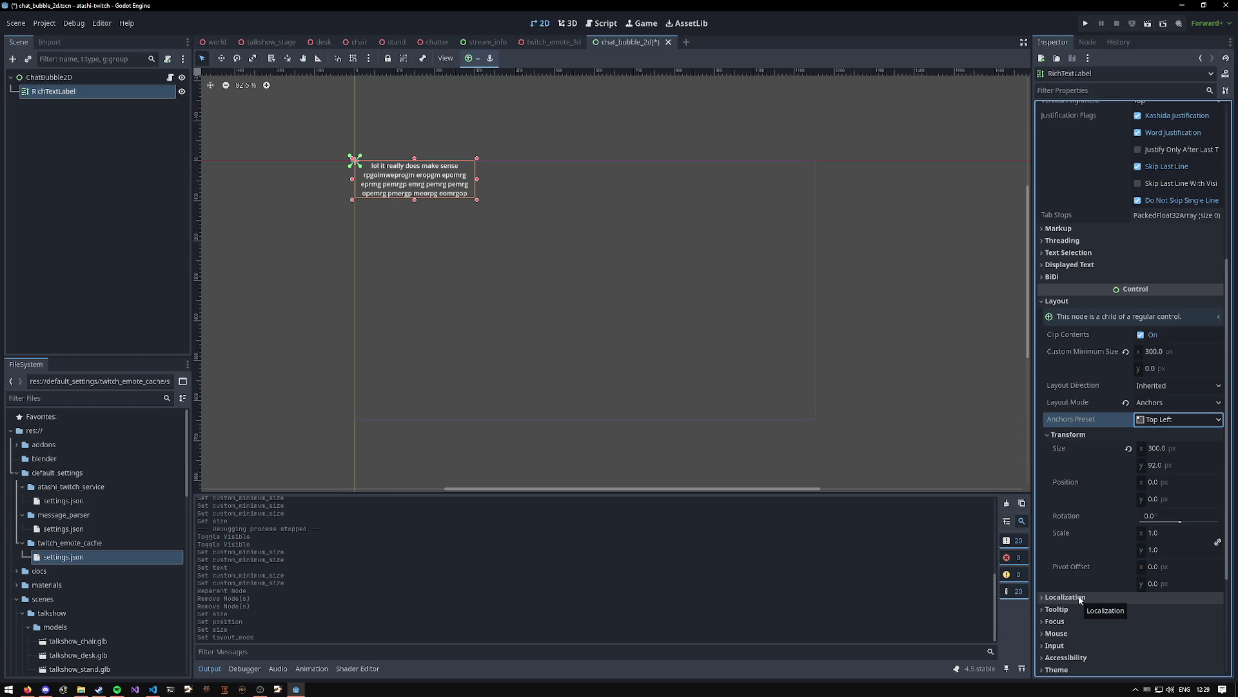
key(ctrl+s)
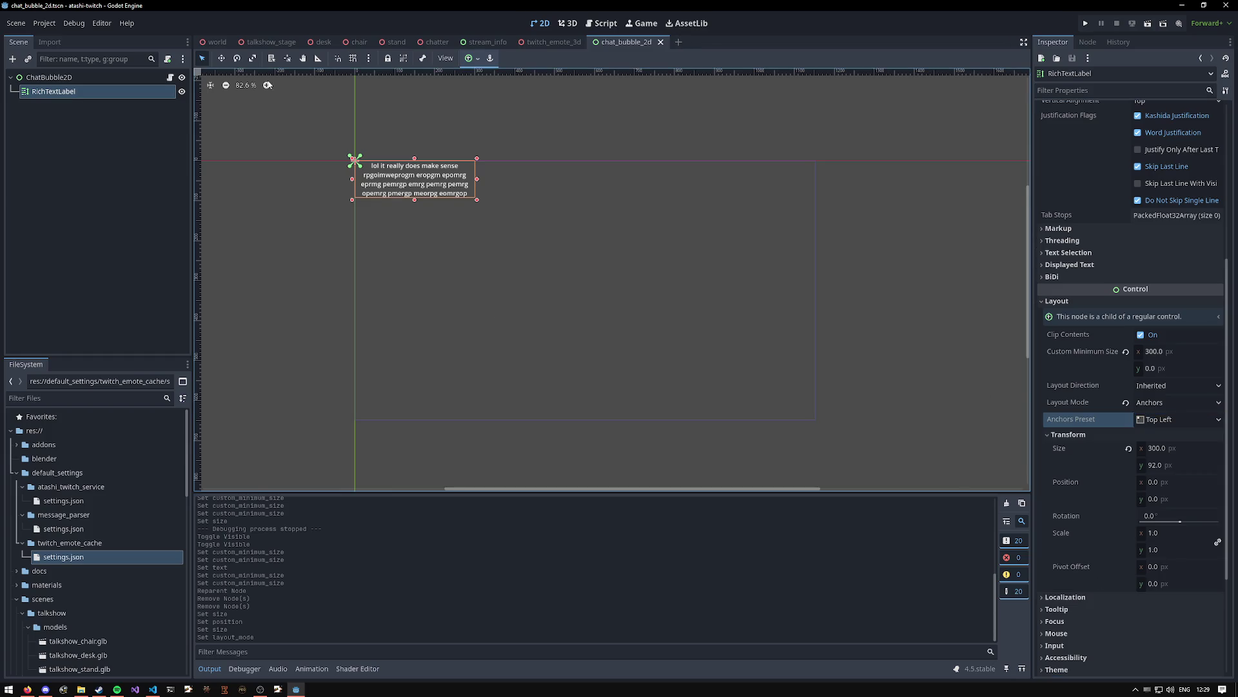
Run the project with F5 and inspect the live ChatBubble2D under TalkshowWorld > UserInterface
click(79, 78)
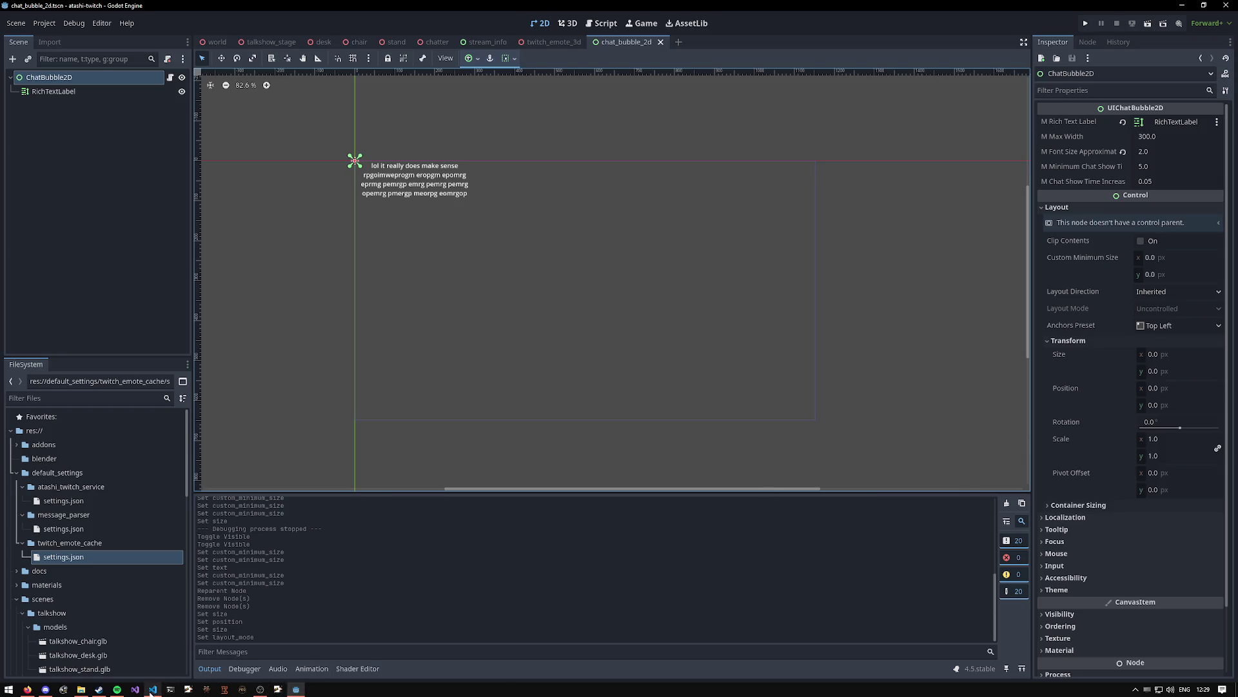
mouse_move(156, 692)
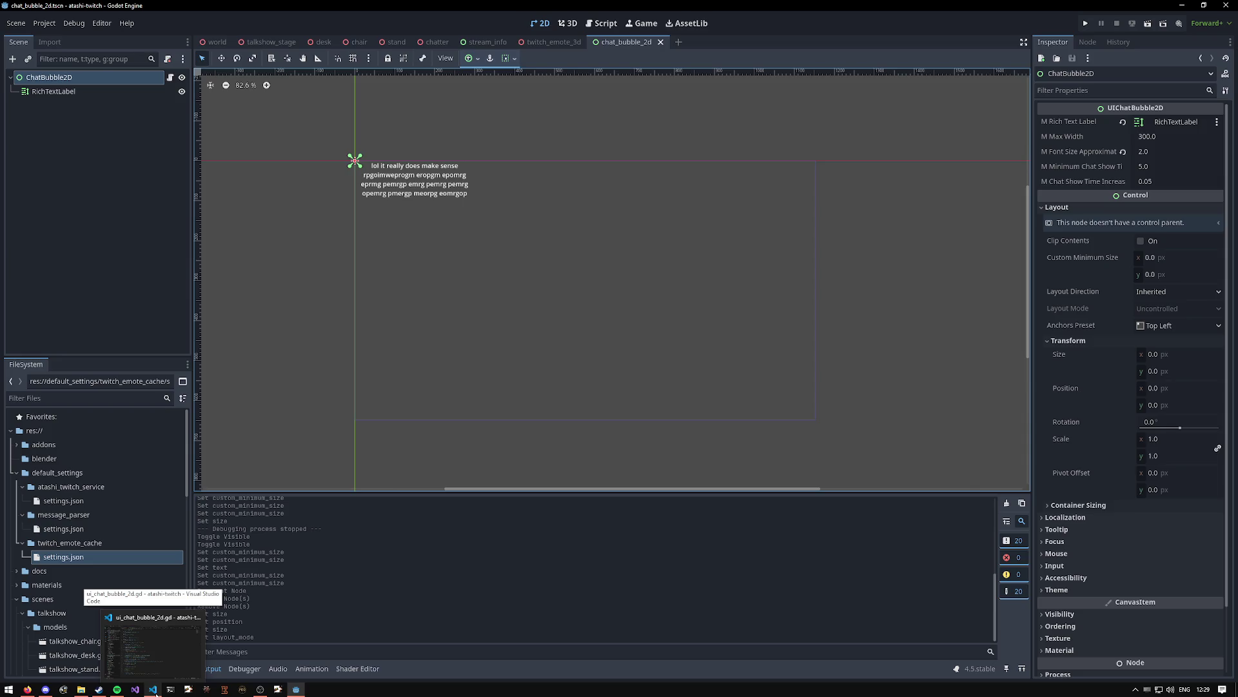
key(F5)
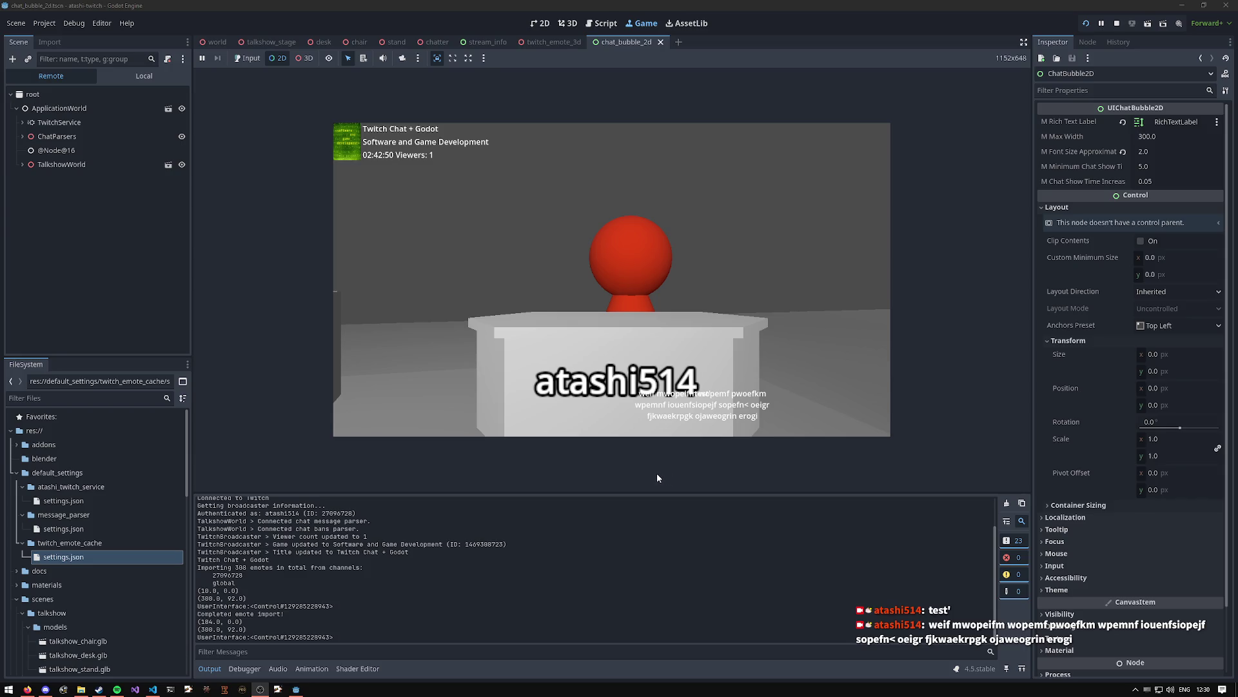
click(83, 164)
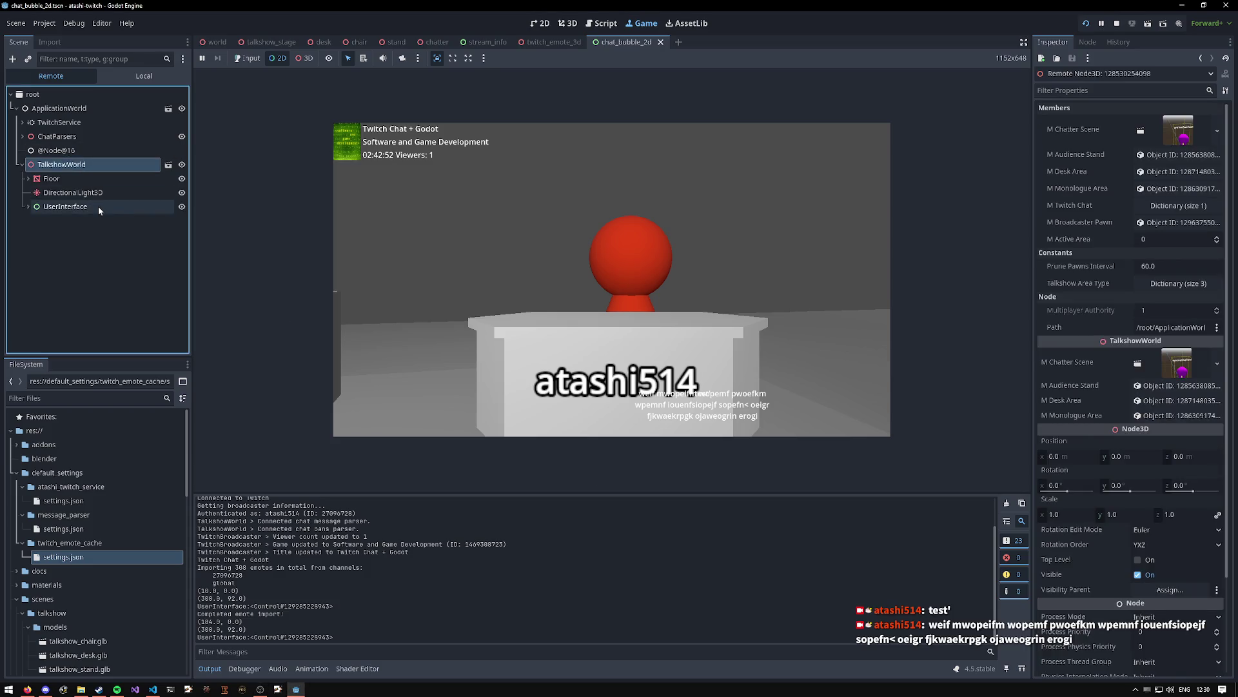
click(95, 206)
click(83, 234)
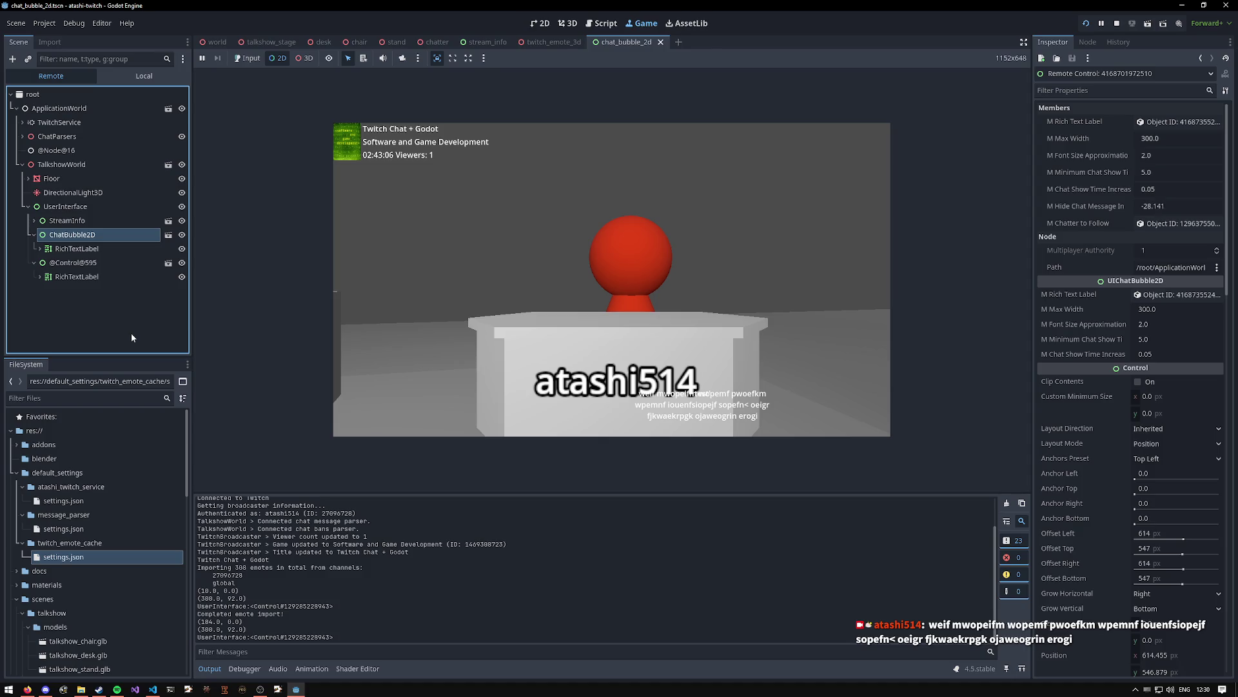
Check the label sizes printed in the Output panel, clear them, and return to ui_chat_bubble_2d.gd
key(alt+Tab)
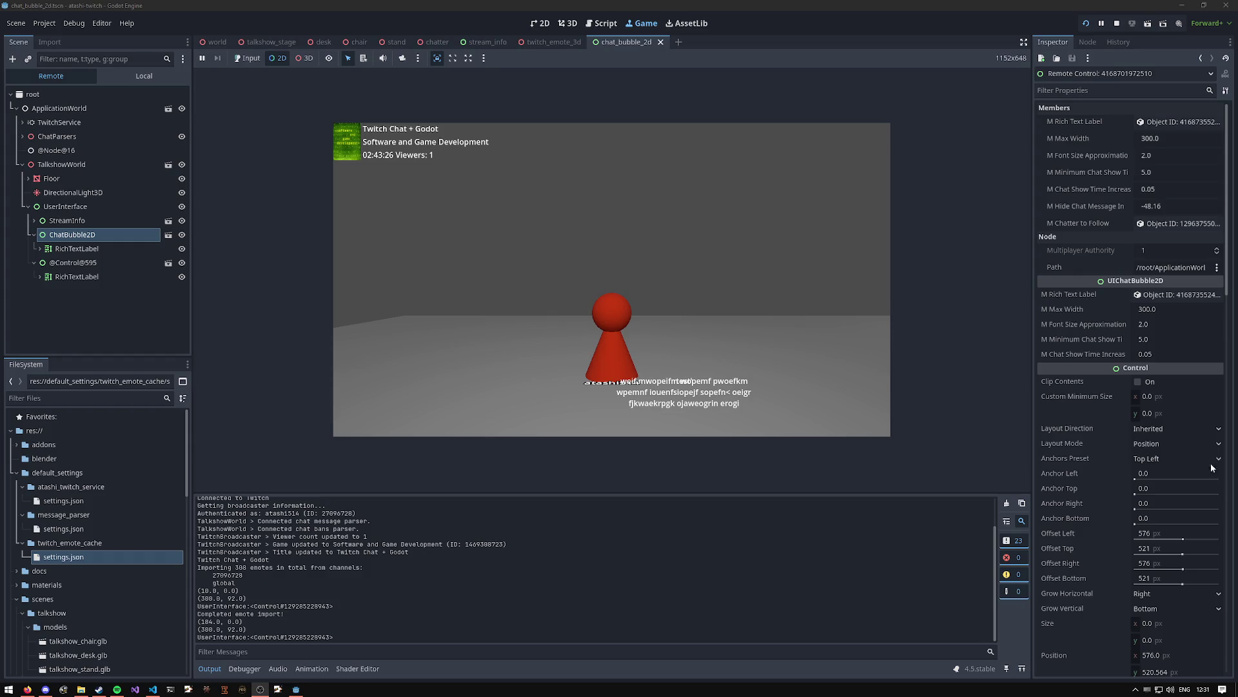
drag(248, 630, 198, 621)
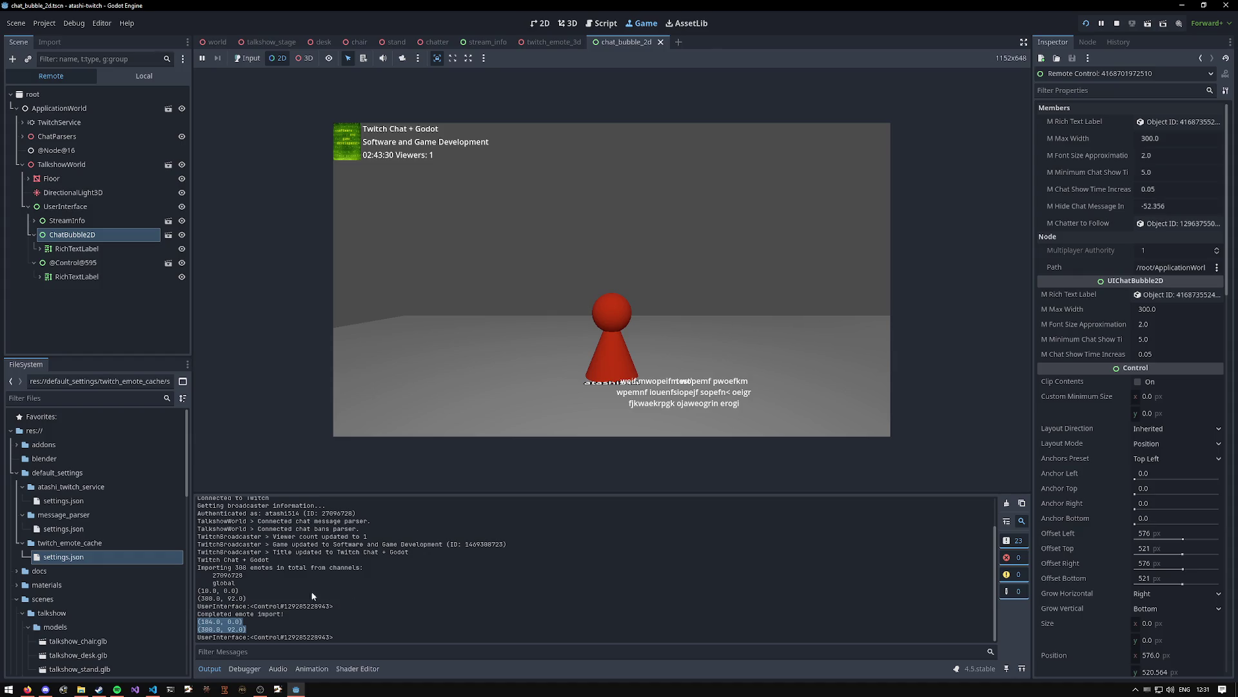
click(312, 596)
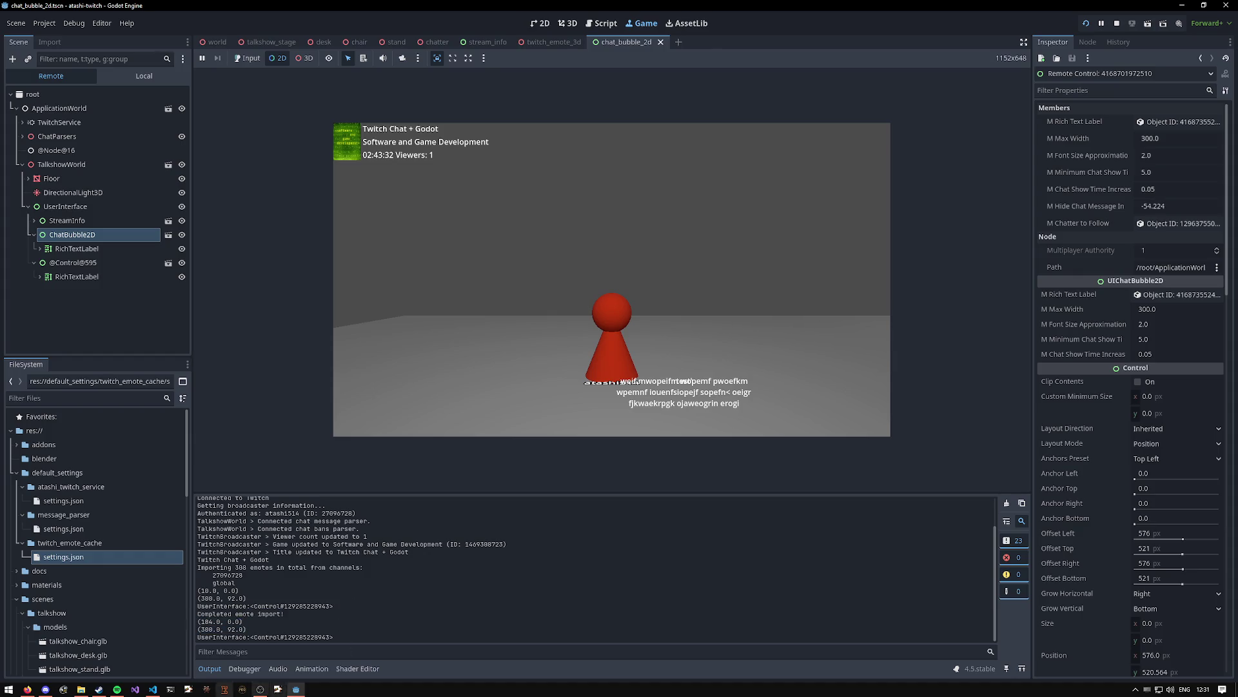
click(152, 689)
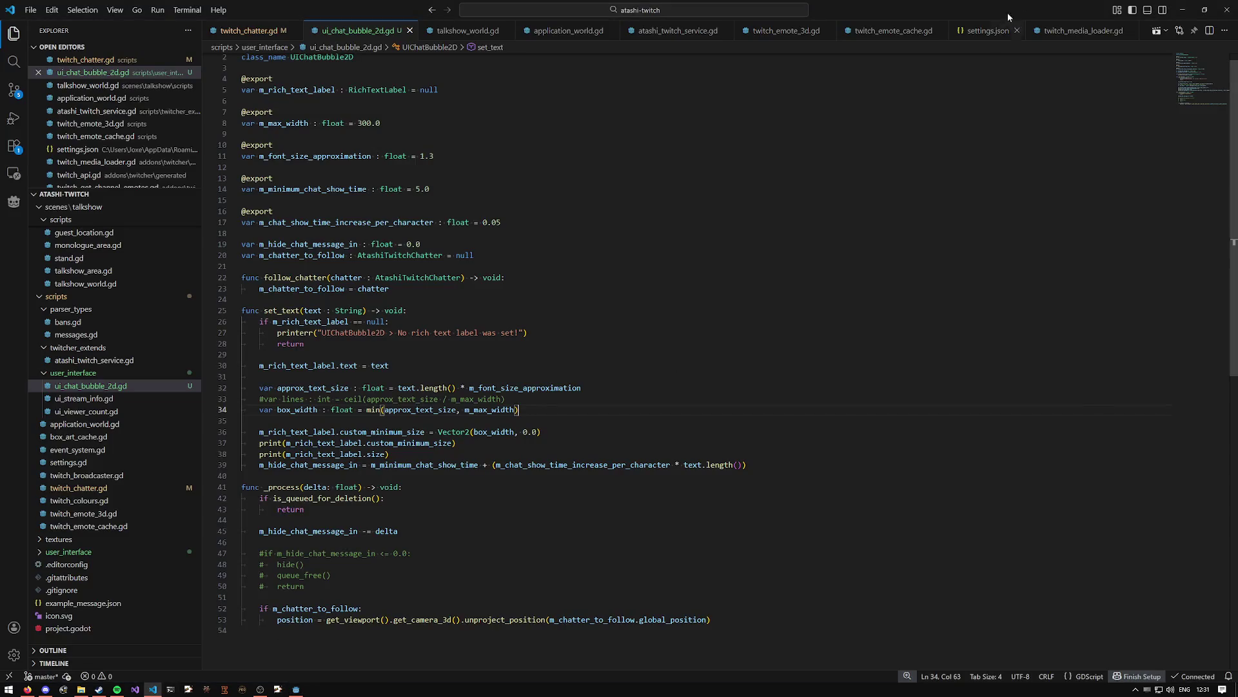
Declare var m_position_offset : Vector2 = Vector2.ZERO after line 19
click(490, 445)
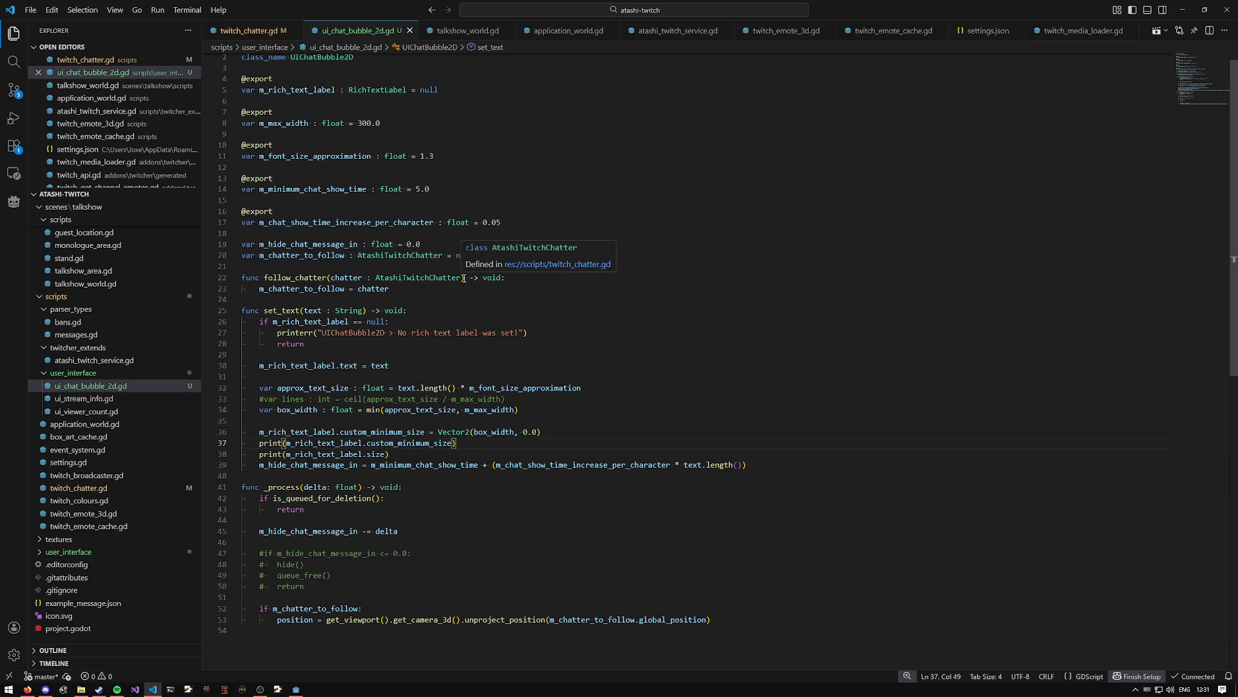
click(421, 244)
key(Return)
text(var )
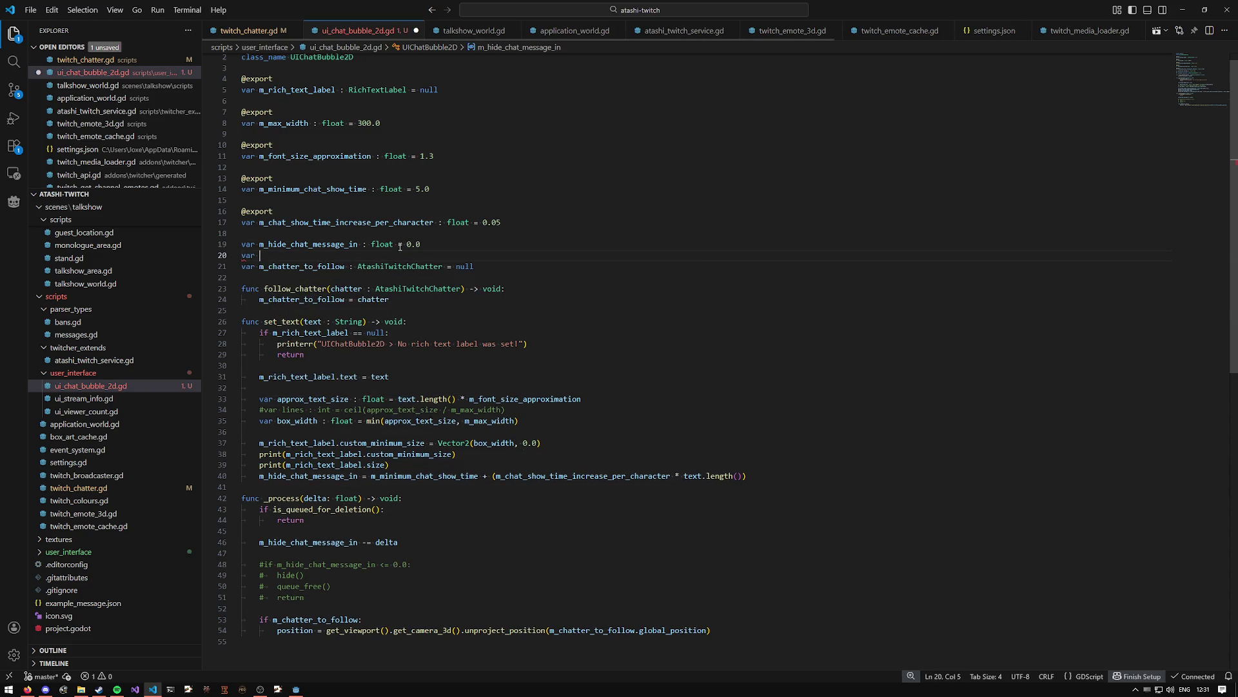
text(m_position)
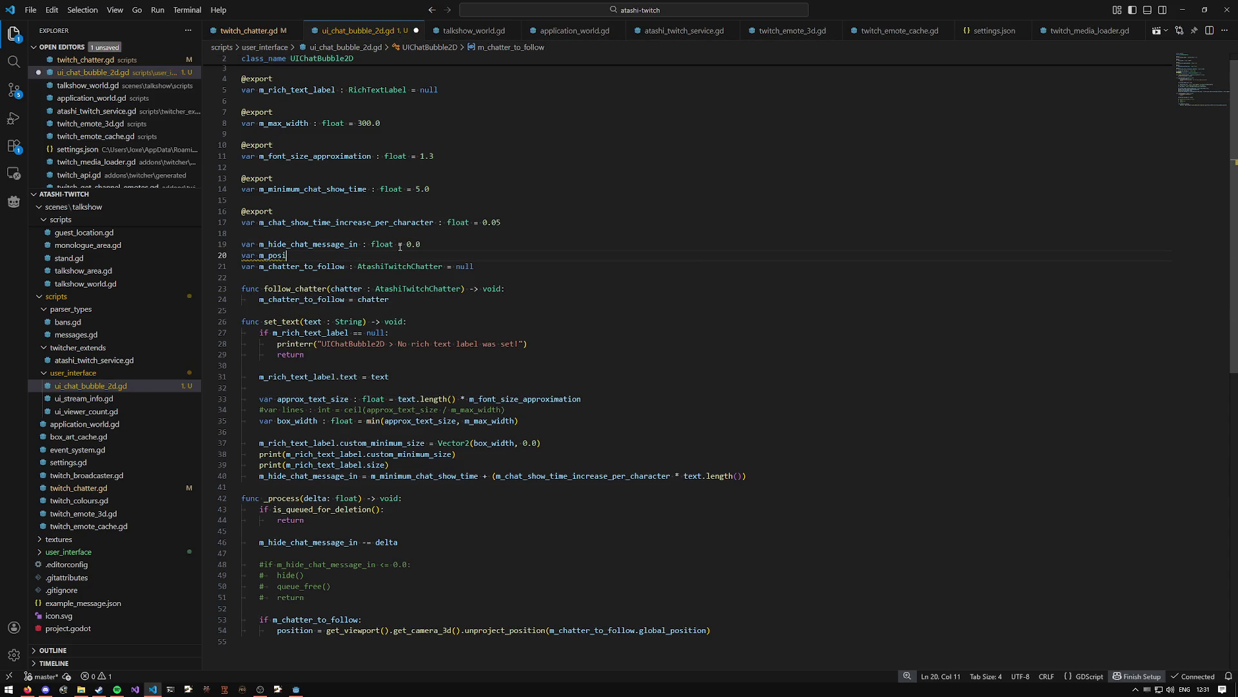
text(_offset : V)
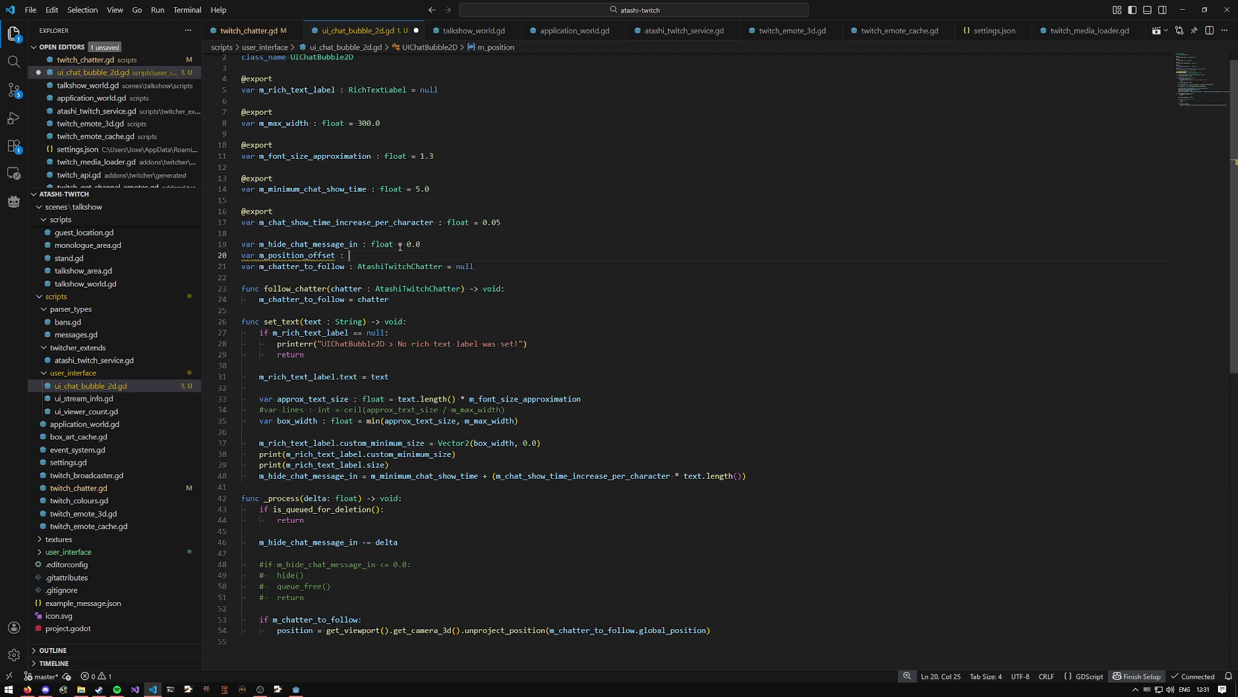
text(ector2 = )
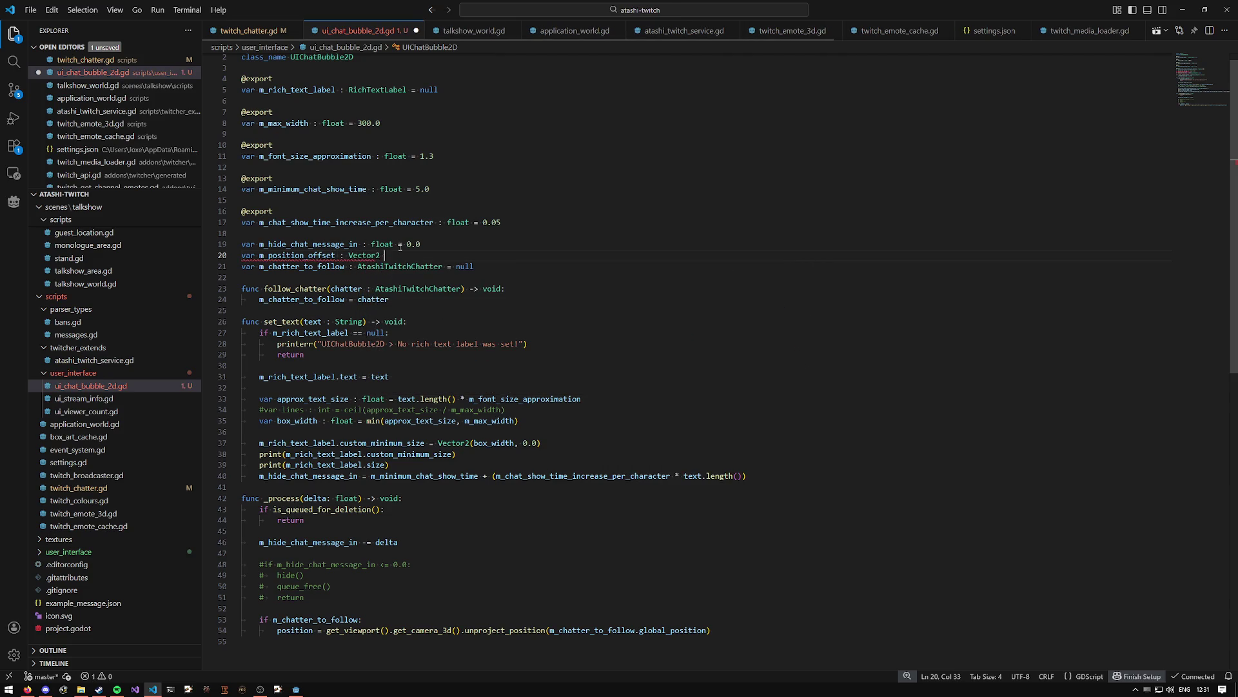
text(Vector2.ZE)
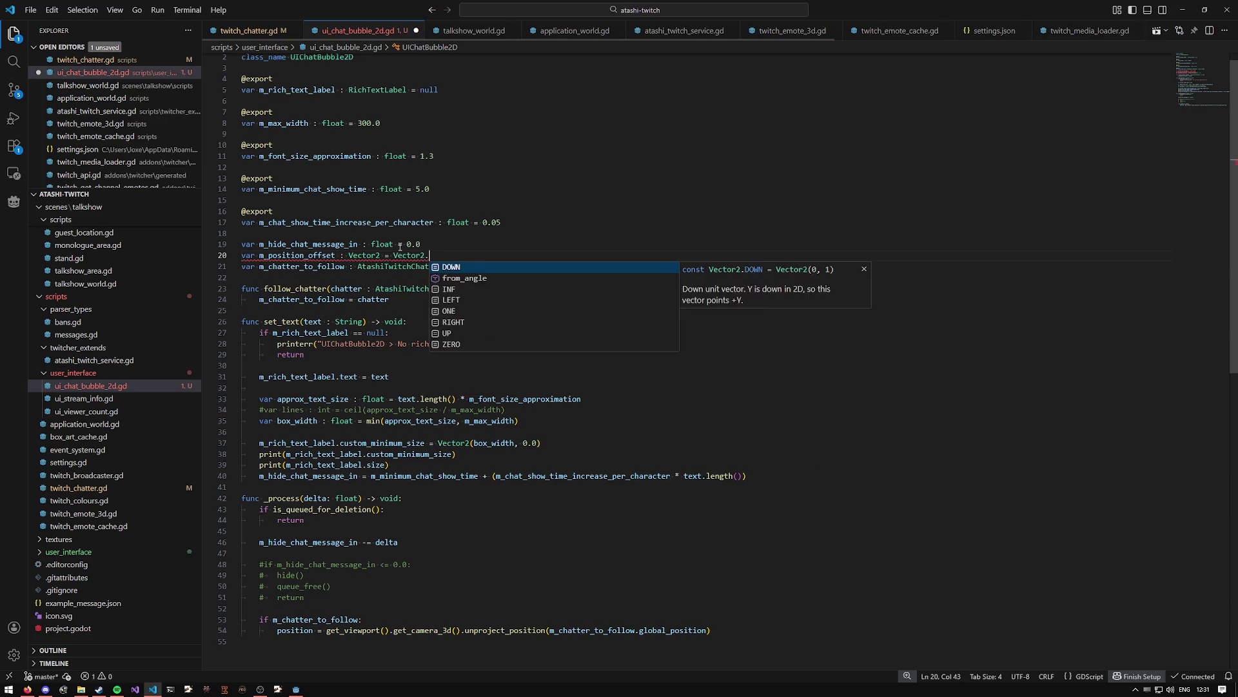
text(RO)
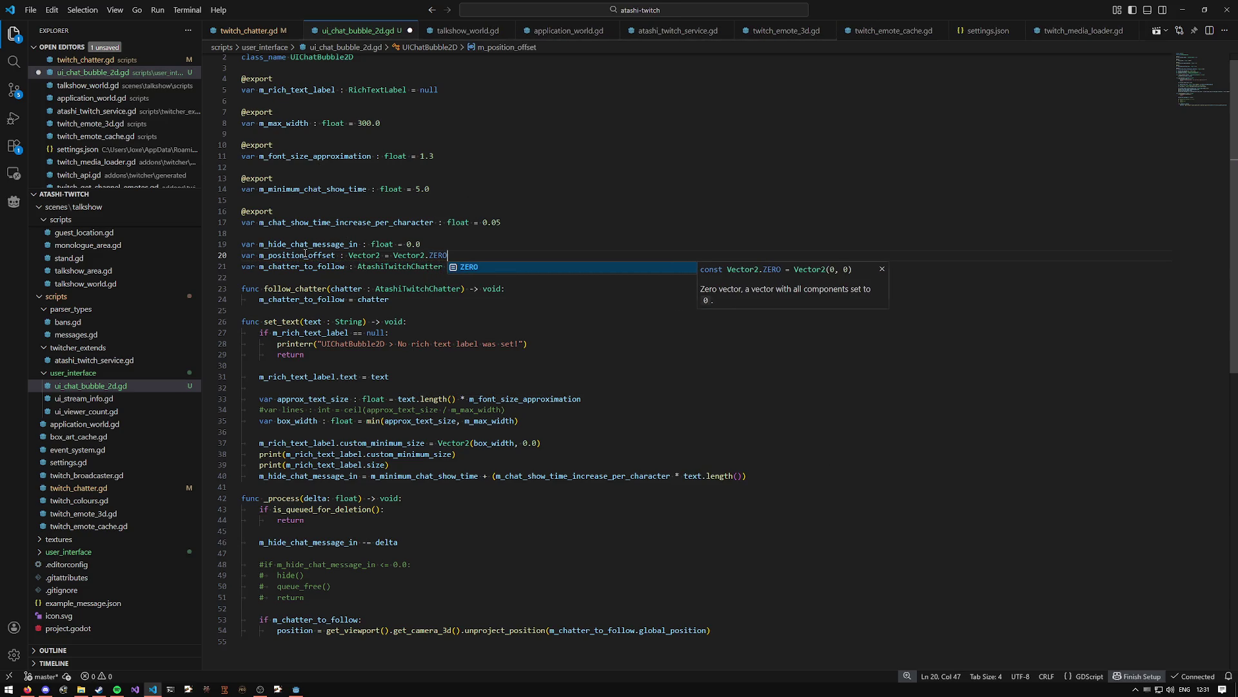
Write line 40 as m_position_offset = m_rich_text_label.size / 2.0
double_click(297, 255)
key(ctrl+c)
click(538, 462)
key(Return)
key(ctrl+v)
text(.size)
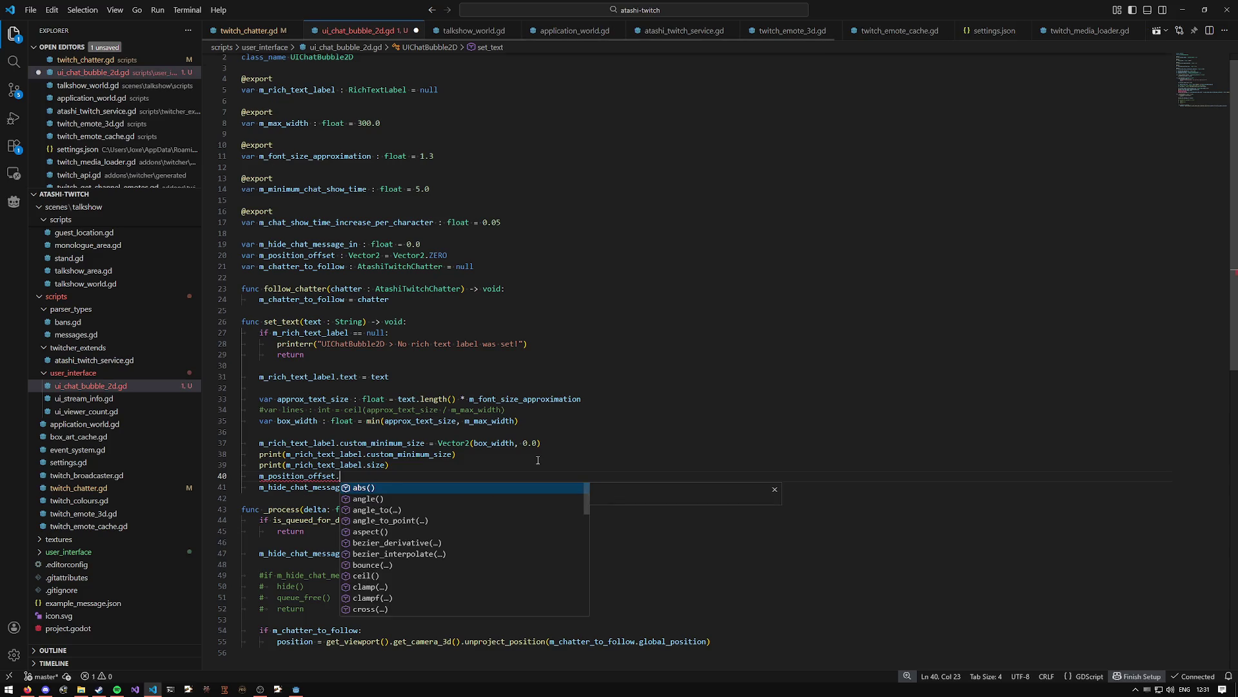
text( / 2)
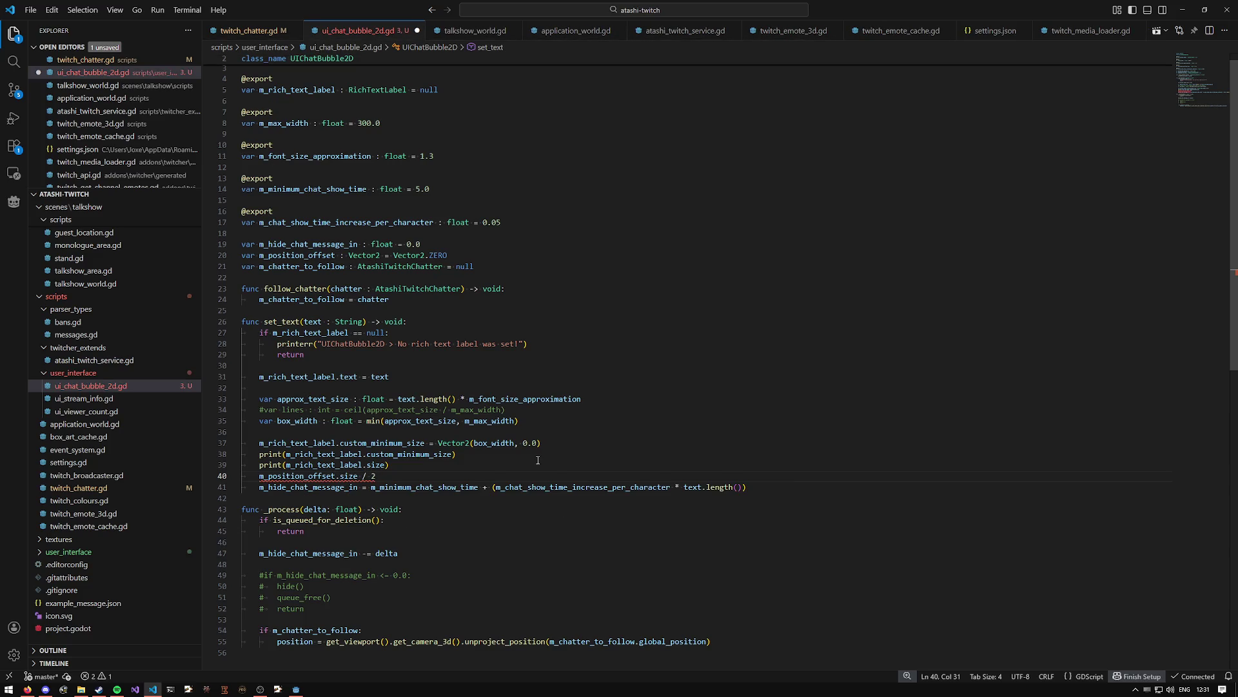
text(.0)
key(Home)
text(-)
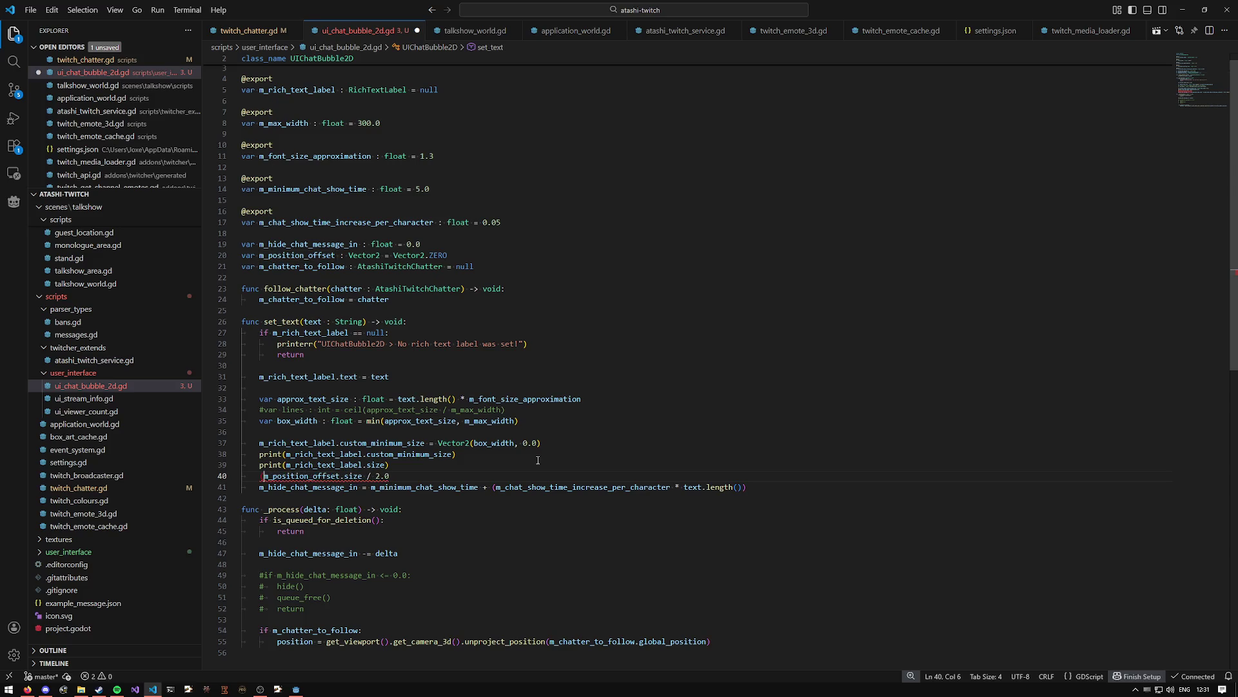
key(BackSpace)
text(m_)
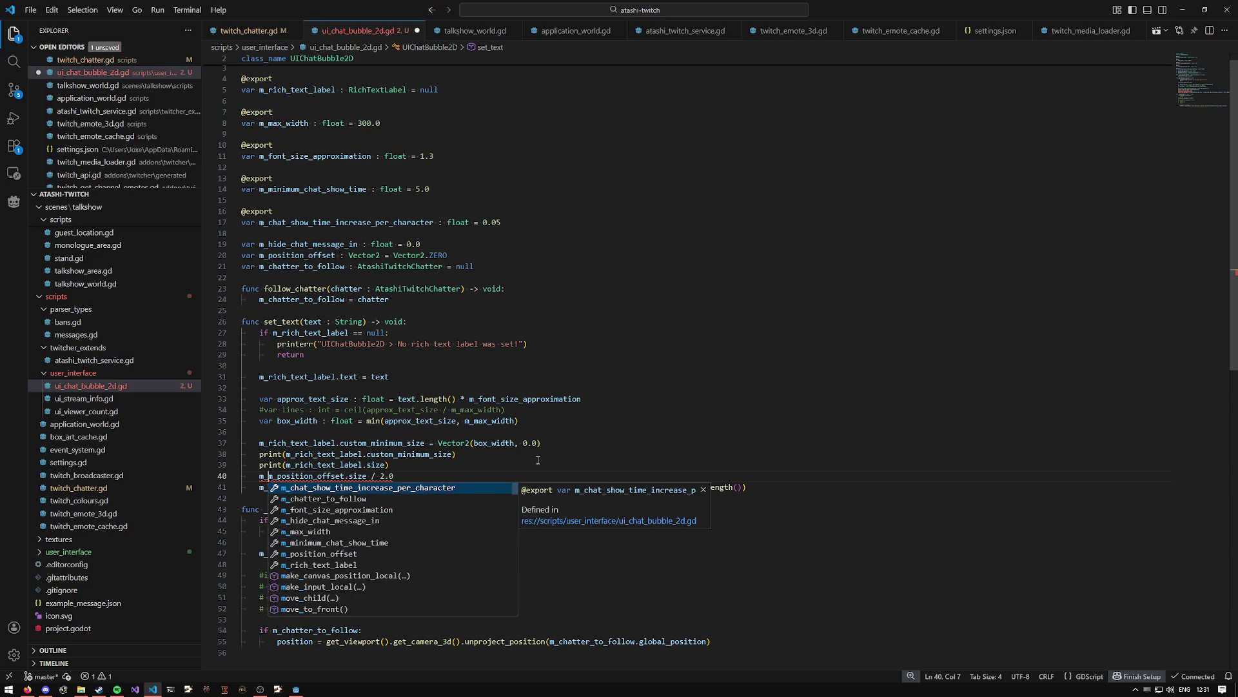
text(pos)
key(Return)
text(=)
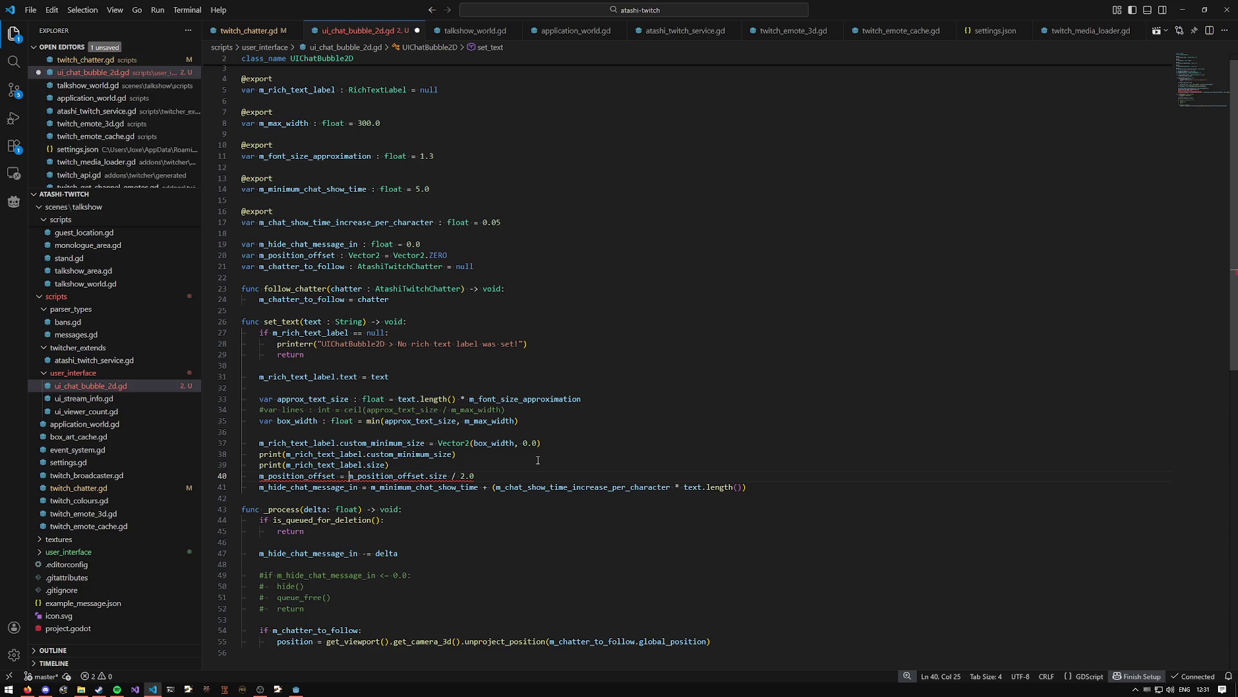
key(ctrl+Delete)
text(m_ric)
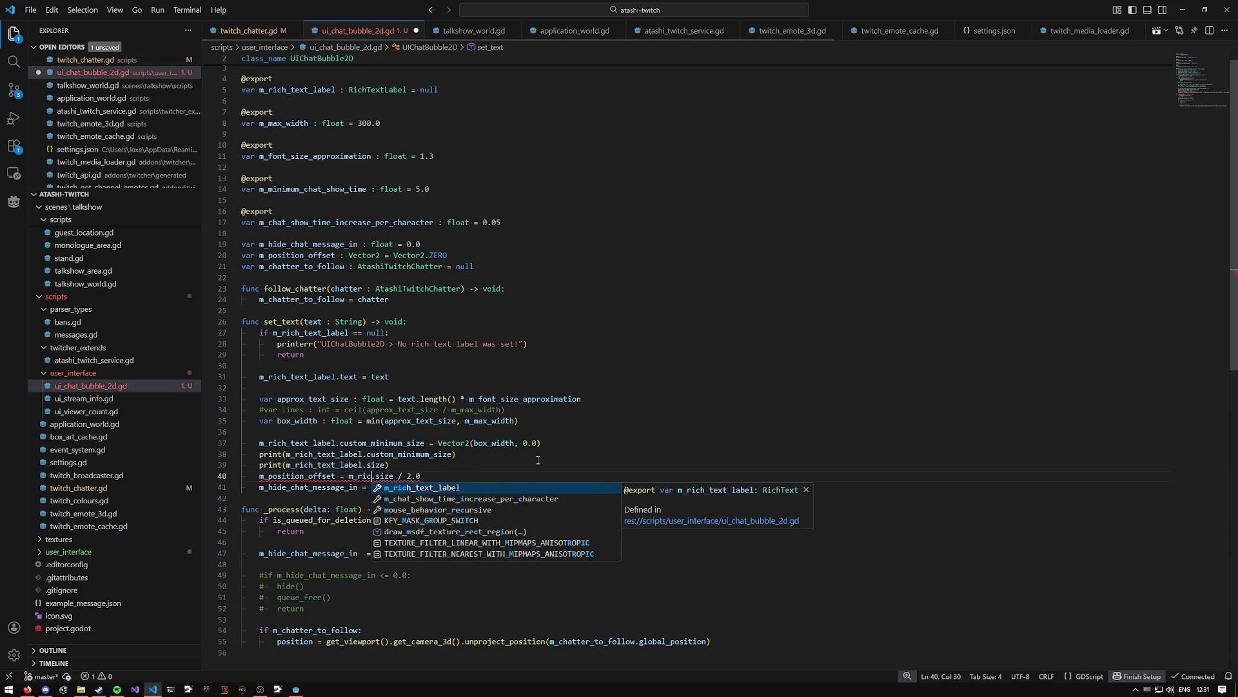
key(Return)
text(.)
key(BackSpace)
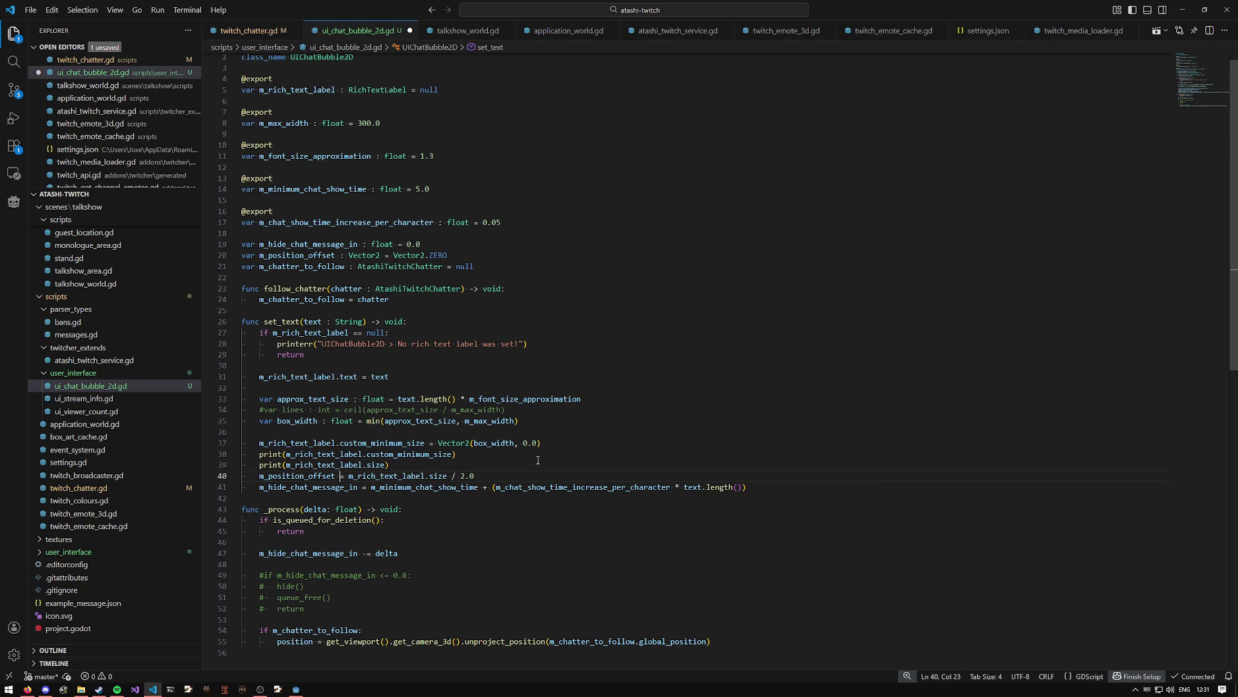
Wrap line 40's right-hand side in parentheses, then remove them again
key(ctrl+Left)
text(()
key(End)
text())
key(Left)
key(Left)
key(ctrl+Left)
key(ctrl+Left)
key(ctrl+Left)
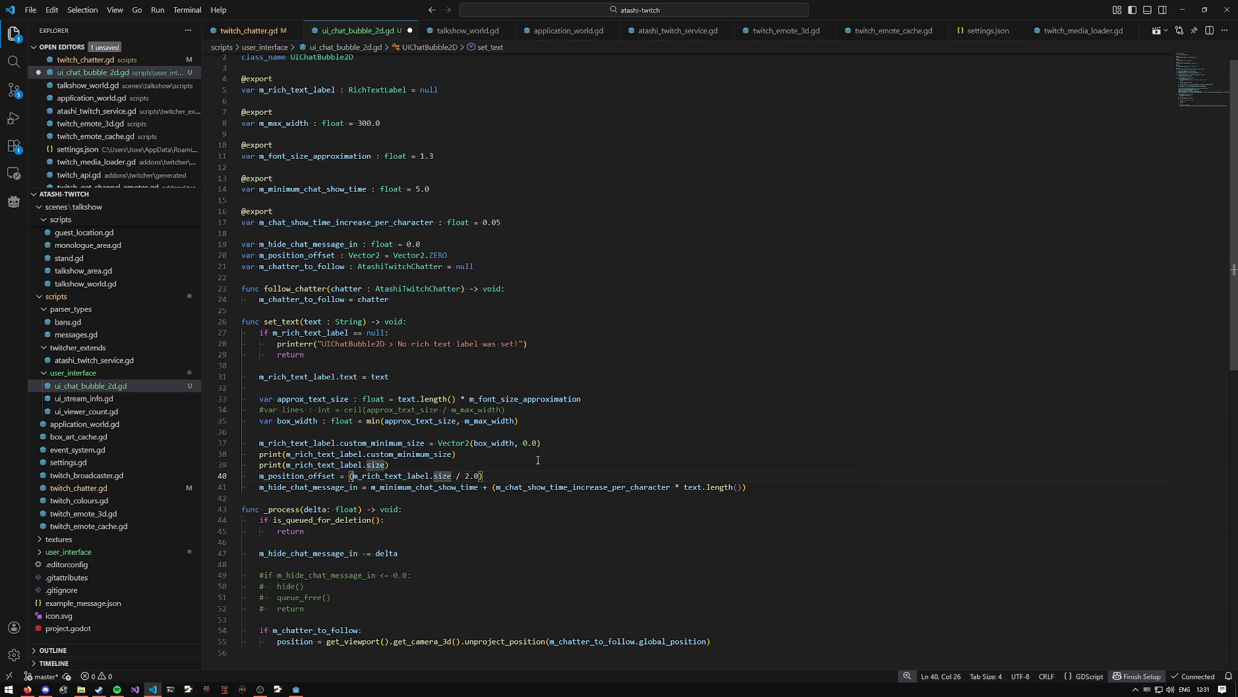
key(Delete)
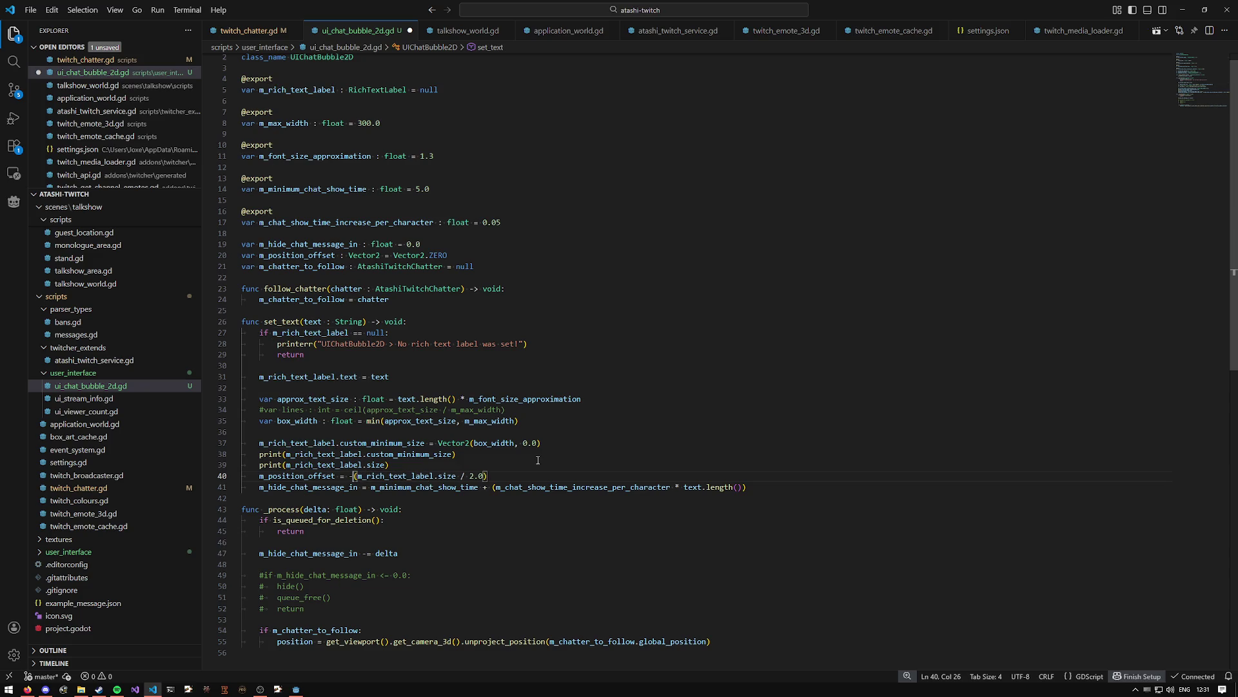
key(End)
key(BackSpace)
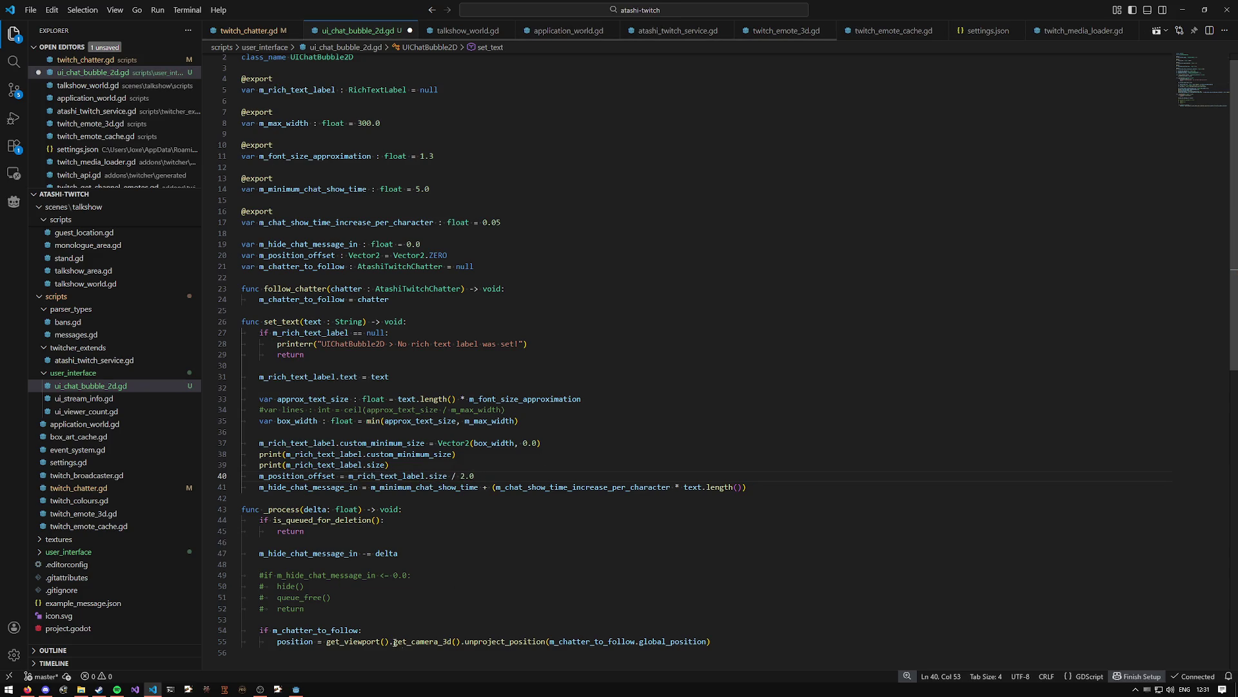
Append - m_position_offset to the position calculation on line 55 and save
click(400, 644)
key(End)
key(Return)
key(BackSpace)
key(BackSpace)
key(BackSpace)
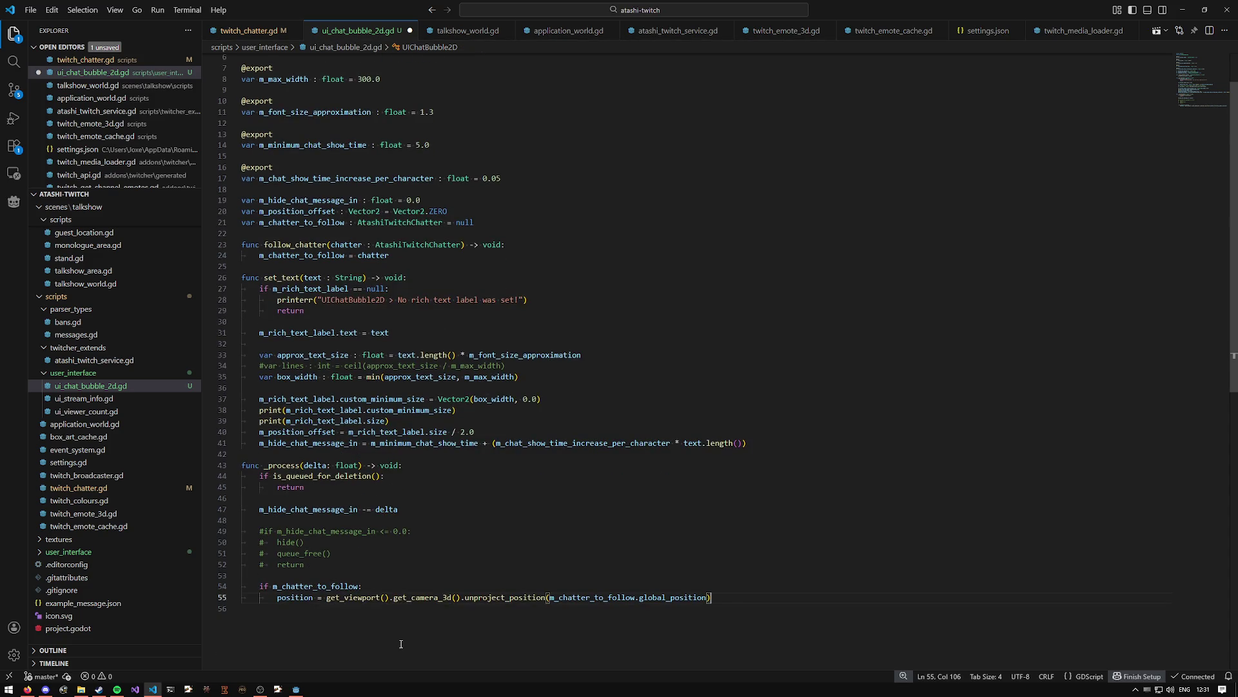
text(- of)
key(BackSpace)
key(BackSpace)
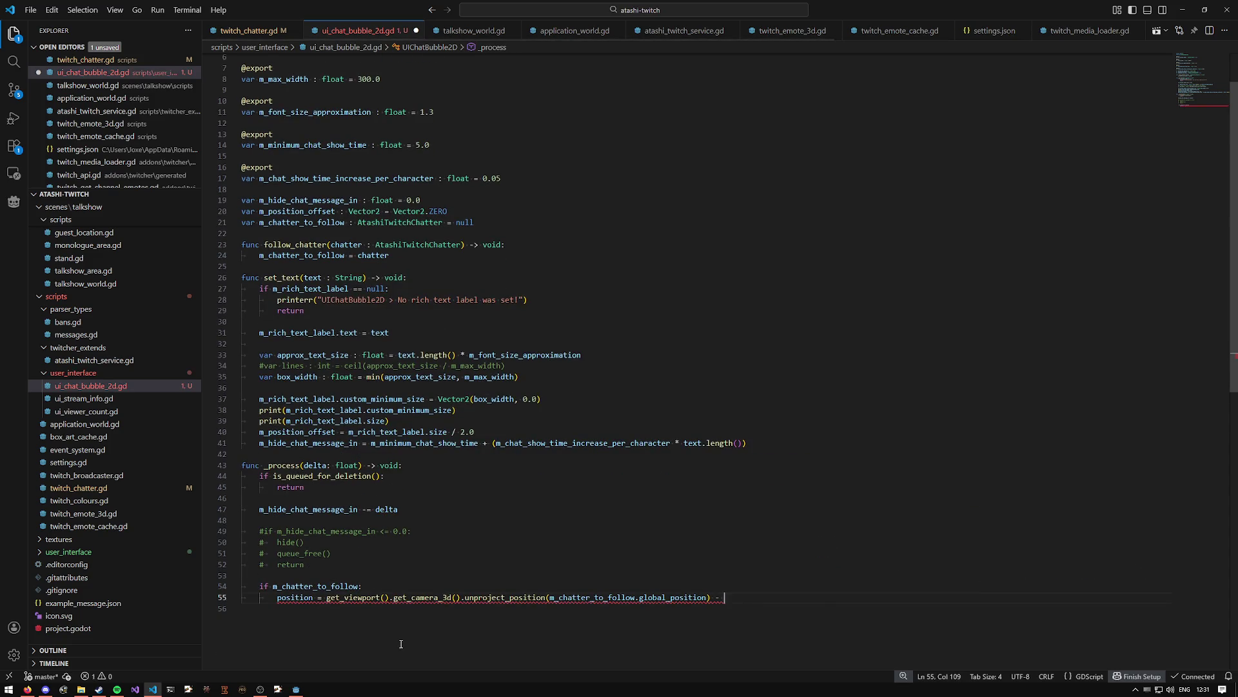
text(m_pos)
key(Tab)
key(alt+Tab)
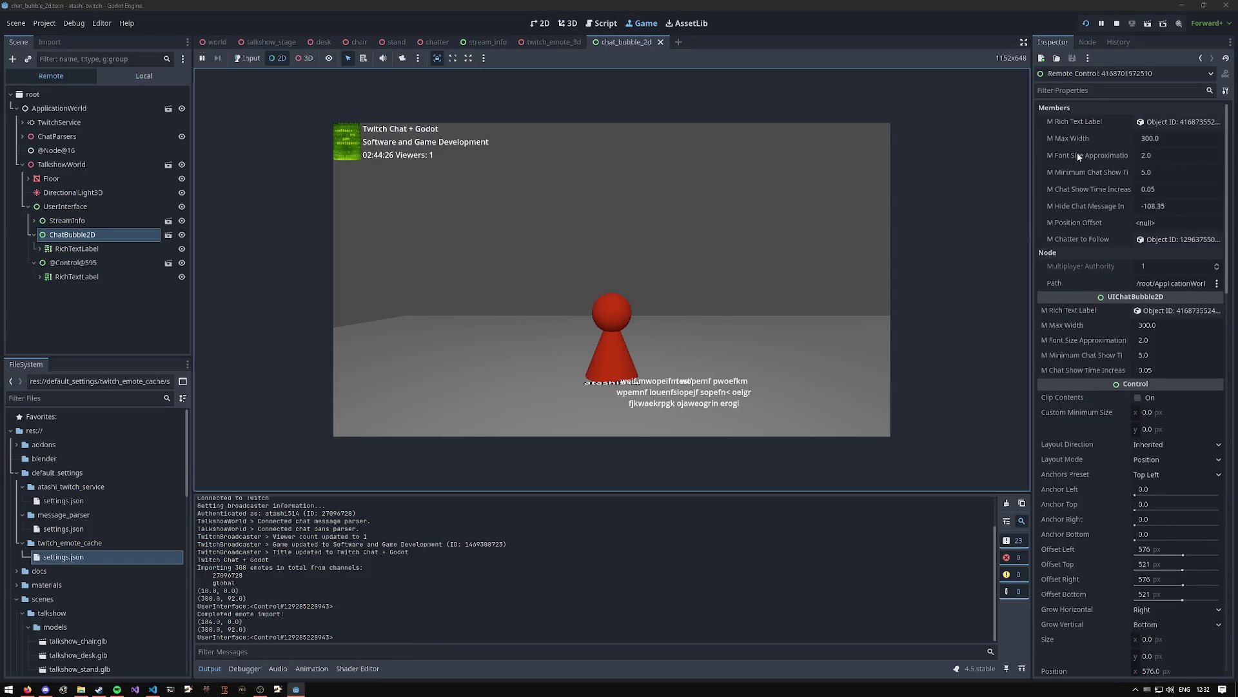
Restart the game to test the bubble offset, then stop it to return to chat_bubble_2d
click(1086, 24)
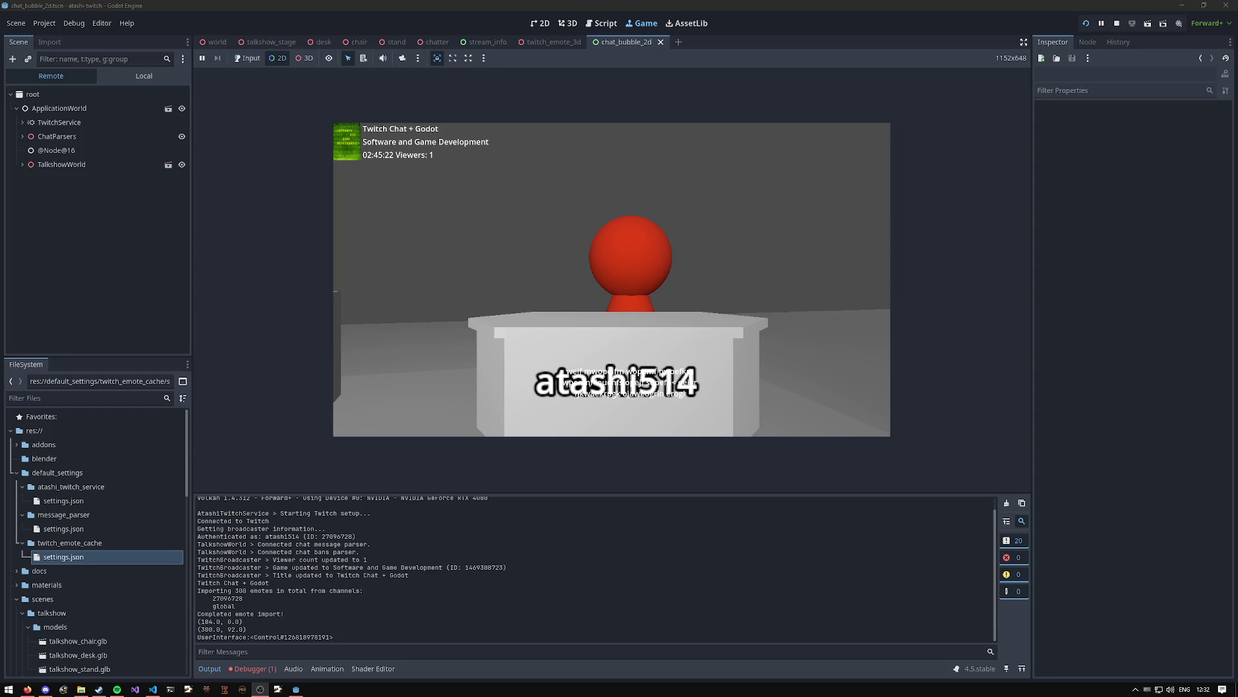
key(alt+Tab)
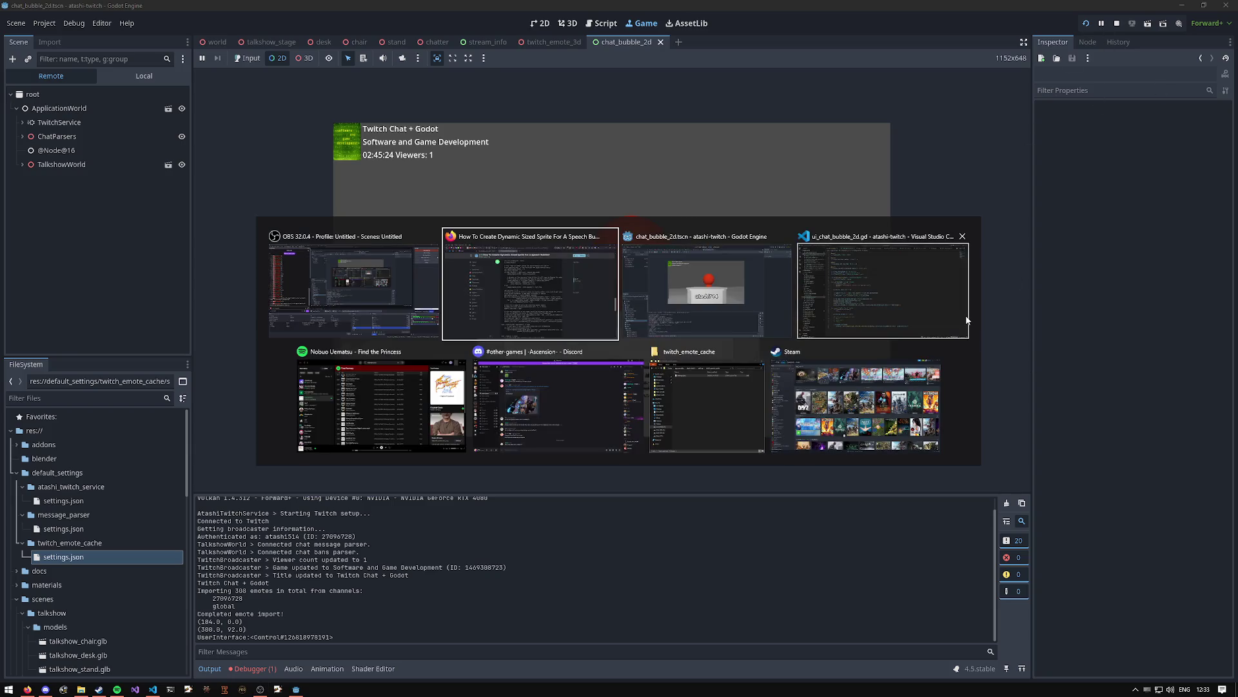
click(1116, 23)
key(alt+Tab)
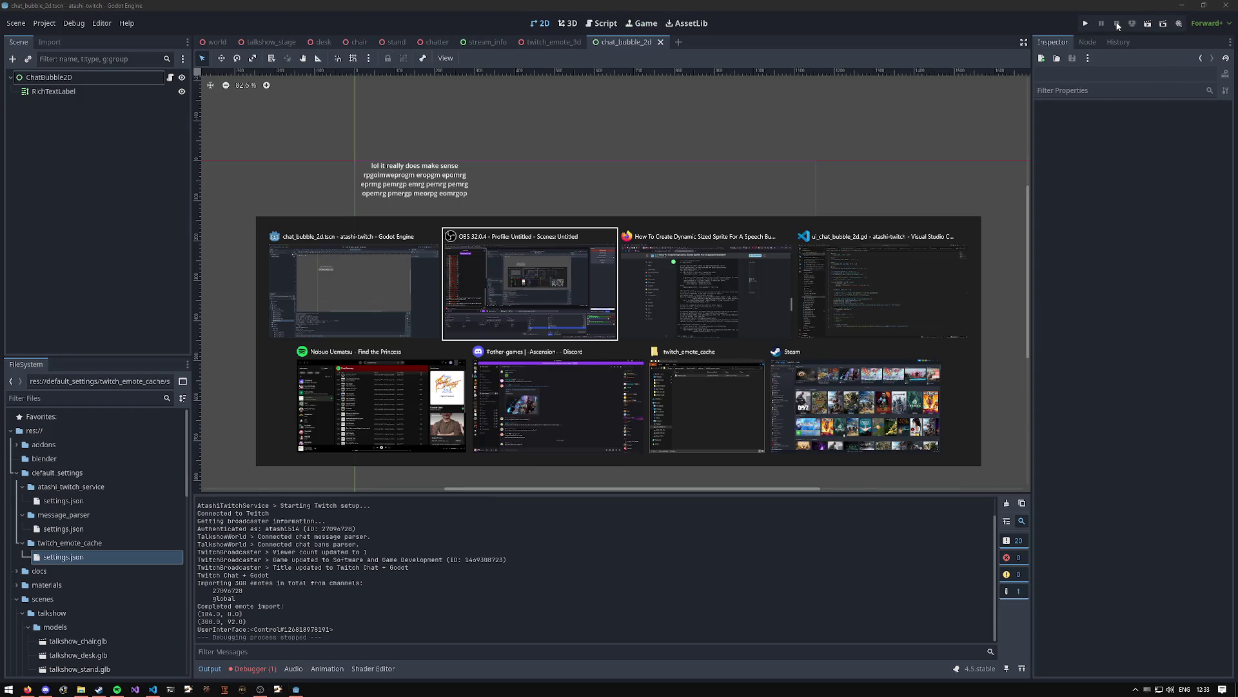
Rewrite line 40's offset as Vector2(m_rich_text_label.size.x / 2.0 for half the width
key(alt+Tab)
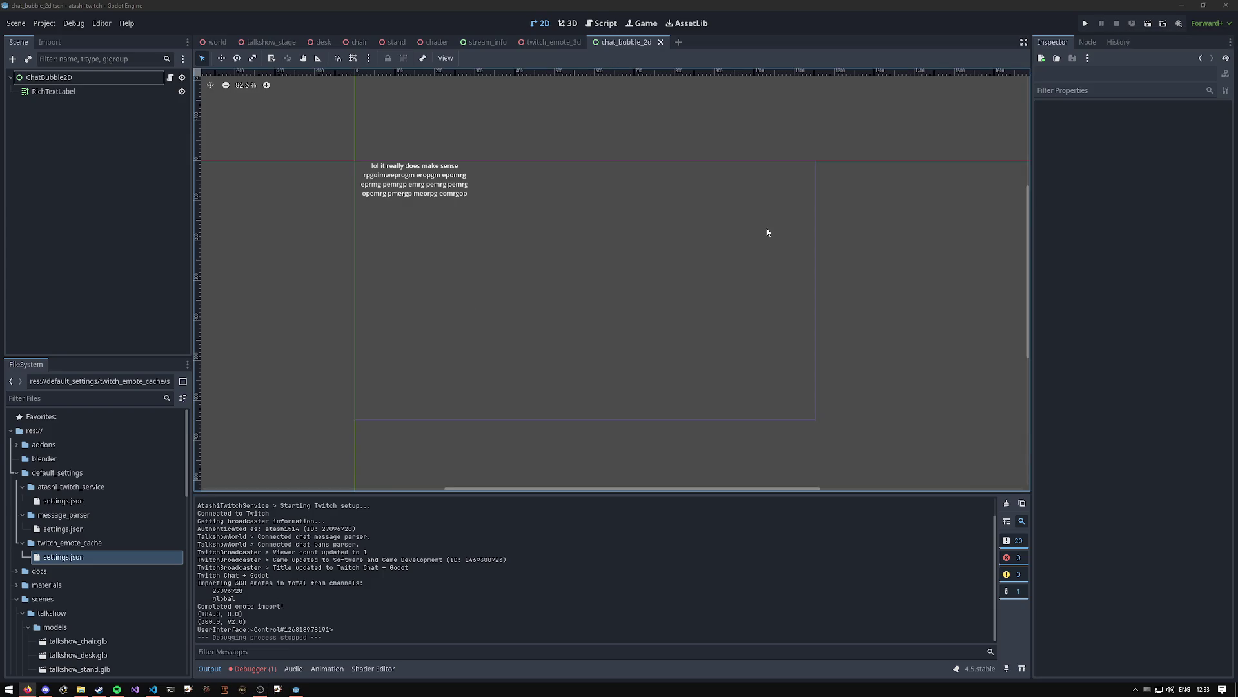
key(alt+Tab)
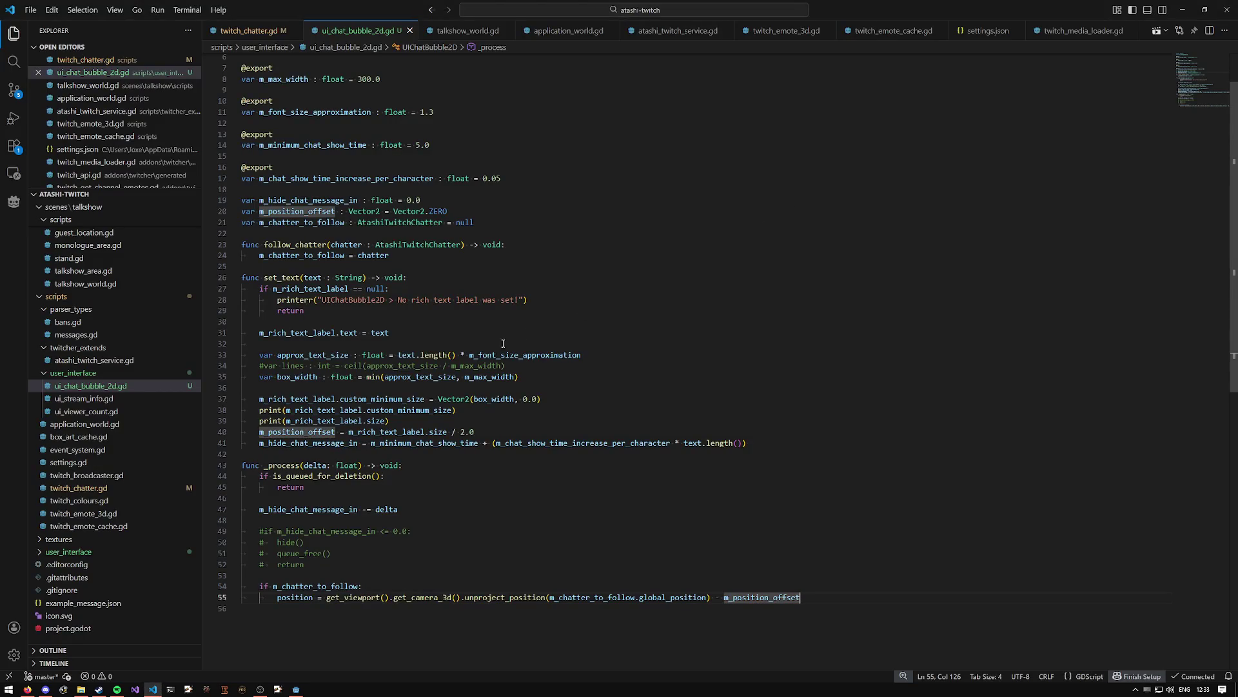
click(490, 433)
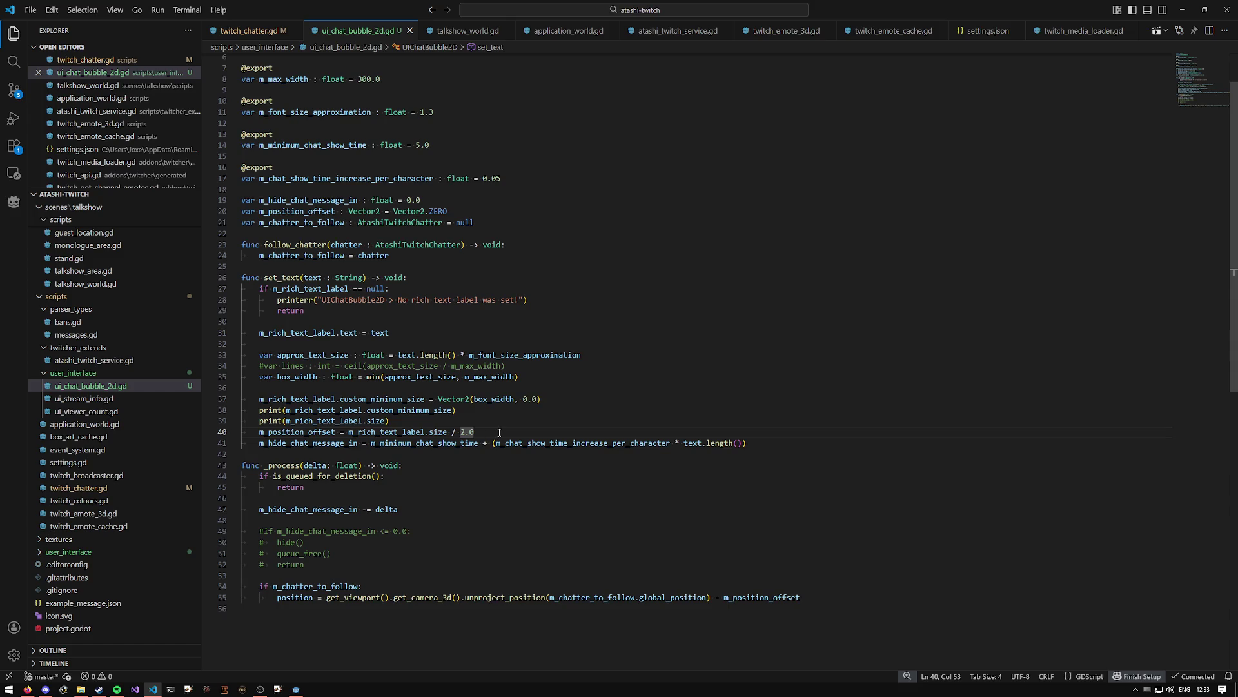
key(ctrl+Left)
key(ctrl+Left)
key(ctrl+Left)
key(Left)
key(ctrl+Right)
key(ctrl+Right)
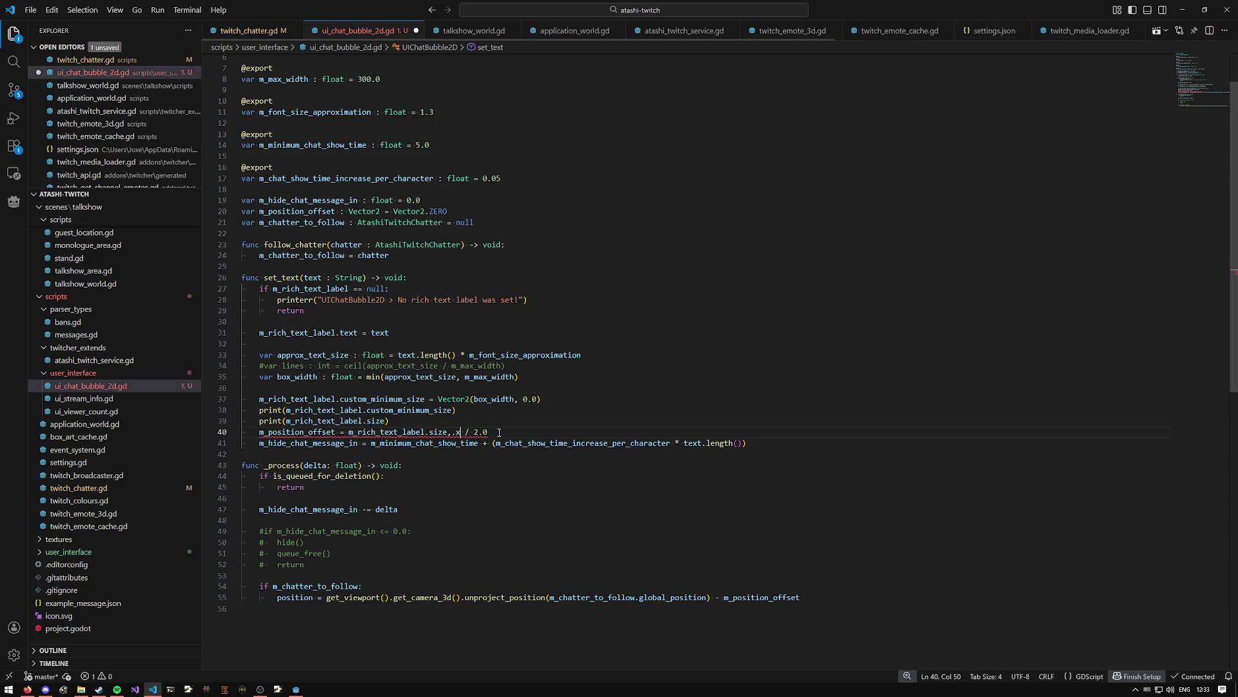
text(.x)
key(ctrl+Left)
key(ctrl+Left)
key(ctrl+Left)
text(Vec)
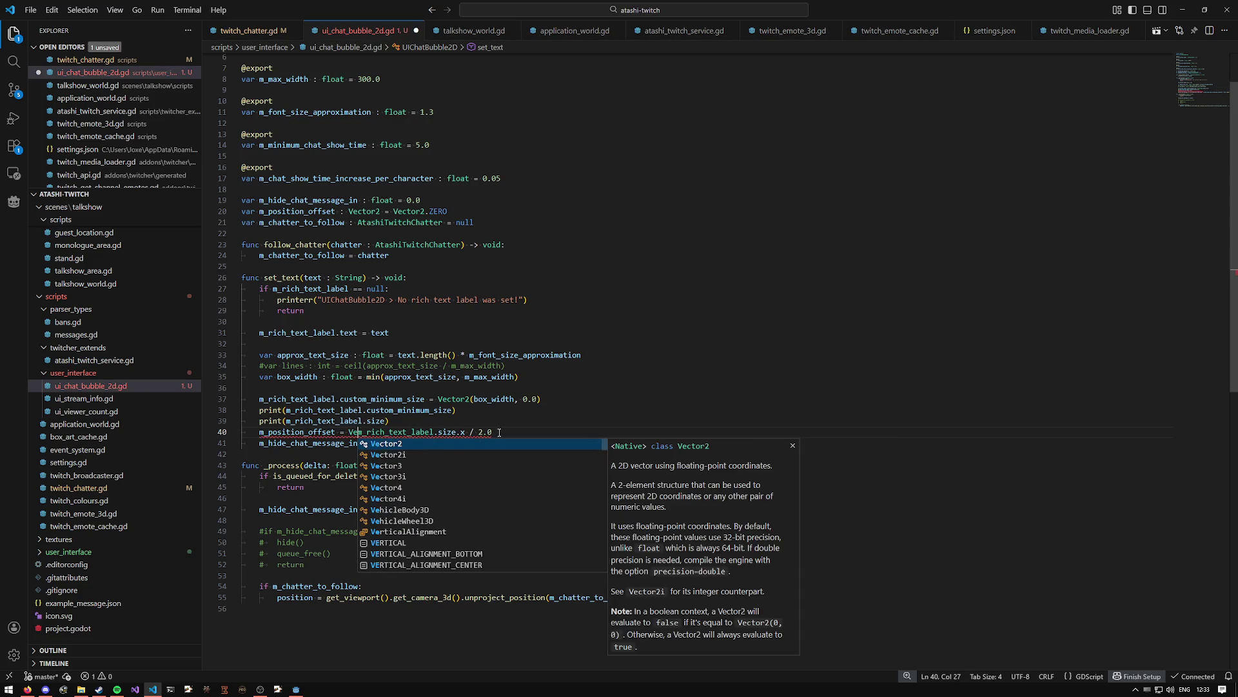
text(tor2()
Add m_rich_text_label.size.y as the vertical offset component and save the script
key(End)
text(, )
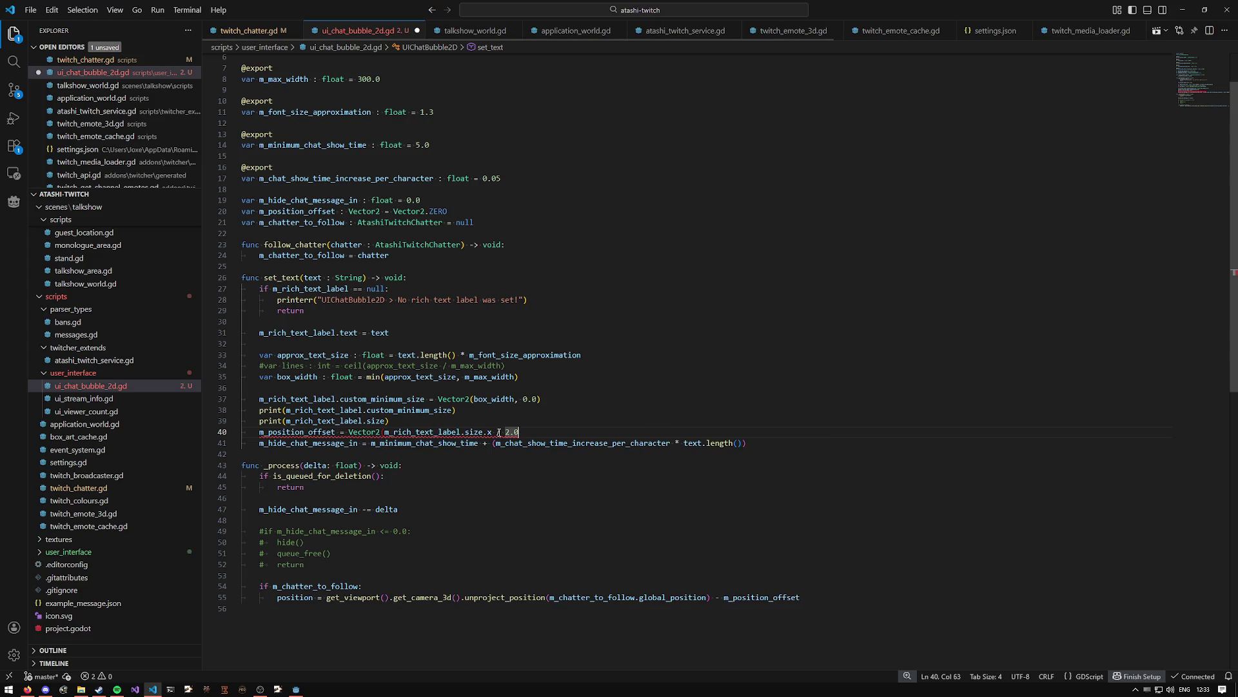
text(m_rich)
key(Tab)
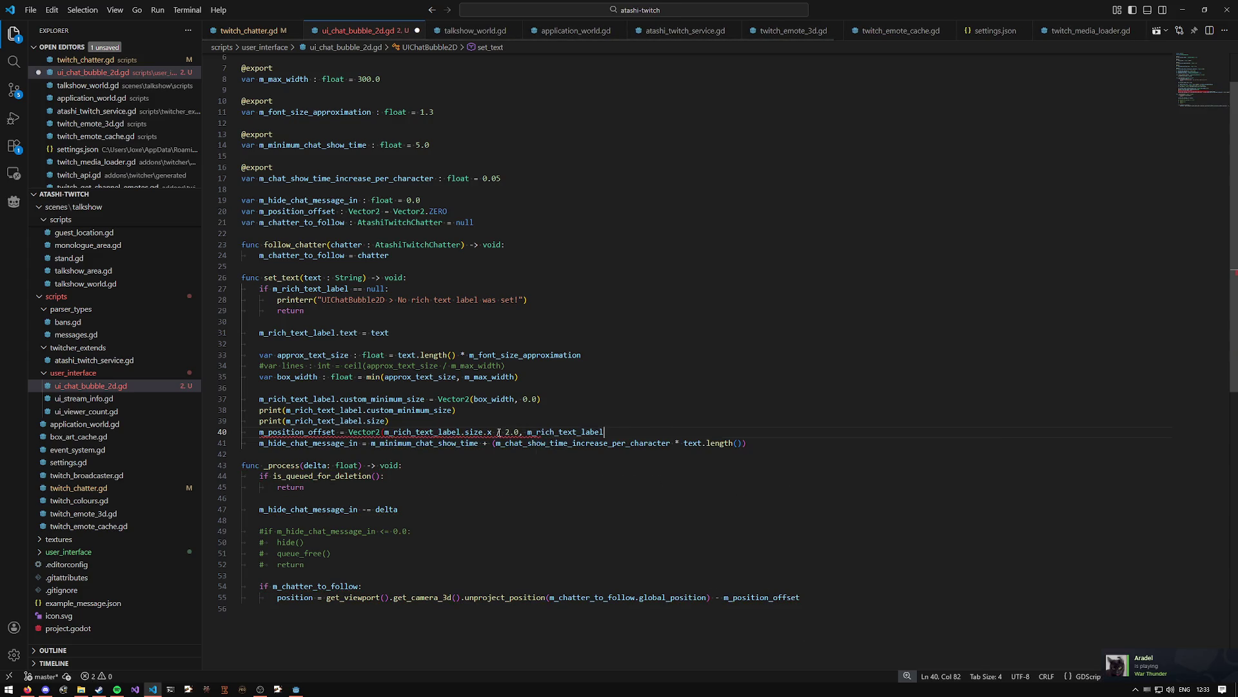
text(y))
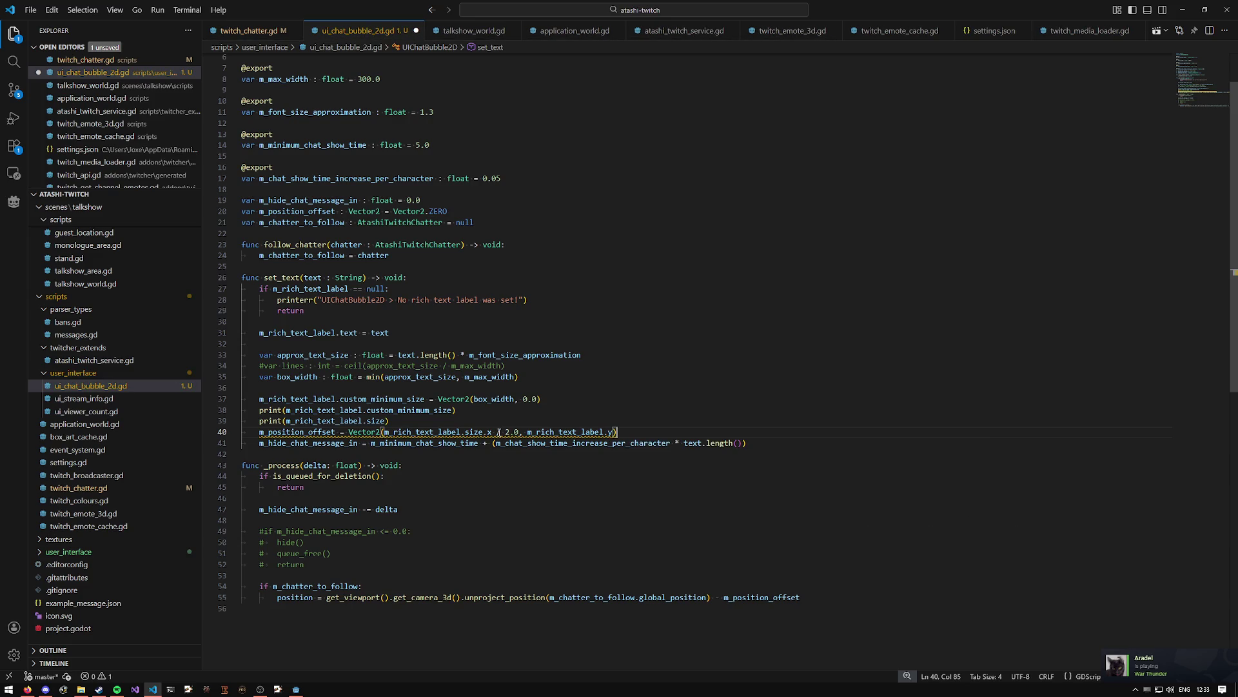
mouse_move(466, 433)
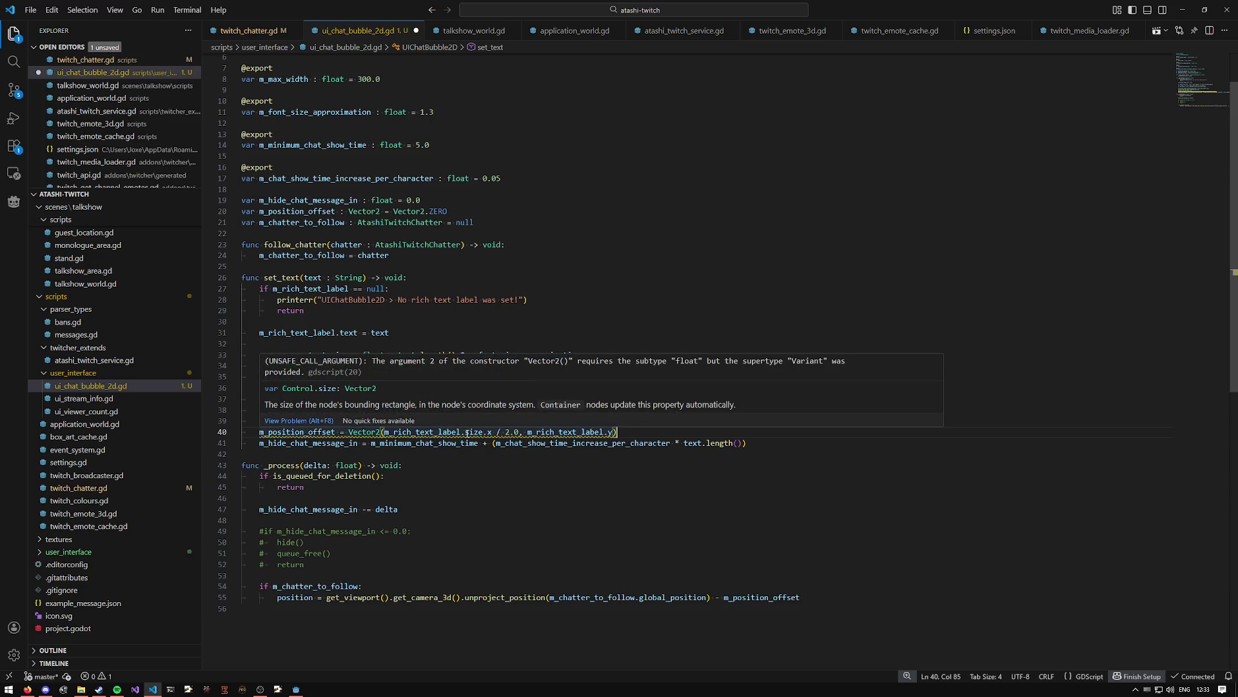
mouse_move(600, 434)
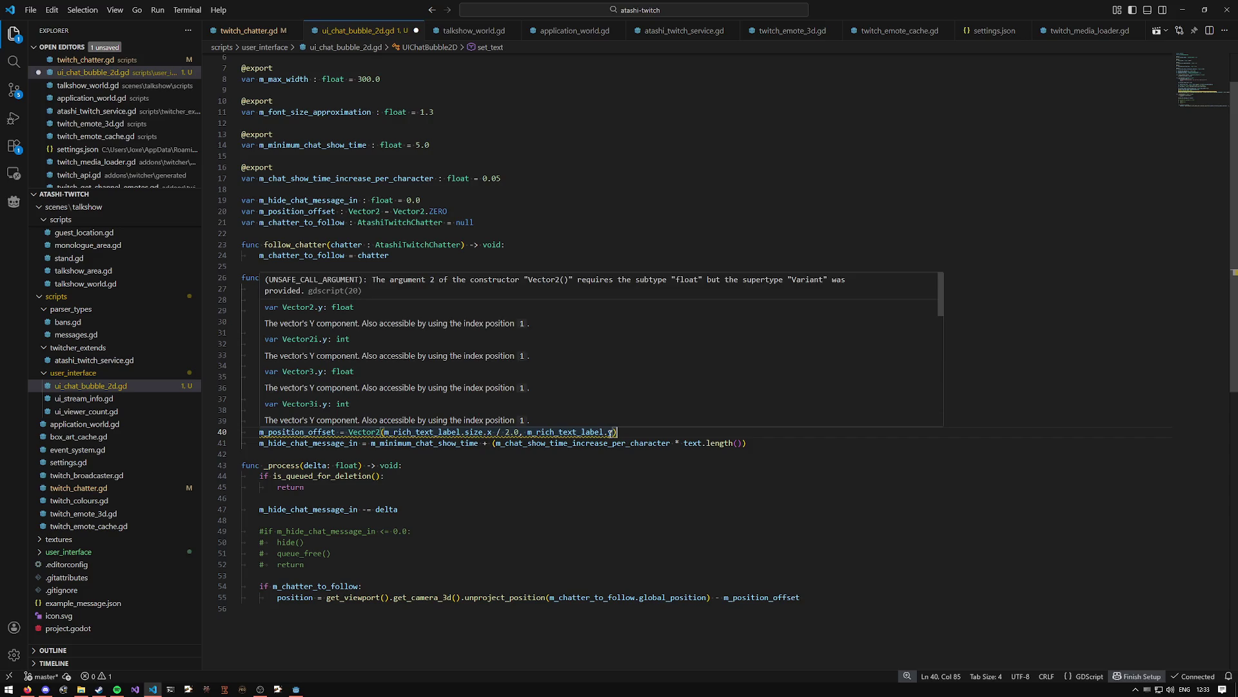
key(Left)
key(Left)
key(Left)
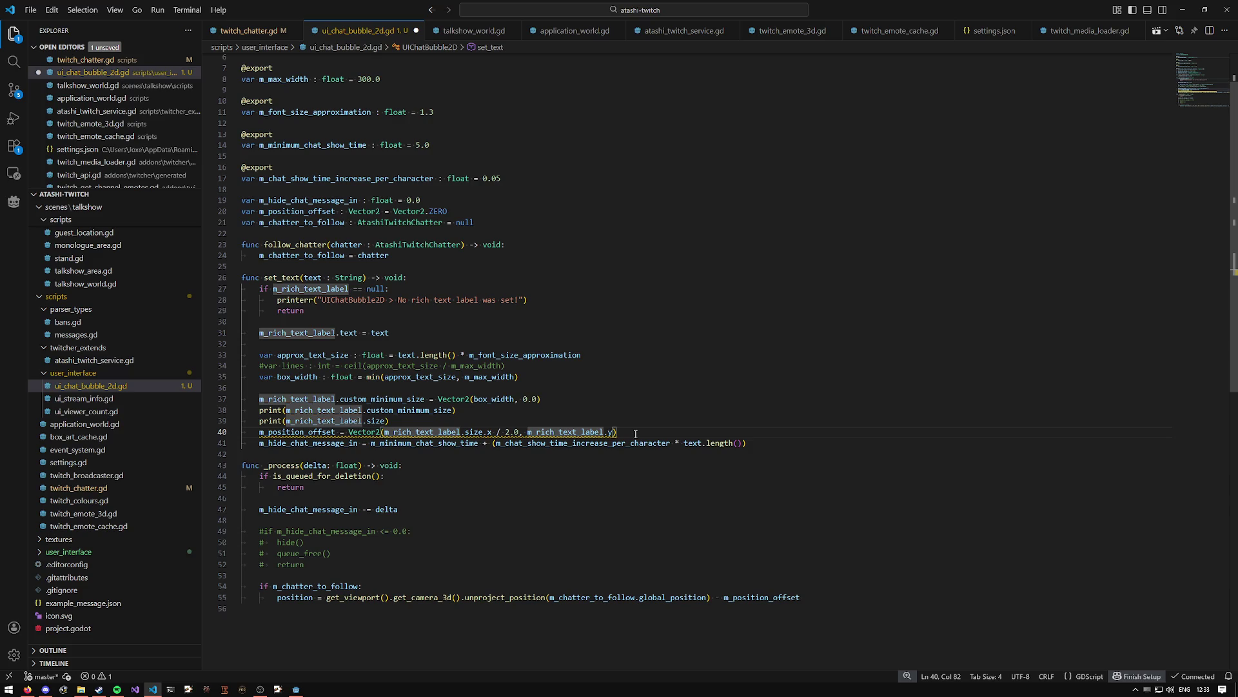
text(.size)
key(ctrl+s)
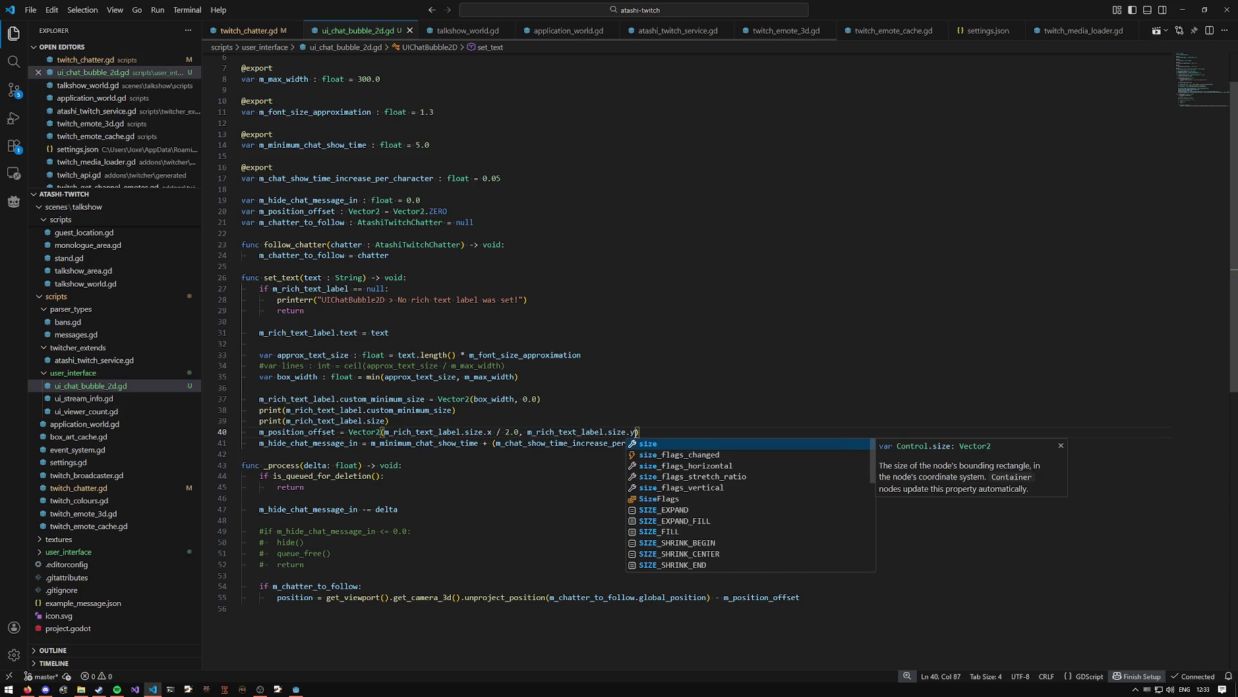
click(631, 379)
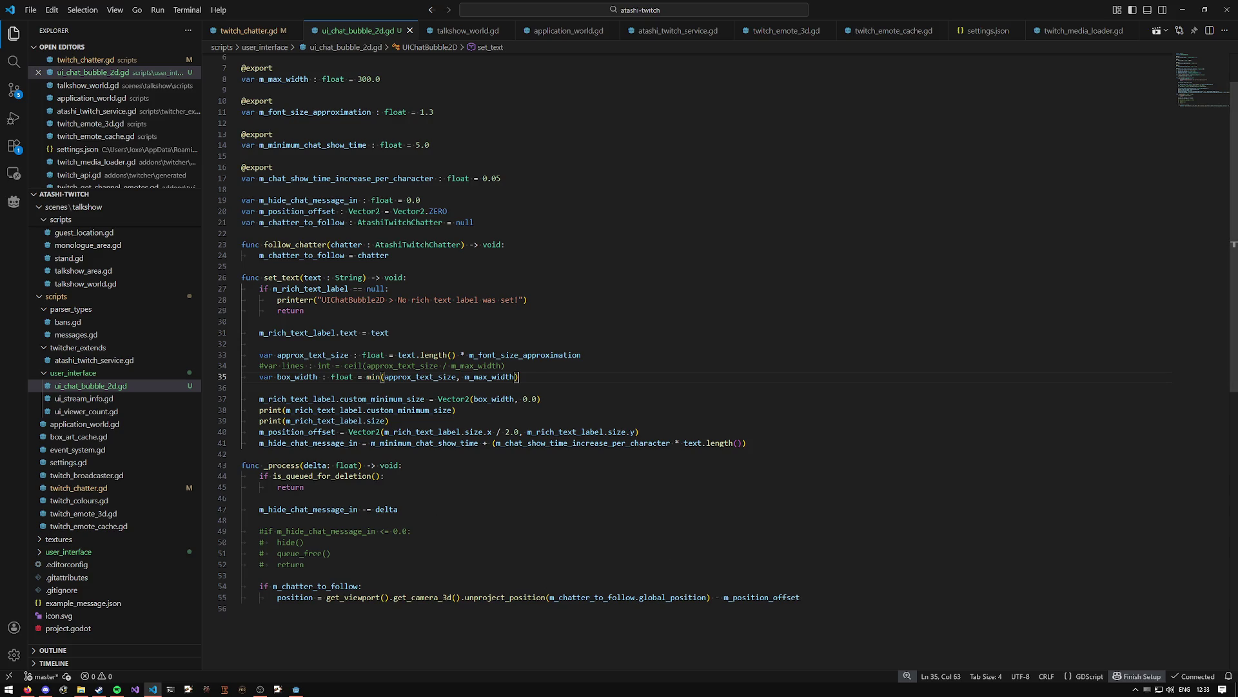
key(alt+Tab)
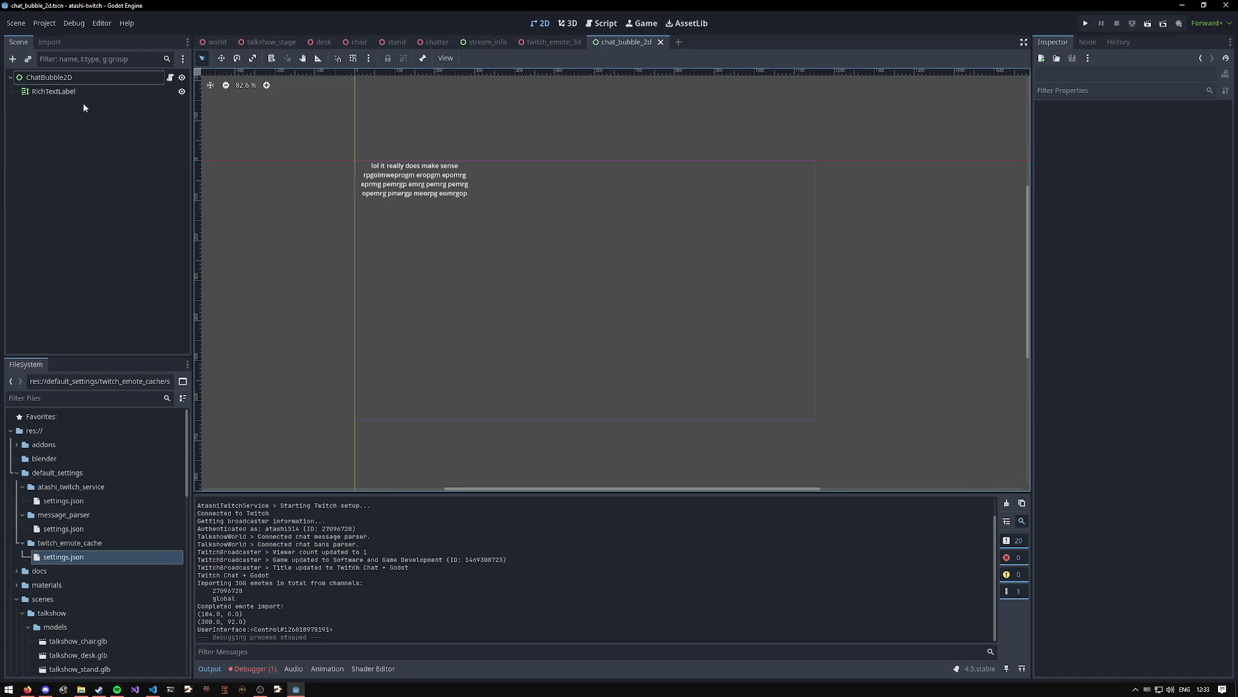
Add a MarginContainer under RichTextLabel, then delete the old MarginContainer node
right_click(56, 91)
click(120, 101)
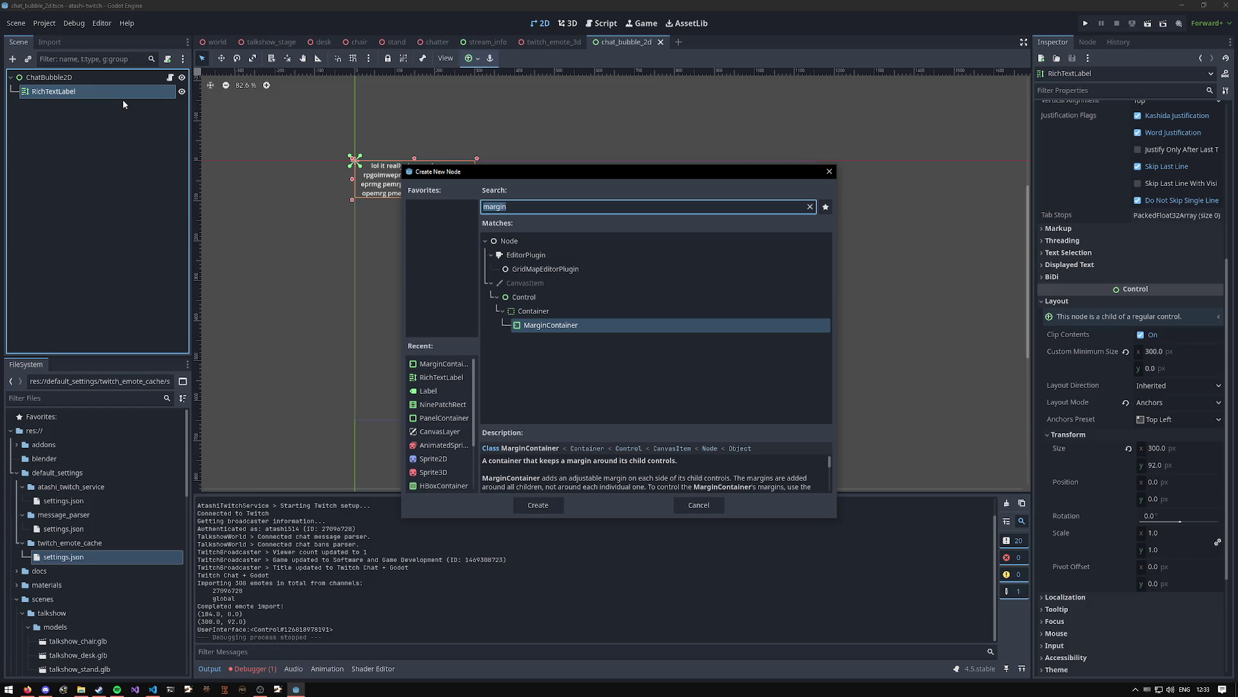
key(Return)
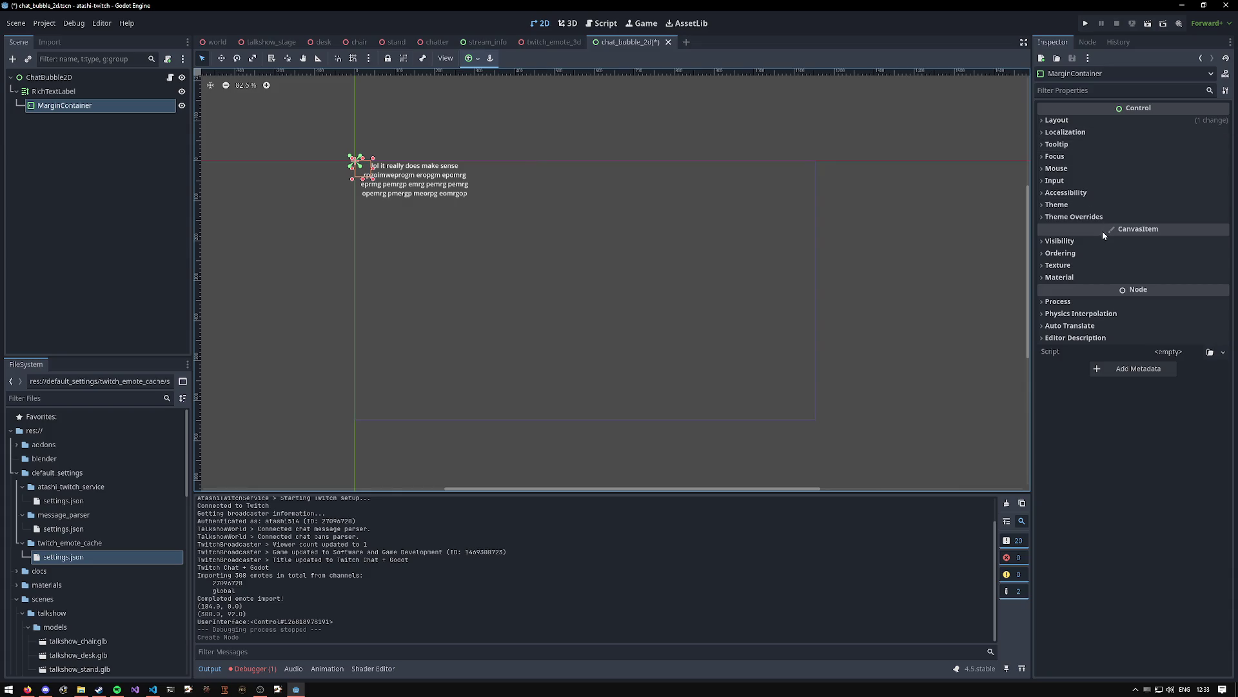
click(65, 91)
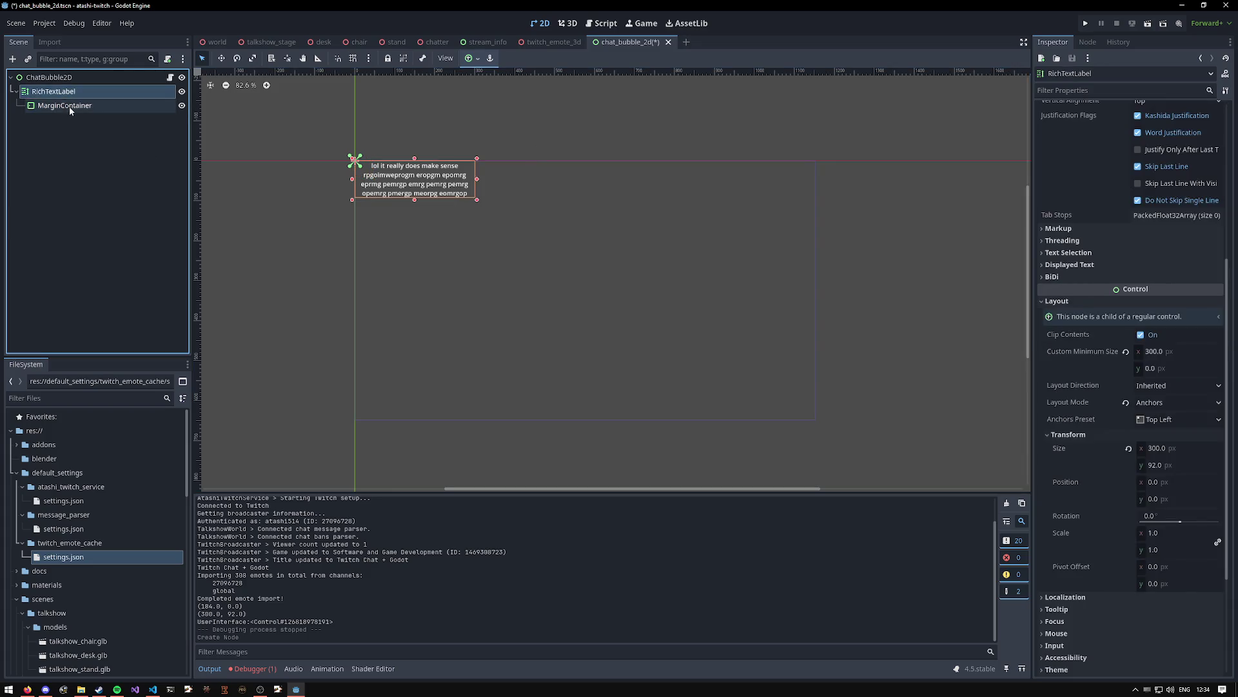
click(68, 106)
key(Delete)
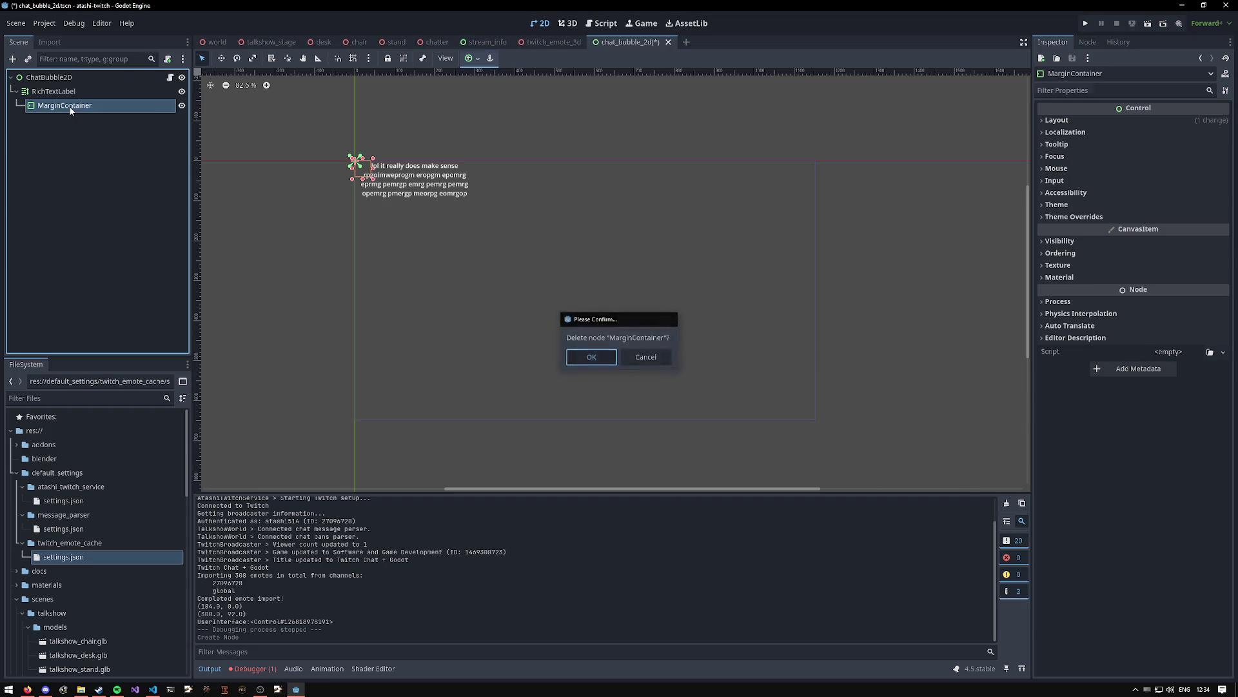
key(Return)
Reparent RichTextLabel under a newly created MarginContainer node
click(52, 92)
right_click(53, 95)
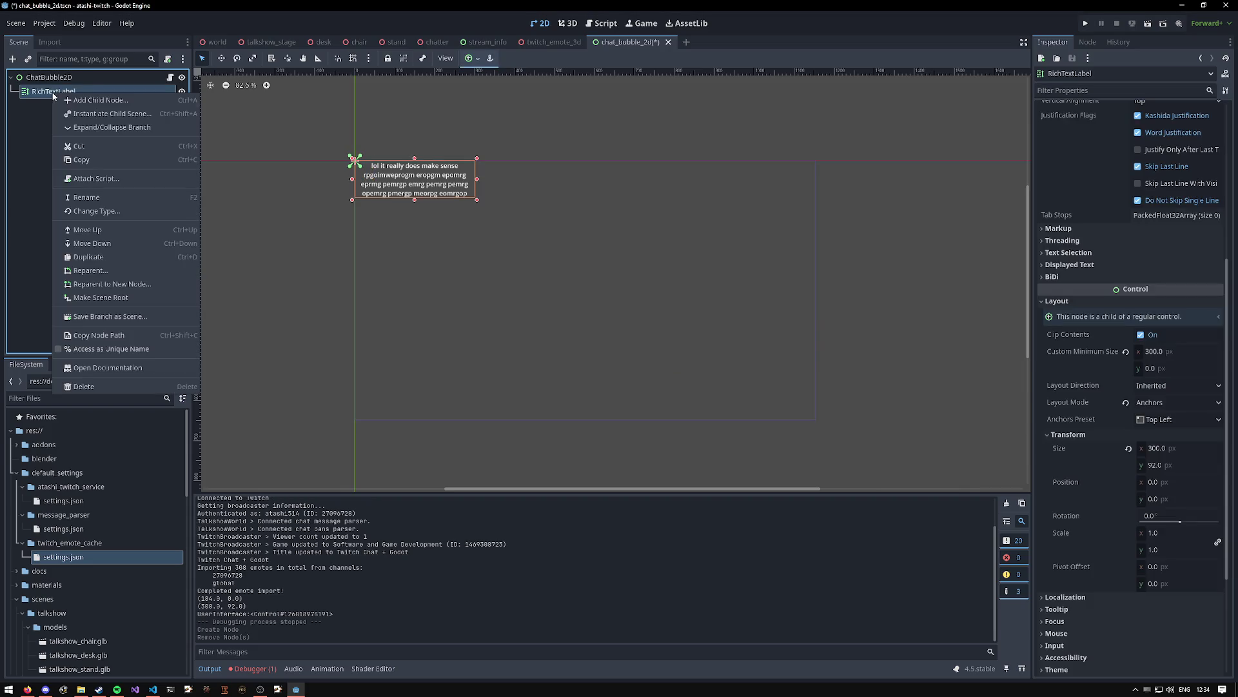
click(138, 101)
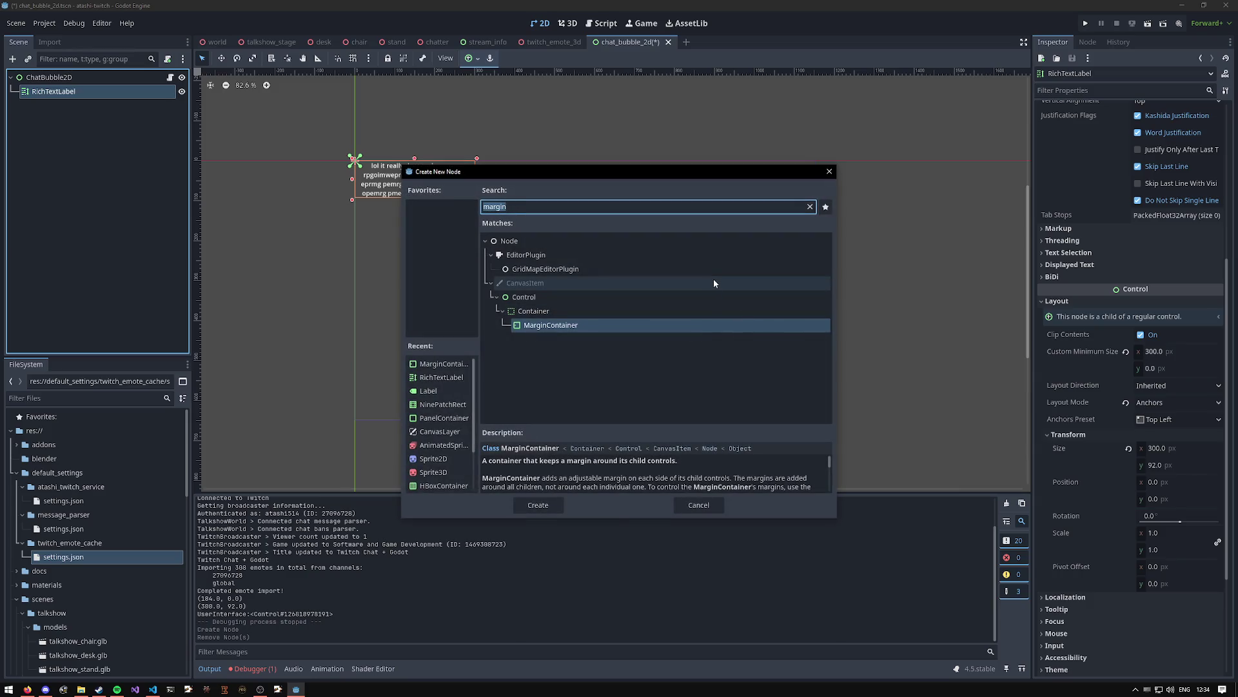
click(830, 171)
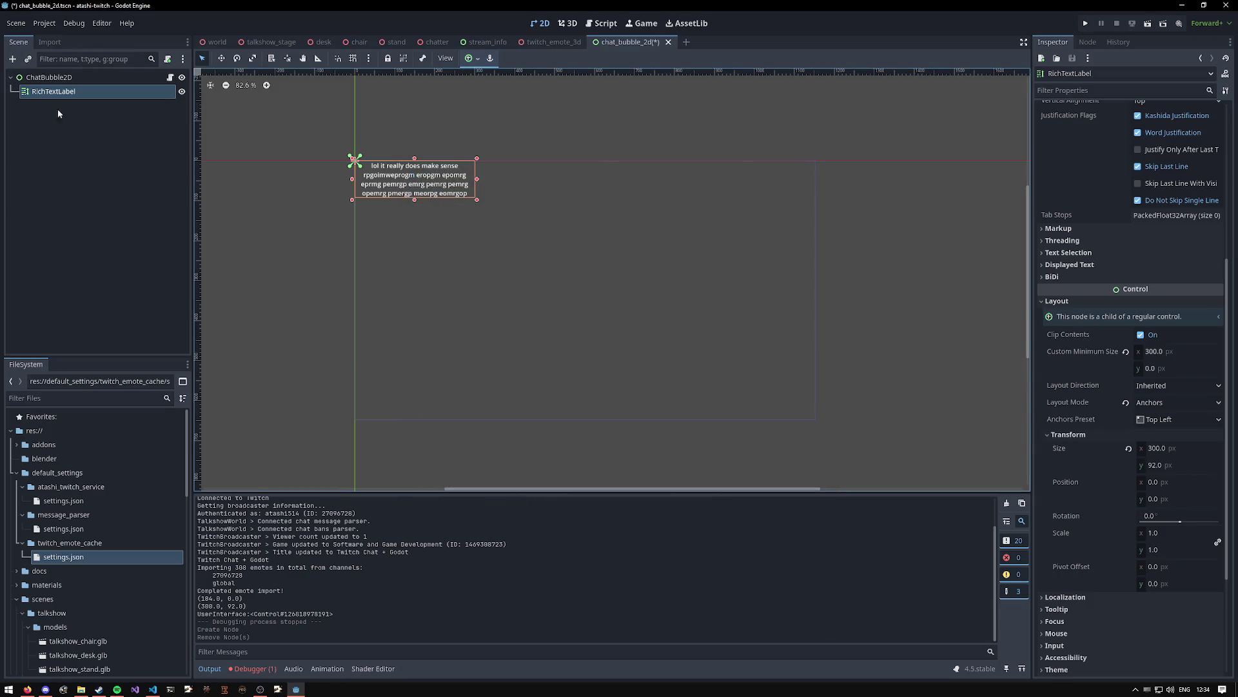
right_click(42, 92)
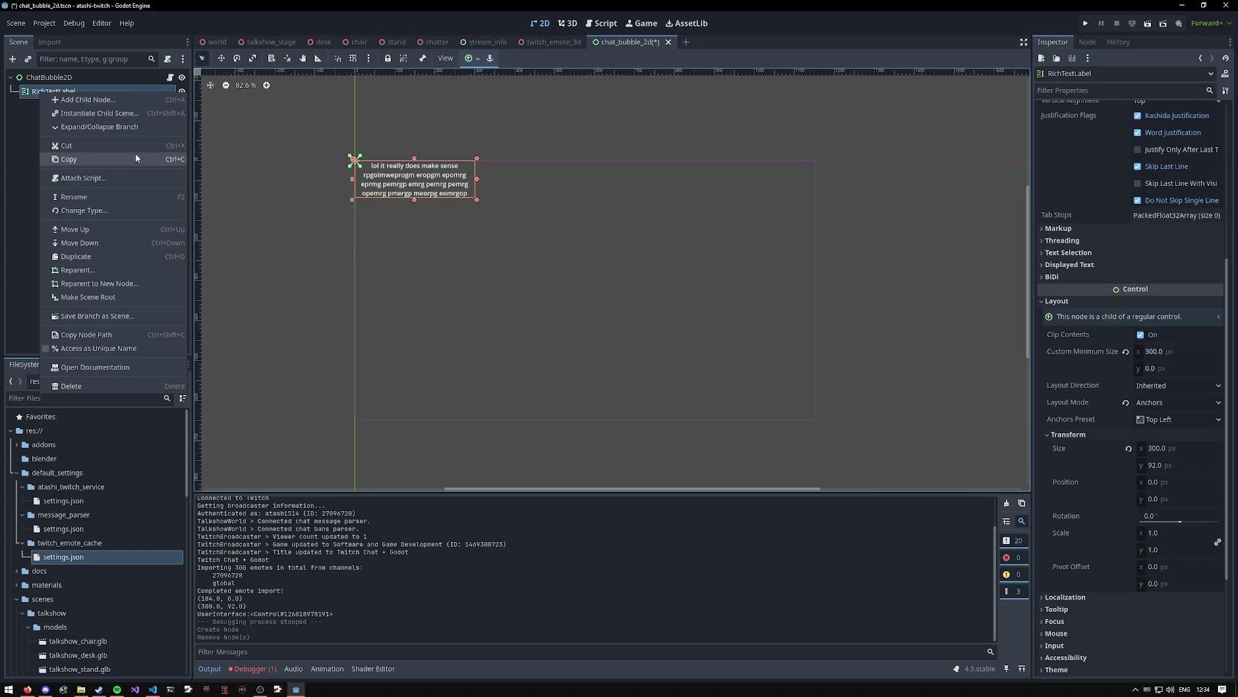
click(137, 282)
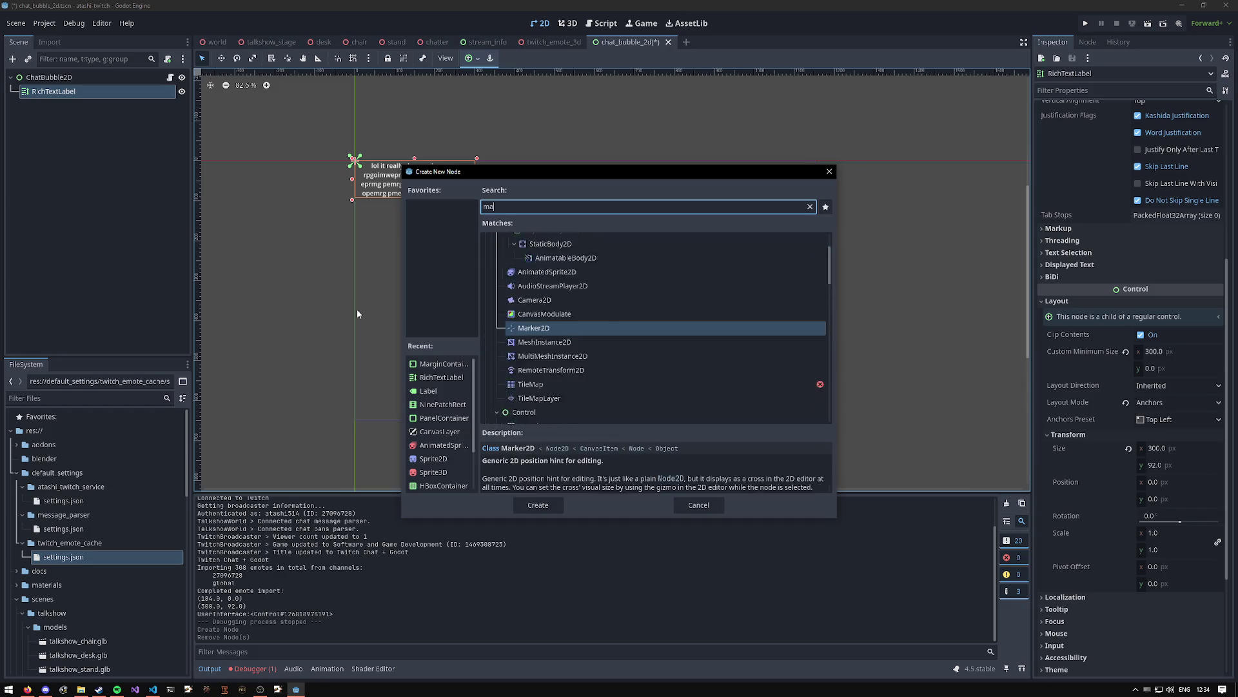
key(Return)
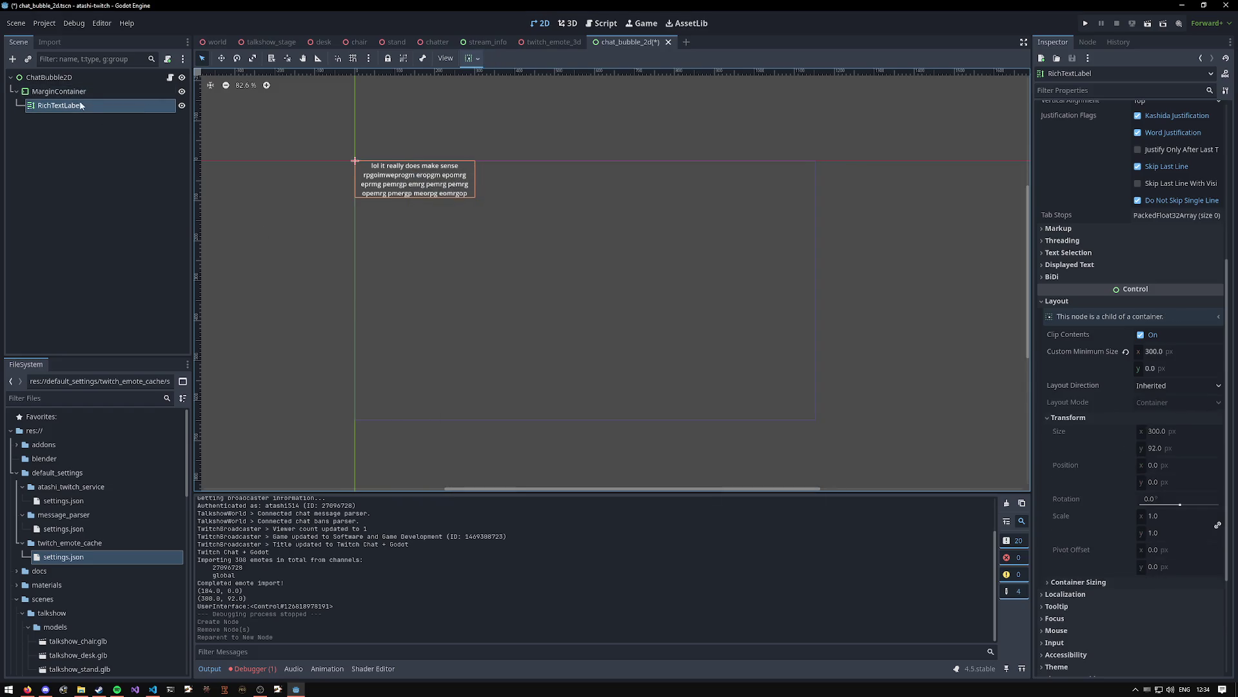
Enable the MarginContainer's top, right, bottom and left margin constant overrides
click(71, 91)
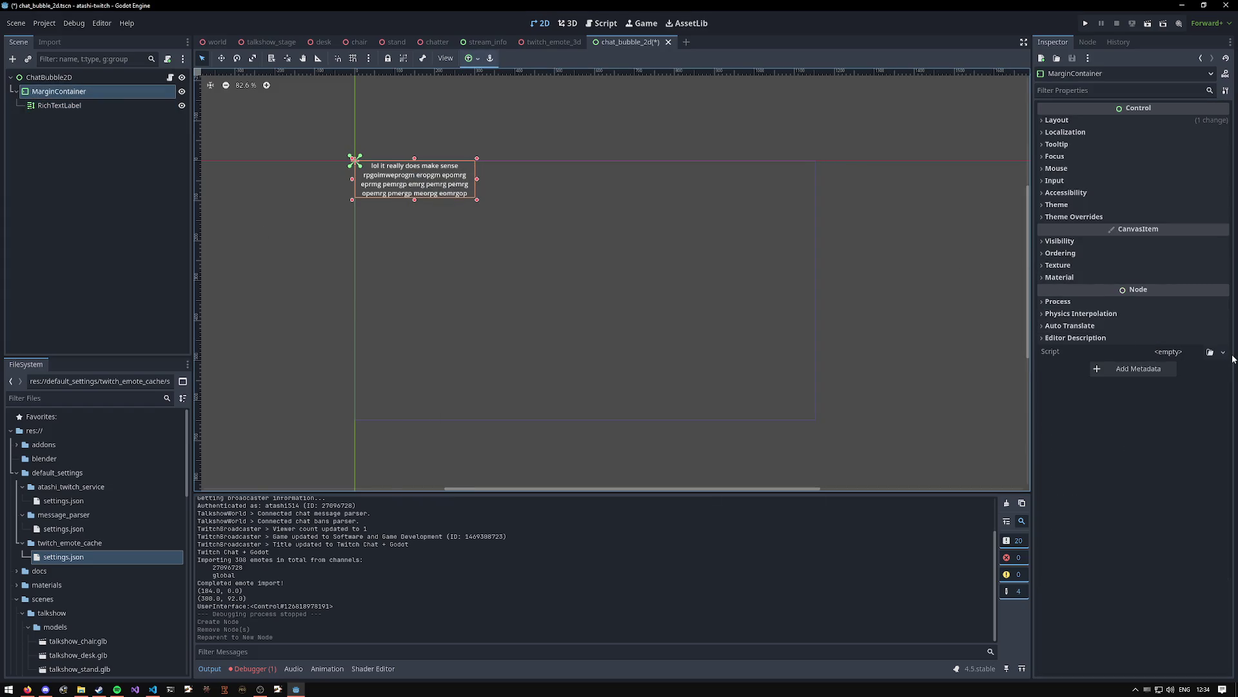
click(1097, 217)
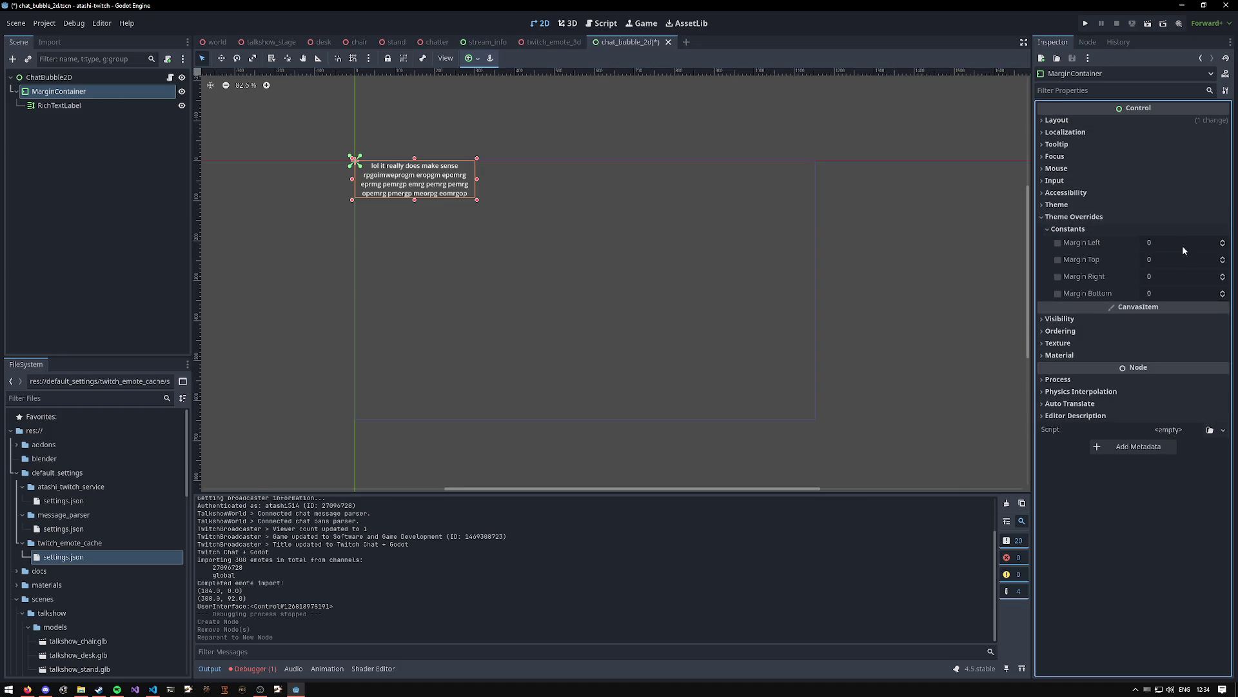
click(1058, 259)
click(1058, 276)
click(1058, 293)
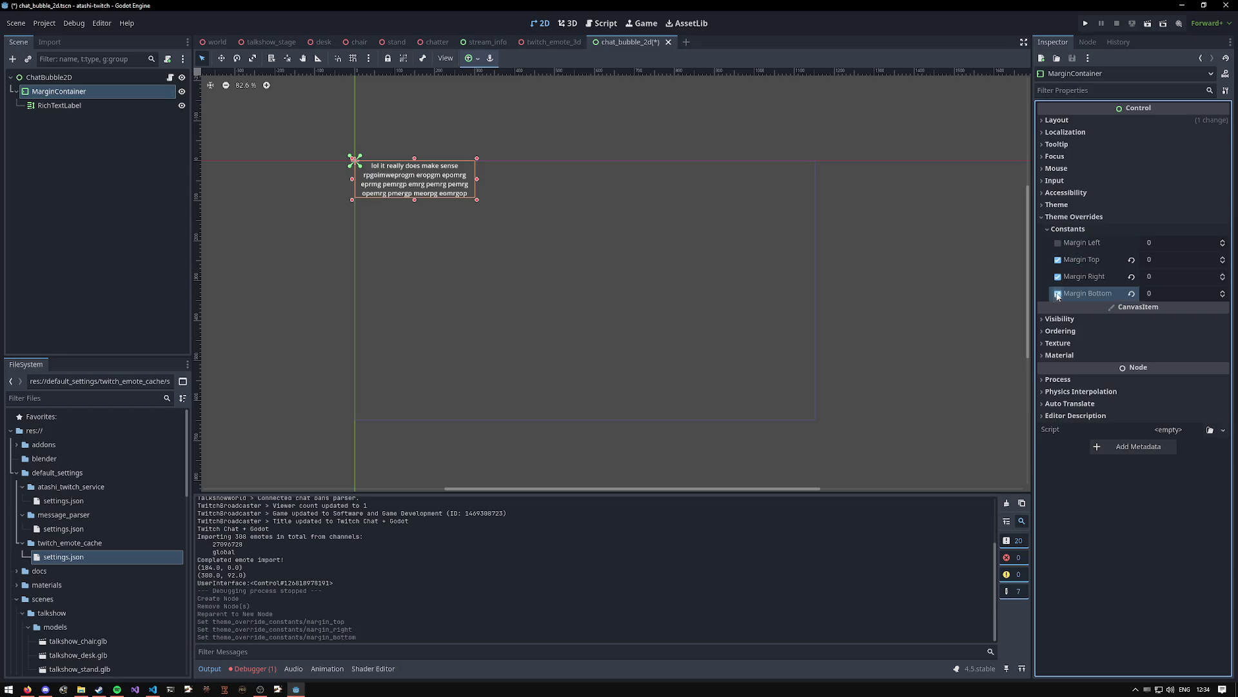
click(1057, 243)
Set the margins to 6, save the scene and run the project
click(1164, 241)
text(6)
key(Tab)
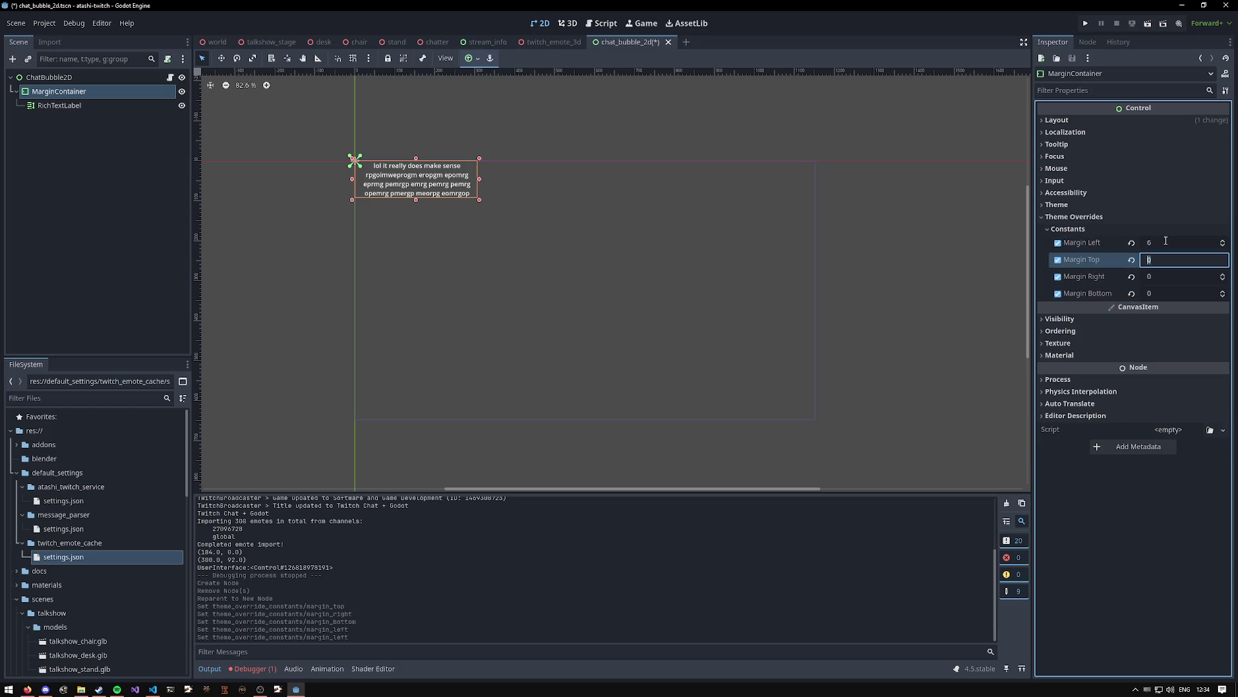
text(6)
key(Tab)
text(6)
key(Tab)
text(6)
key(Tab)
key(ctrl+s)
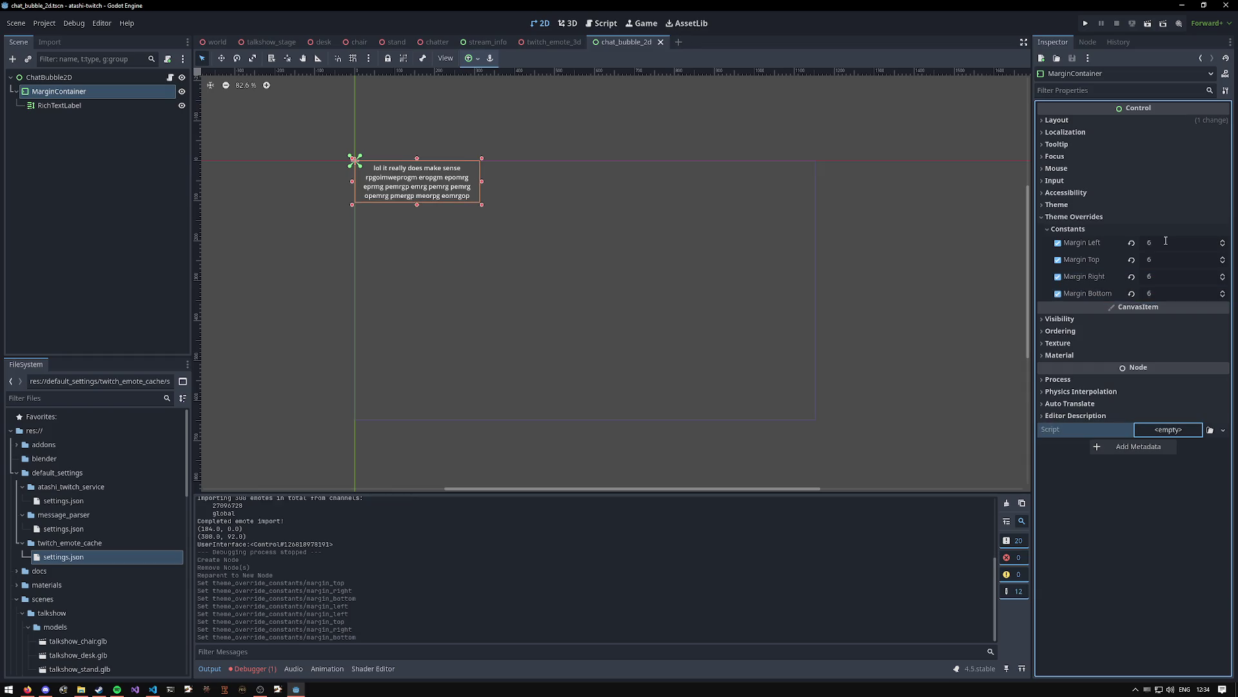
click(1088, 26)
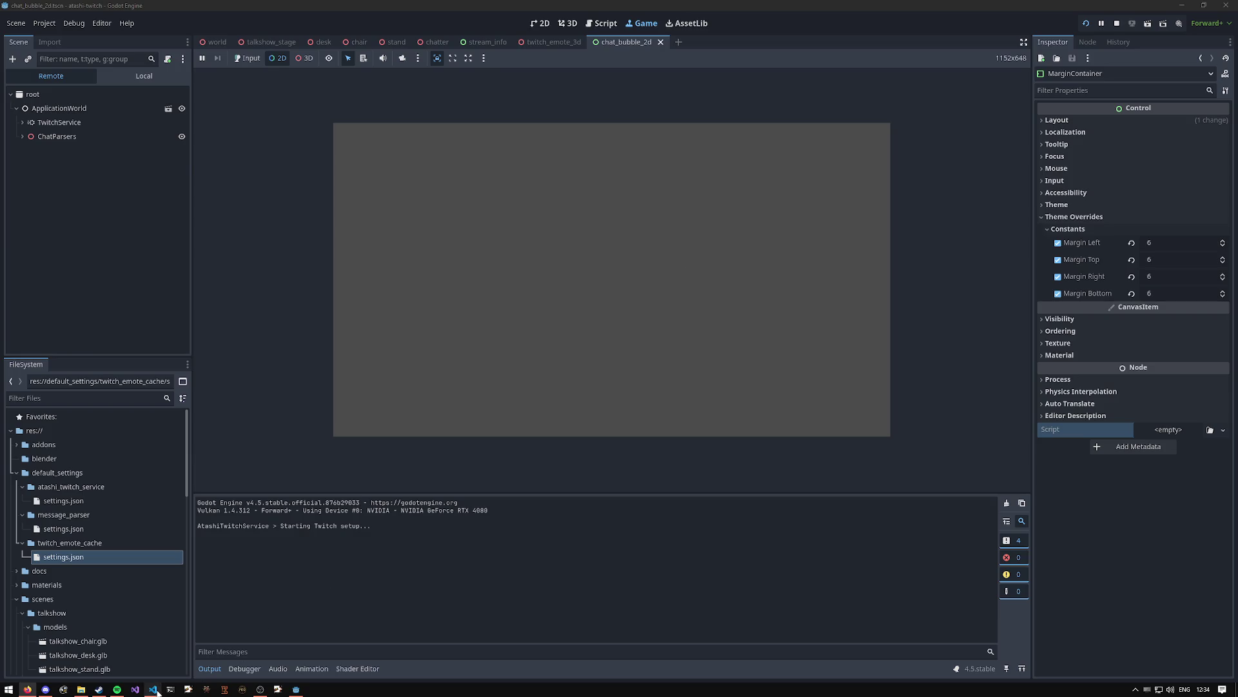
Check the chat bubble in the running game, stop it, and return to the code editor
key(alt+Tab)
click(296, 689)
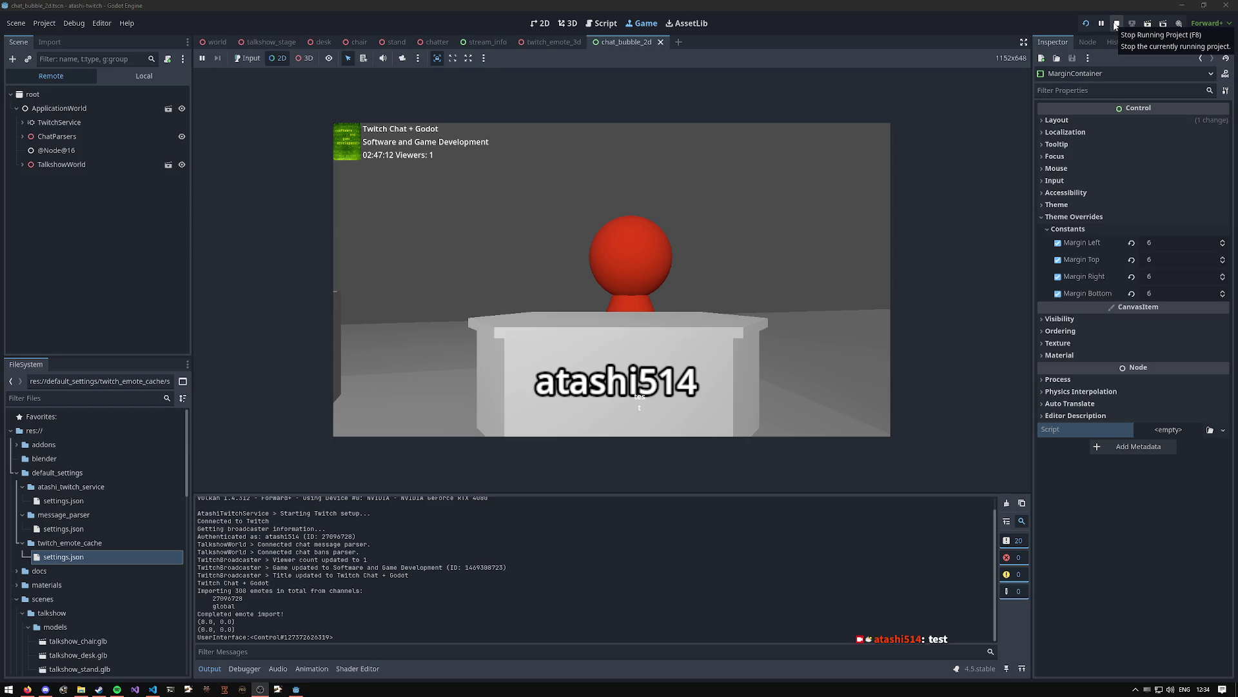
click(1116, 24)
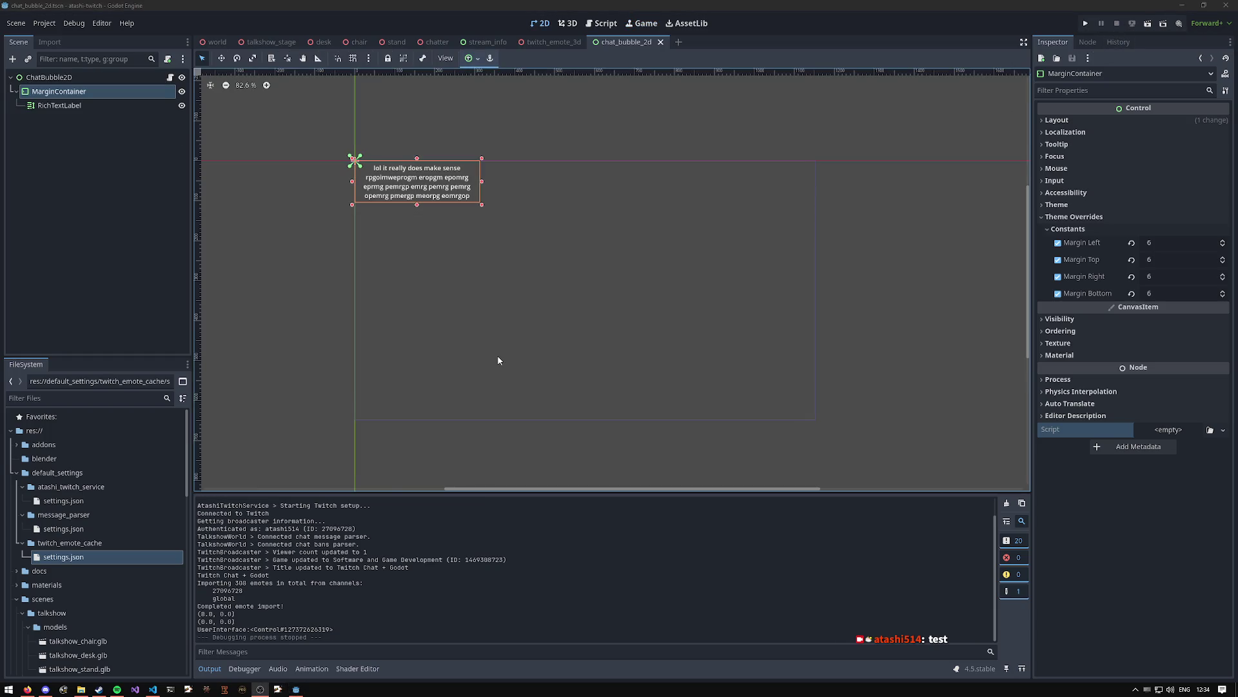
key(alt+Tab)
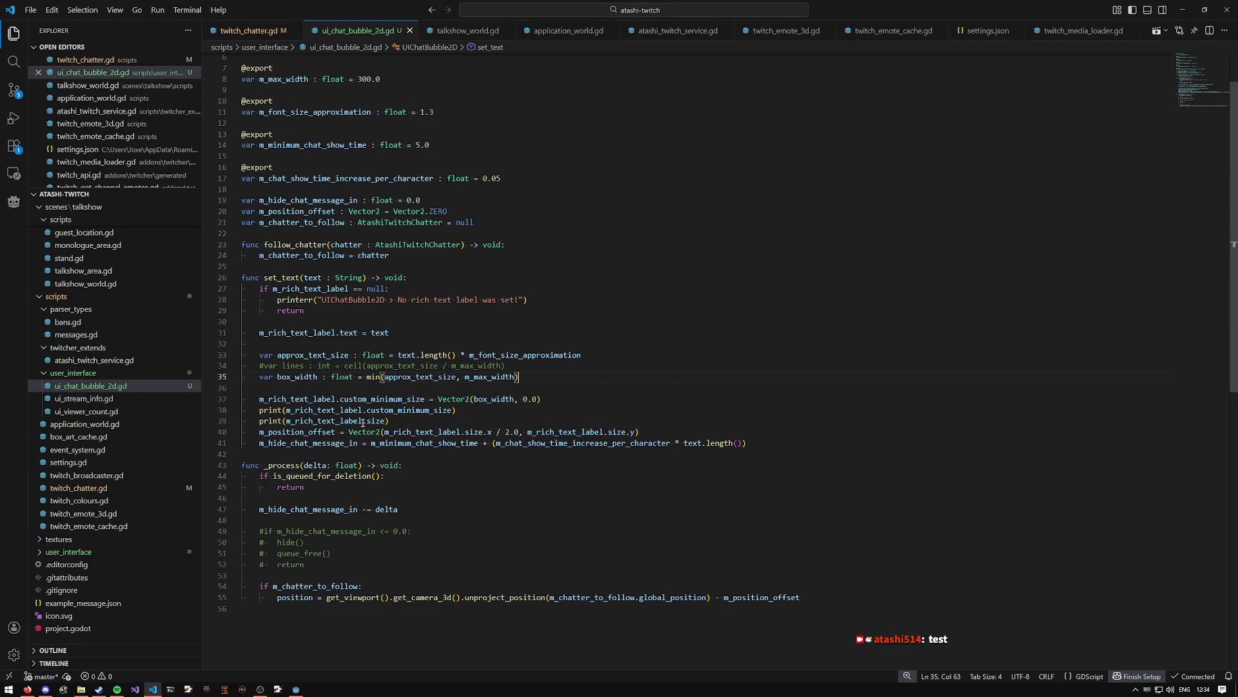
Copy the label size print into _process, save, and run the game to log the size
key(Down)
key(Down)
key(Down)
key(ctrl+c)
key(Down)
key(Down)
key(Down)
key(ctrl+v)
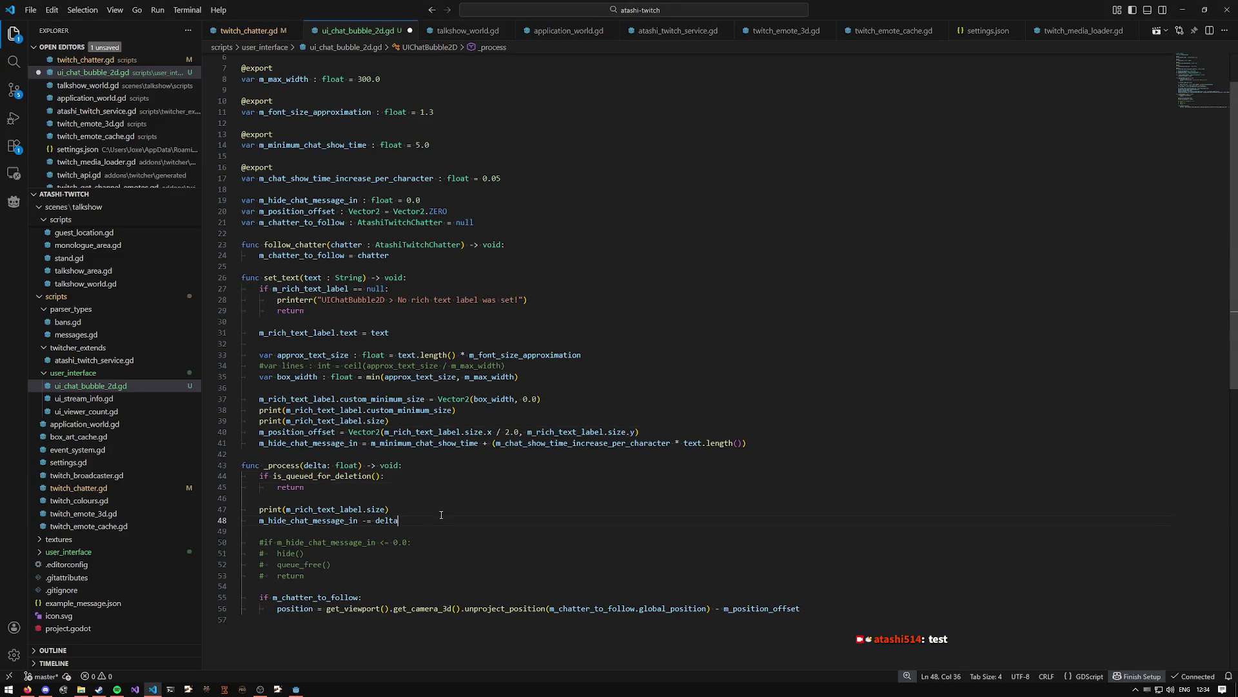
key(ctrl+s)
key(alt+Tab)
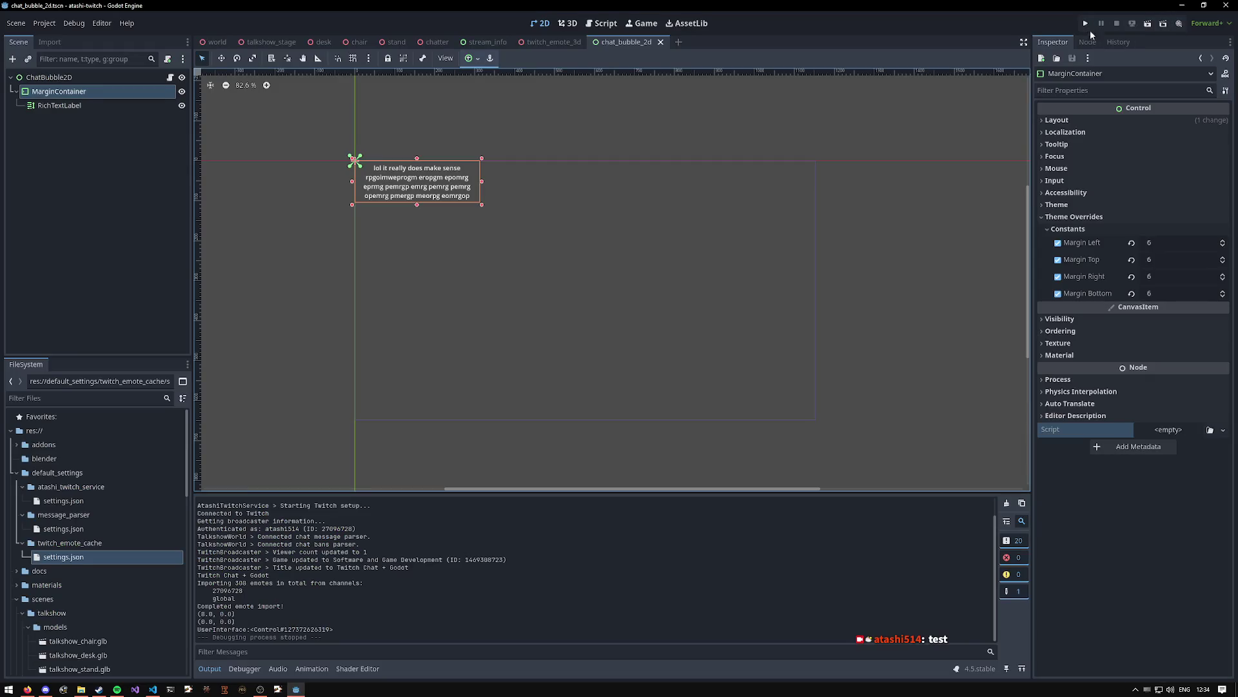
click(1086, 24)
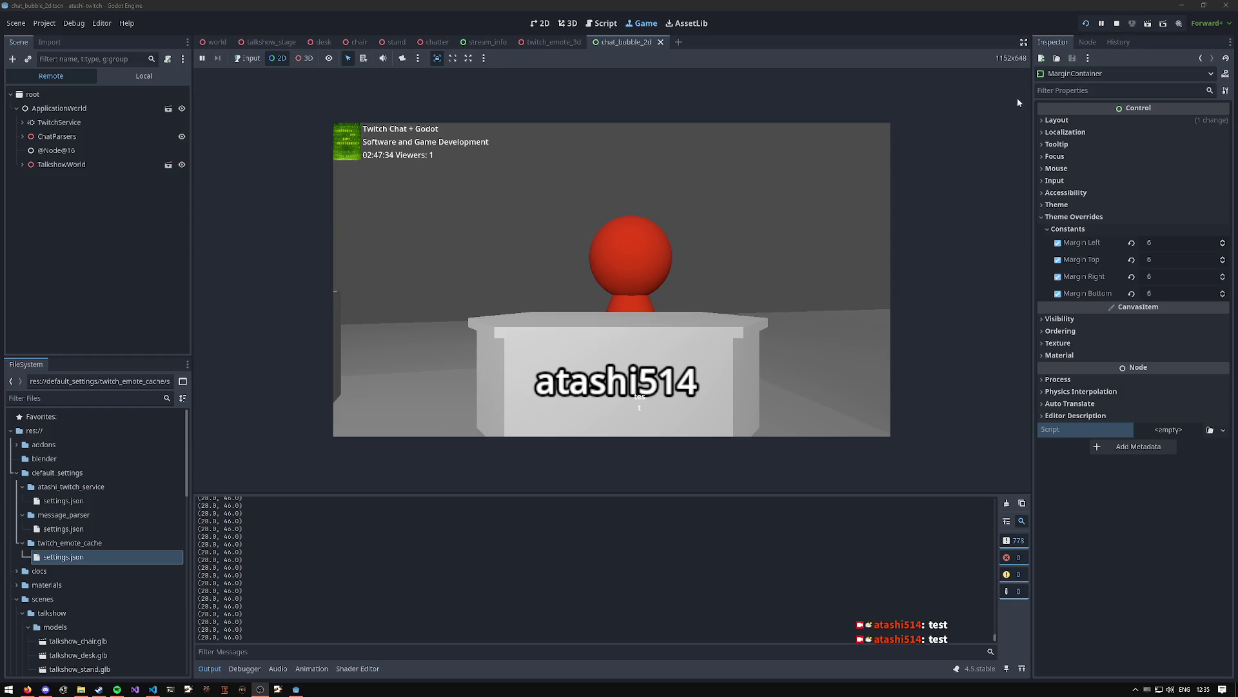
Move the m_position_offset assignment into _process under 'if m_position_offset == Vector2.ZERO:' and save
key(alt+Tab)
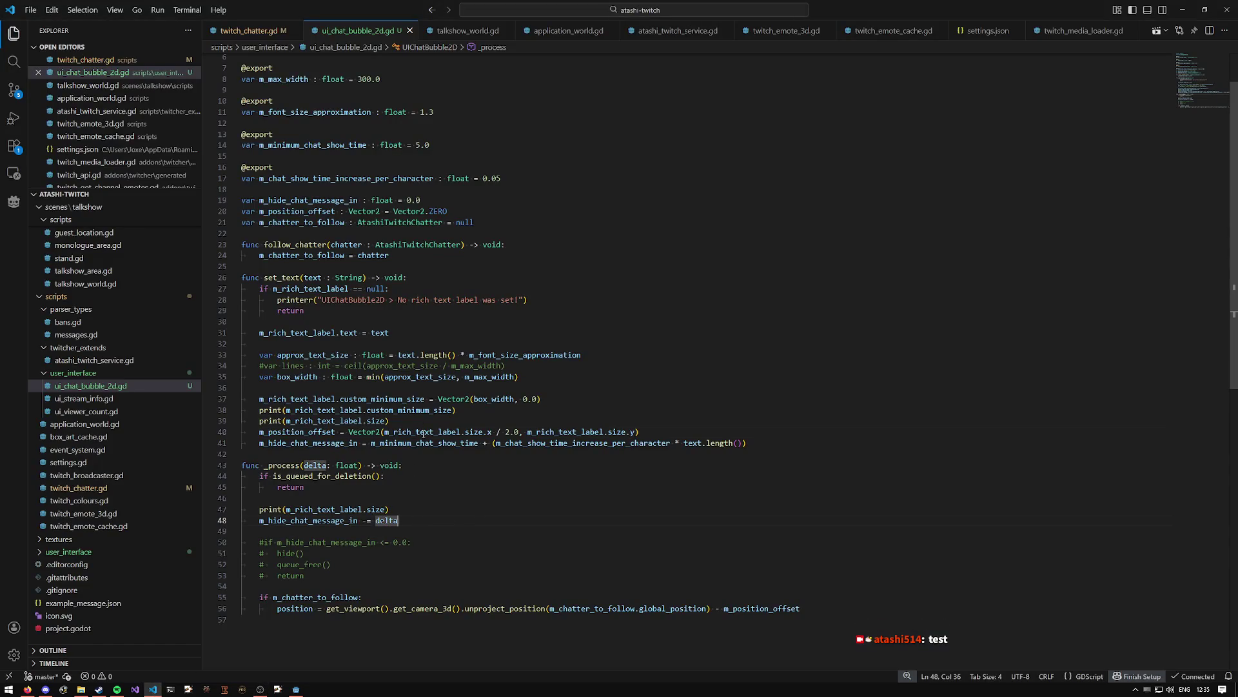
click(422, 431)
key(ctrl+x)
click(425, 509)
key(ctrl+v)
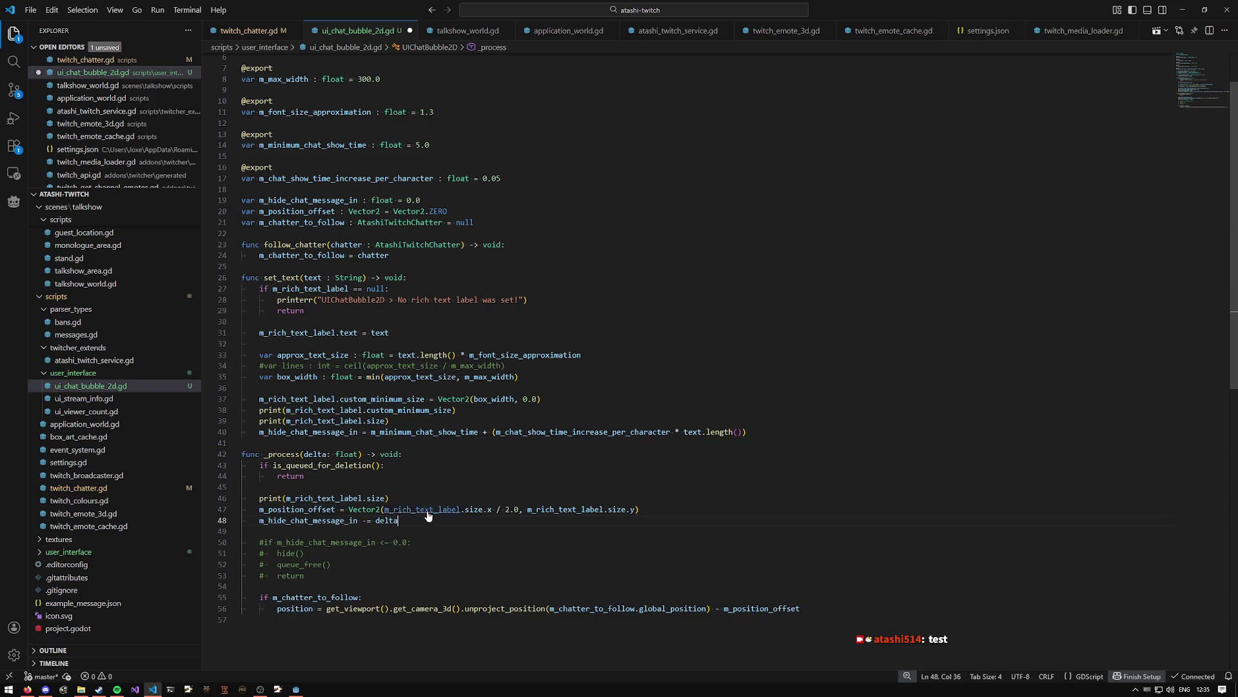
key(ctrl+shift+k)
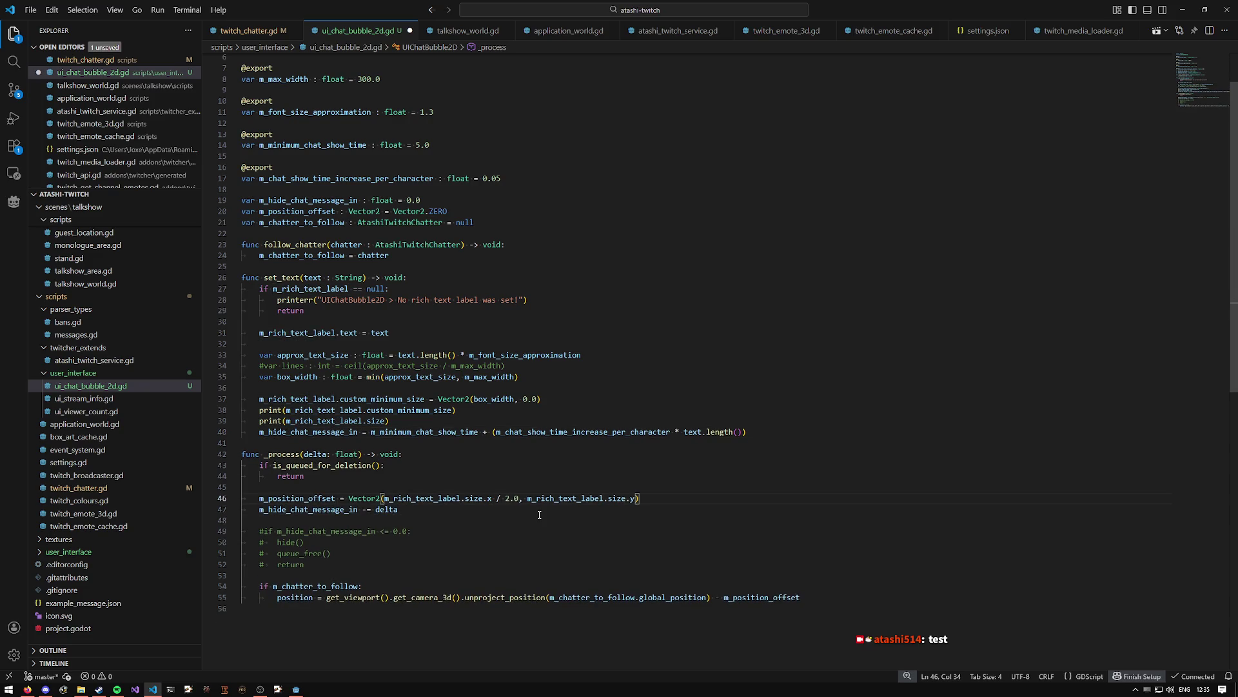
key(ctrl+shift+Return)
text(if m_po)
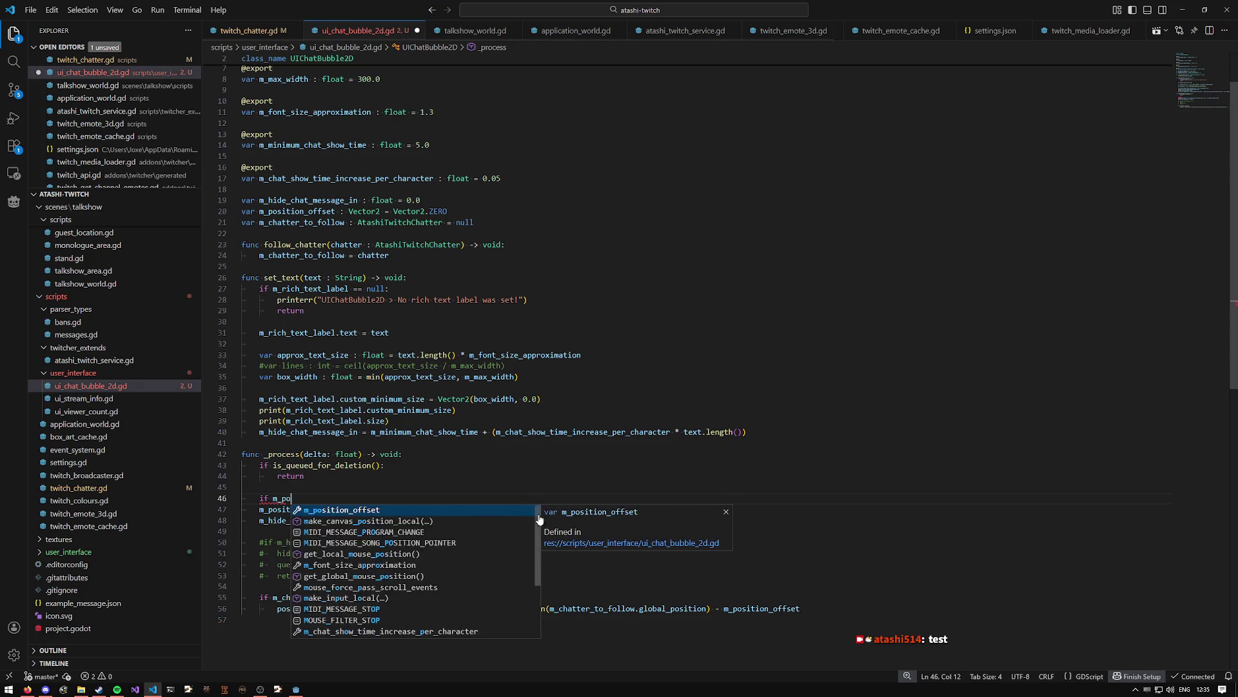
key(Tab)
text(== V)
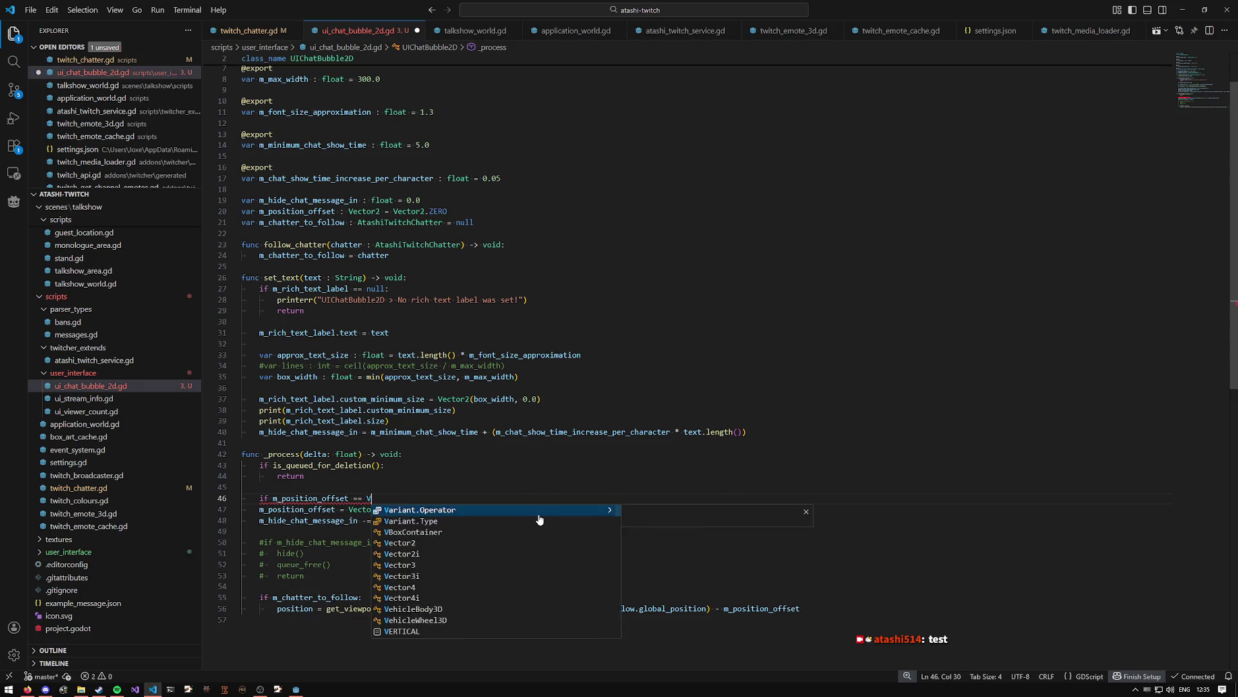
text(ector2.ZERO)
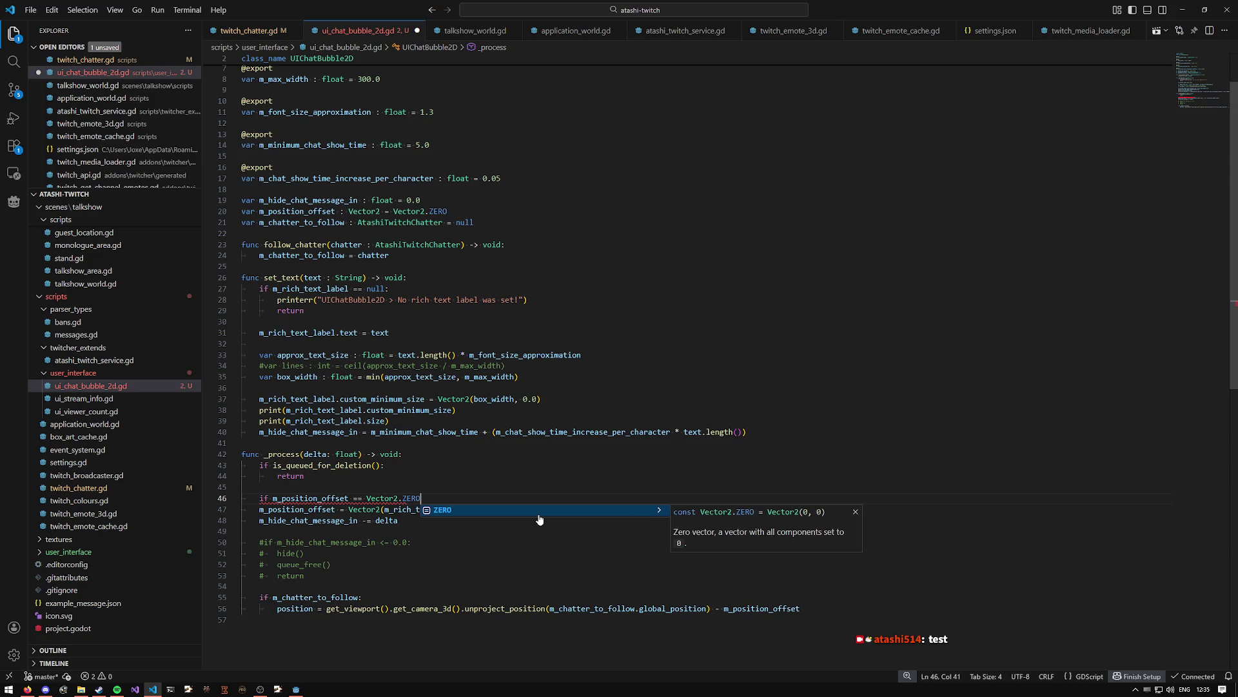
text(:)
key(Down)
key(Home)
key(Tab)
key(ctrl+s)
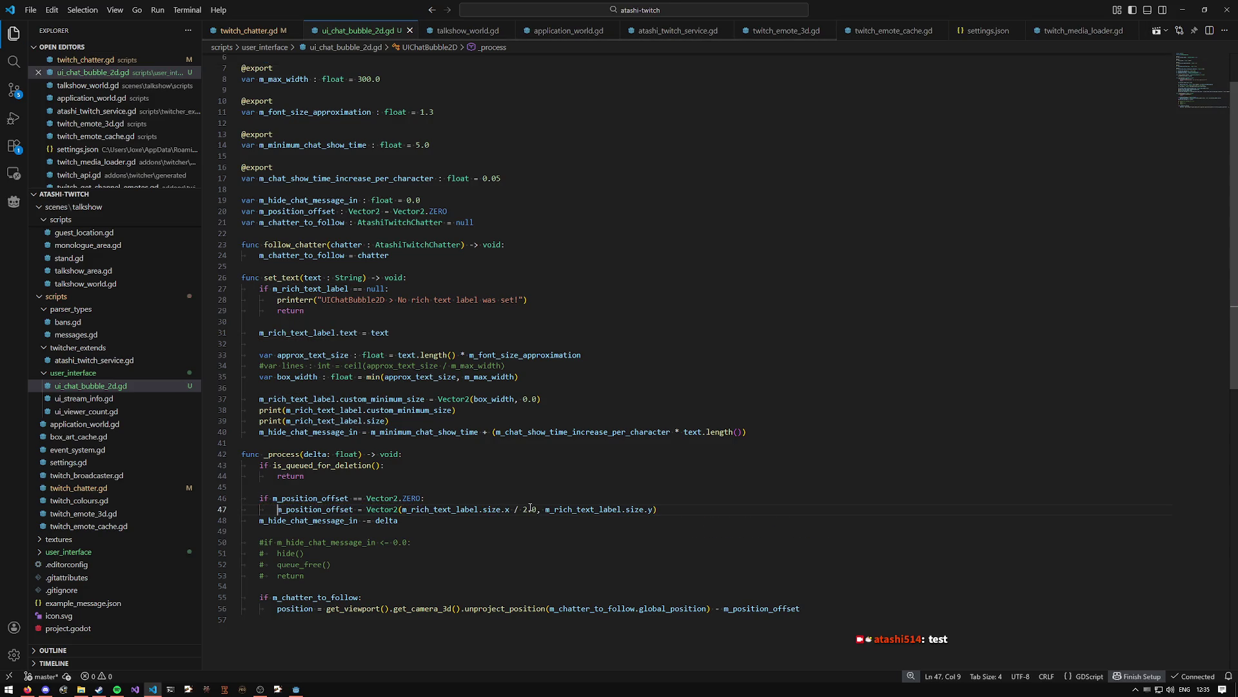
Add a blank line before the timer decrement and bring Godot to the front
key(Down)
key(Home)
key(Home)
key(Return)
key(Up)
key(Up)
key(Up)
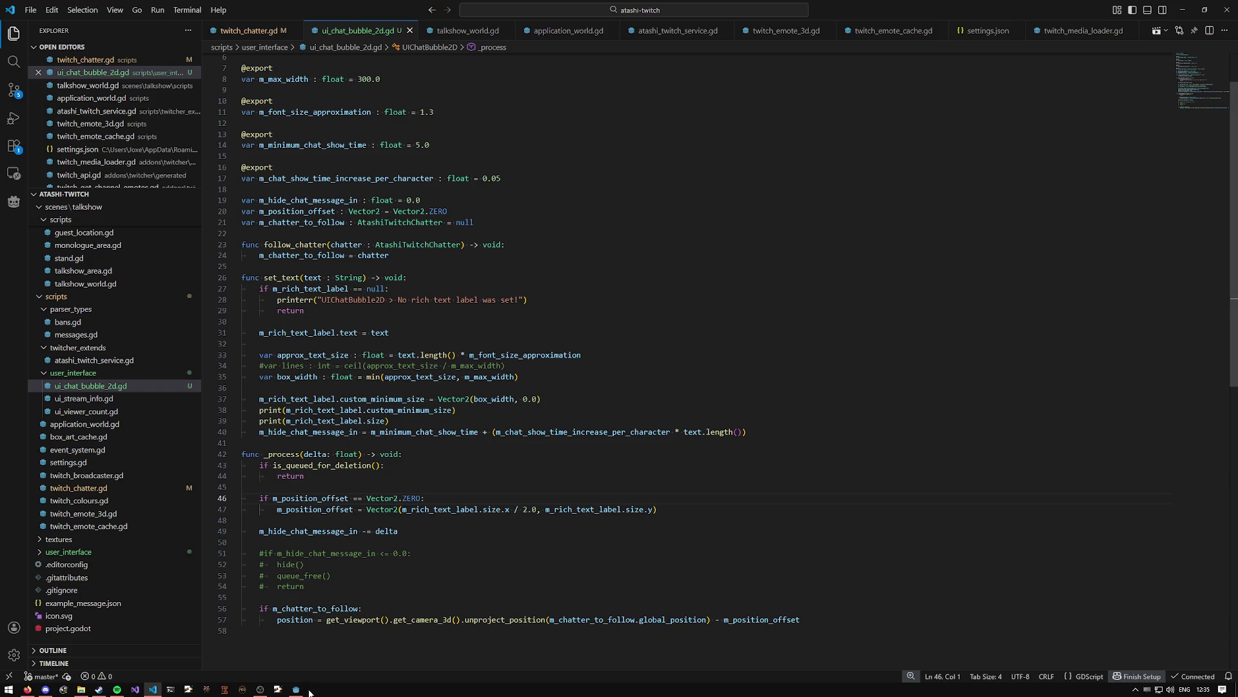
mouse_move(298, 689)
click(296, 642)
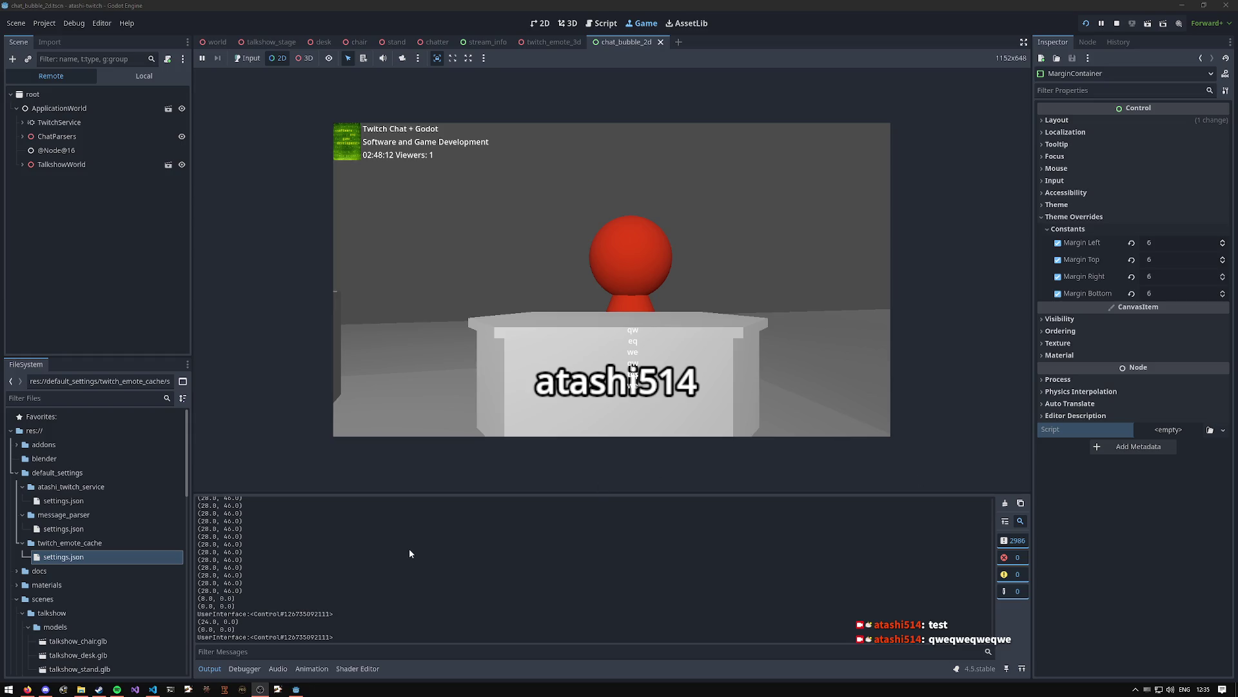
Glance at the size print in set_text, then bring the running game back into view
click(153, 689)
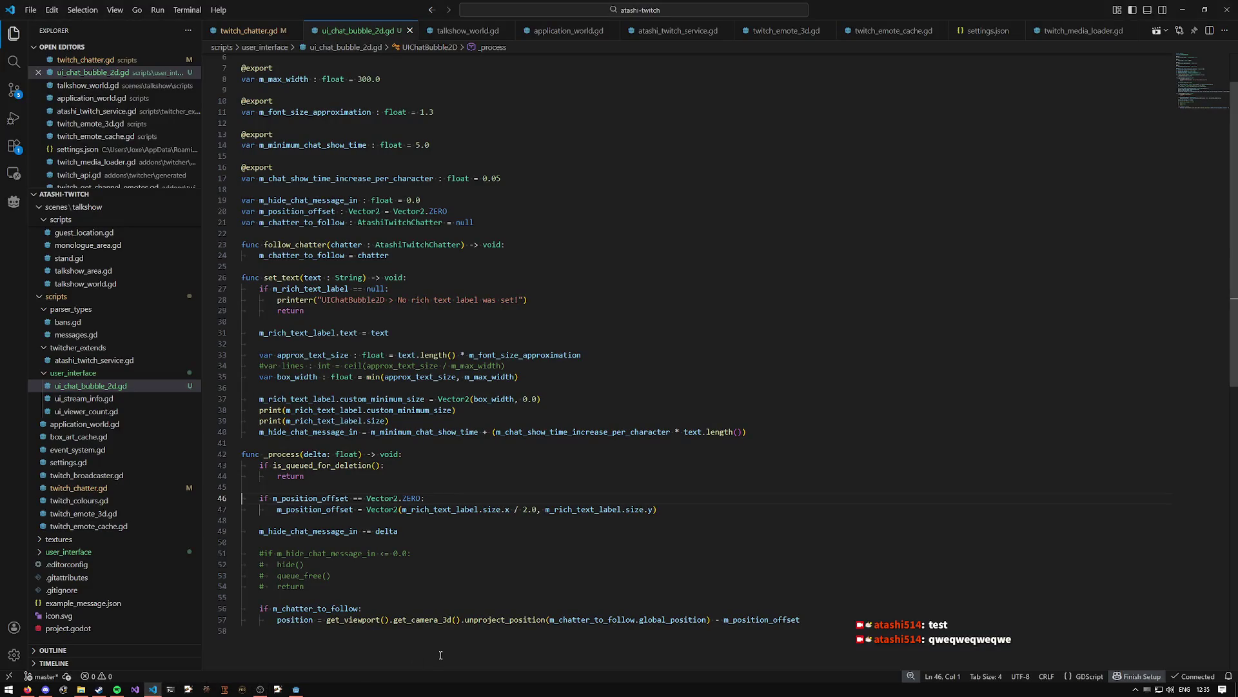
click(474, 413)
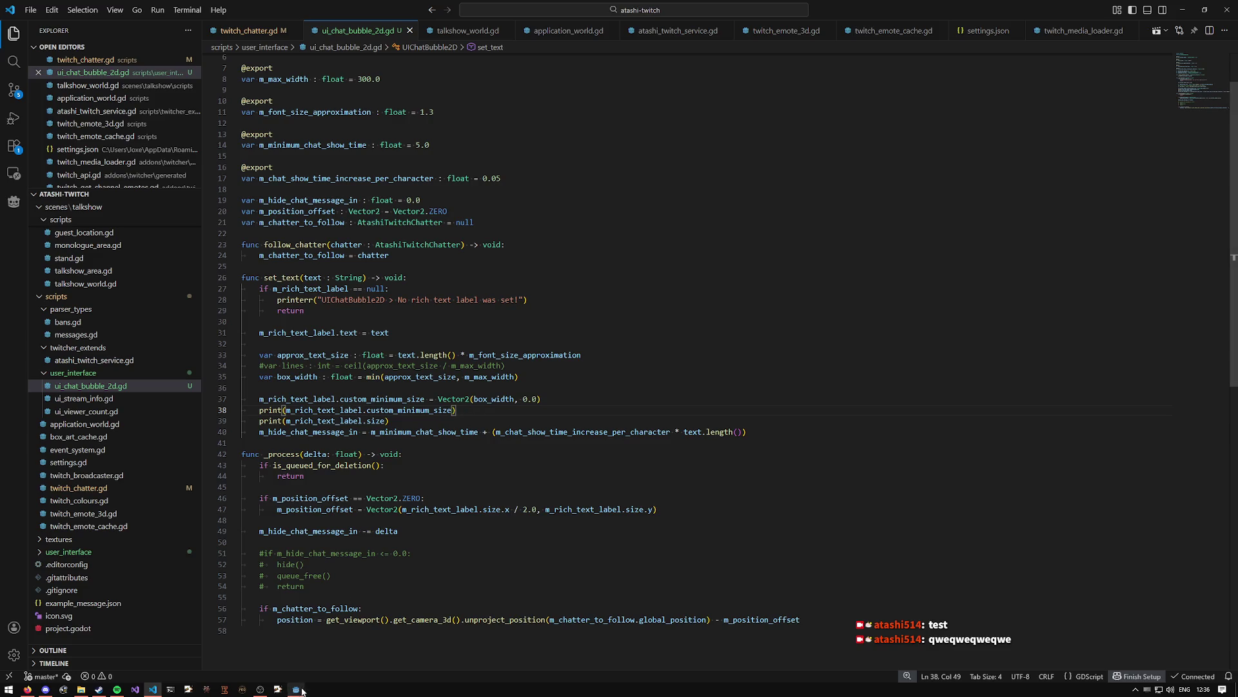
key(alt+Tab)
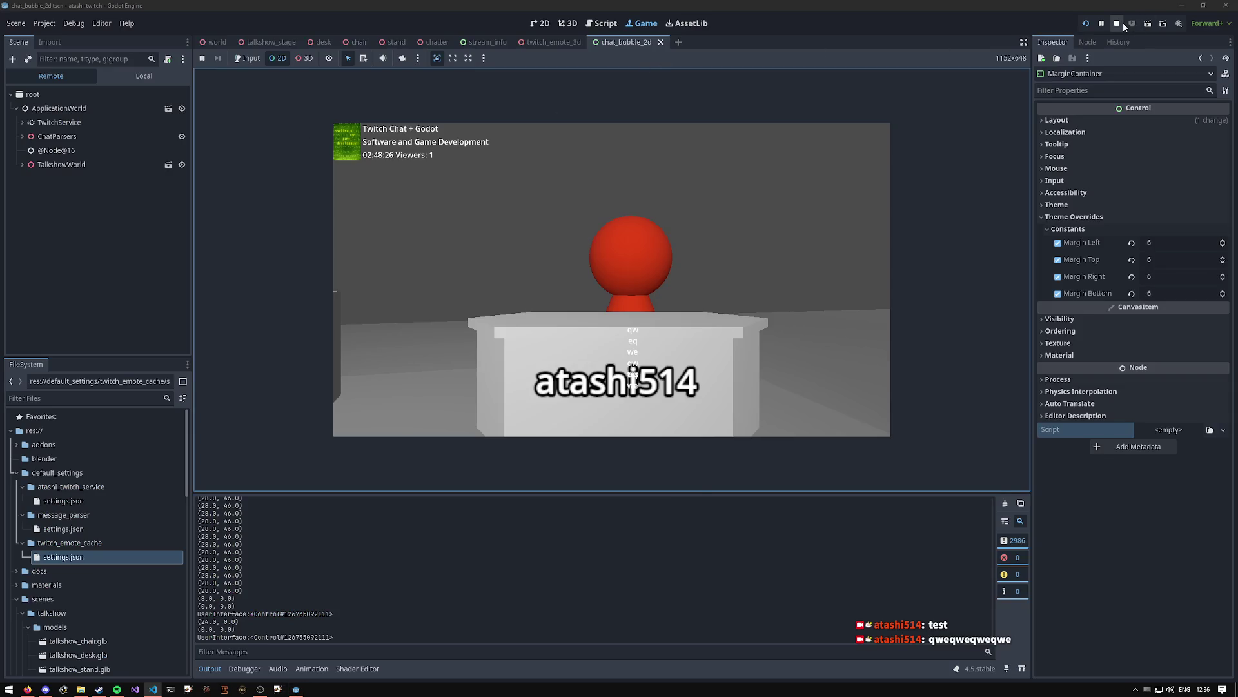
Stop the game, expand MarginContainer's Layout properties, and select RichTextLabel to see its 300 × 0 minimum size
click(1116, 24)
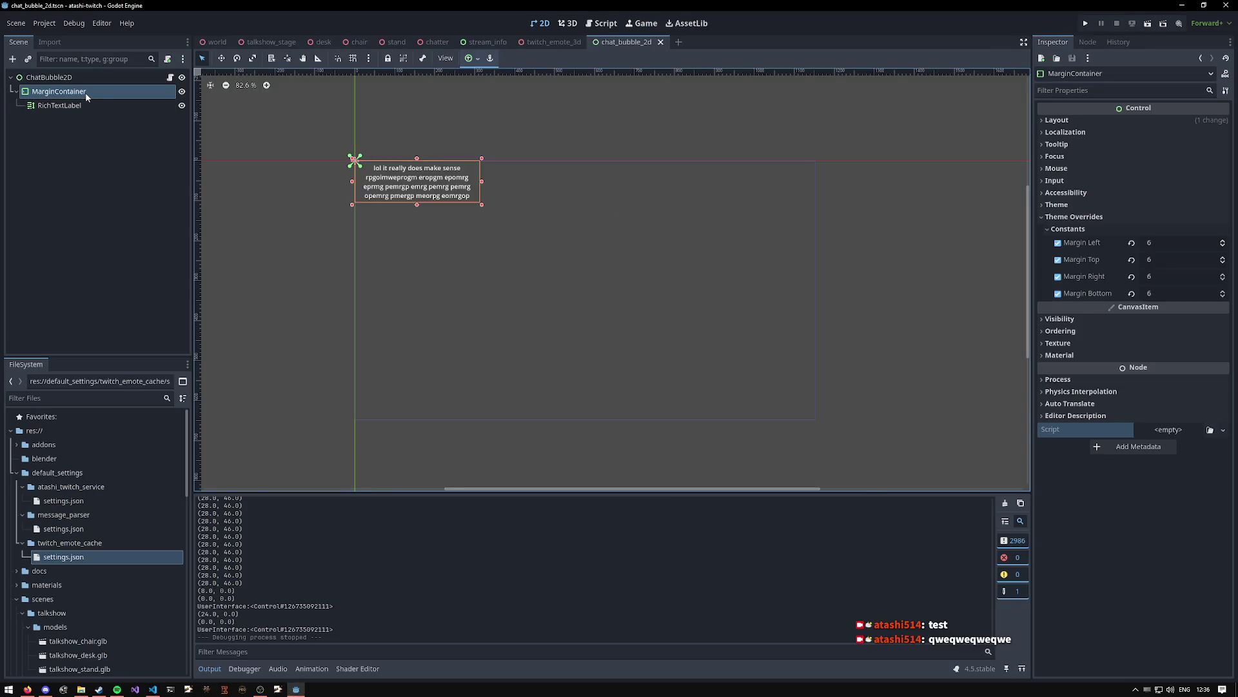
click(1090, 121)
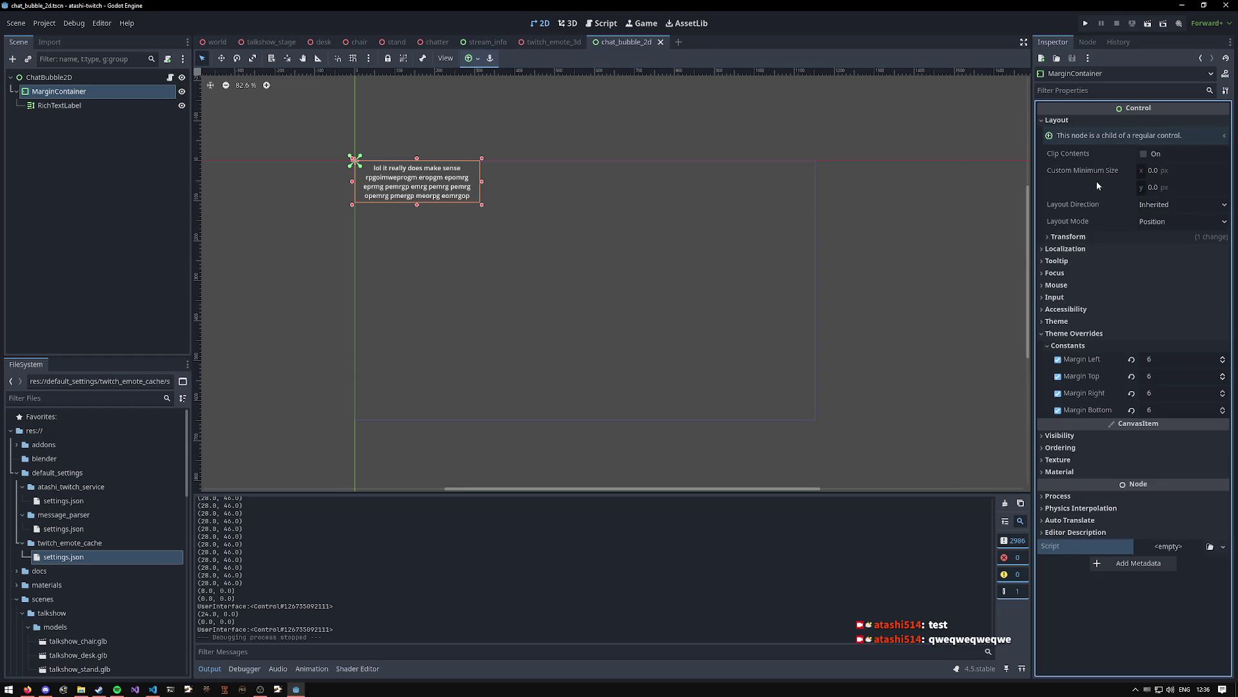
click(1103, 237)
click(1105, 236)
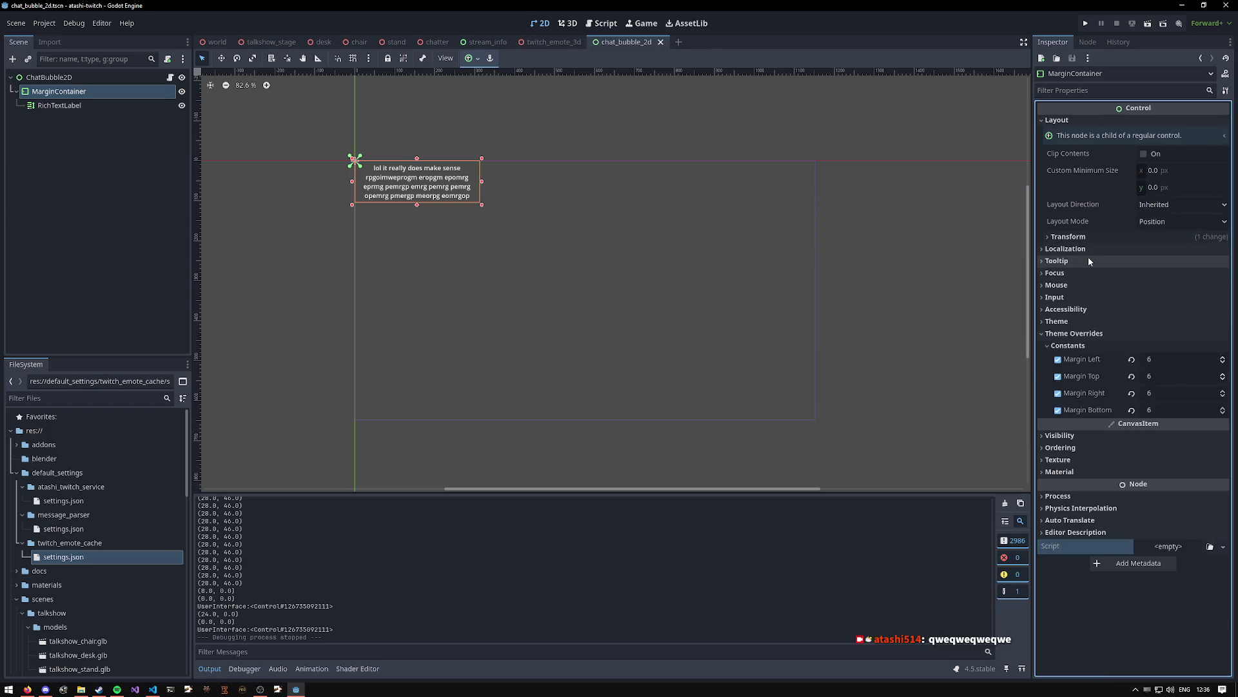
click(1090, 254)
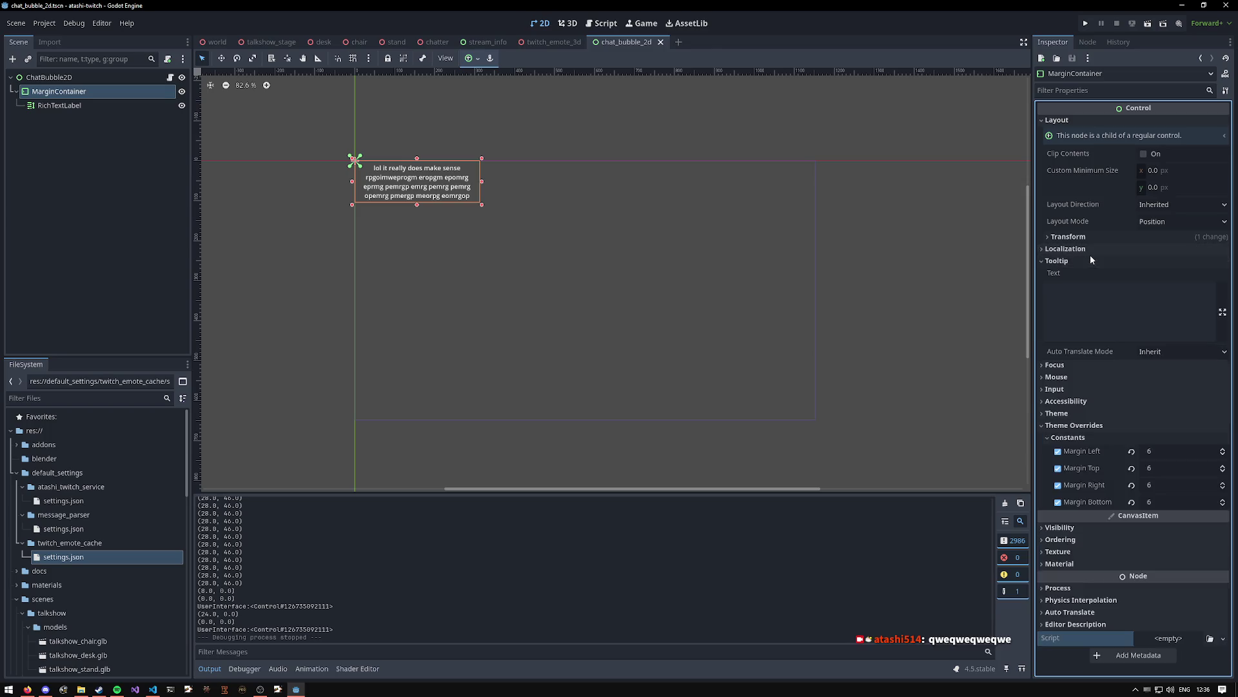
click(1090, 254)
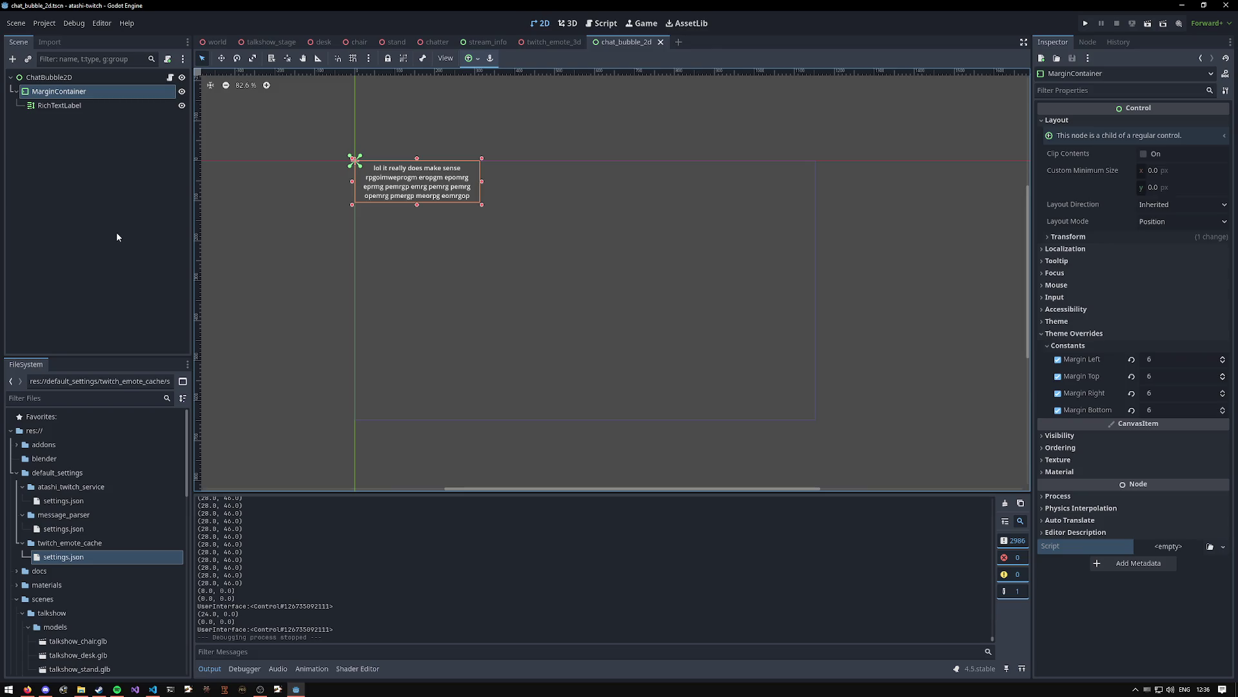
click(64, 105)
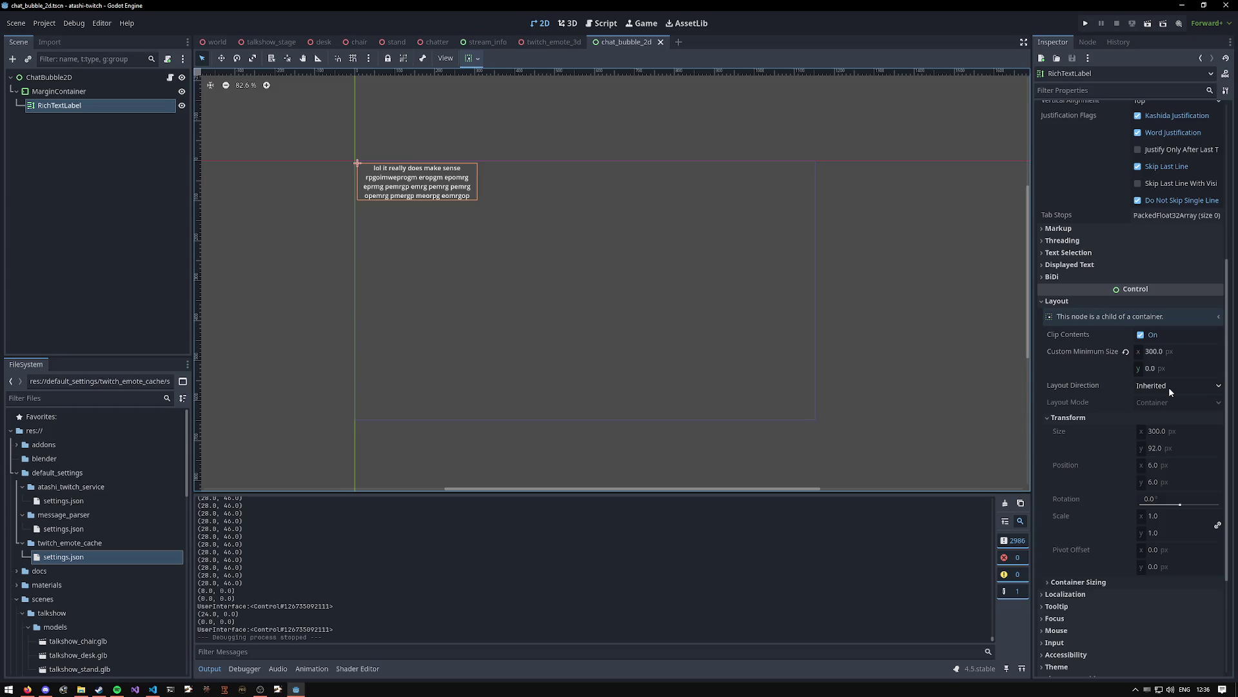
scroll(1169, 387, up, 5)
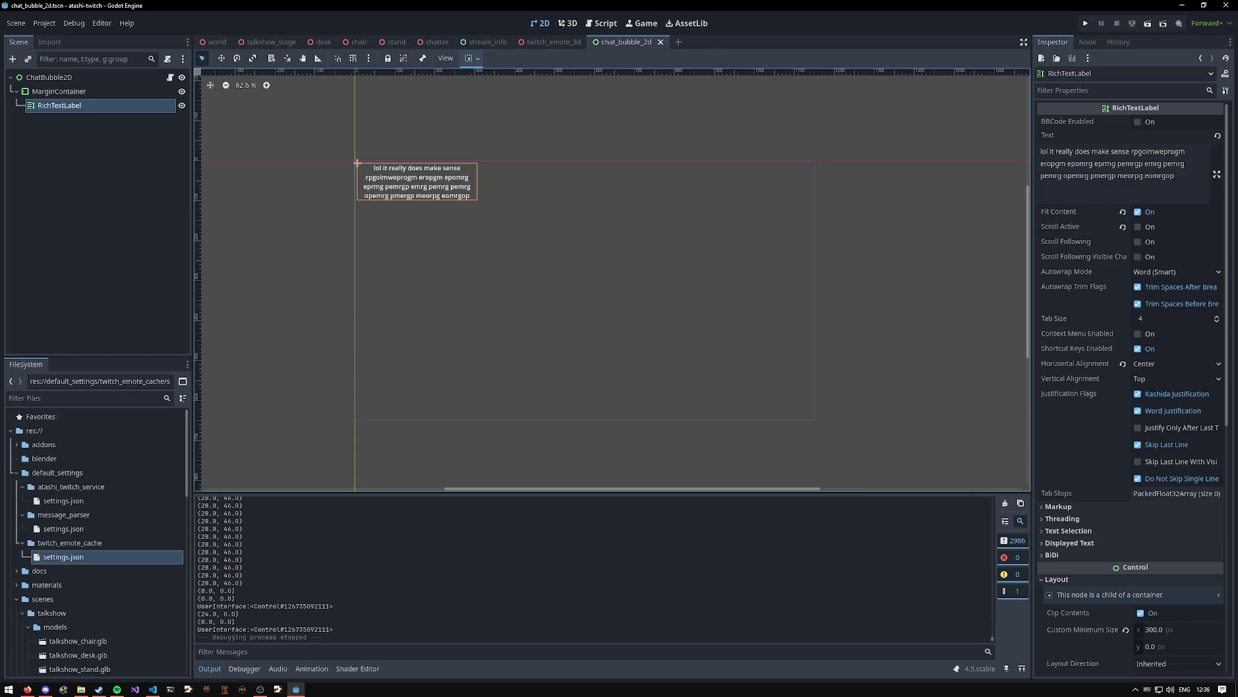
key(alt+Tab)
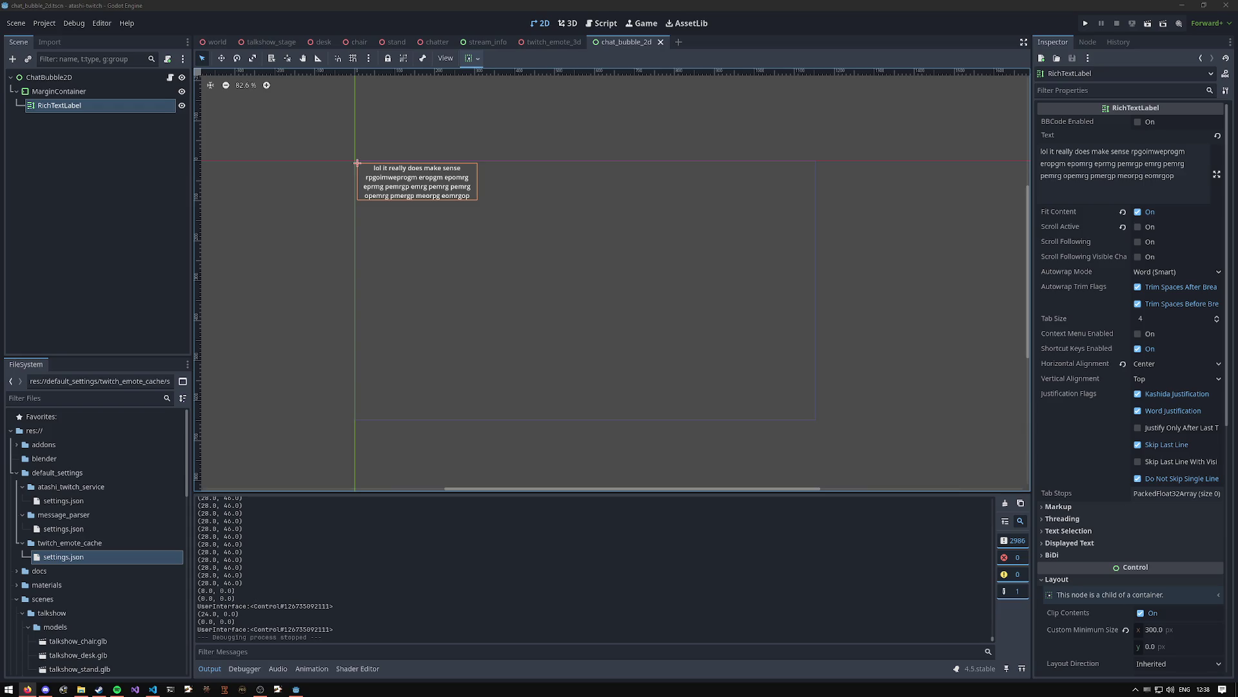
Open speech_bubble.gd from the addons/speechbubble3d folder on GitHub
key(alt+Tab)
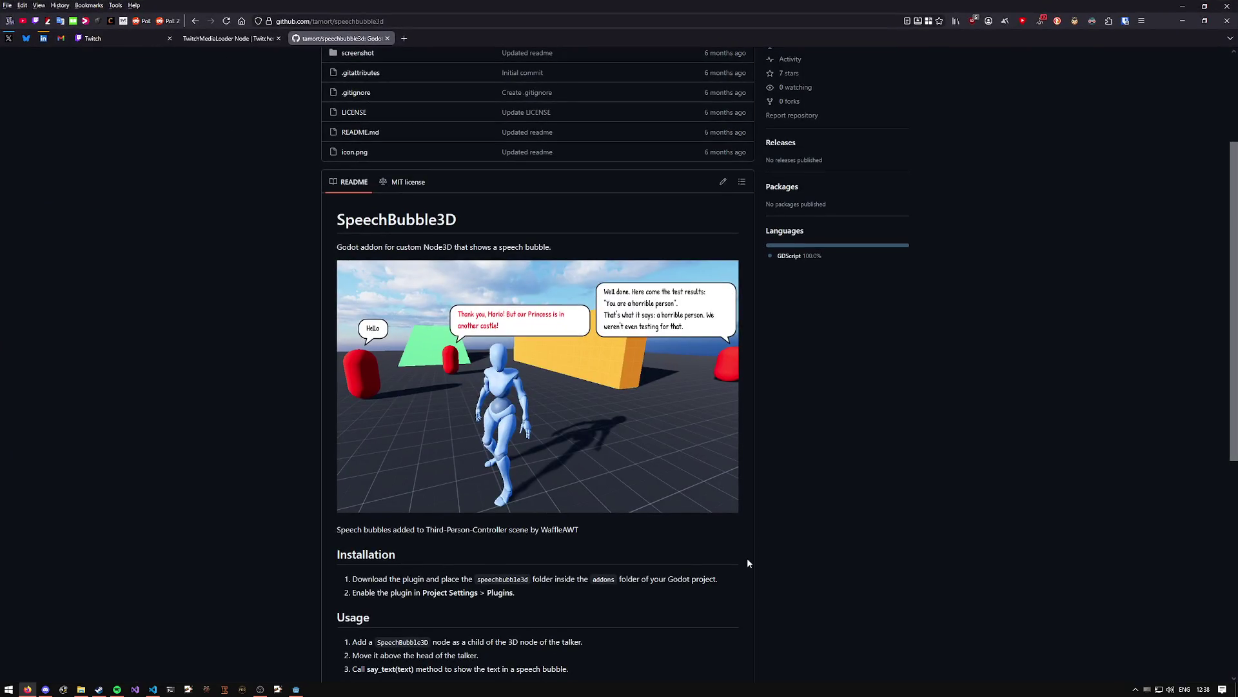
scroll(897, 552, down, 1)
scroll(951, 553, down, 1)
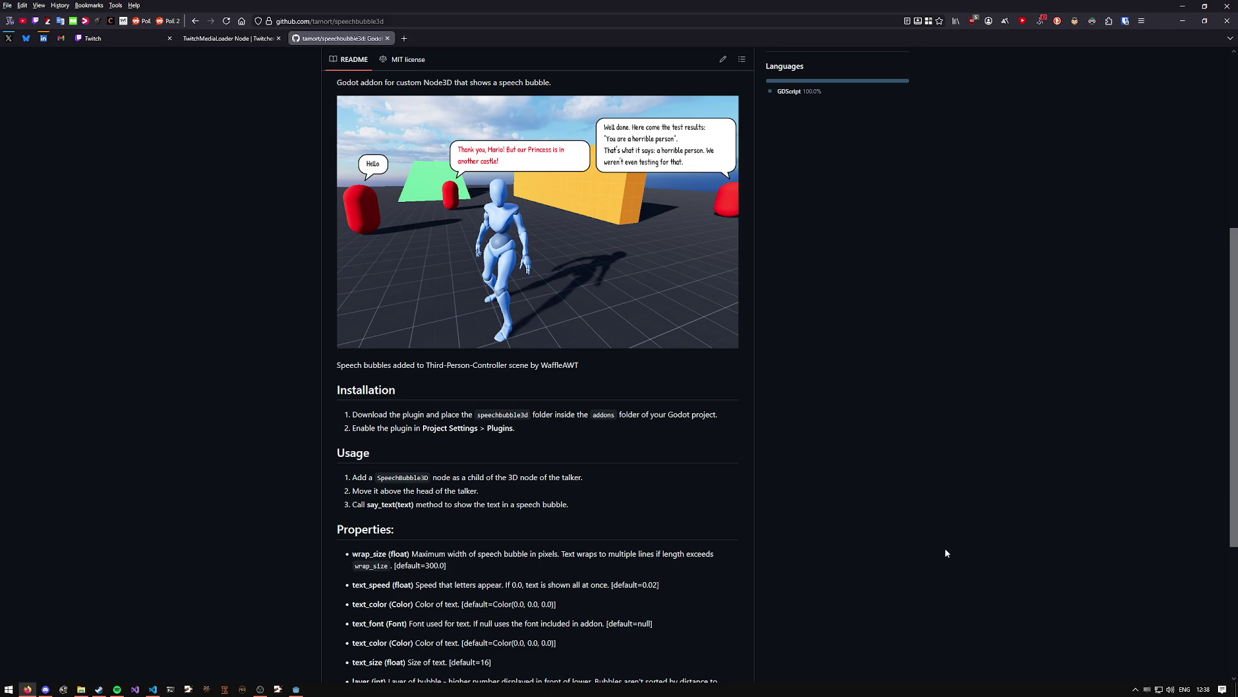
scroll(945, 553, down, 2)
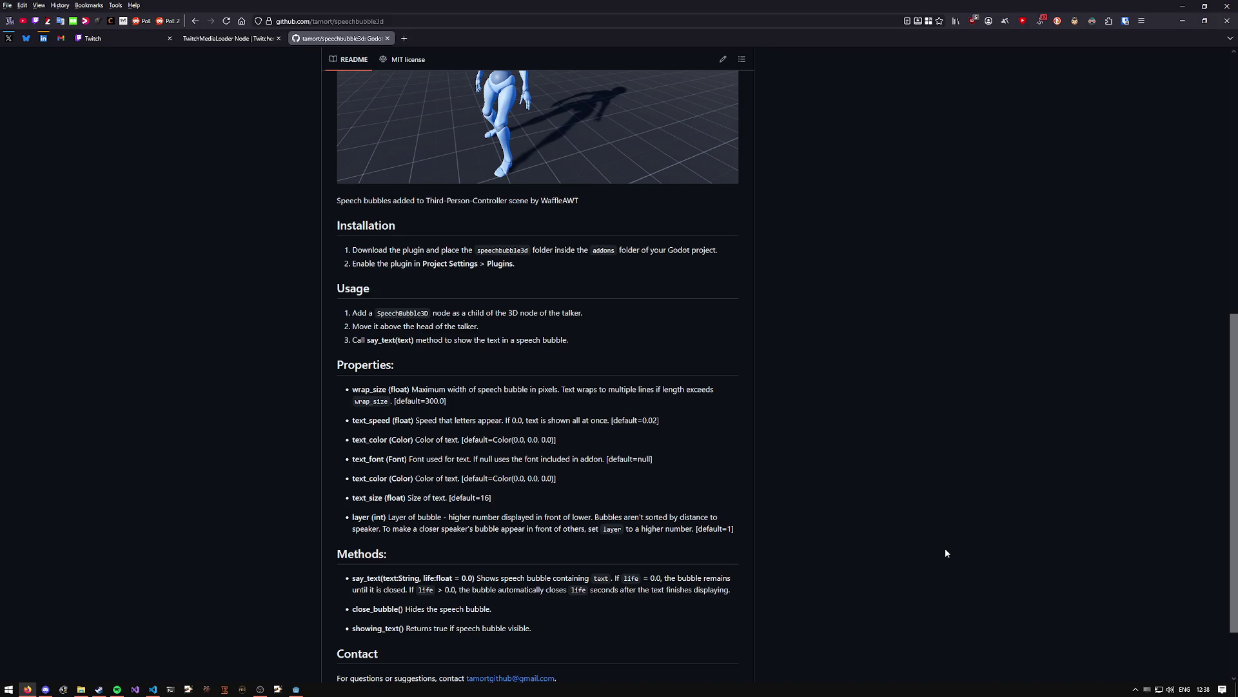
scroll(946, 553, down, 1)
scroll(945, 552, up, 8)
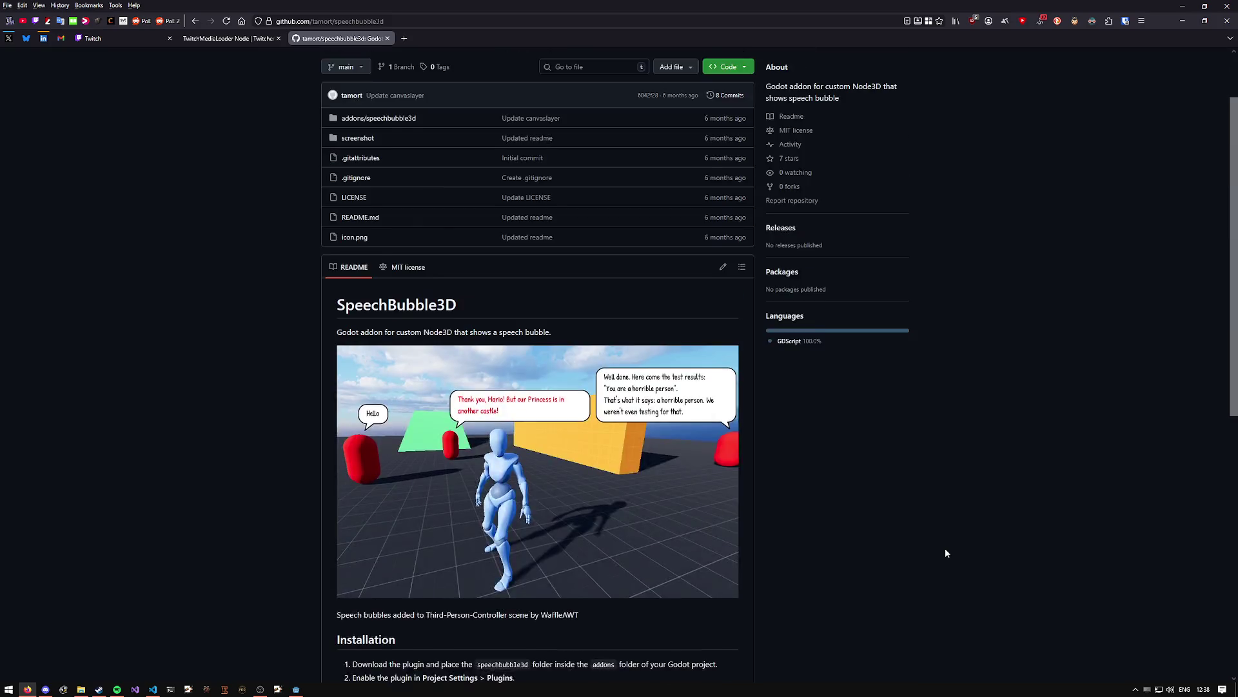
click(397, 199)
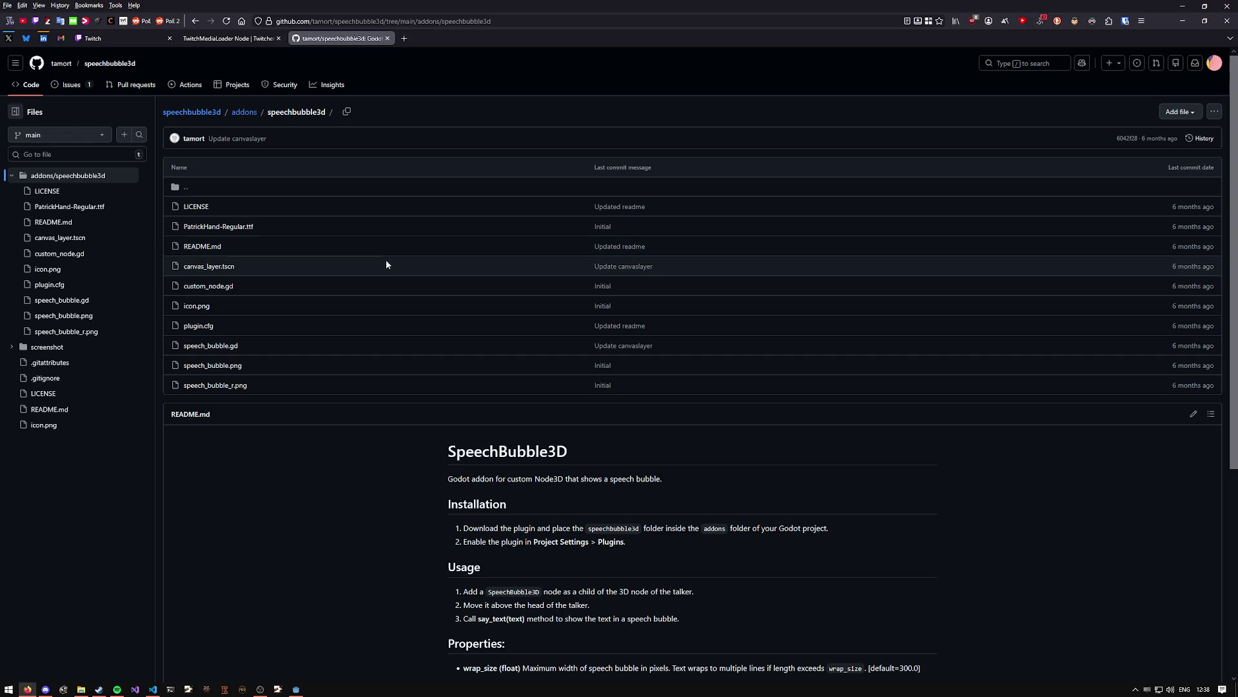
click(223, 346)
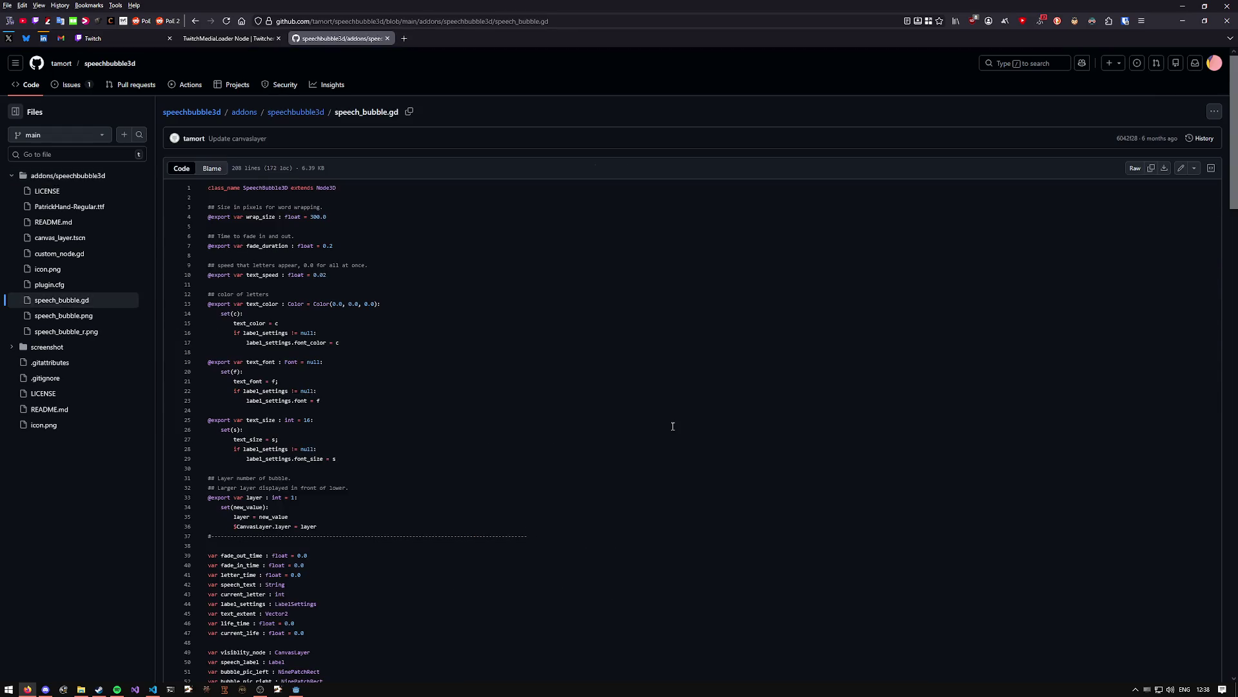
Select label_settings on line 89 of say_text to look up its references
scroll(663, 422, down, 6)
scroll(664, 422, down, 2)
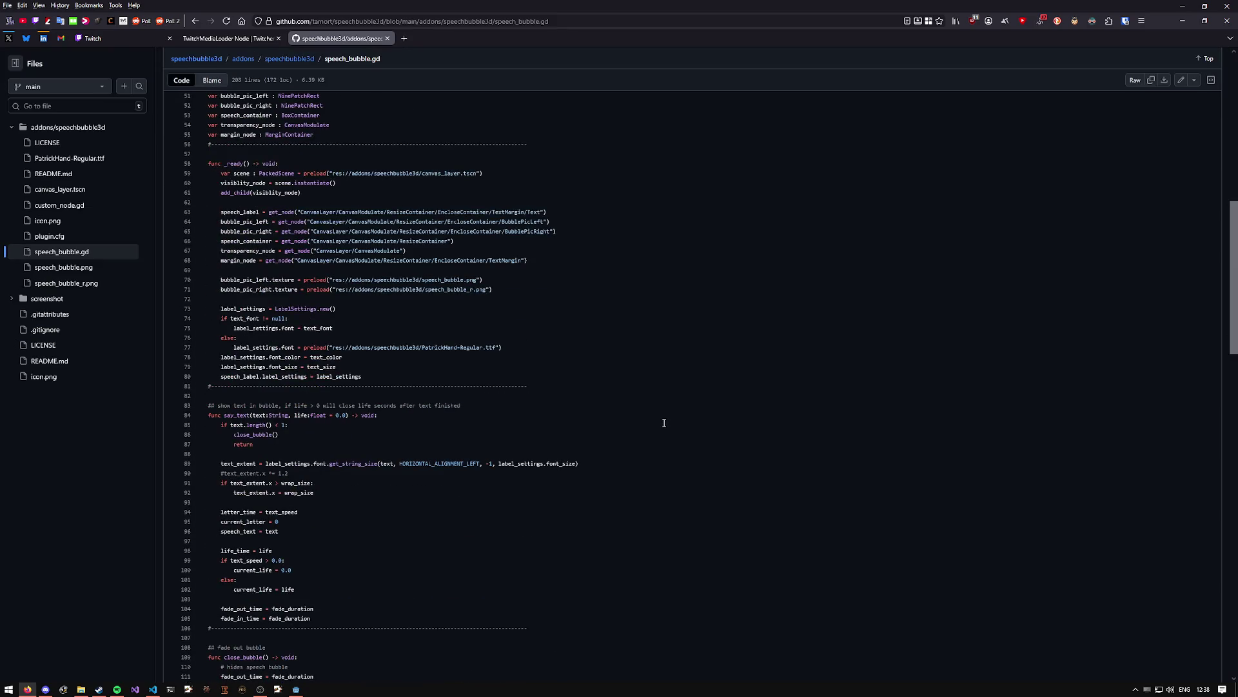
scroll(664, 422, down, 10)
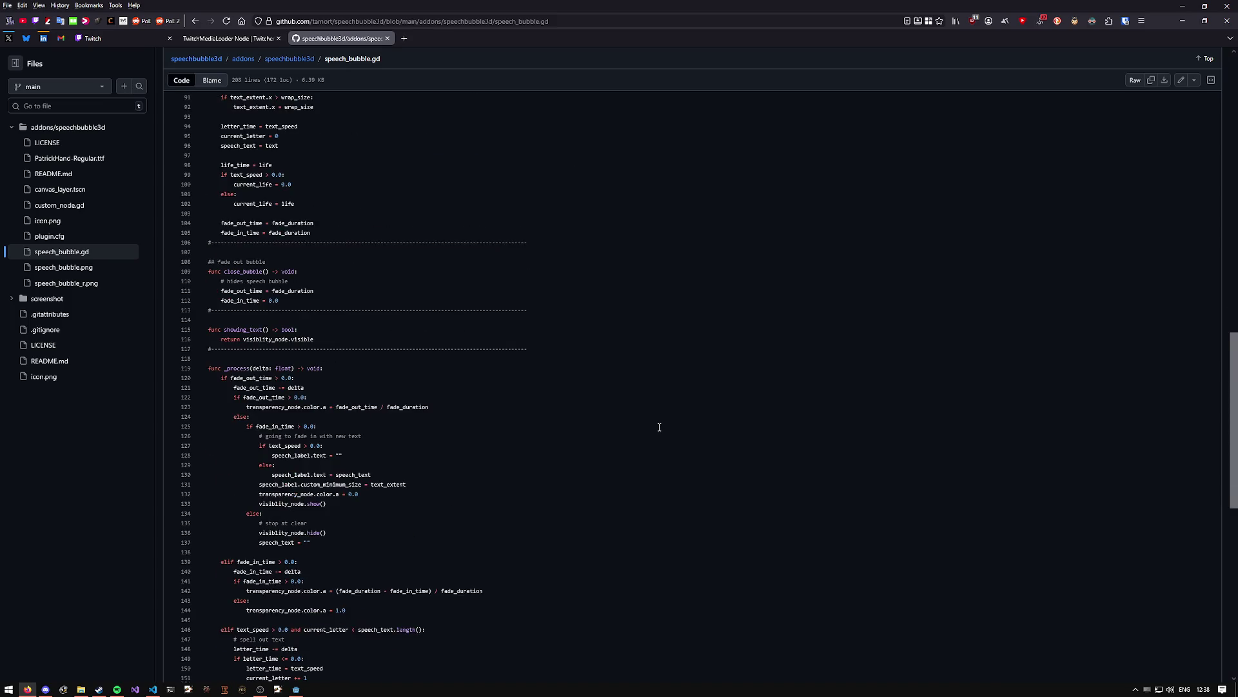
scroll(660, 427, up, 6)
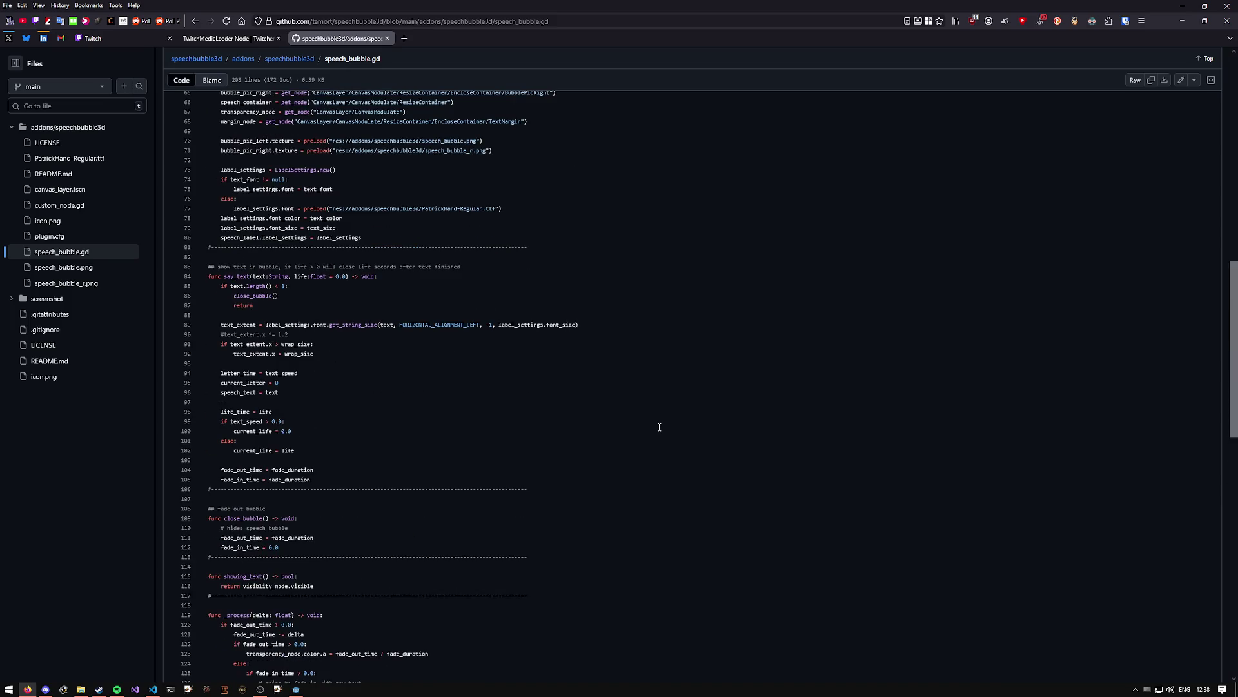
scroll(659, 427, up, 2)
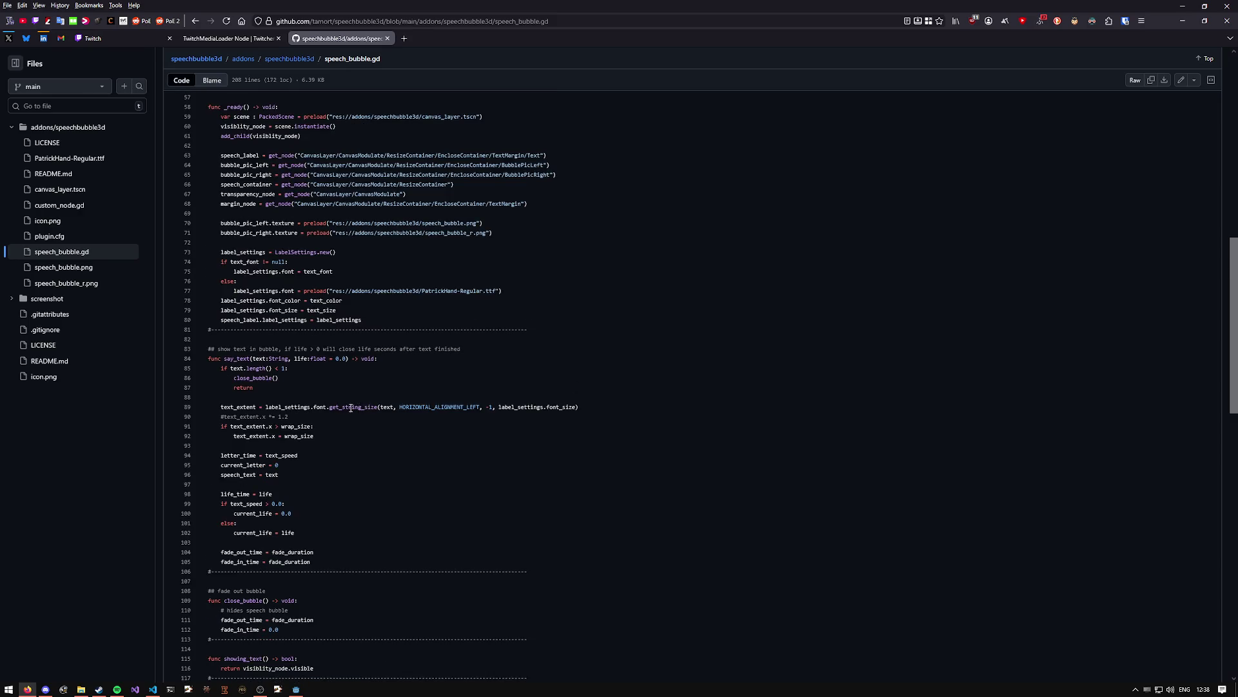
drag(265, 407, 378, 407)
click(287, 407)
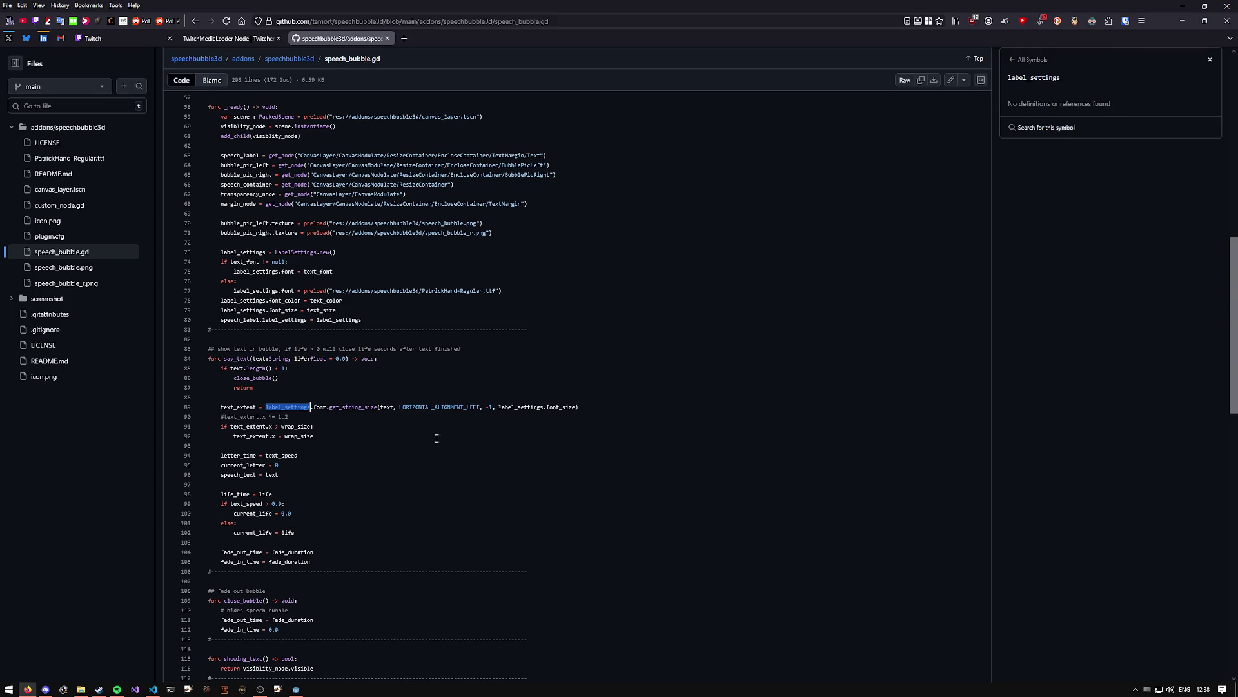
Show the 6 text_extent references from line 89 and scroll through where they're used
click(372, 429)
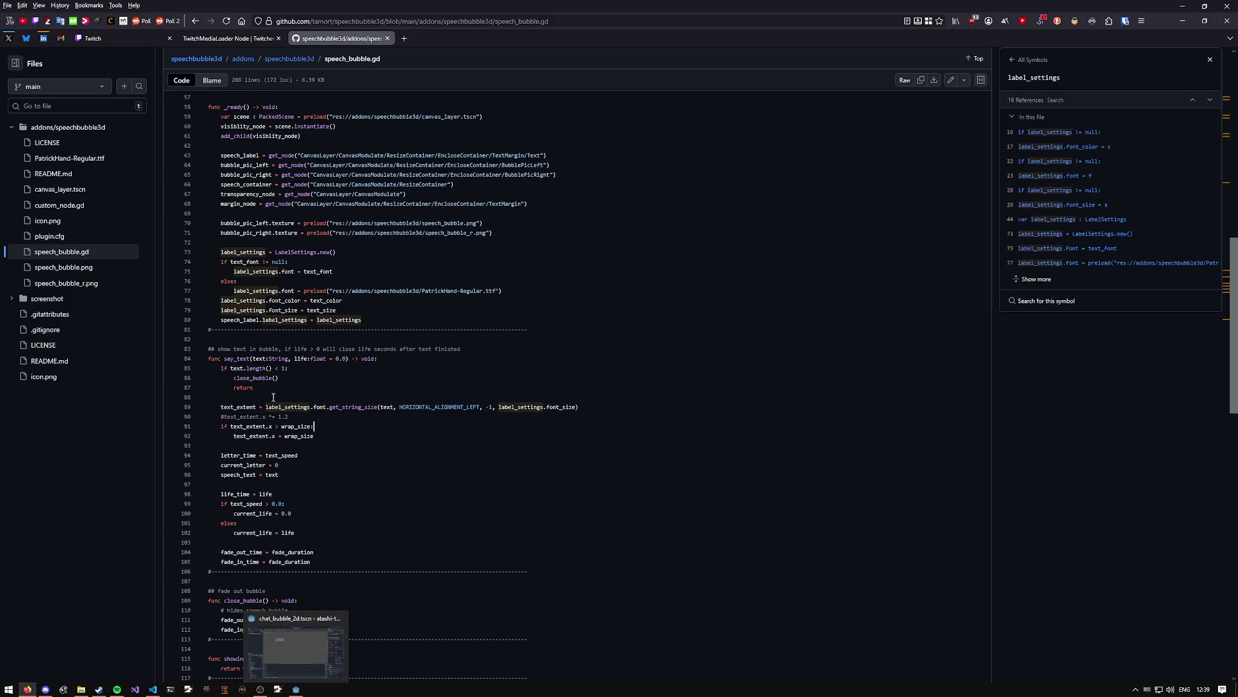
scroll(658, 530, up, 10)
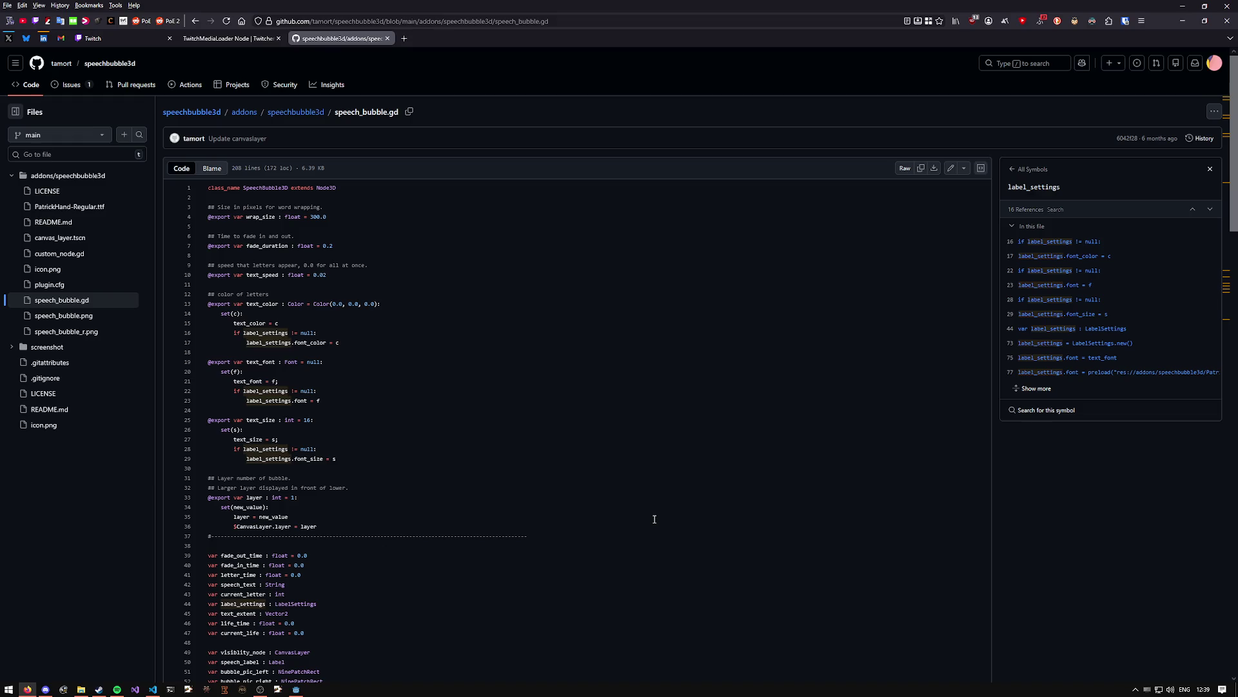
scroll(654, 519, down, 7)
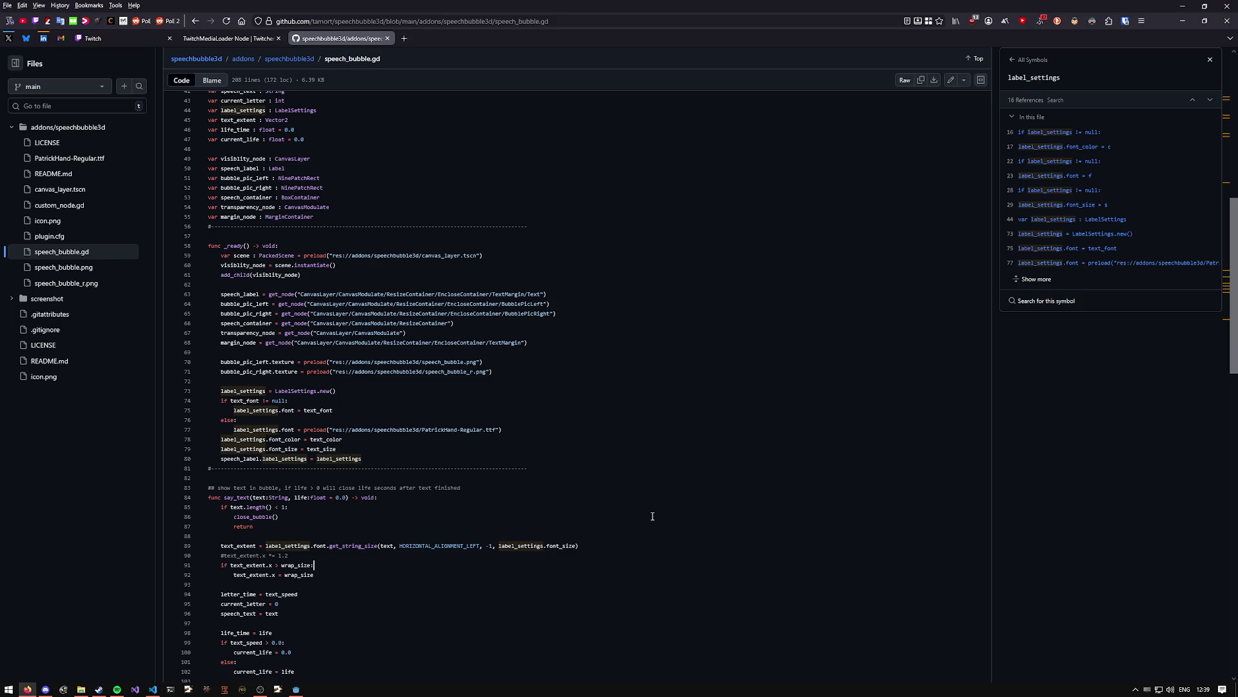
scroll(652, 516, down, 4)
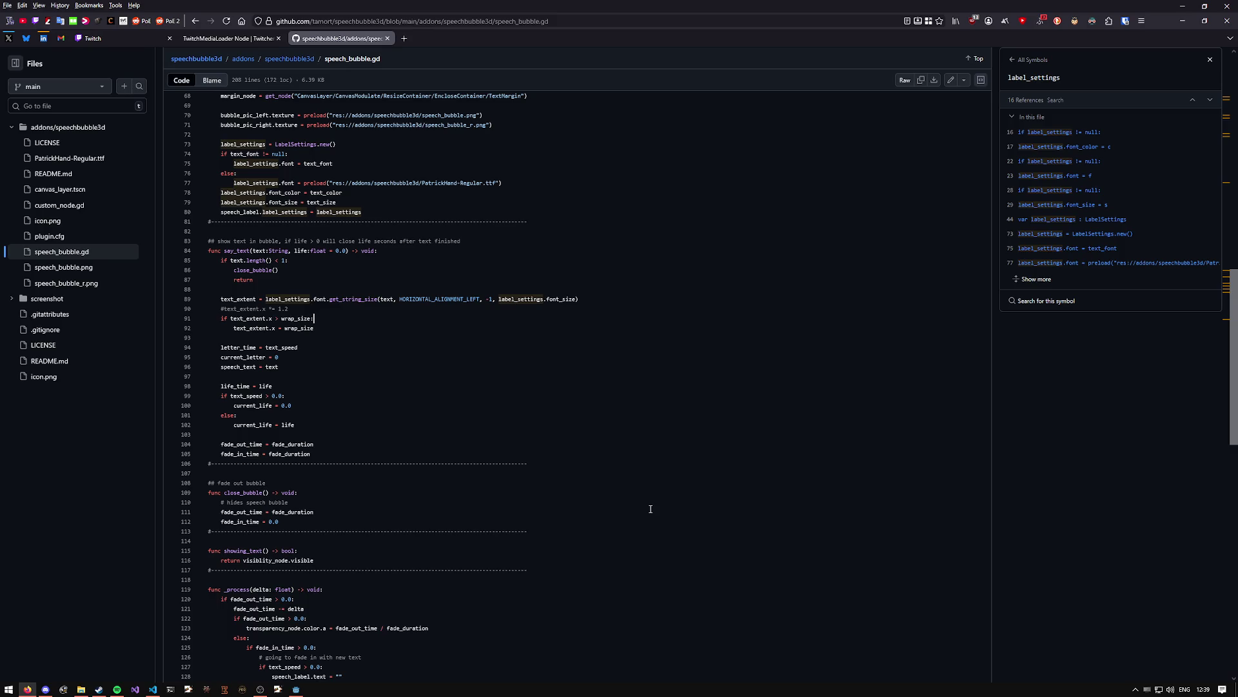
double_click(229, 297)
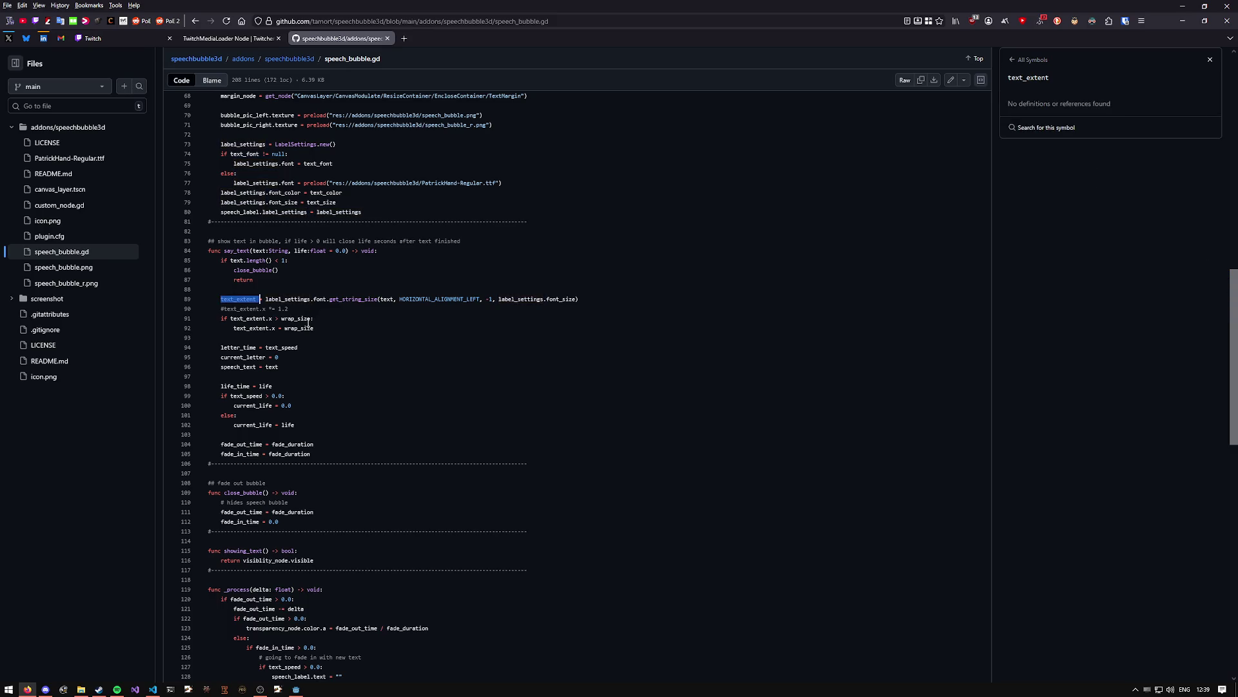
scroll(636, 417, down, 3)
scroll(636, 417, down, 2)
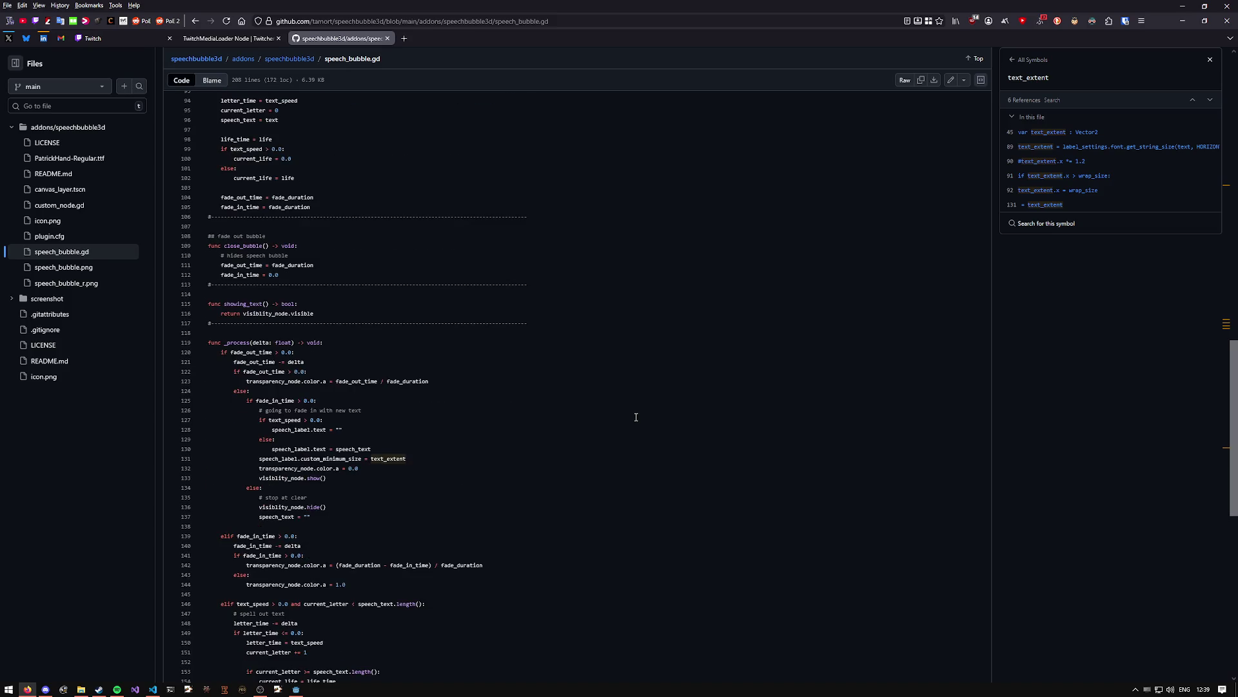
scroll(636, 417, down, 5)
scroll(636, 416, up, 10)
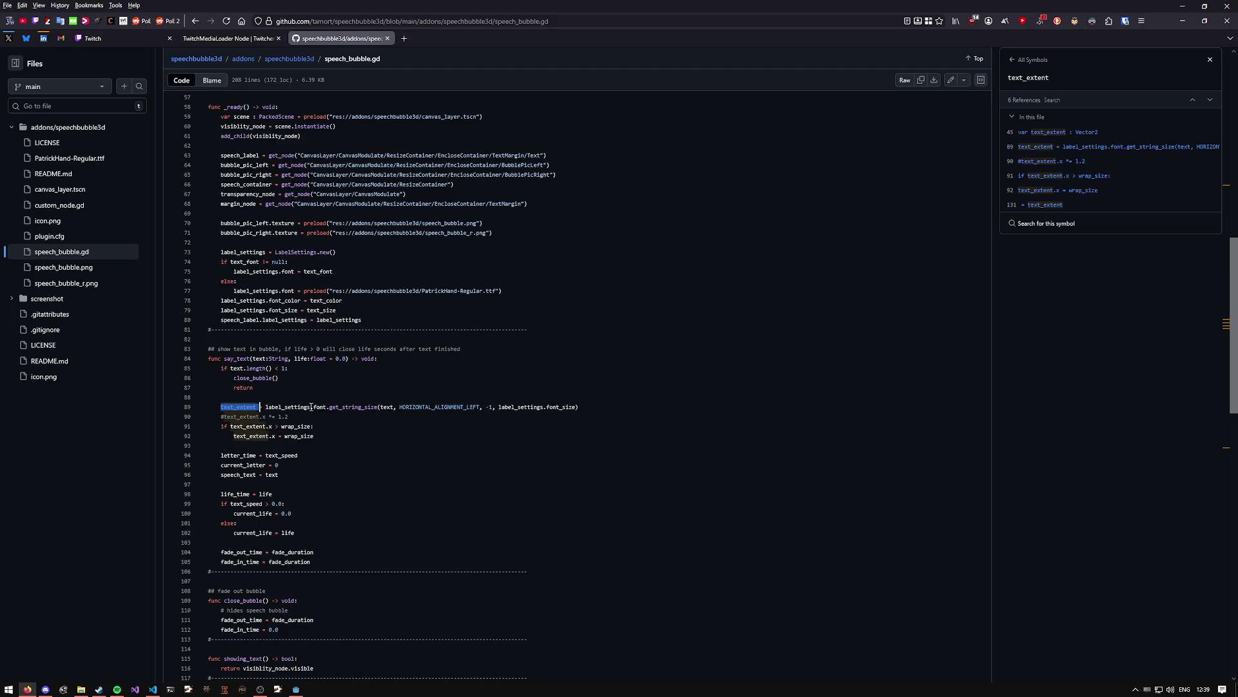
scroll(346, 410, up, 3)
scroll(411, 426, up, 5)
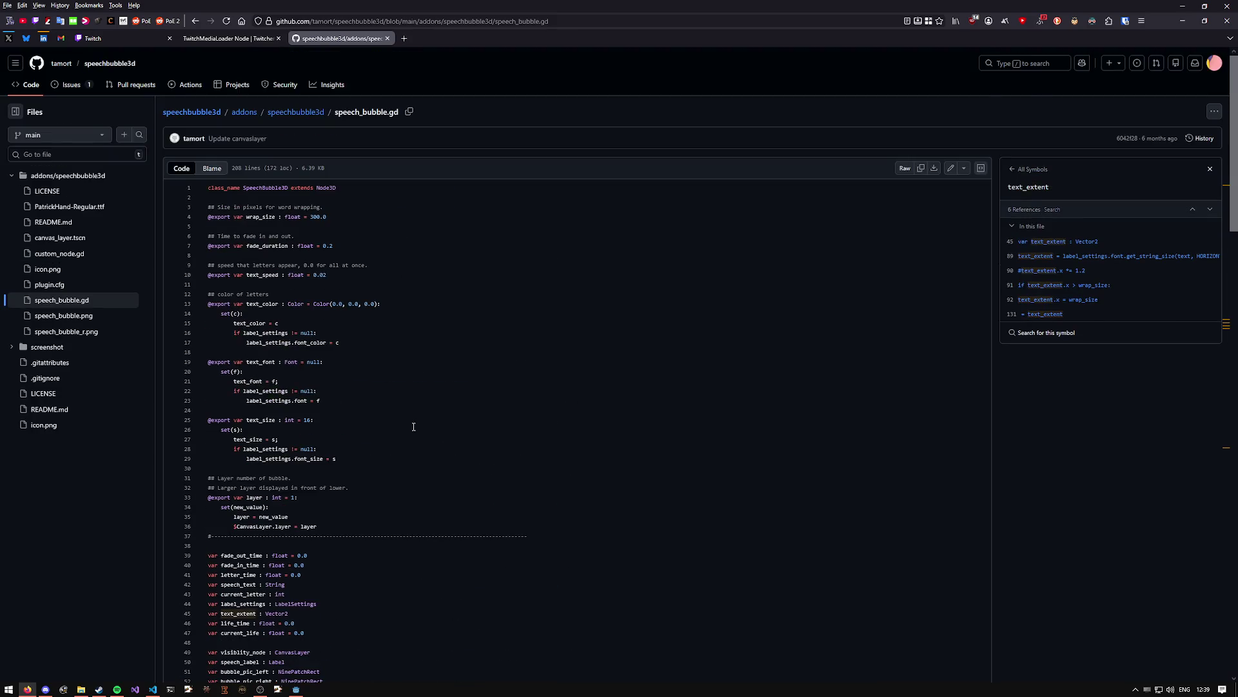
scroll(415, 427, down, 12)
scroll(263, 393, up, 2)
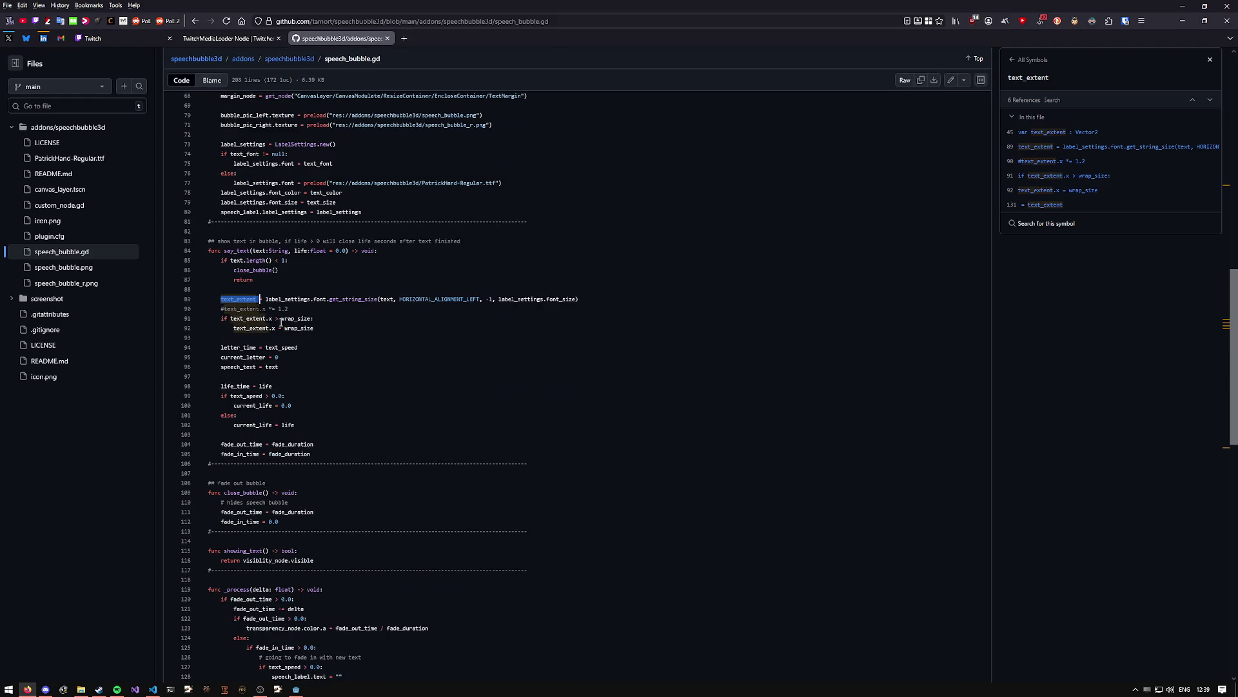
Search the page for 'text_extent', review the matches, then return to set_text in VS Code
key(ctrl+f)
text(text_e)
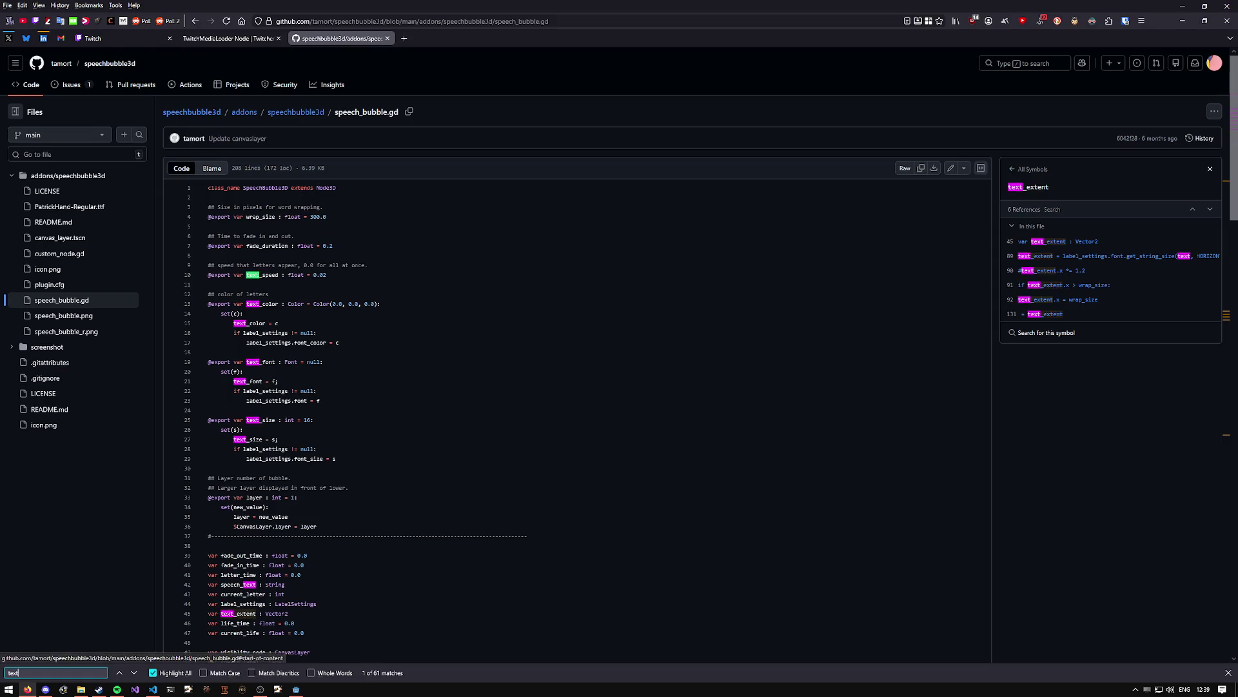
text(xtent)
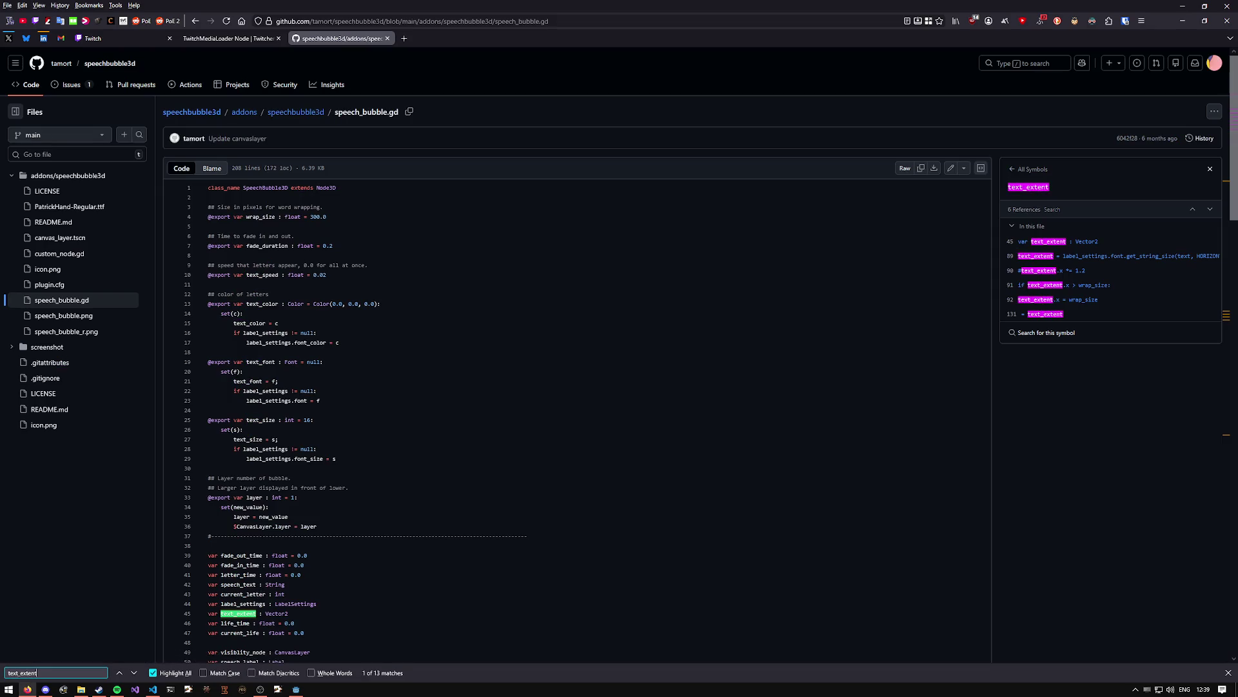
scroll(575, 389, down, 10)
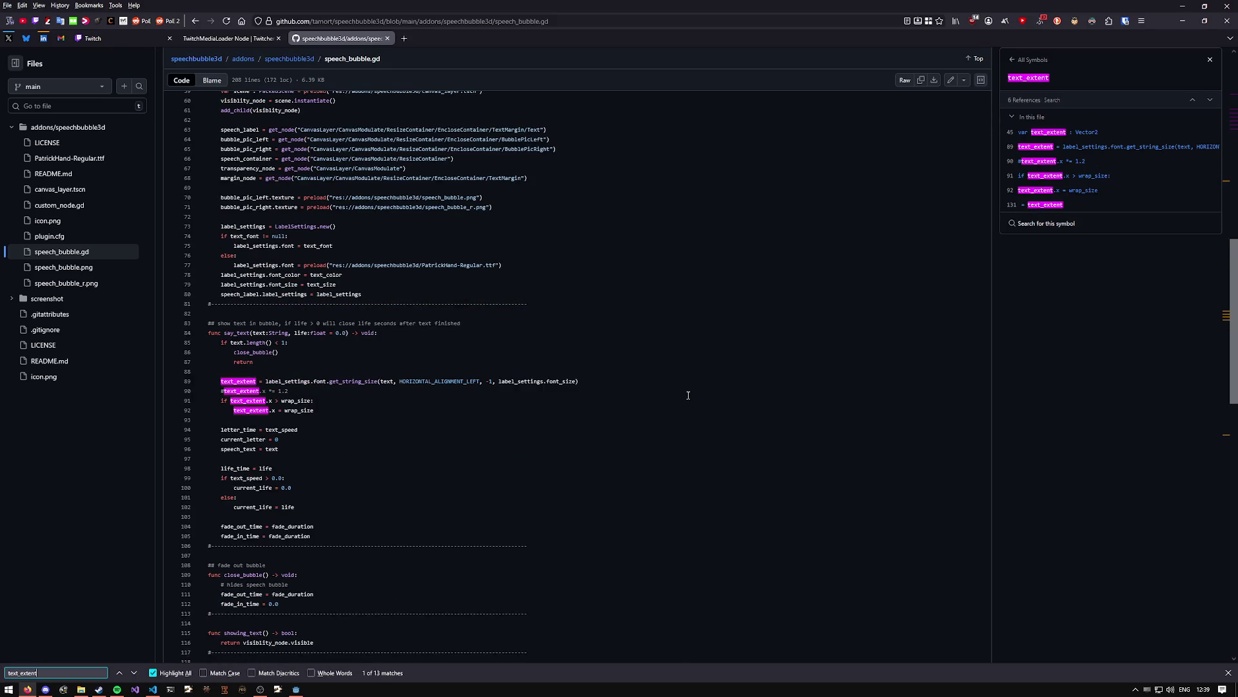
scroll(688, 395, down, 3)
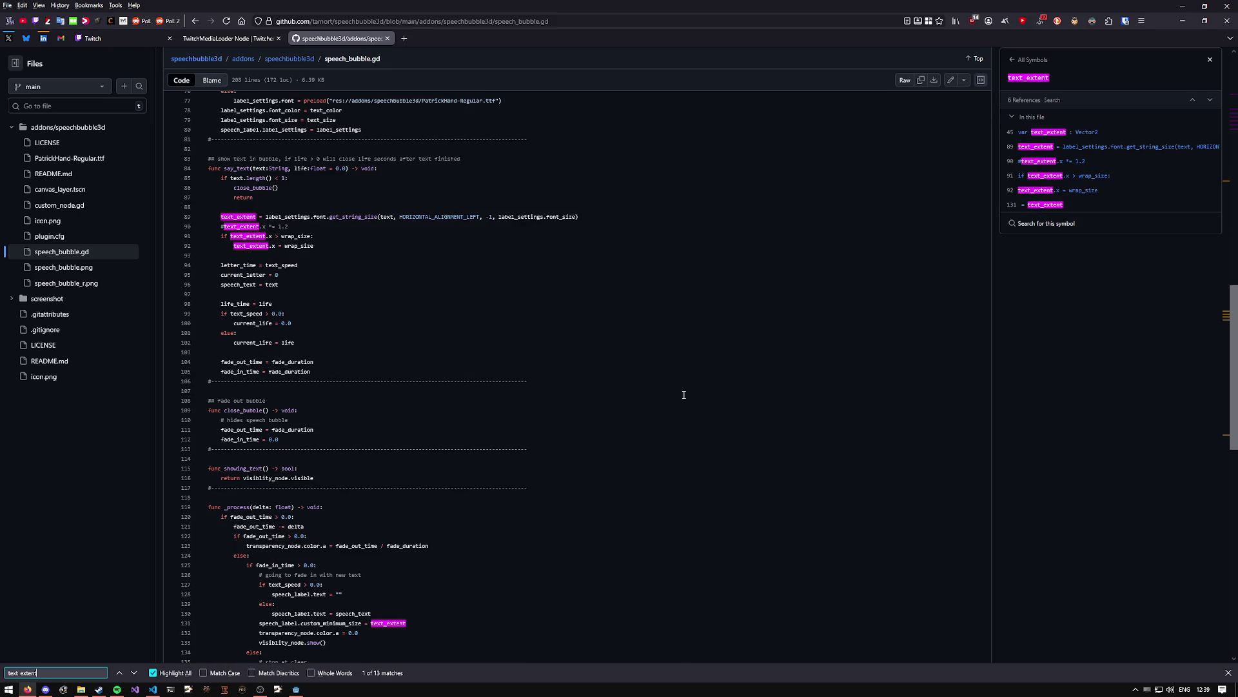
scroll(684, 395, down, 4)
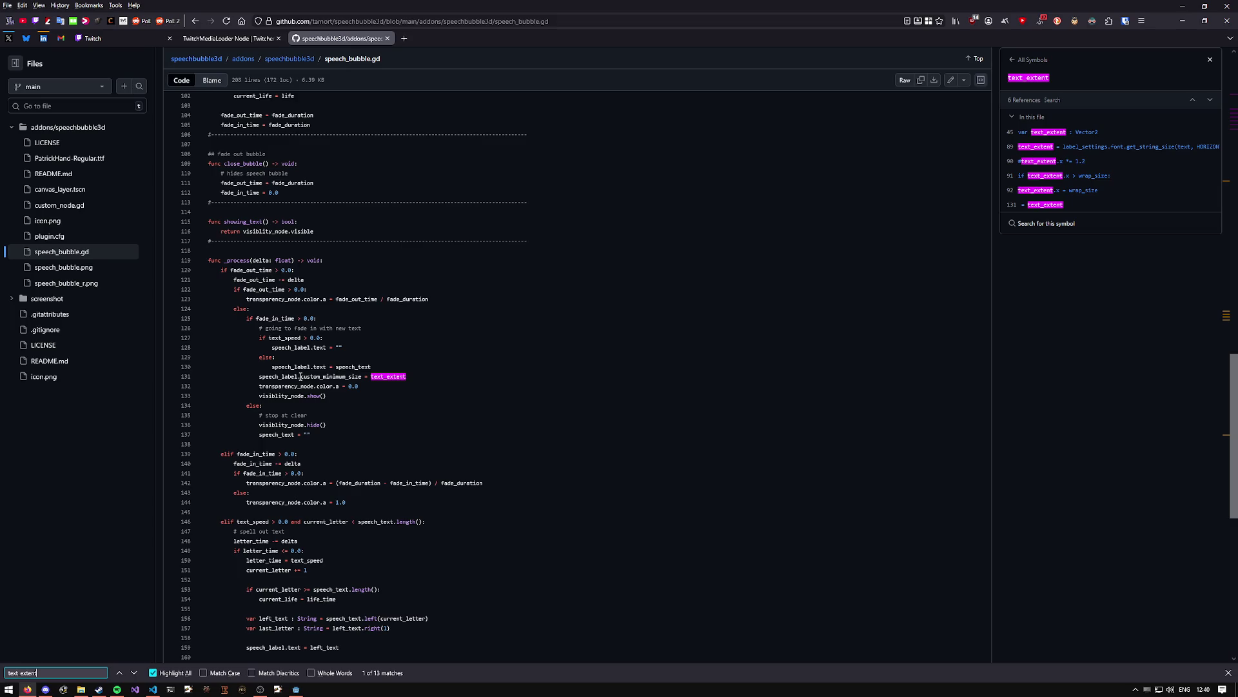
scroll(639, 409, up, 10)
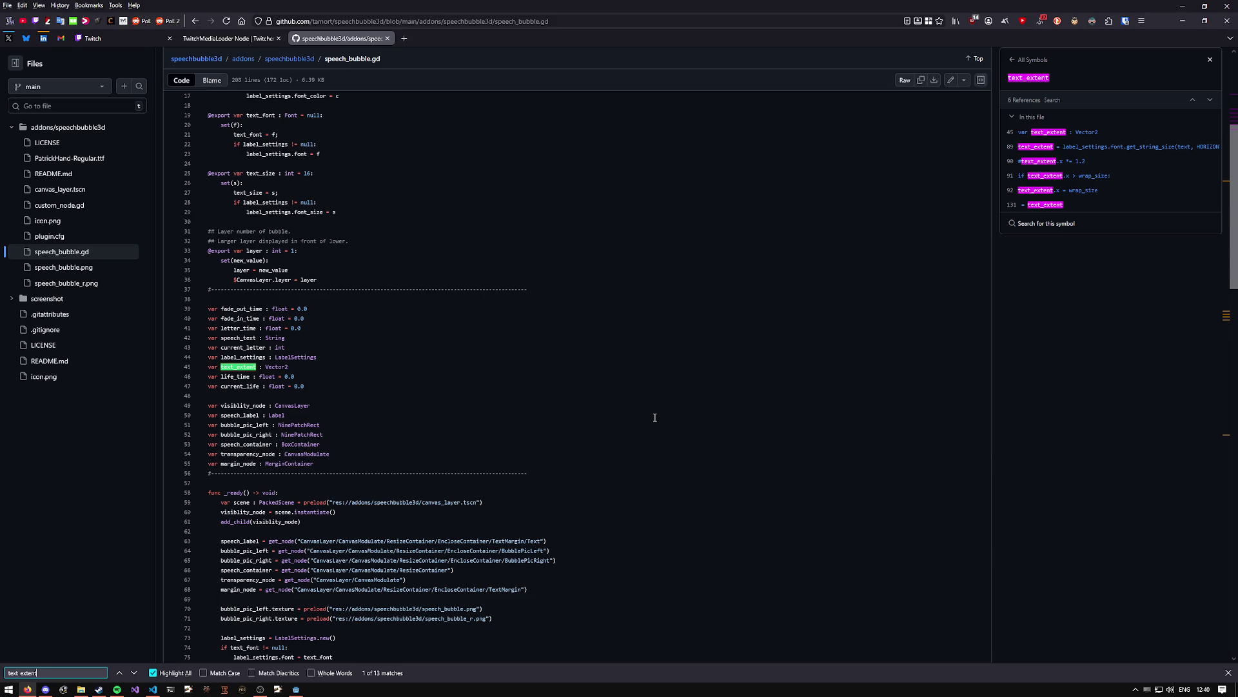
scroll(655, 417, down, 15)
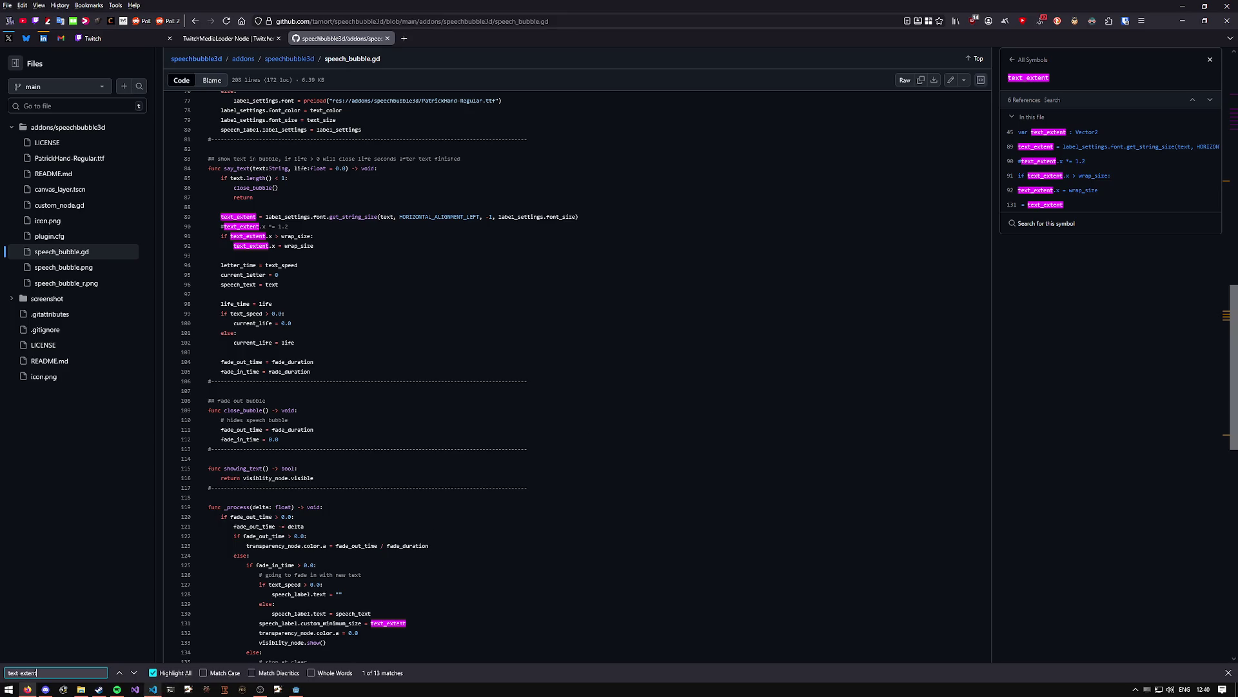
key(alt+Tab)
click(644, 401)
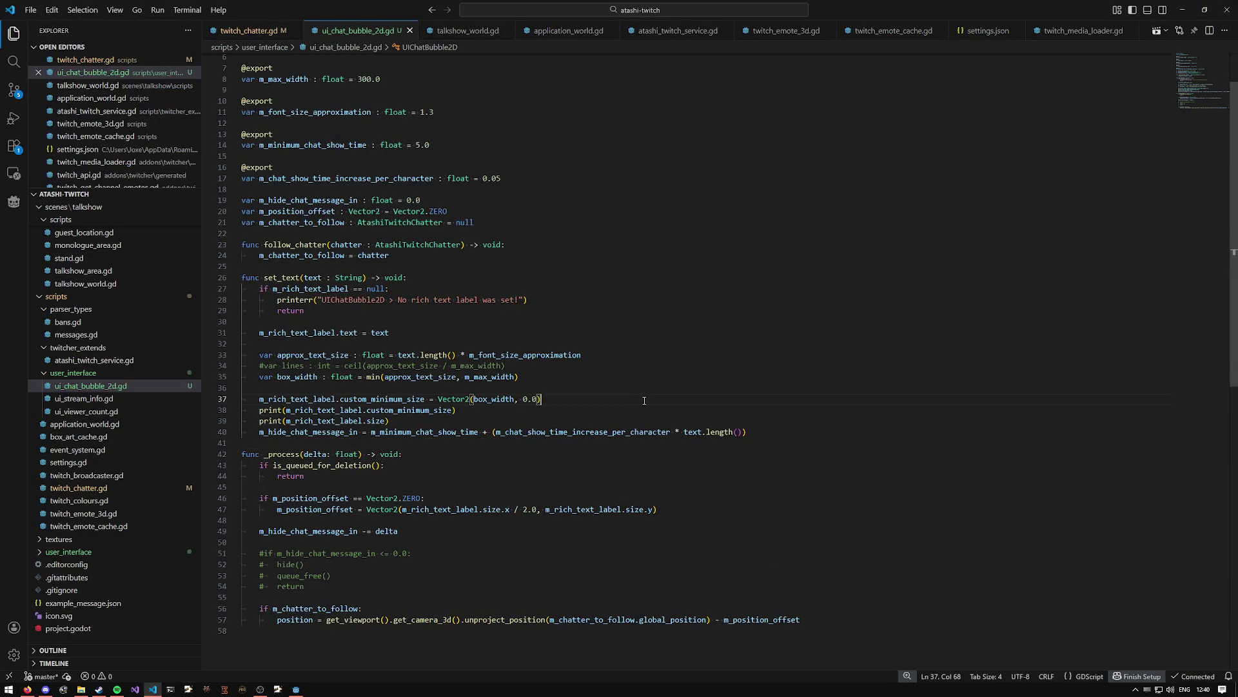
Try an 'm_rich_text_label.settings' line above custom_minimum_size, delete it, and return to GitHub
key(Up)
key(Up)
double_click(290, 399)
key(ctrl+c)
key(Up)
key(Return)
key(ctrl+v)
text(.s)
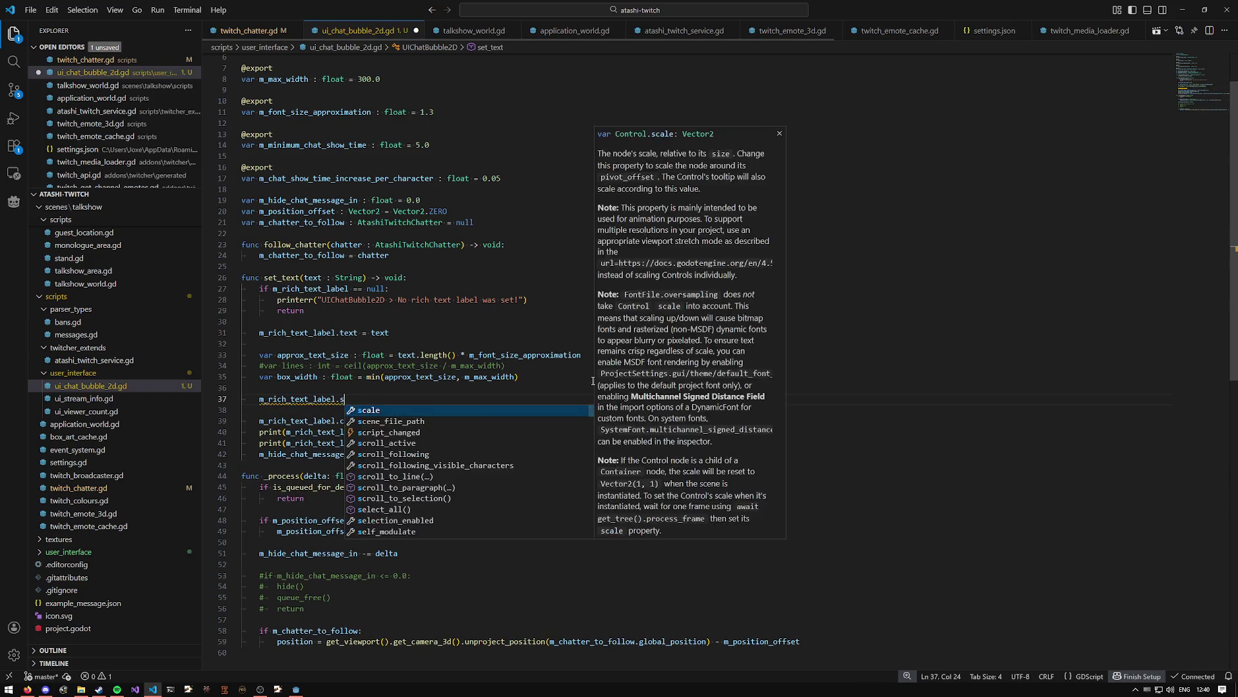
text(ettings)
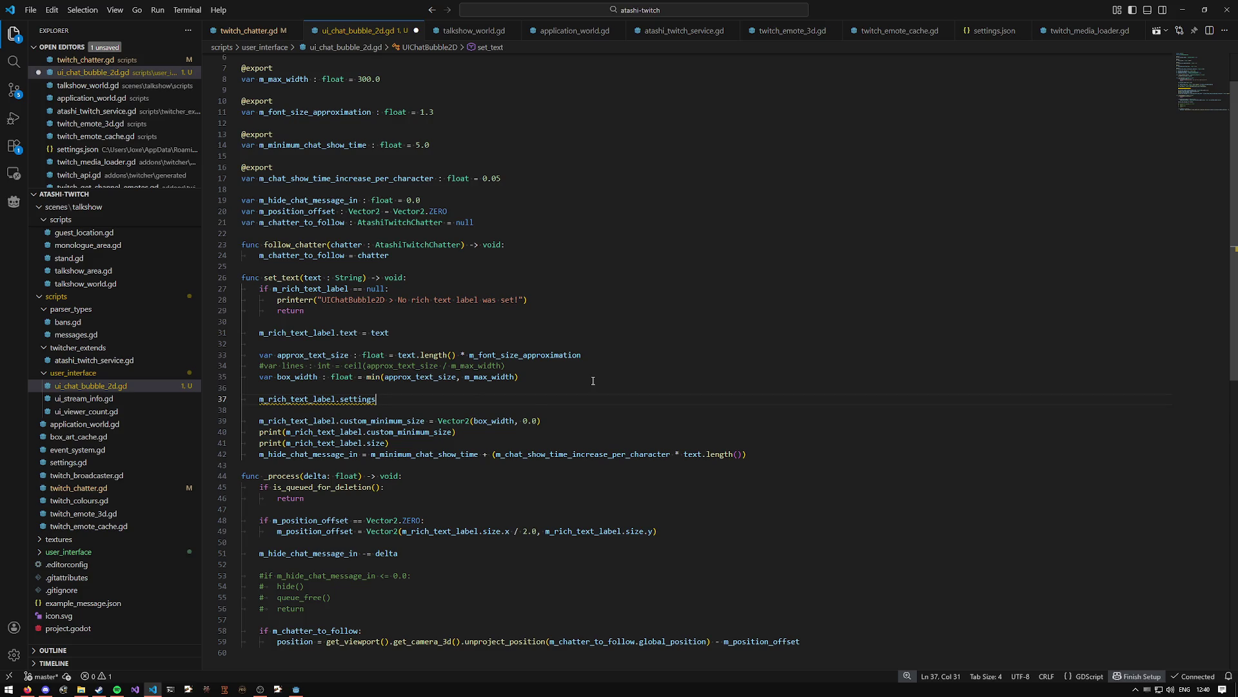
key(ctrl+BackSpace)
key(ctrl+BackSpace)
key(Delete)
key(Delete)
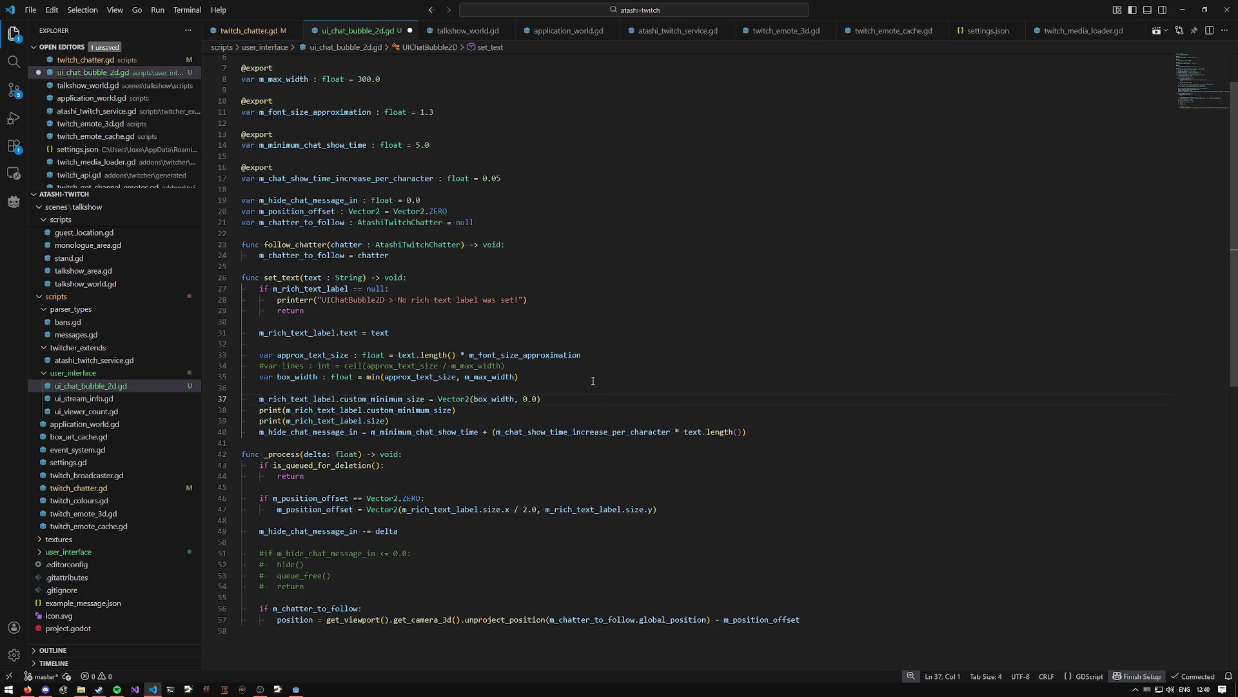
key(alt+Tab)
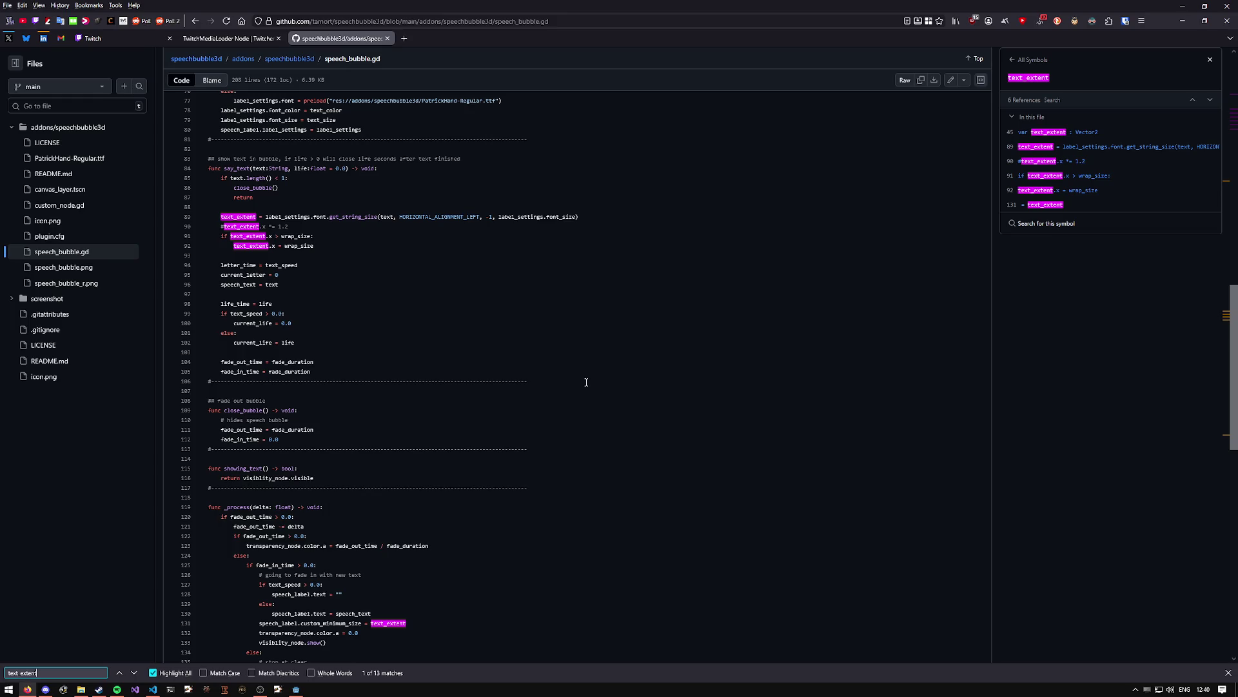
Find the label_settings matches in GitHub's speech_bubble.gd, then go back to ui_chat_bubble_2d.gd in VS Code
double_click(287, 218)
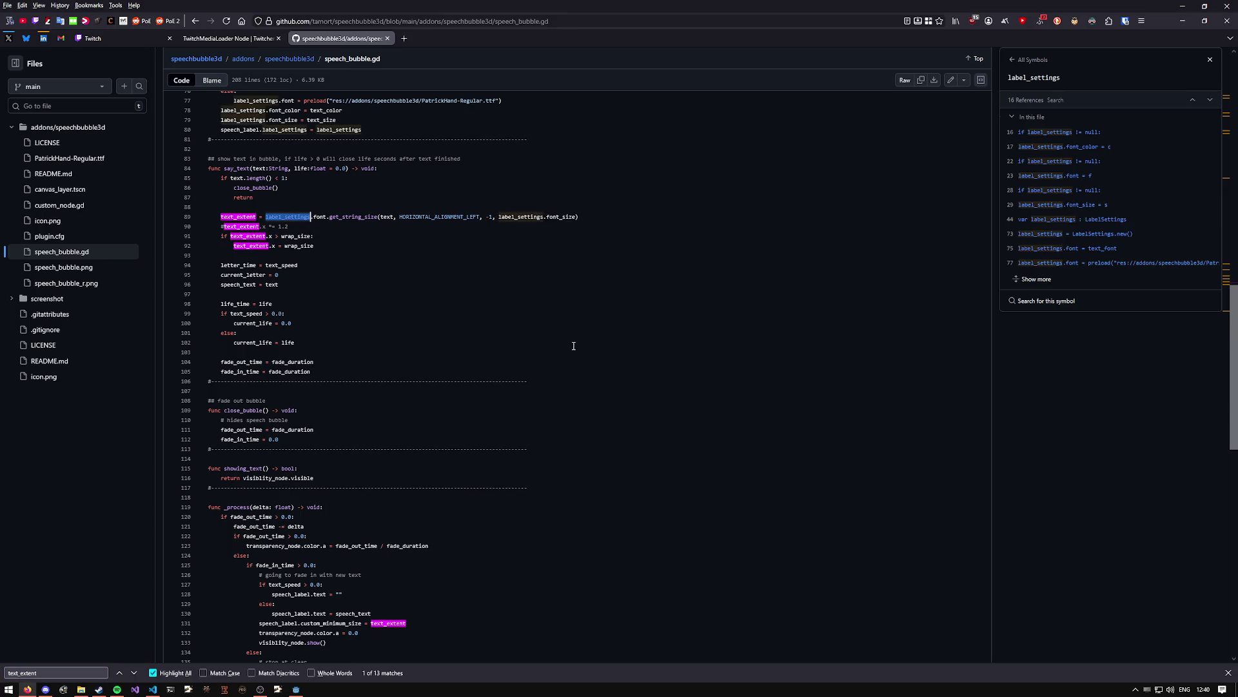
key(ctrl+f)
scroll(471, 445, down, 5)
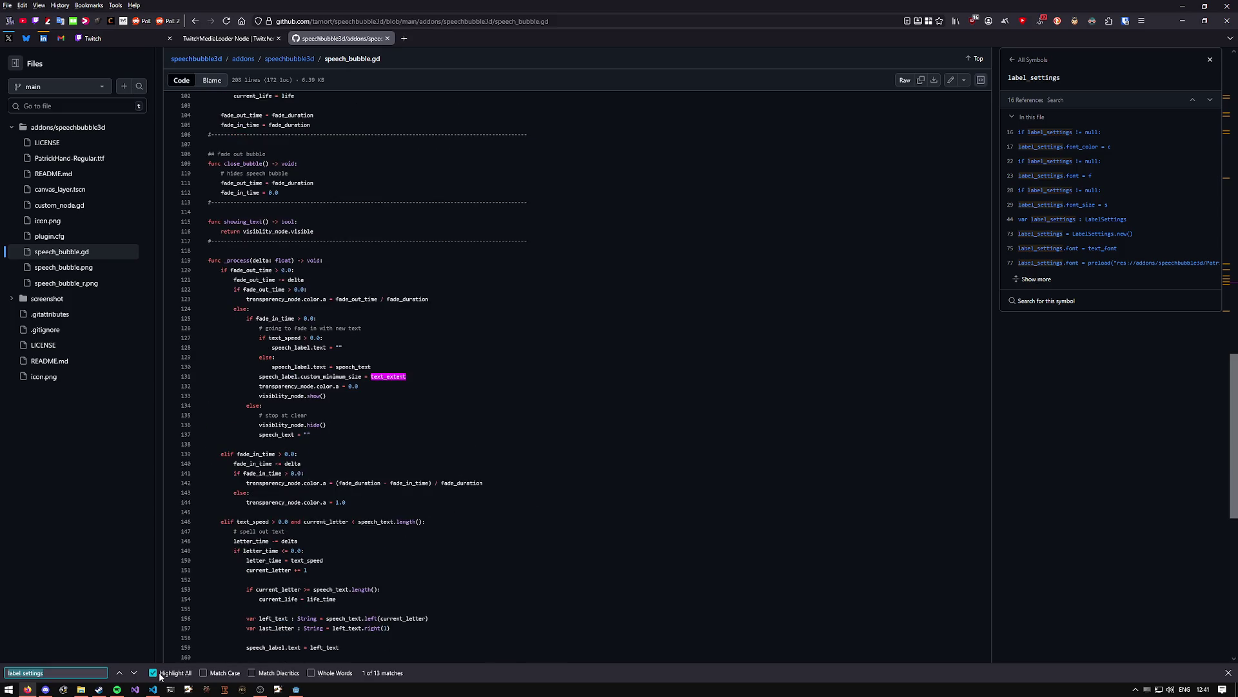
click(134, 673)
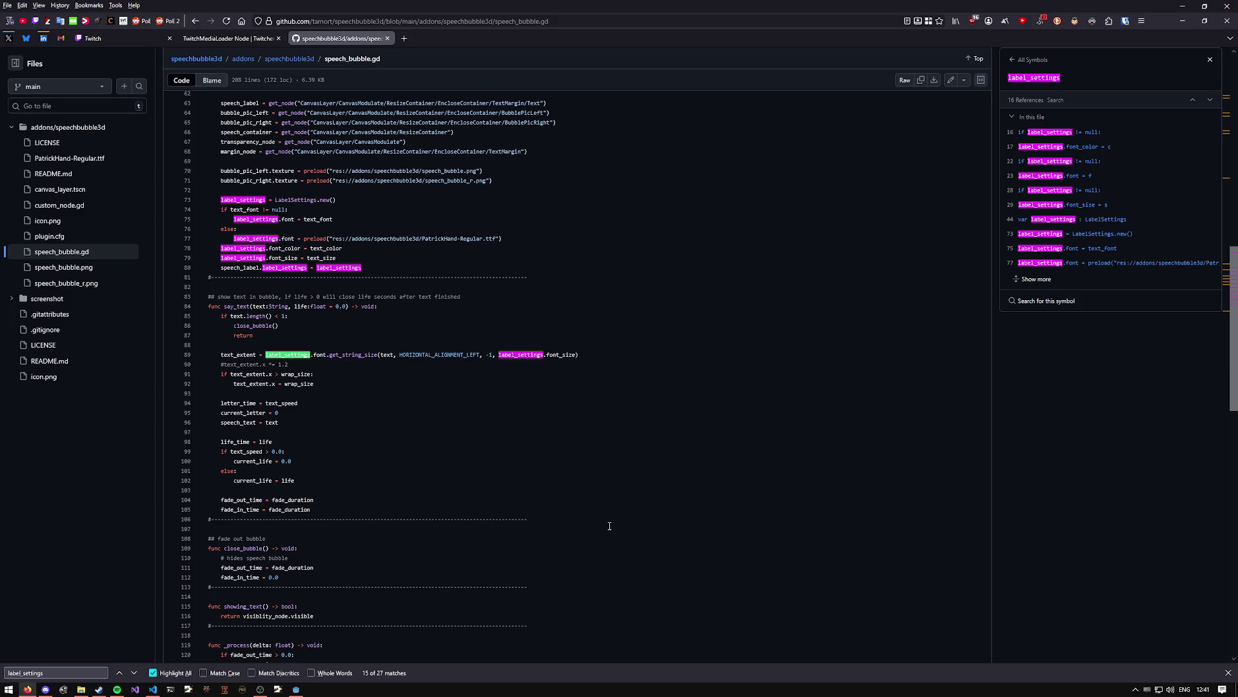
click(296, 689)
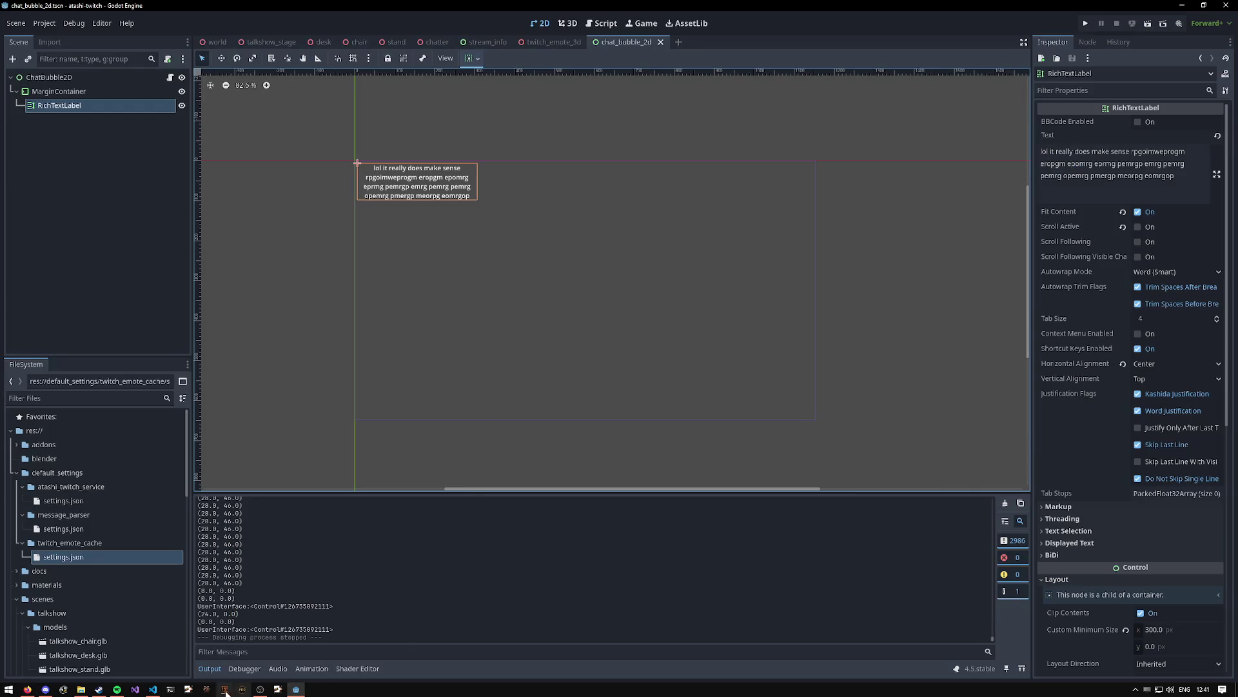
click(153, 689)
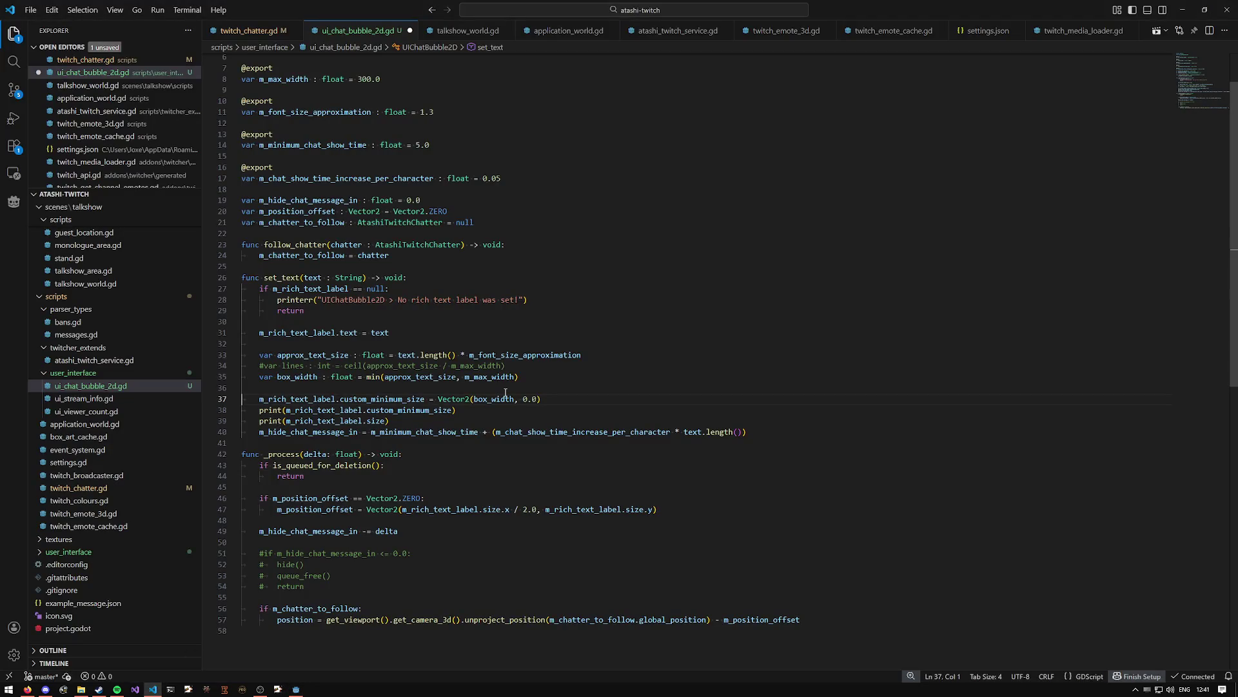
key(Return)
key(Return)
key(Up)
key(Up)
text(m_rich_text_label.)
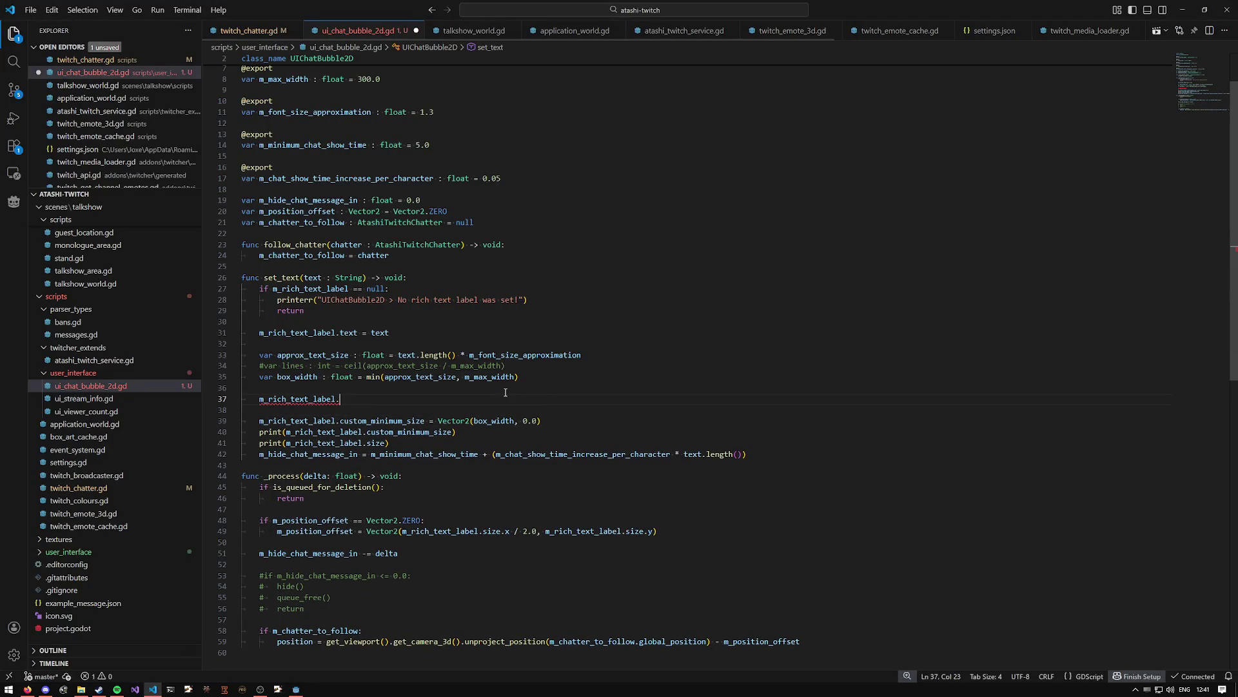
text(label)
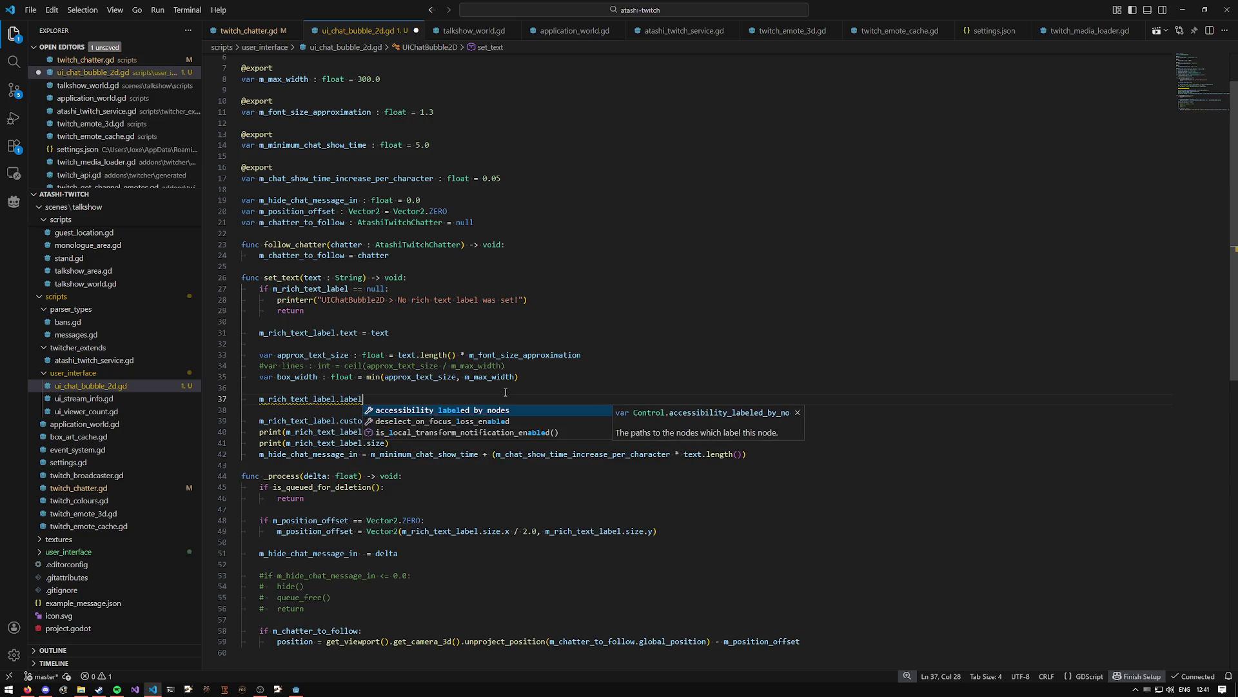
key(ctrl+BackSpace)
key(ctrl+BackSpace)
key(ctrl+BackSpace)
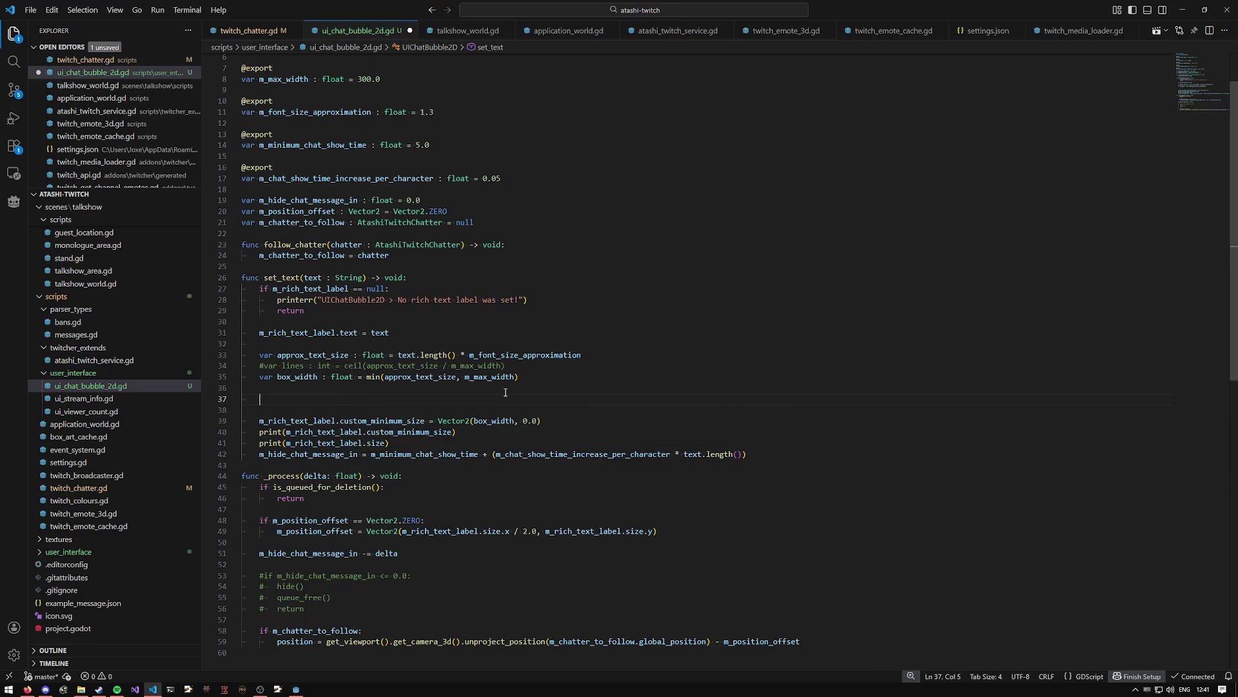
text(var asdasd : Label = null)
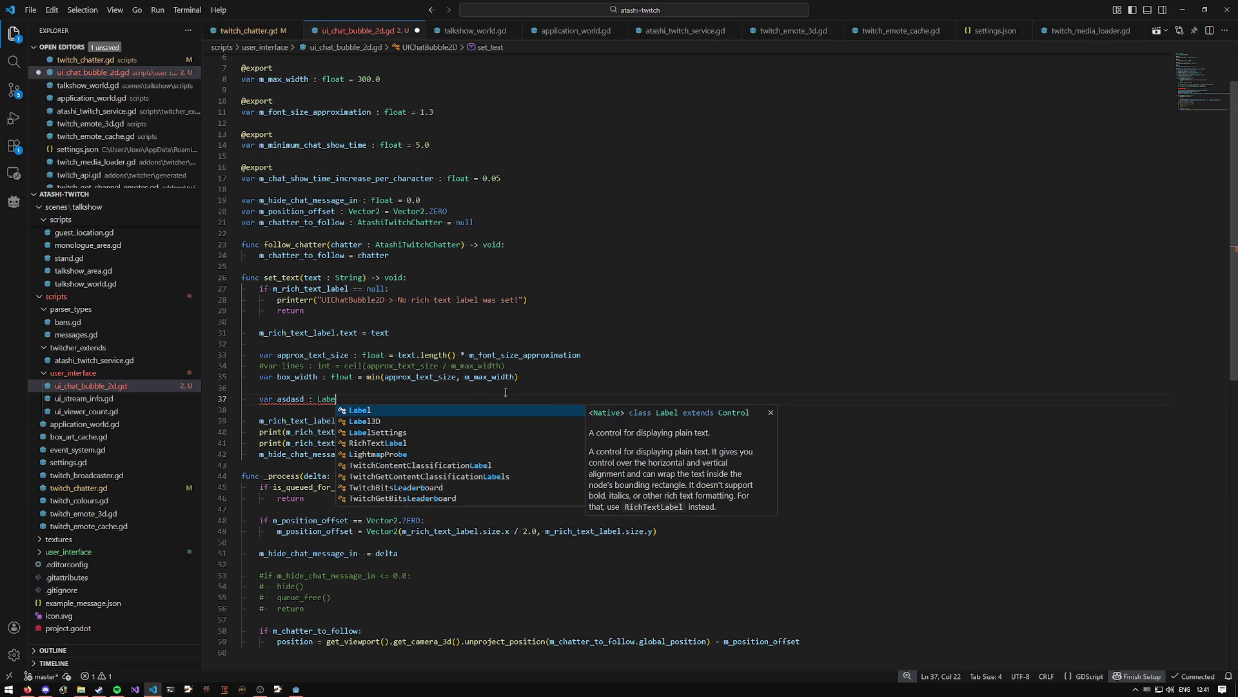
key(Return)
text(asdasd.label)
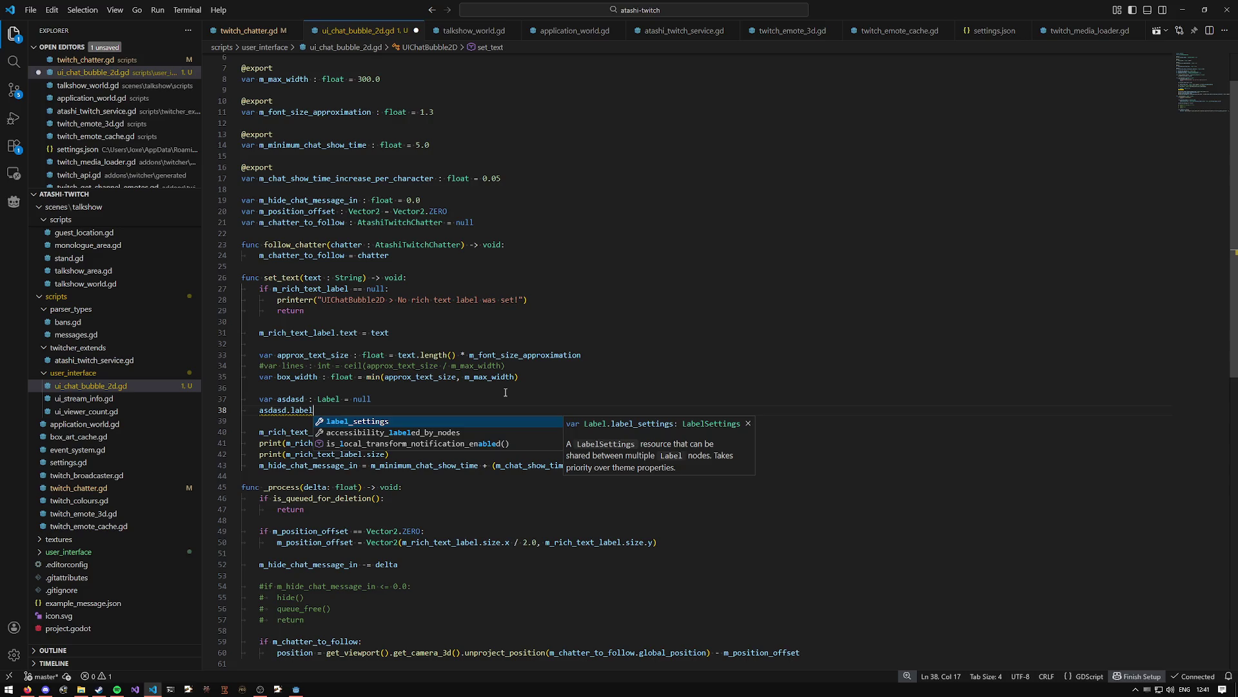
key(BackSpace)
key(BackSpace)
key(BackSpace)
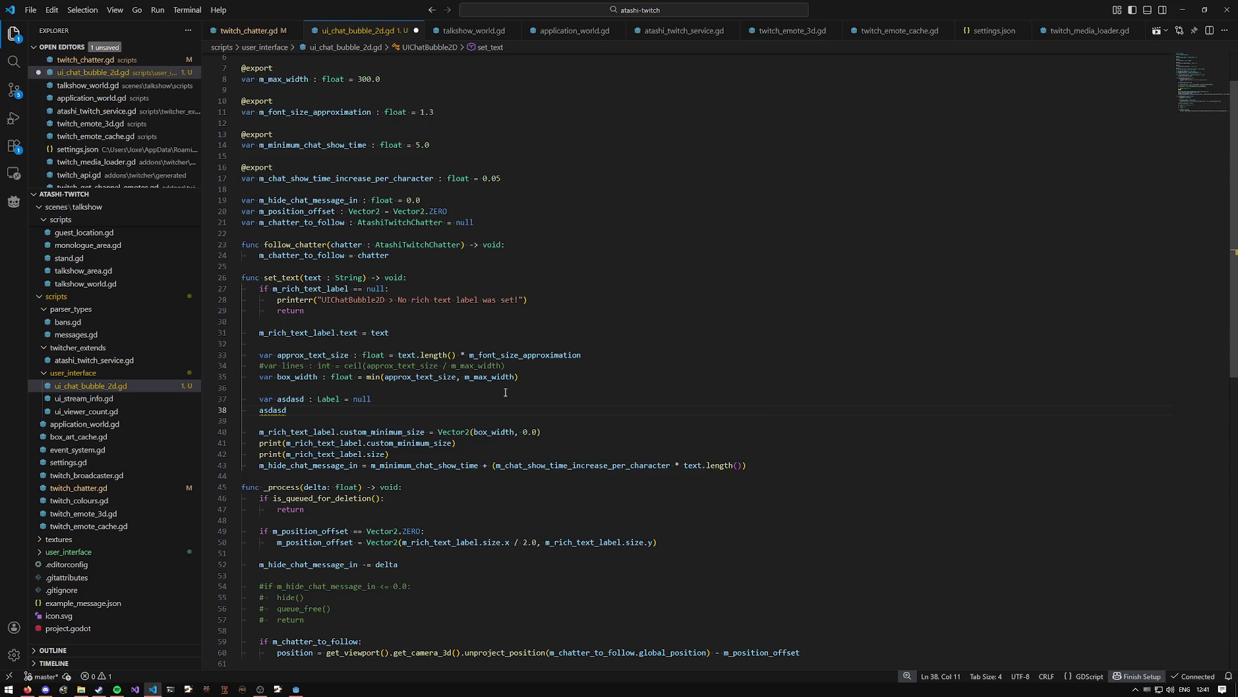
key(BackSpace)
key(BackSpace)
key(BackSpace)
text(m_rich_text_label.)
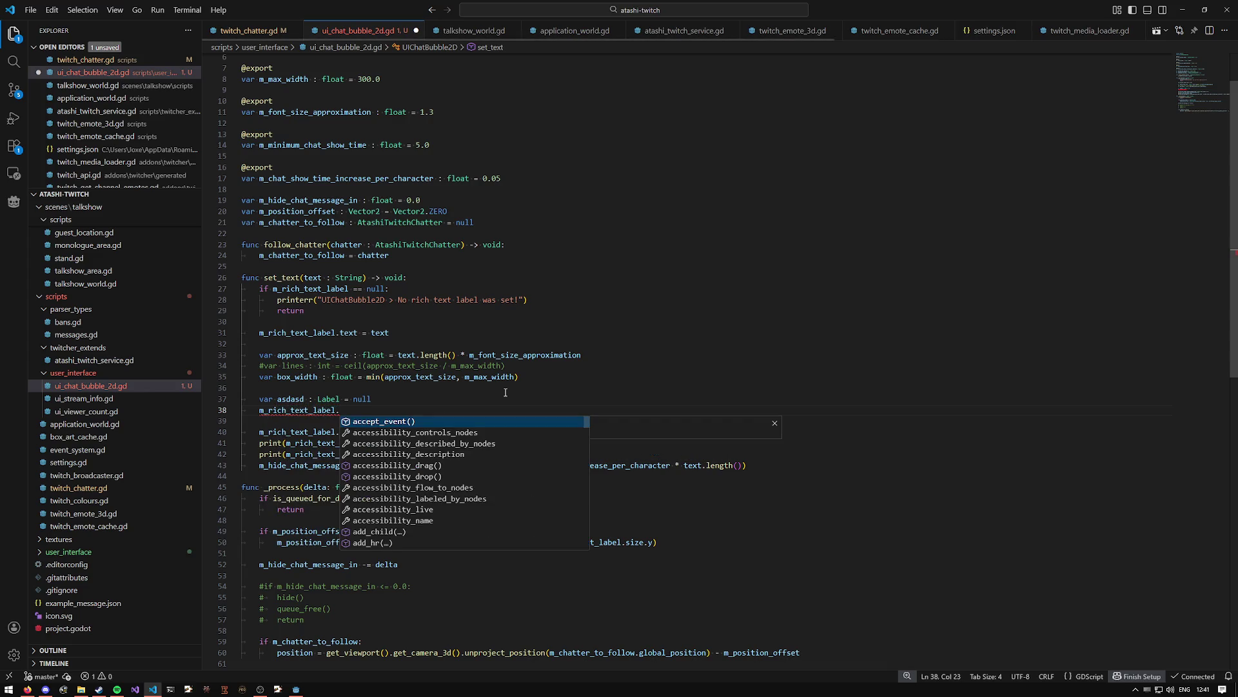
text(sett)
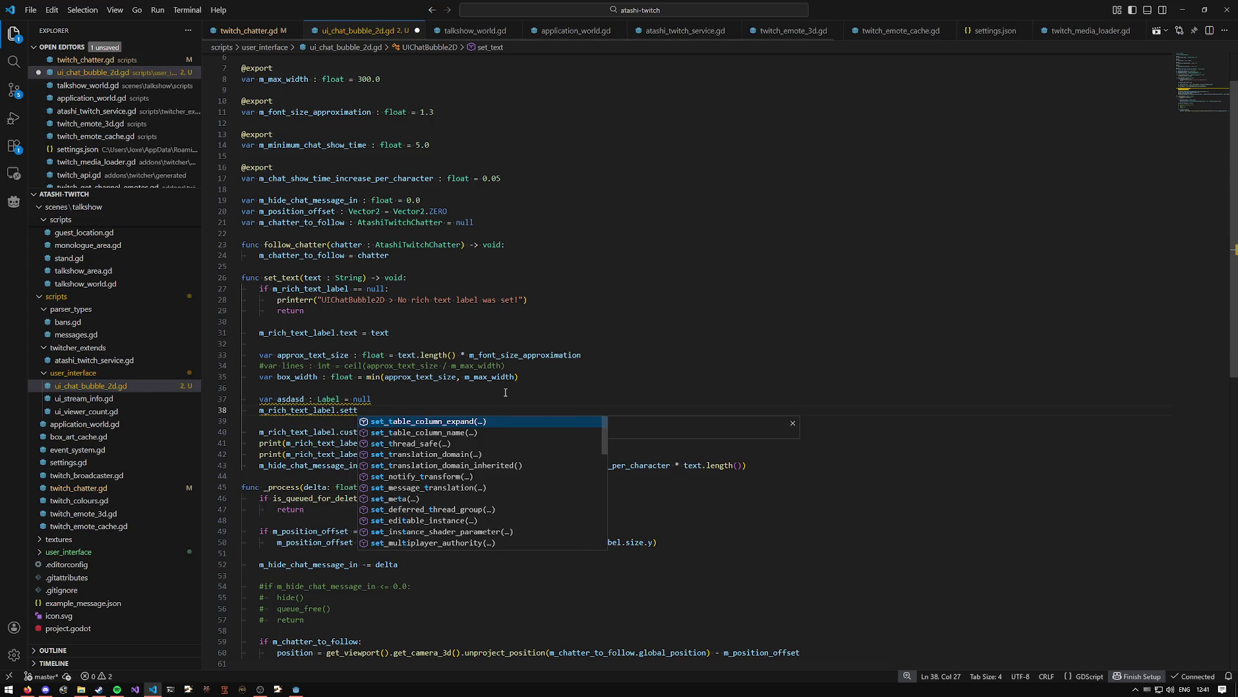
text(ing)
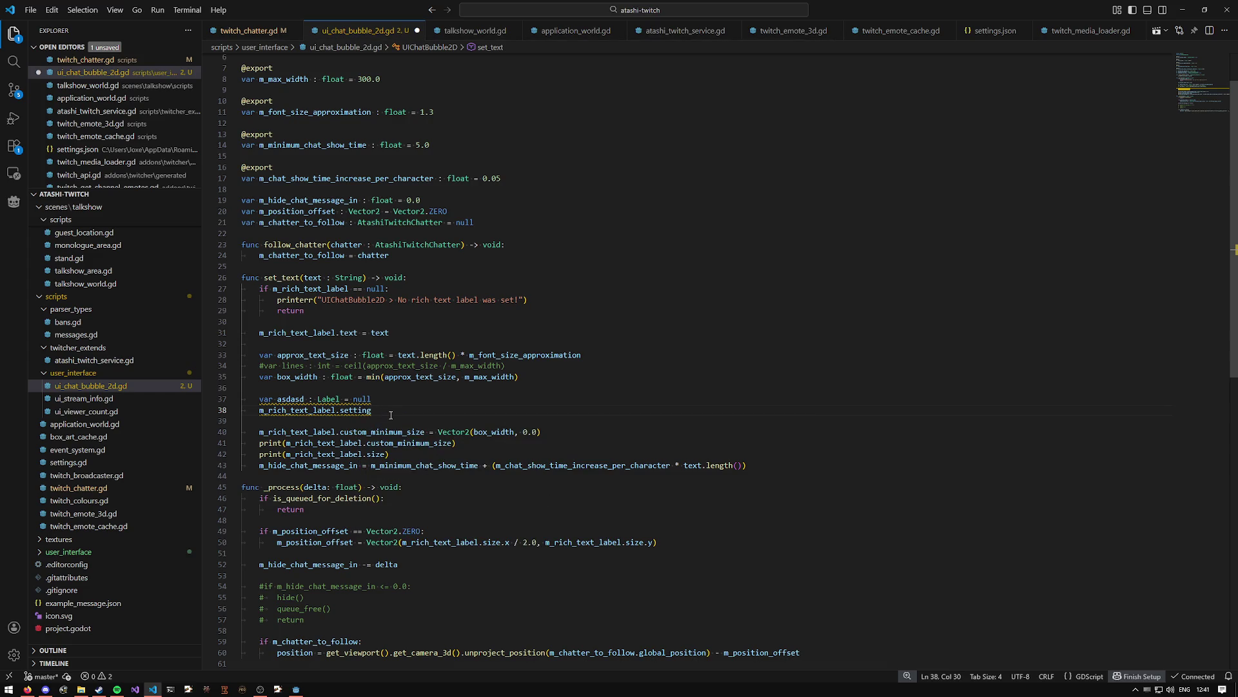
key(ctrl+z)
key(ctrl+z)
key(ctrl+z)
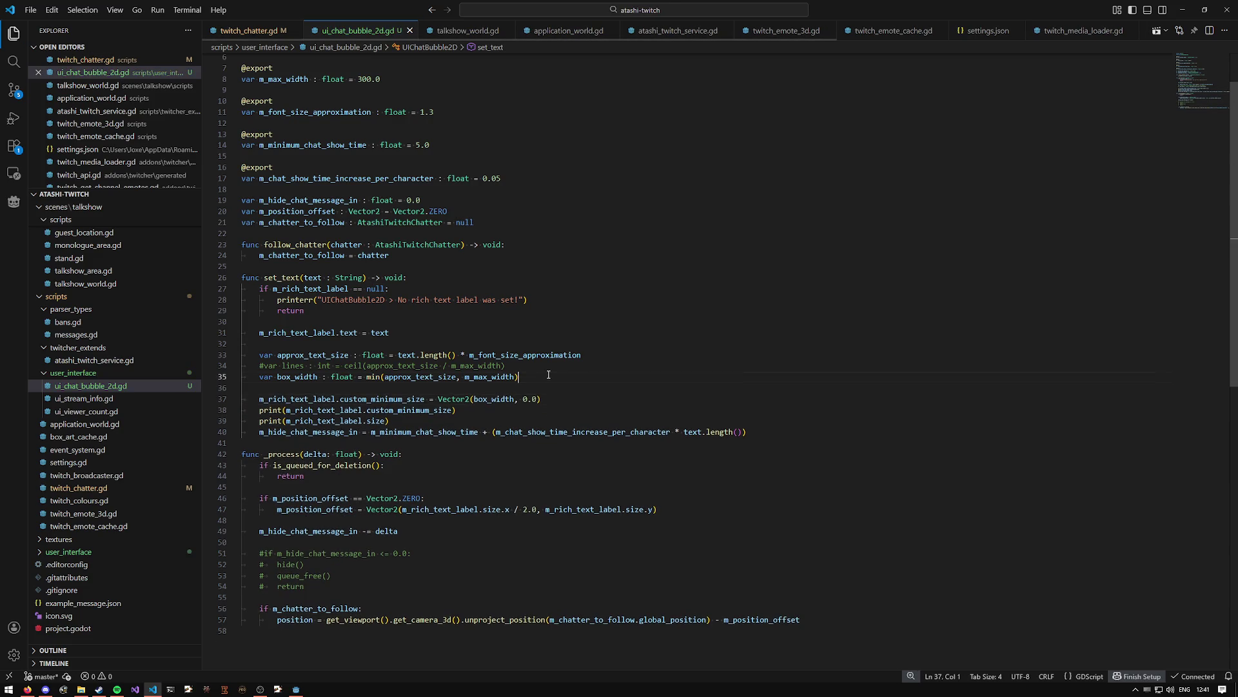
key(alt+Tab)
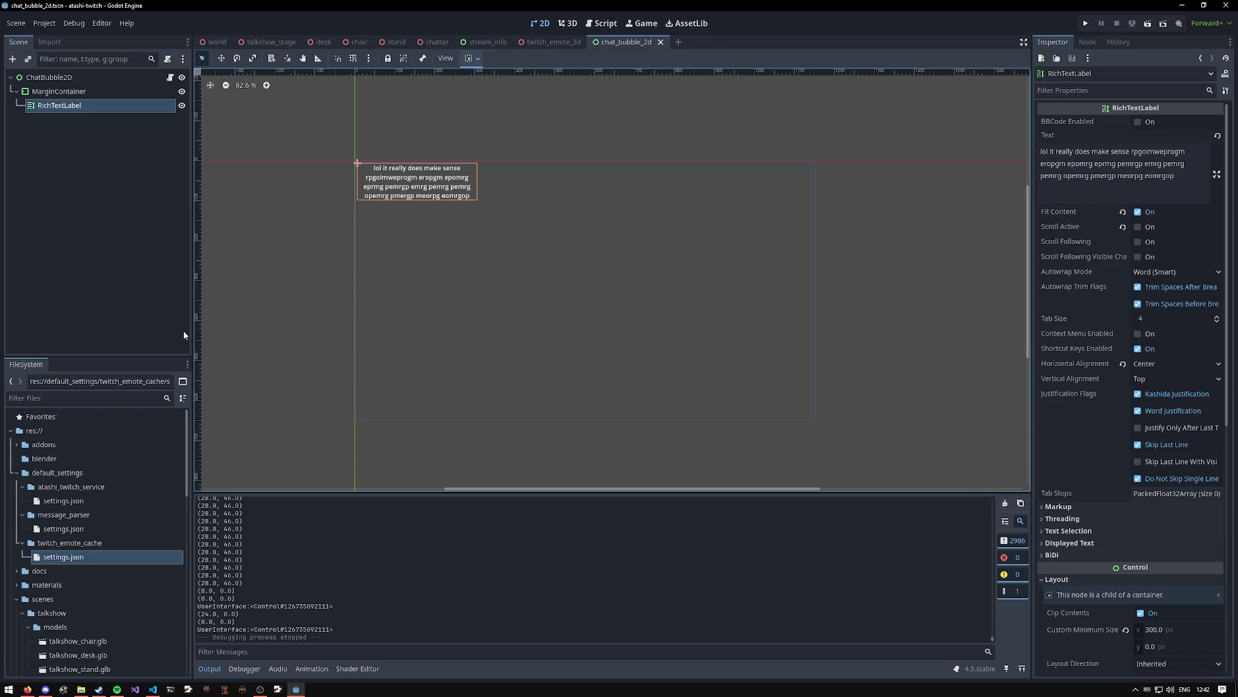
key(alt+Tab)
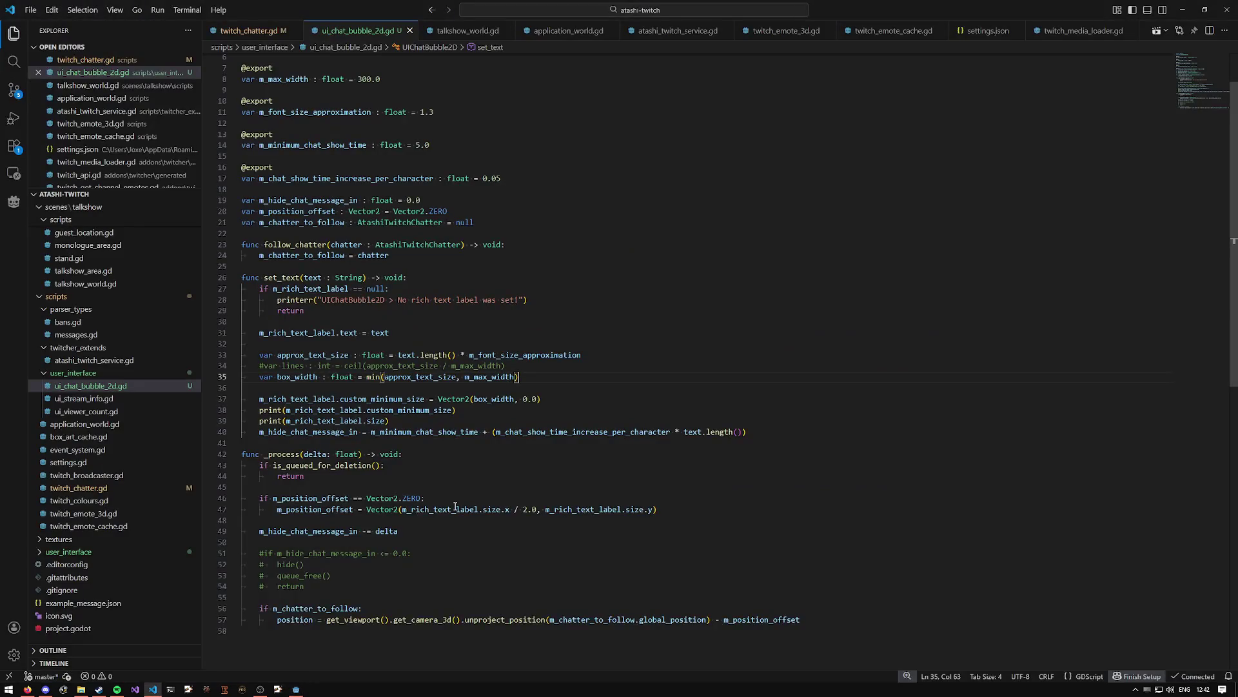
key(ctrl+z)
key(ctrl+z)
key(ctrl+z)
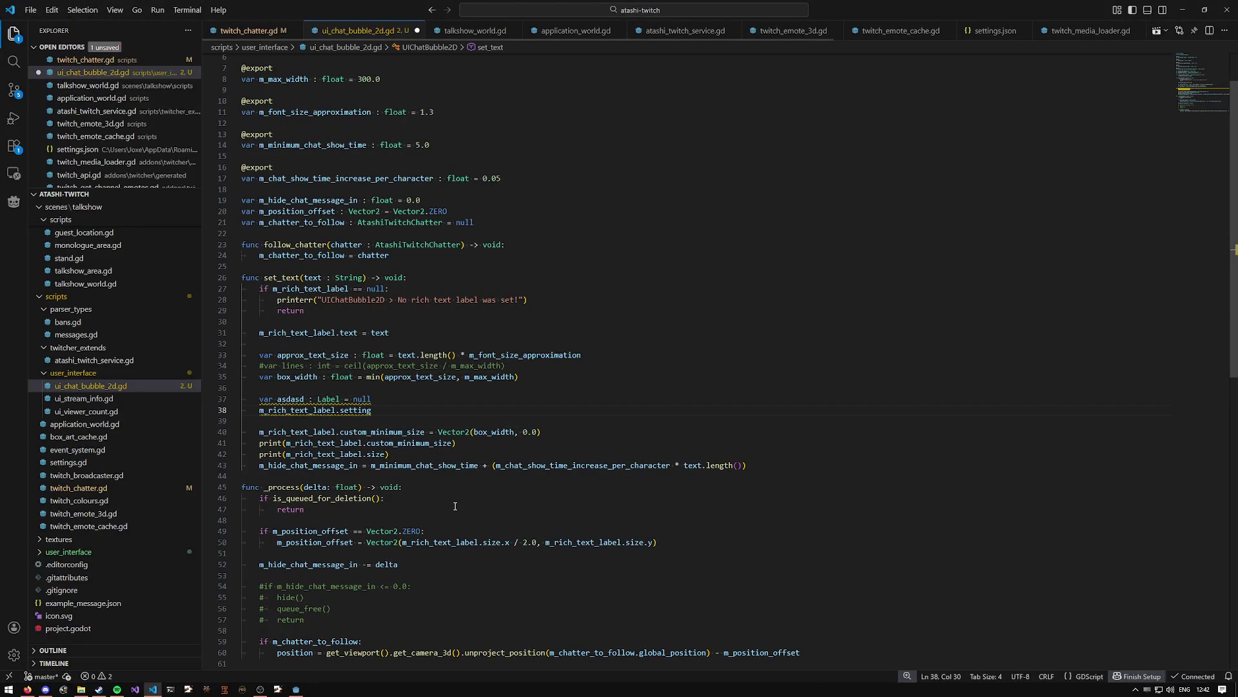
key(ctrl+y)
key(ctrl+y)
key(ctrl+y)
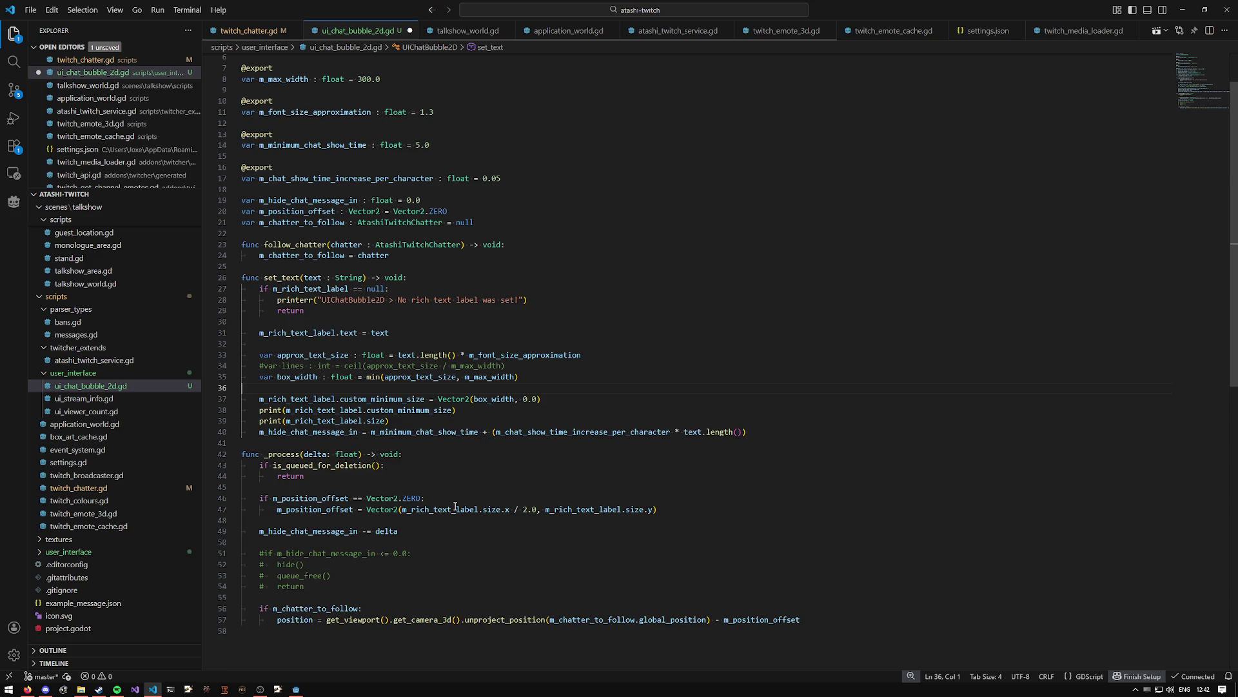
On a new line 37, call m_rich_text_label.get_theme_font(), checking the reference script
key(Return)
text(m_rich_text_label.f)
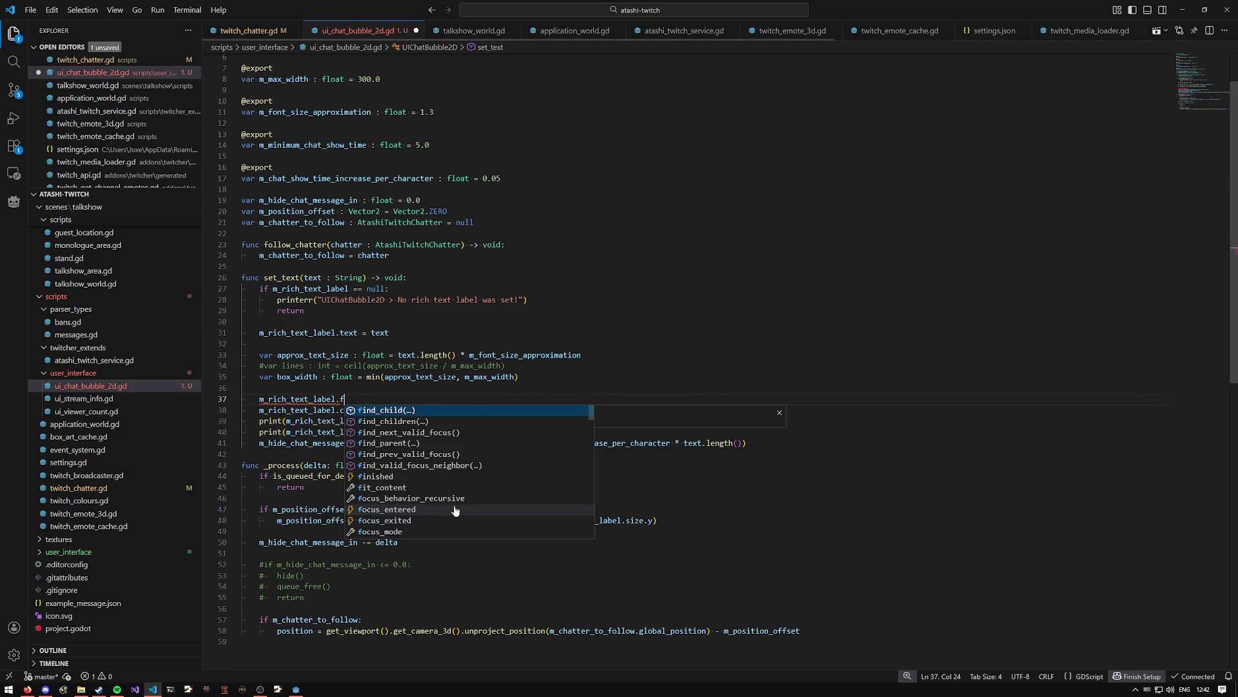
text(ont)
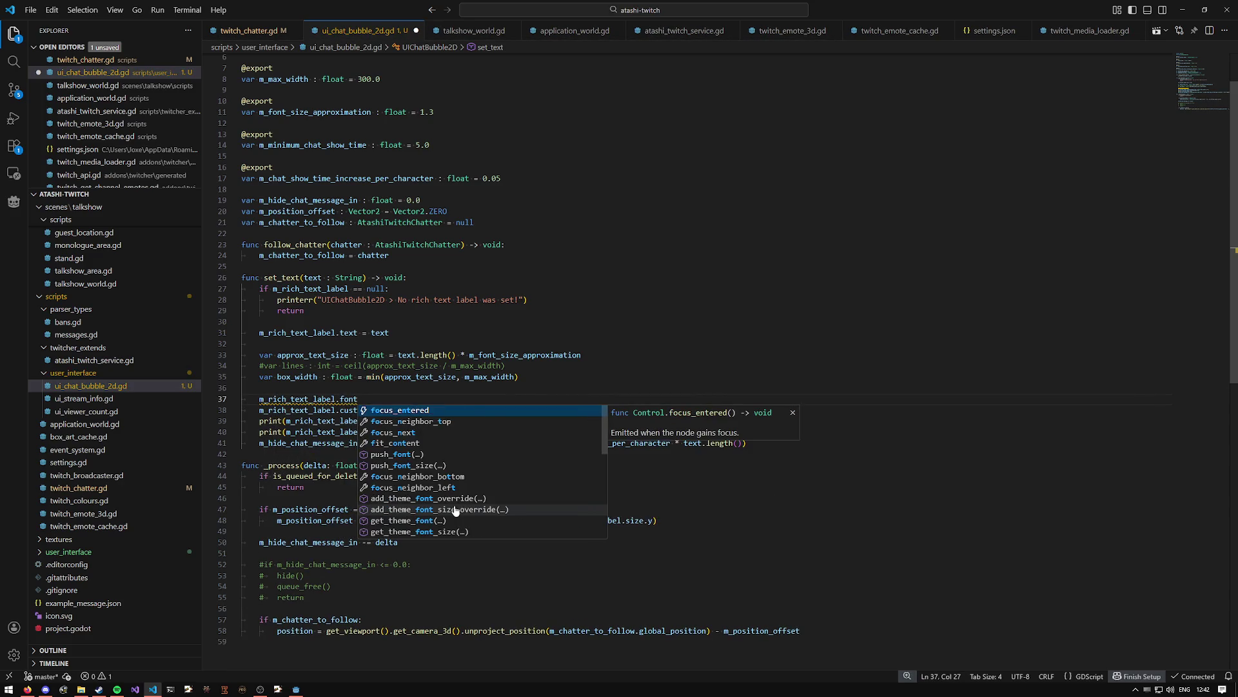
key(Down)
key(Down)
key(Down)
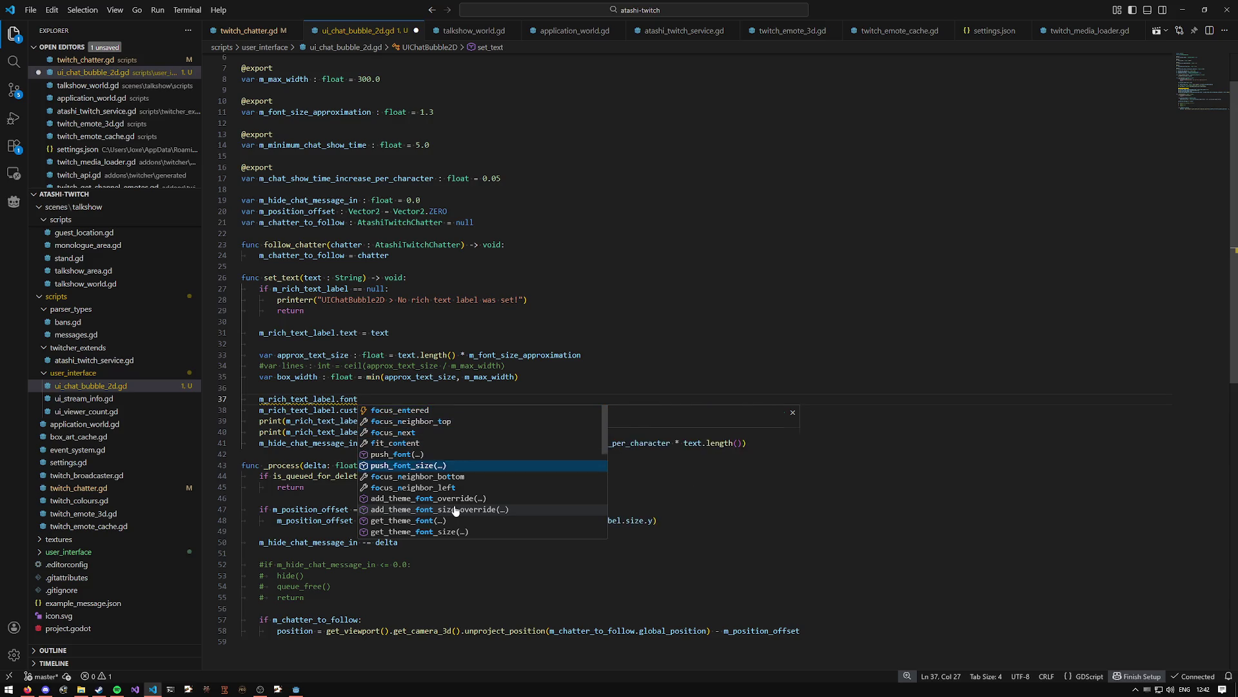
key(Down)
key(Down)
key(Down)
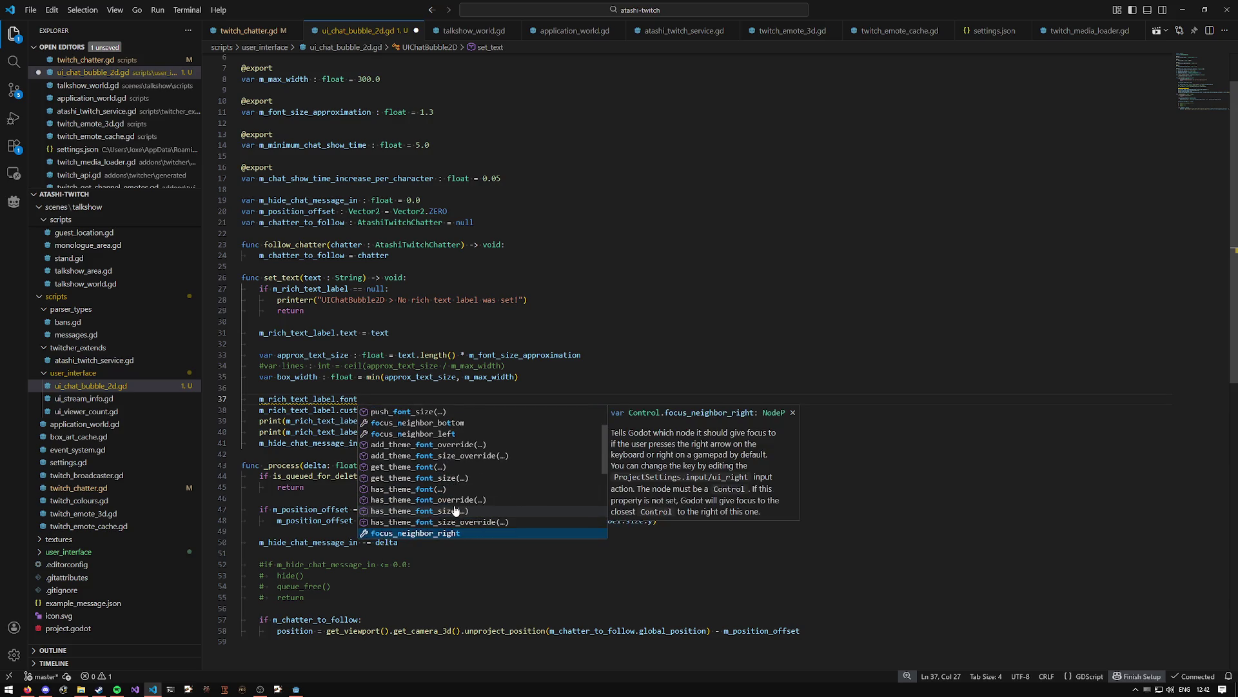
key(Down)
key(Down)
key(Down)
key(Up)
key(Up)
key(Up)
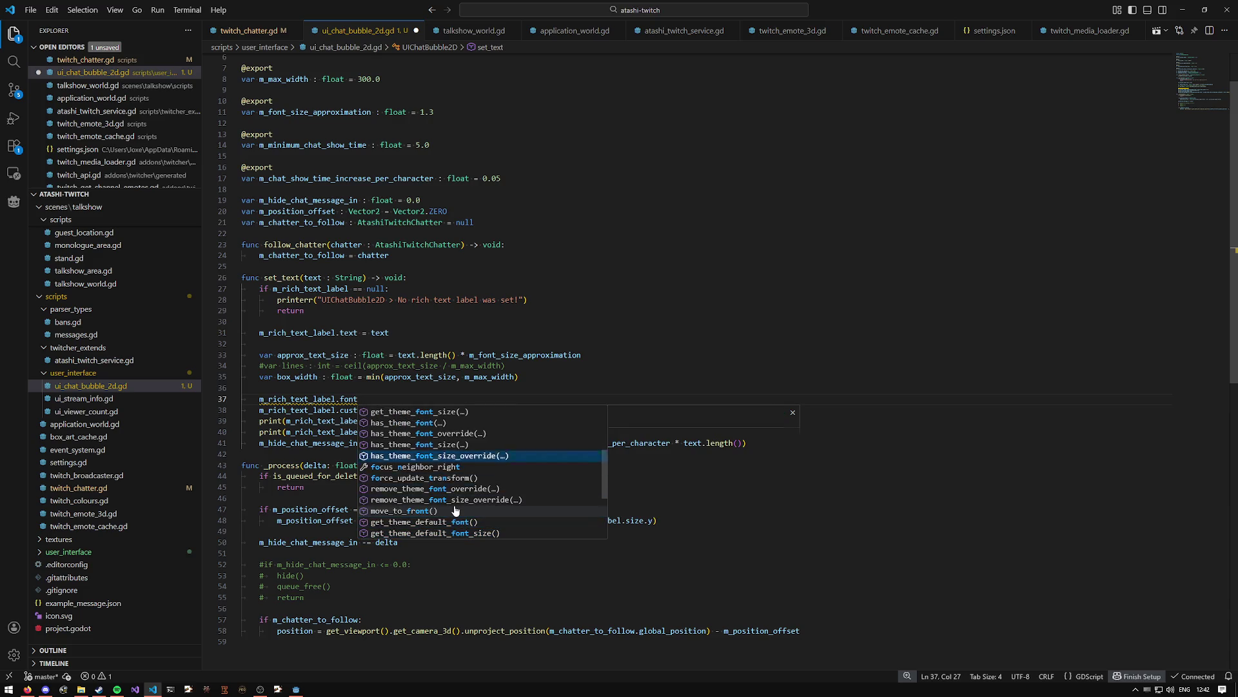
key(Up)
key(Down)
key(Down)
key(Return)
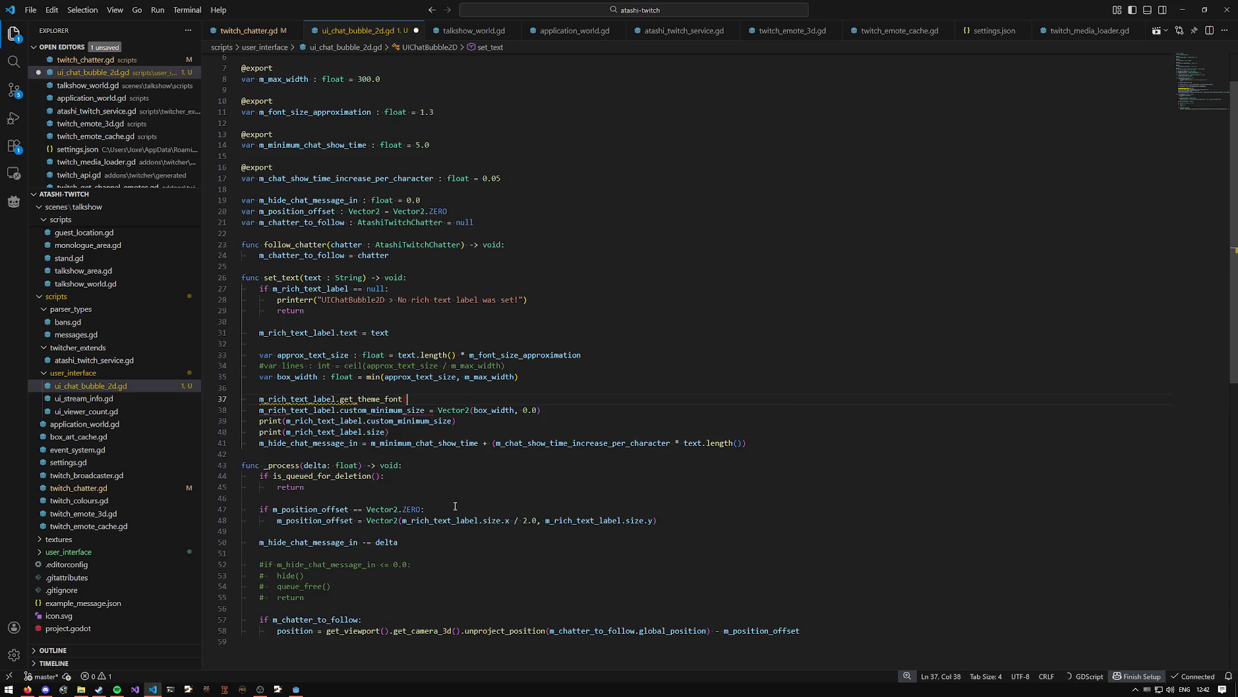
key(alt)
key(alt+Tab)
key(alt+Tab)
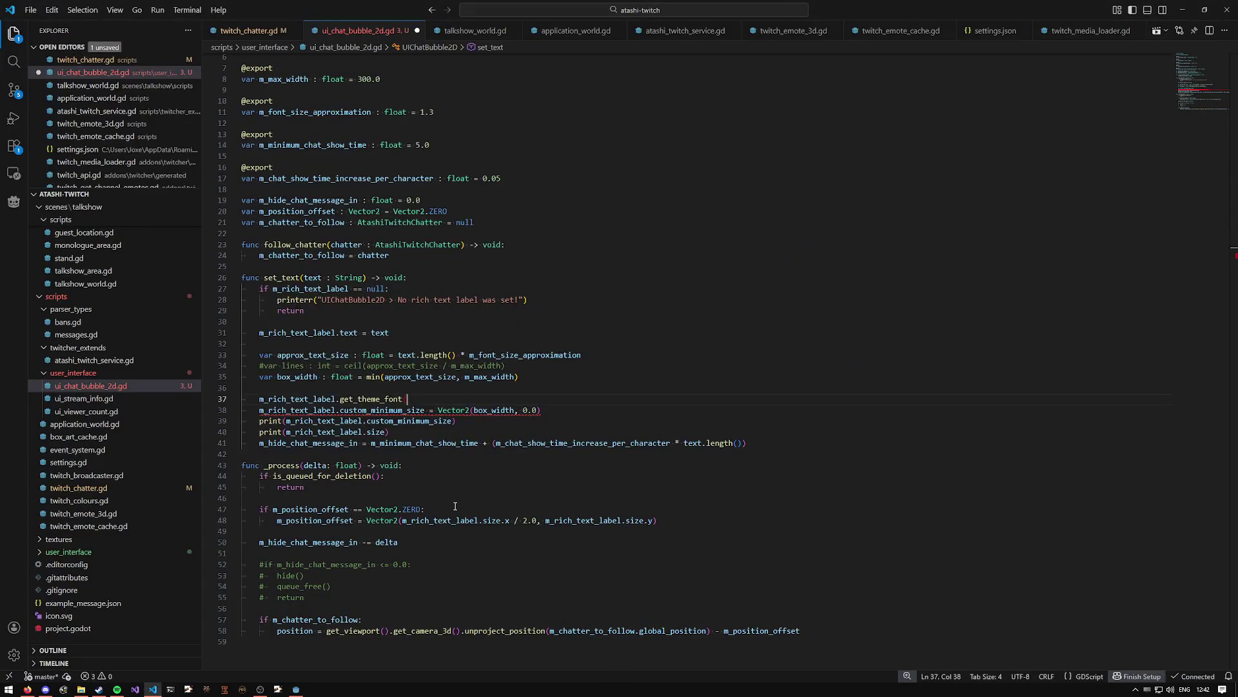
key(alt+Tab)
key(alt+Tab)
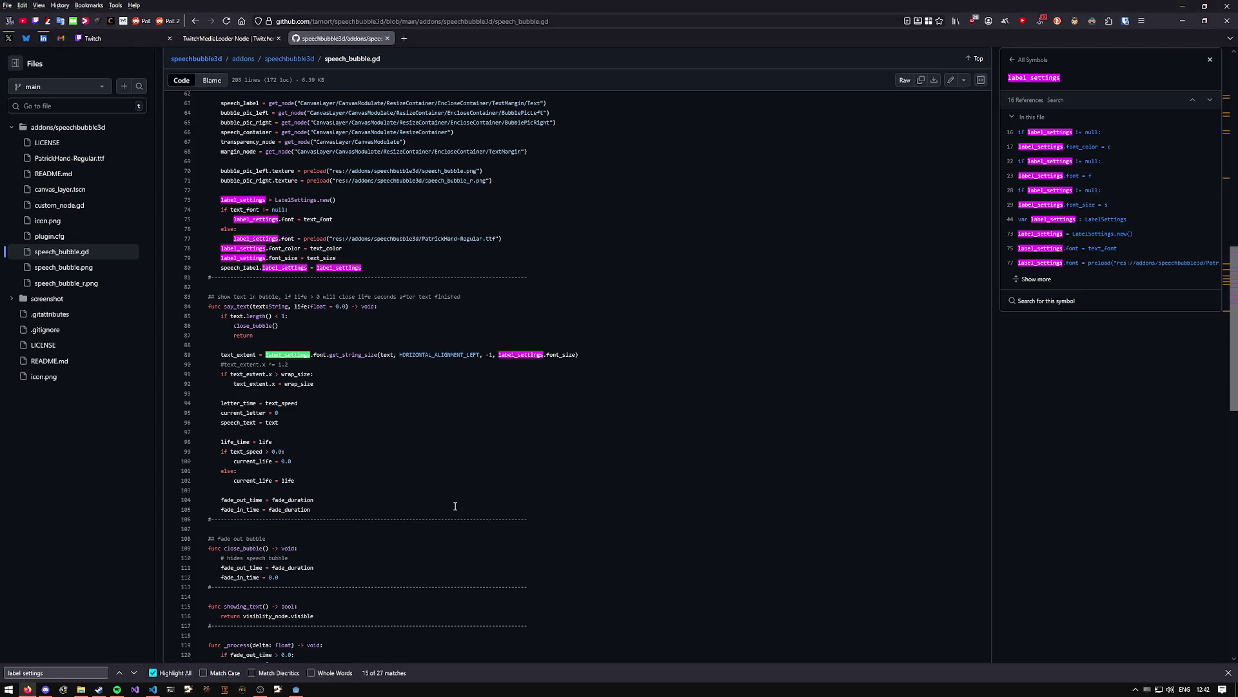
key(alt+Tab)
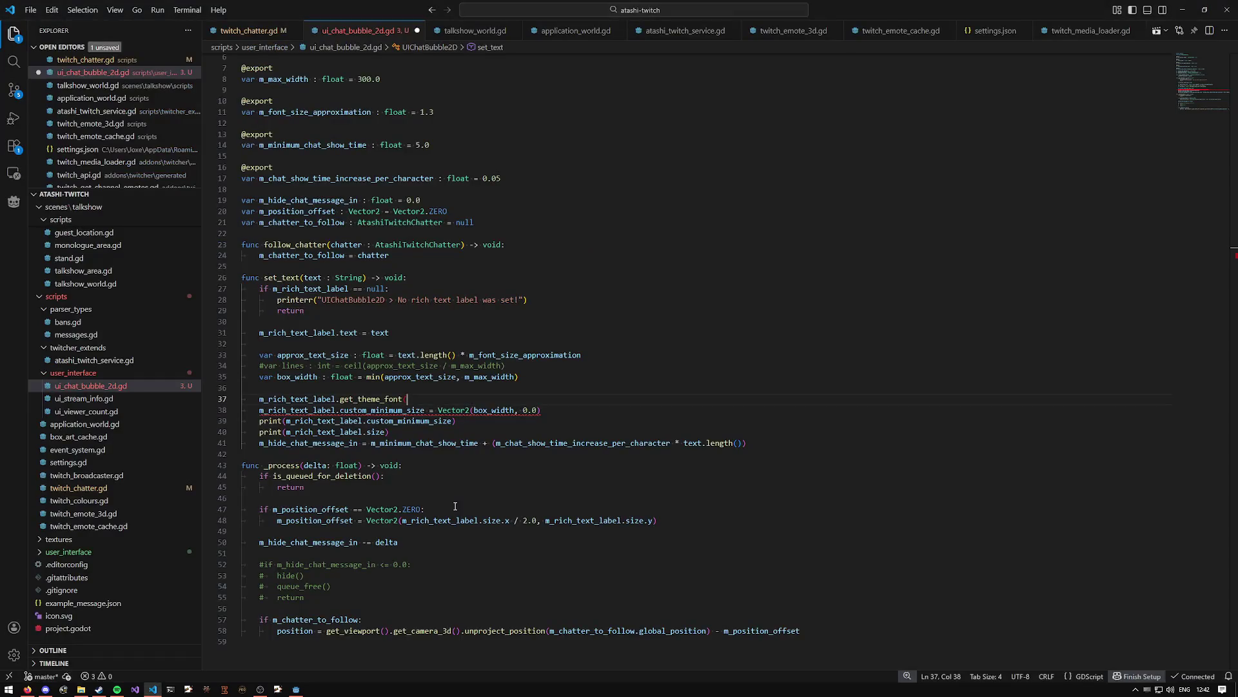
Chain get_string_size with text and HORIZONTAL_ALIGNMENT_CENTER as its first arguments
text().get_strin)
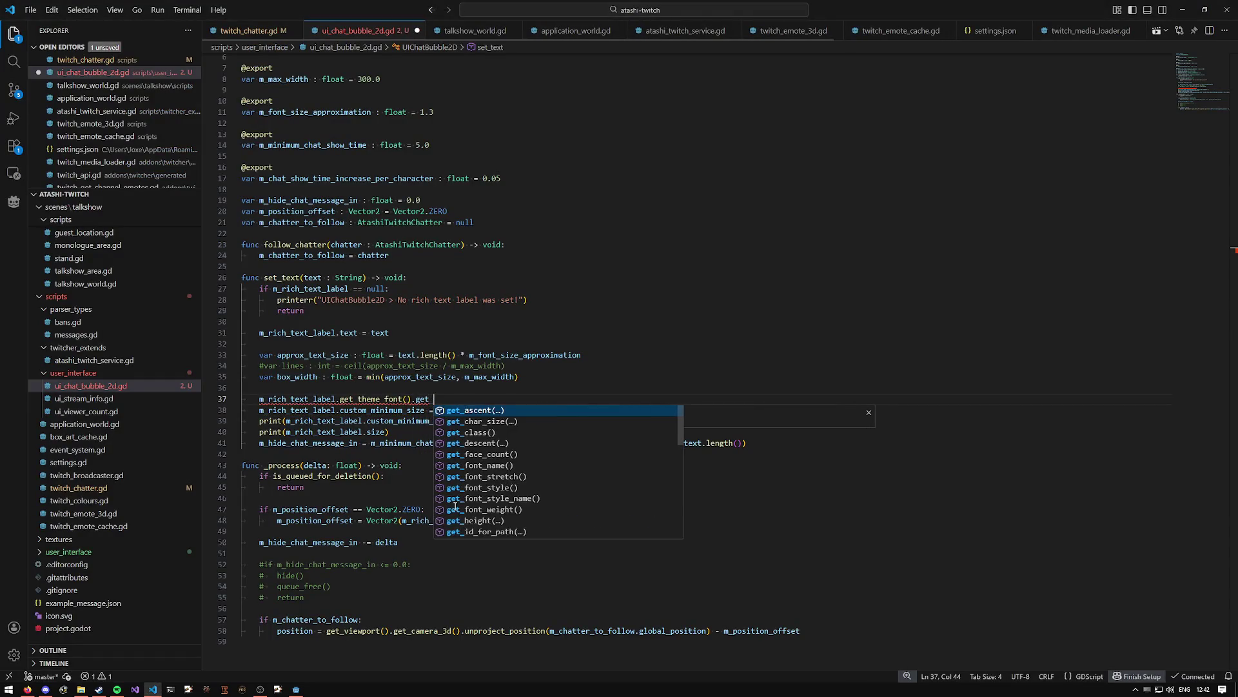
key(Return)
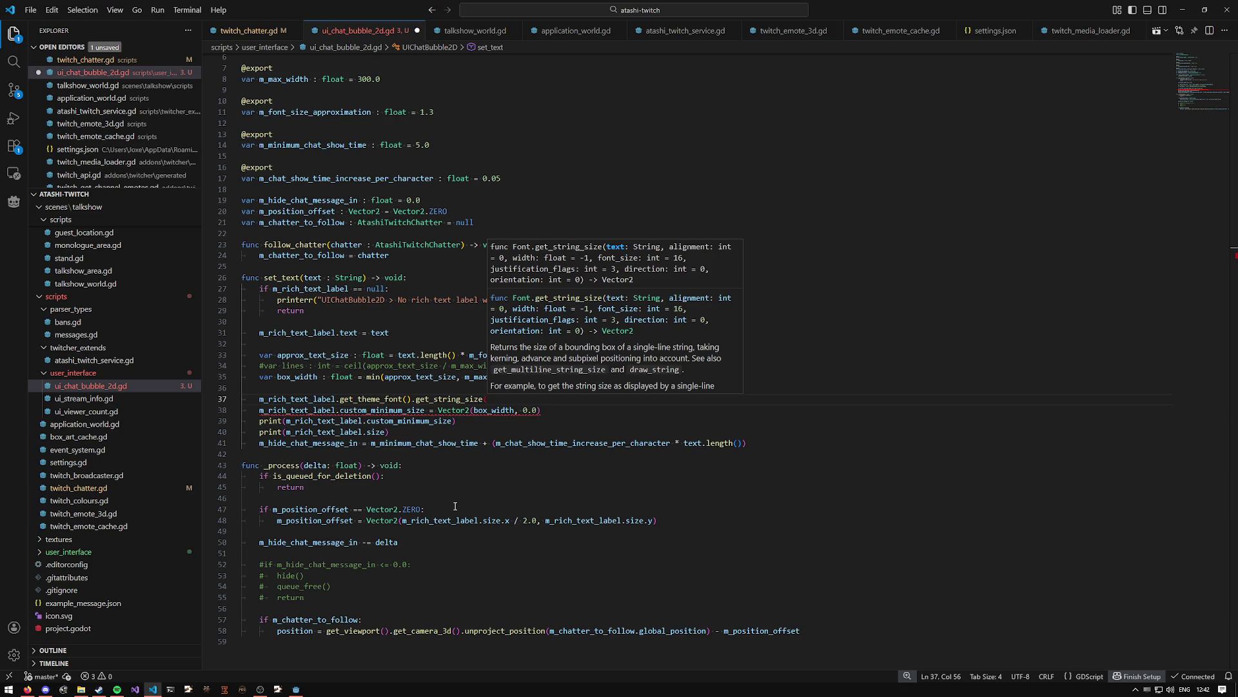
text(text,)
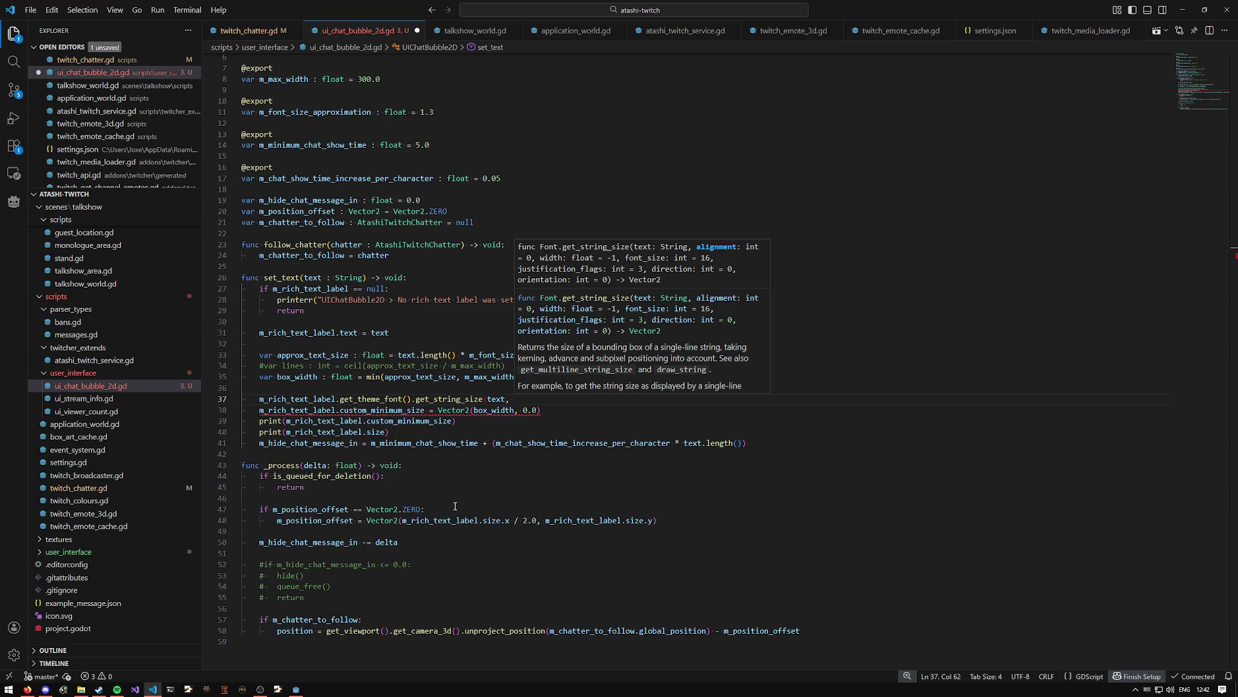
key(alt+Tab)
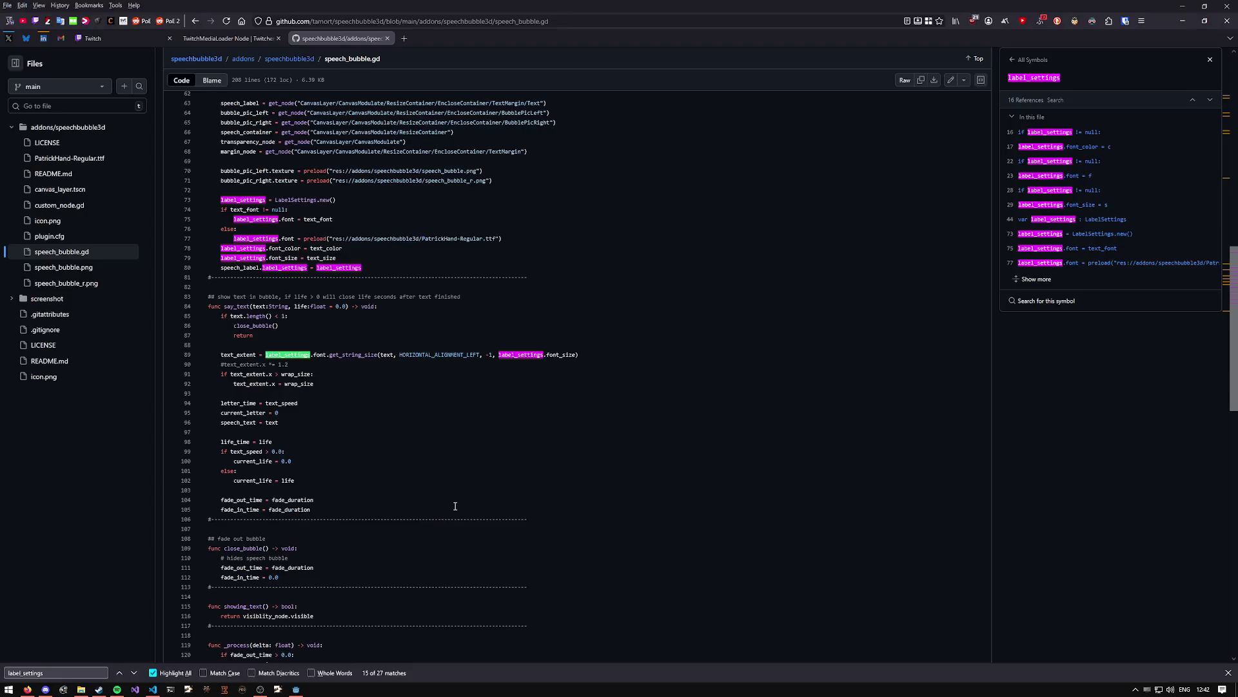
key(alt+Tab)
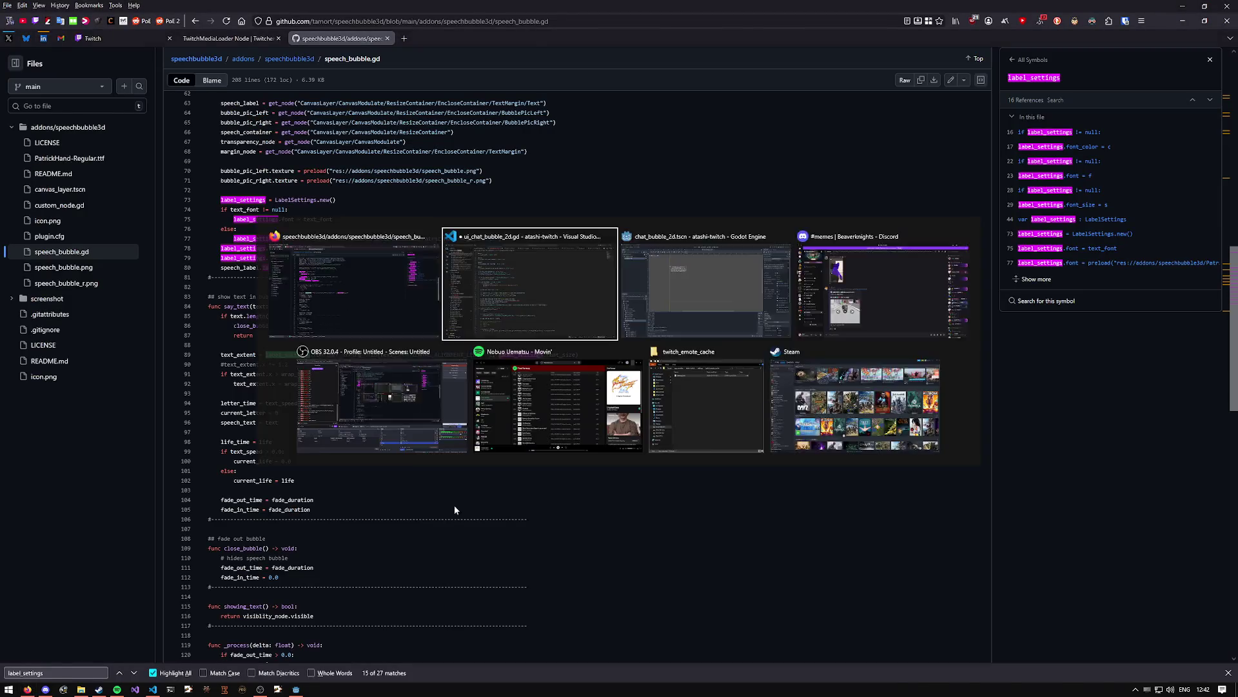
text(HORIZONTAL_A)
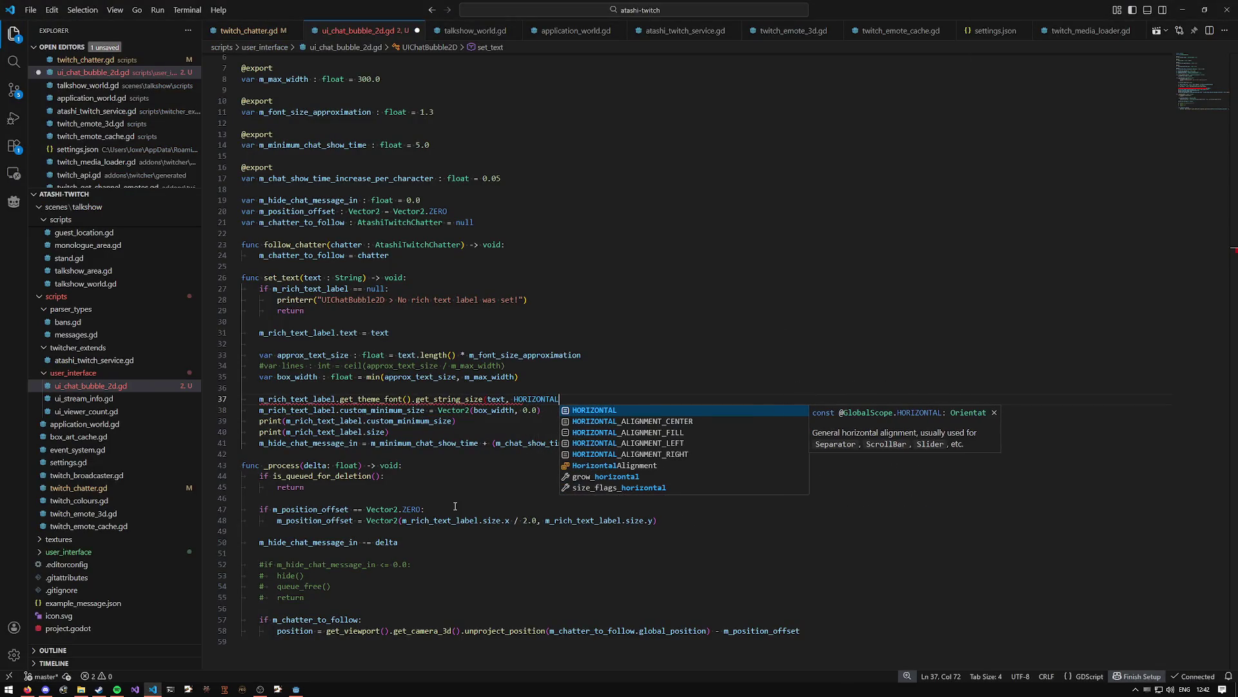
key(Tab)
text(,)
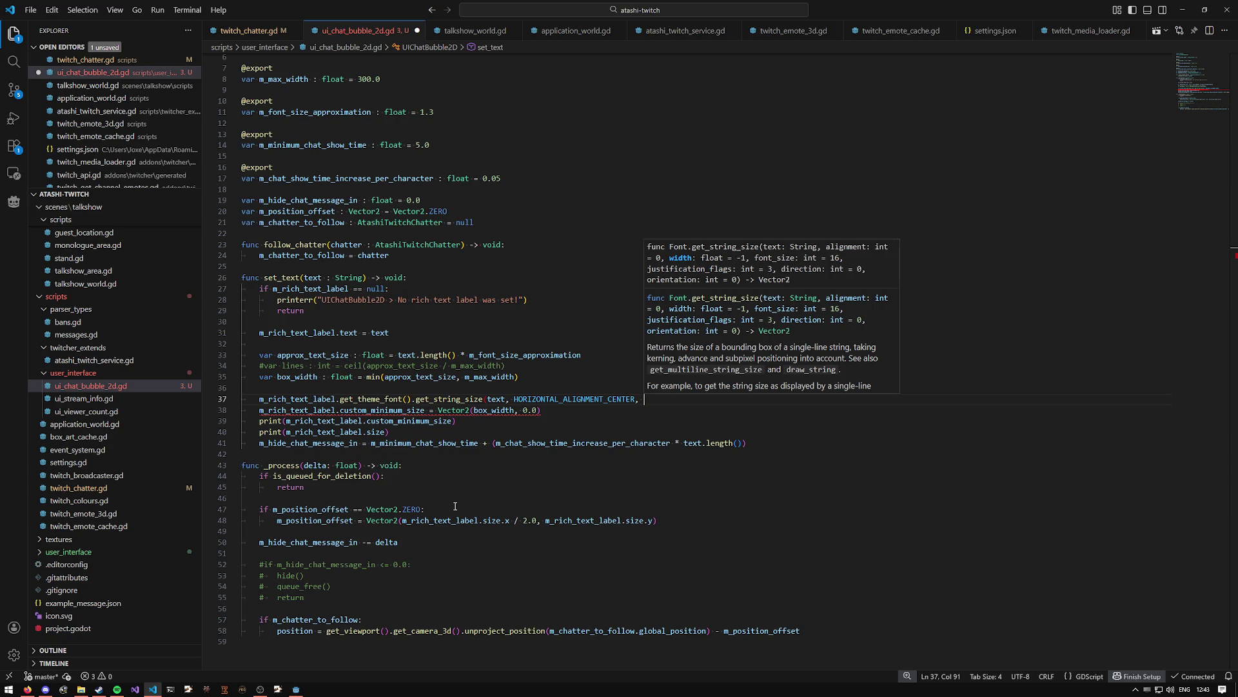
Finish the call with width -1 and m_rich_text_label.get_theme_default_font_size() as the font size
text(-1, m_rich_text_label.get_theme_font_size()
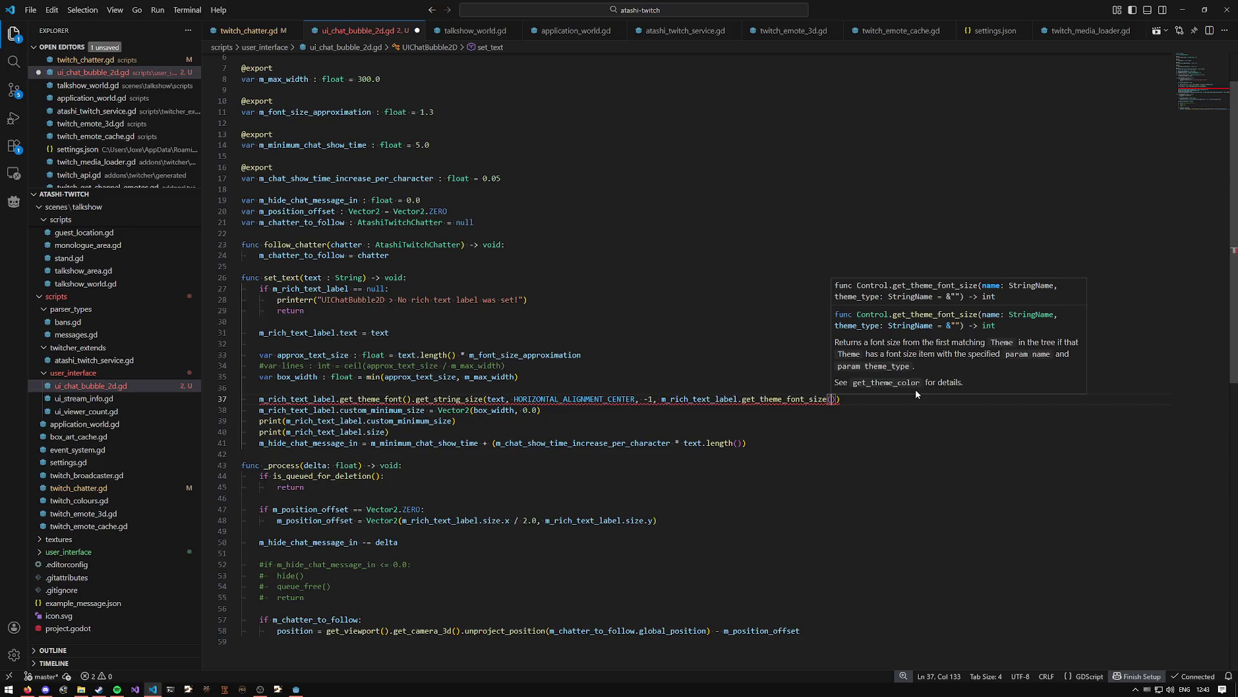
key(BackSpace)
key(BackSpace)
key(BackSpace)
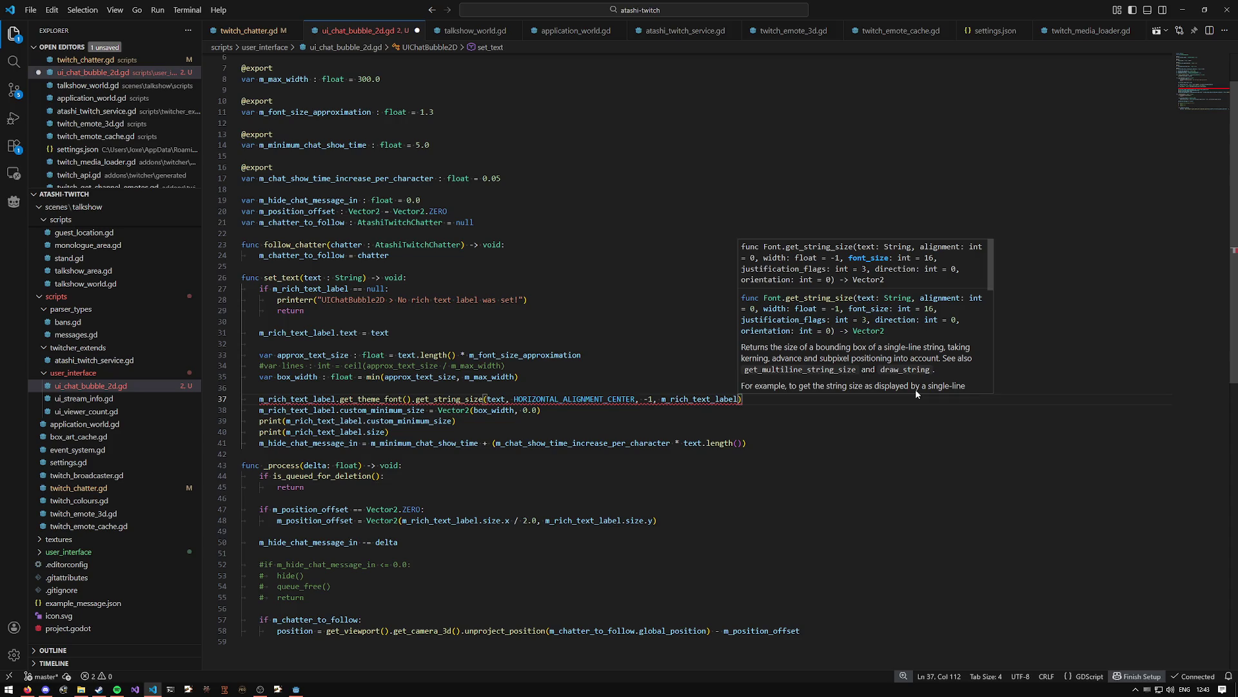
text(fontsize)
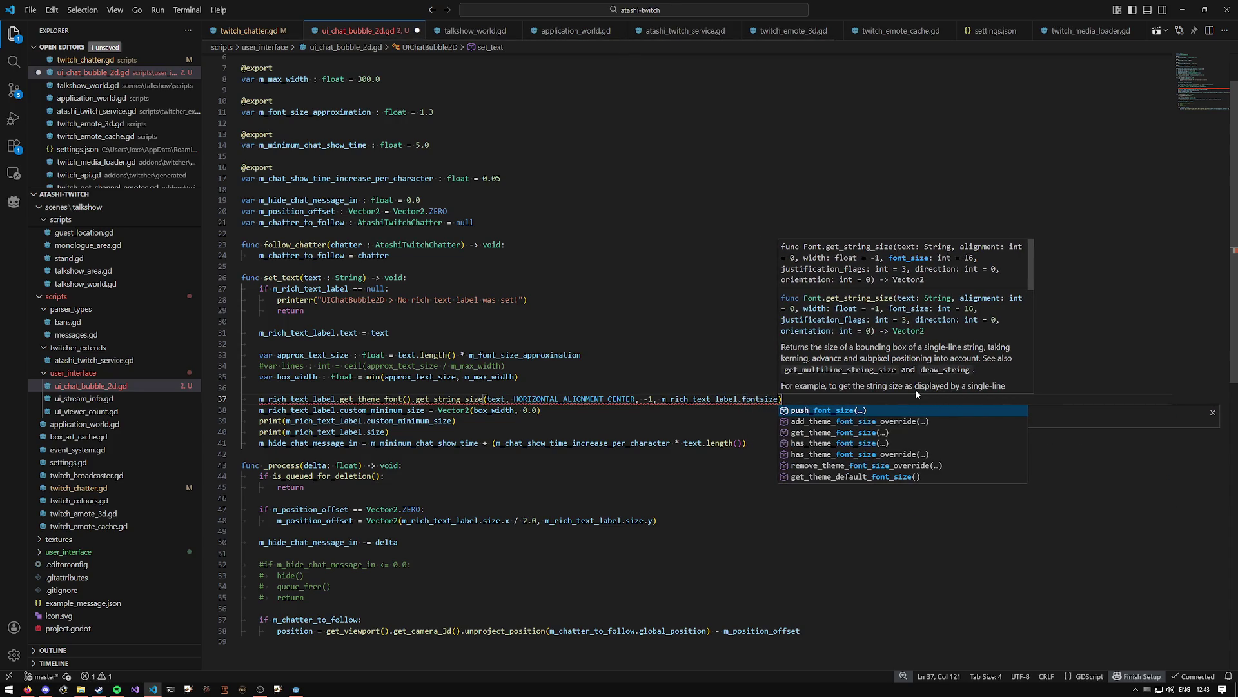
key(Down)
key(Down)
key(Down)
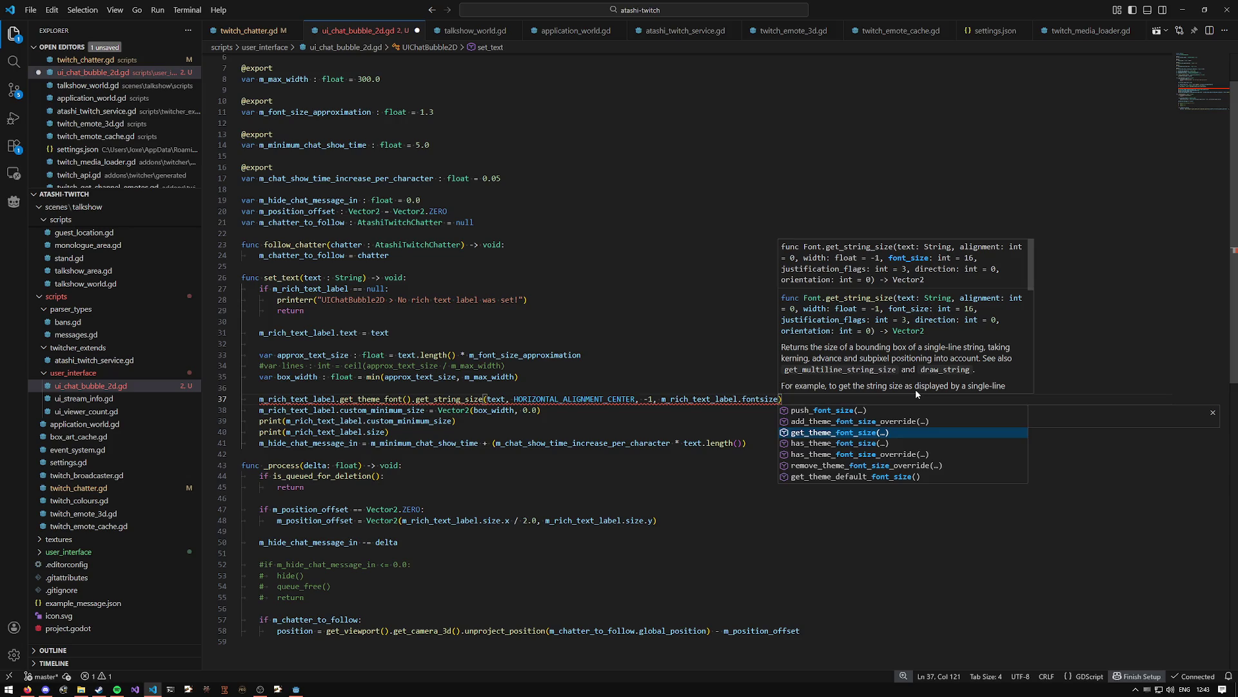
key(Return)
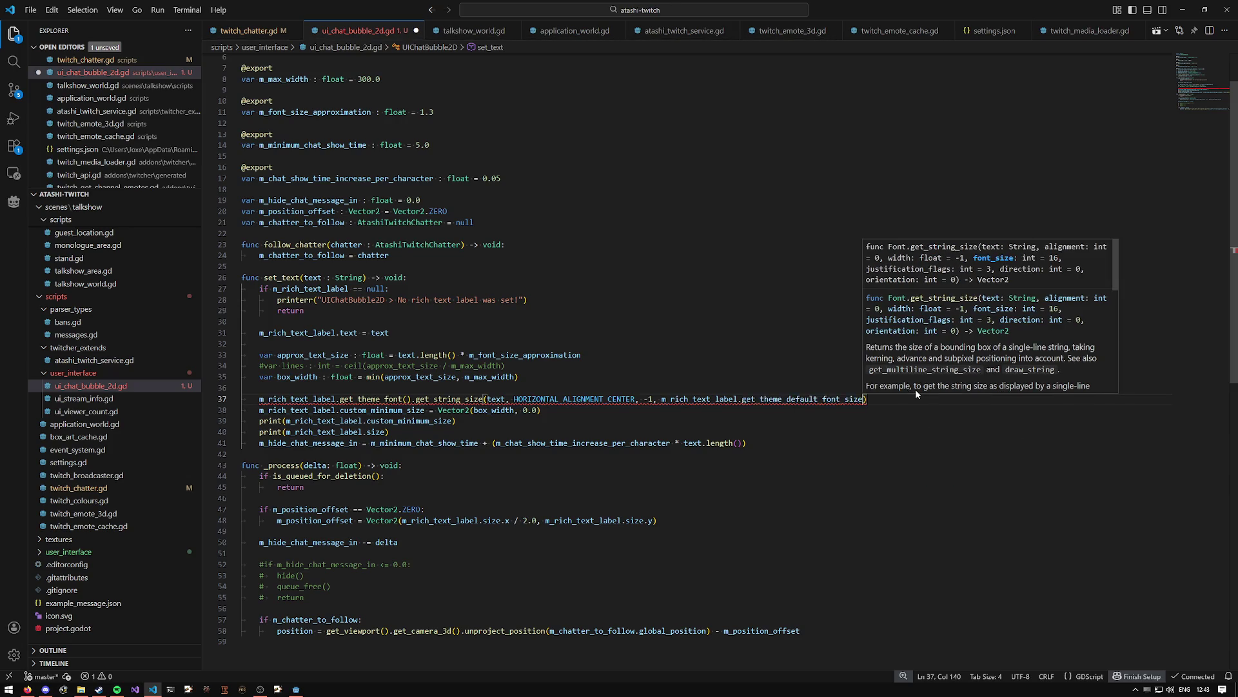
key(alt+Tab)
key(alt+Tab)
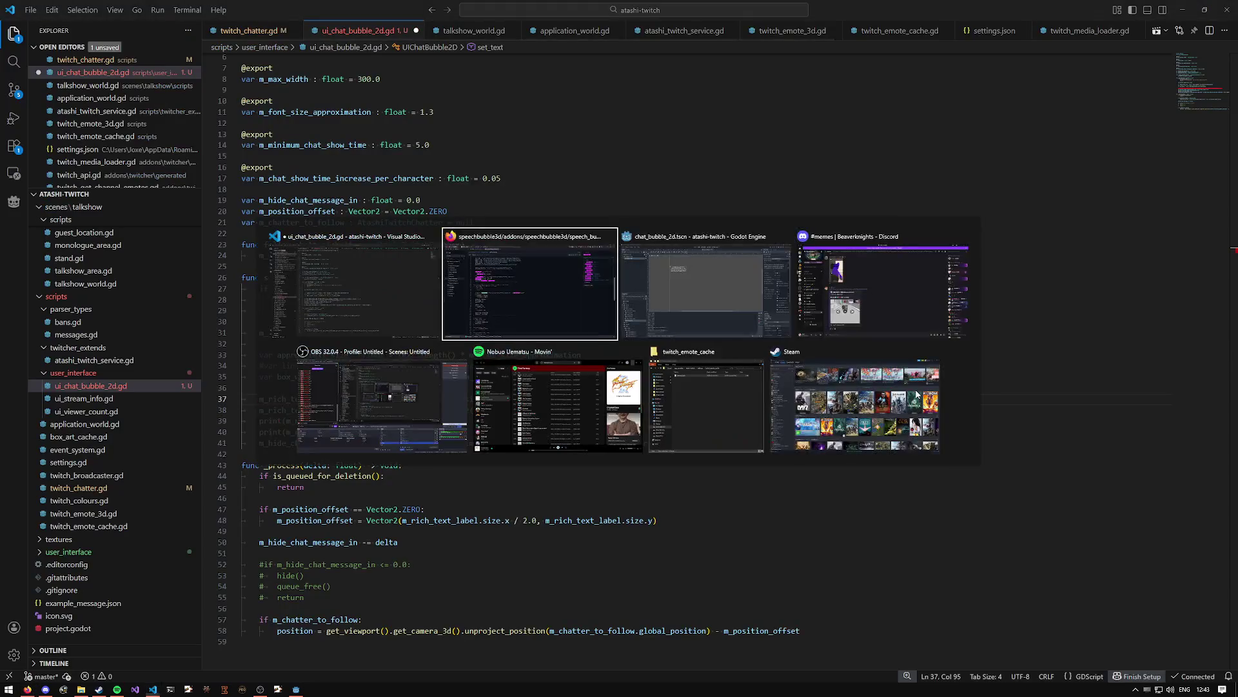
In Godot, inspect the RichTextLabel's Markup, Theme Override Fonts and Font Sizes (all 16 px)
key(Tab)
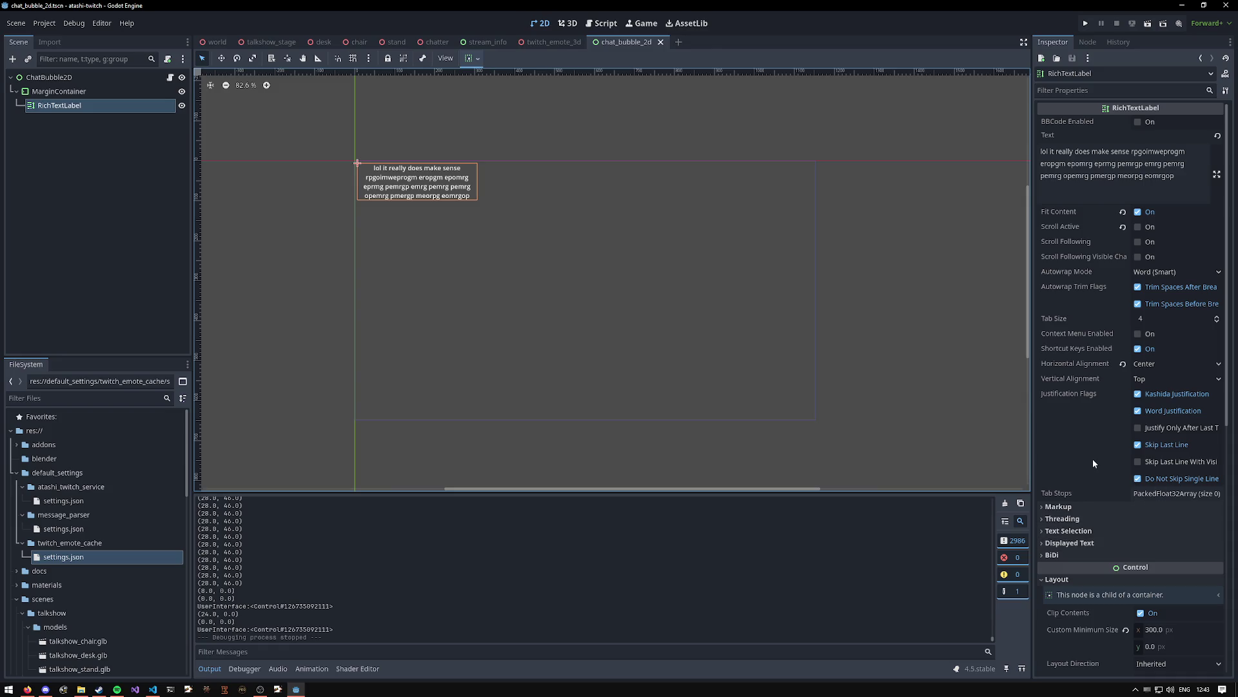
click(1104, 507)
click(1105, 507)
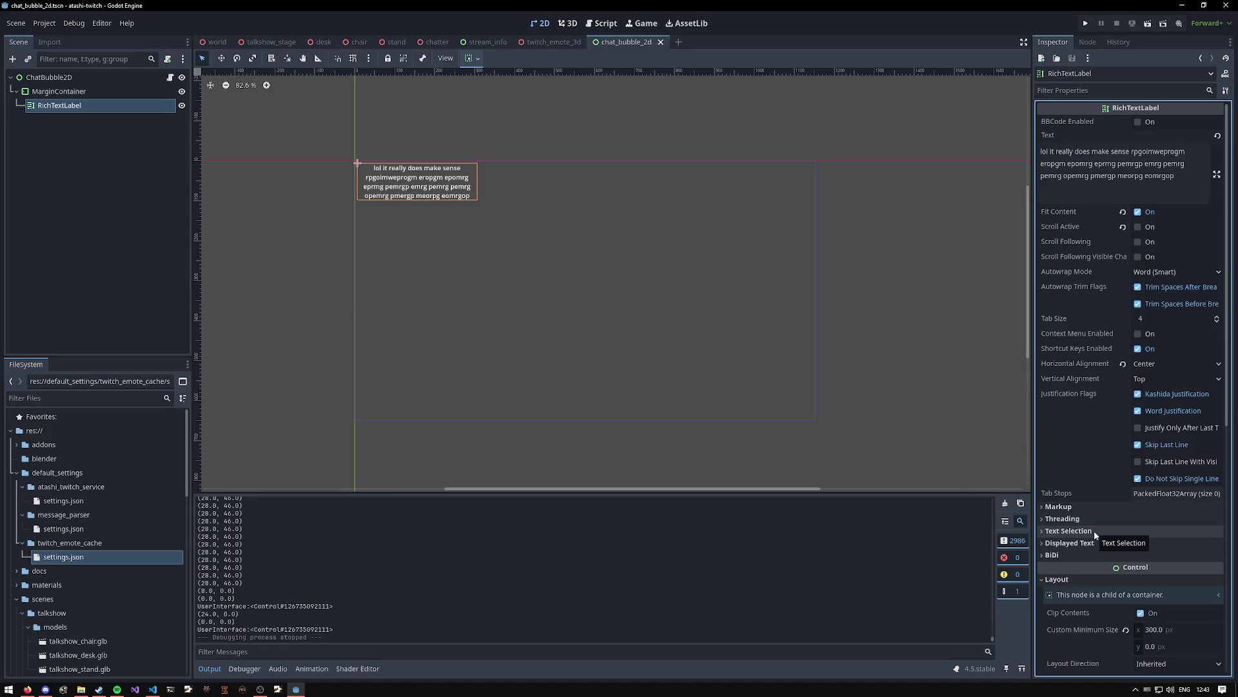
scroll(1094, 530, down, 7)
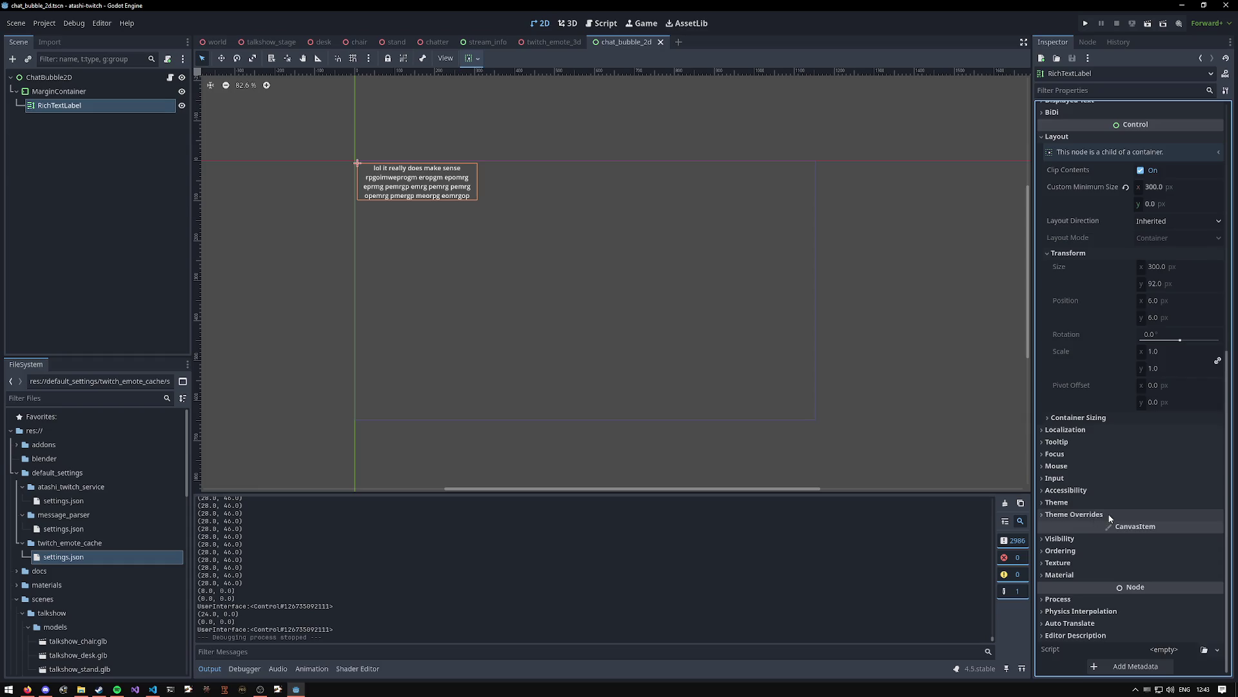
click(1111, 514)
click(1087, 555)
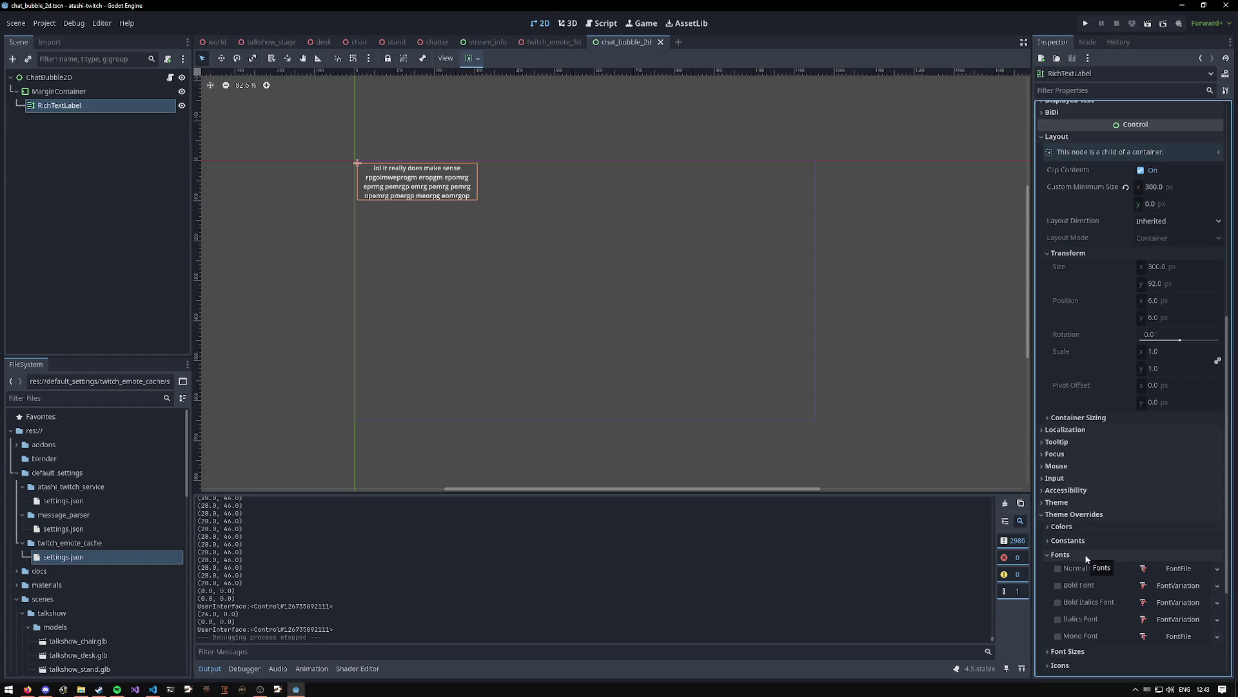
click(1086, 555)
click(1093, 567)
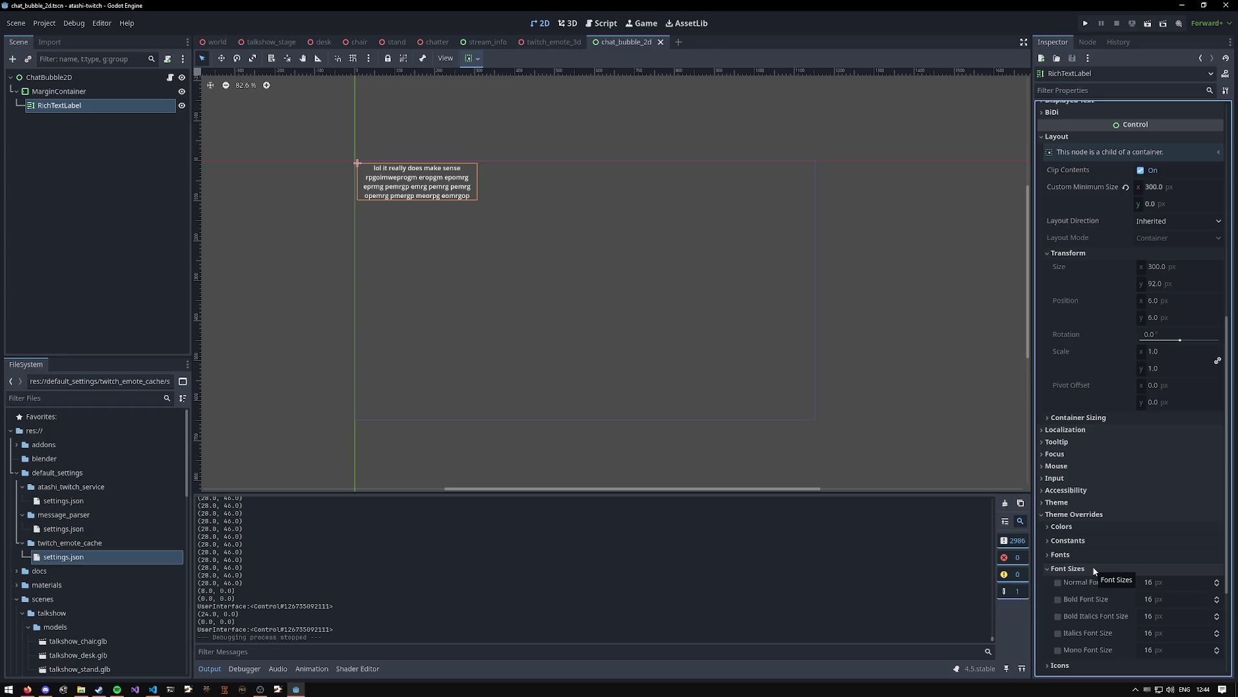
click(1092, 566)
scroll(1103, 565, up, 5)
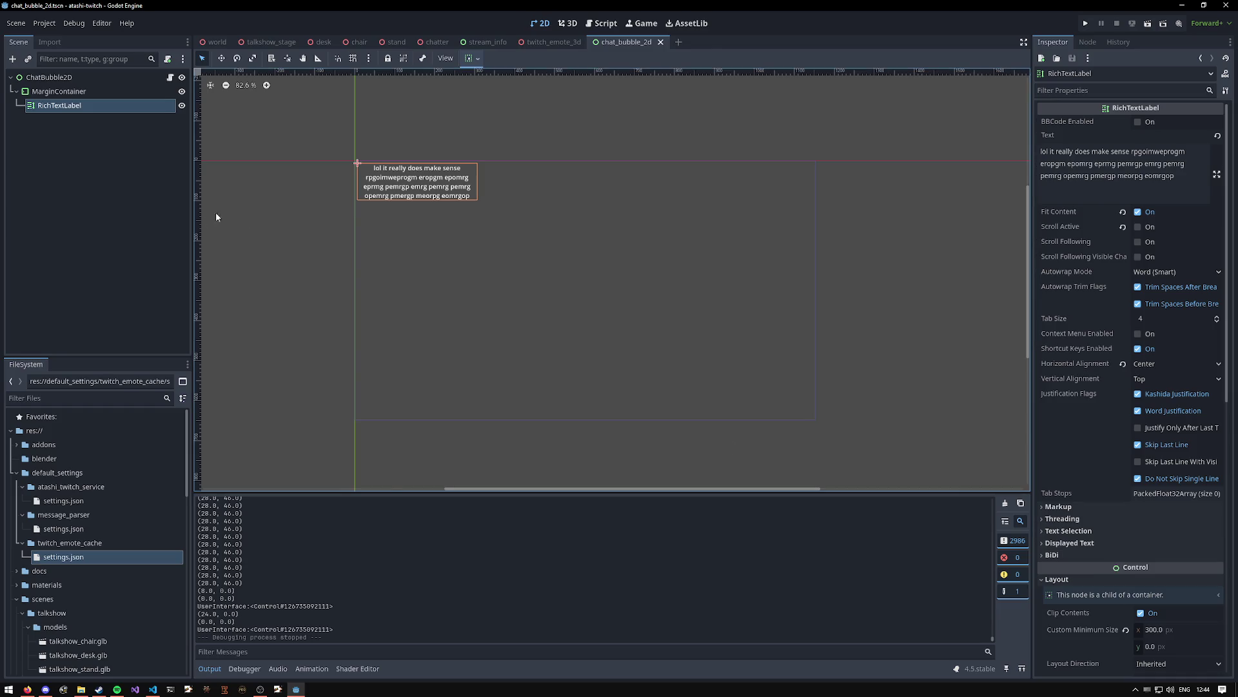
Delete the RichTextLabel and add a plain Label child under MarginContainer
key(Delete)
key(Return)
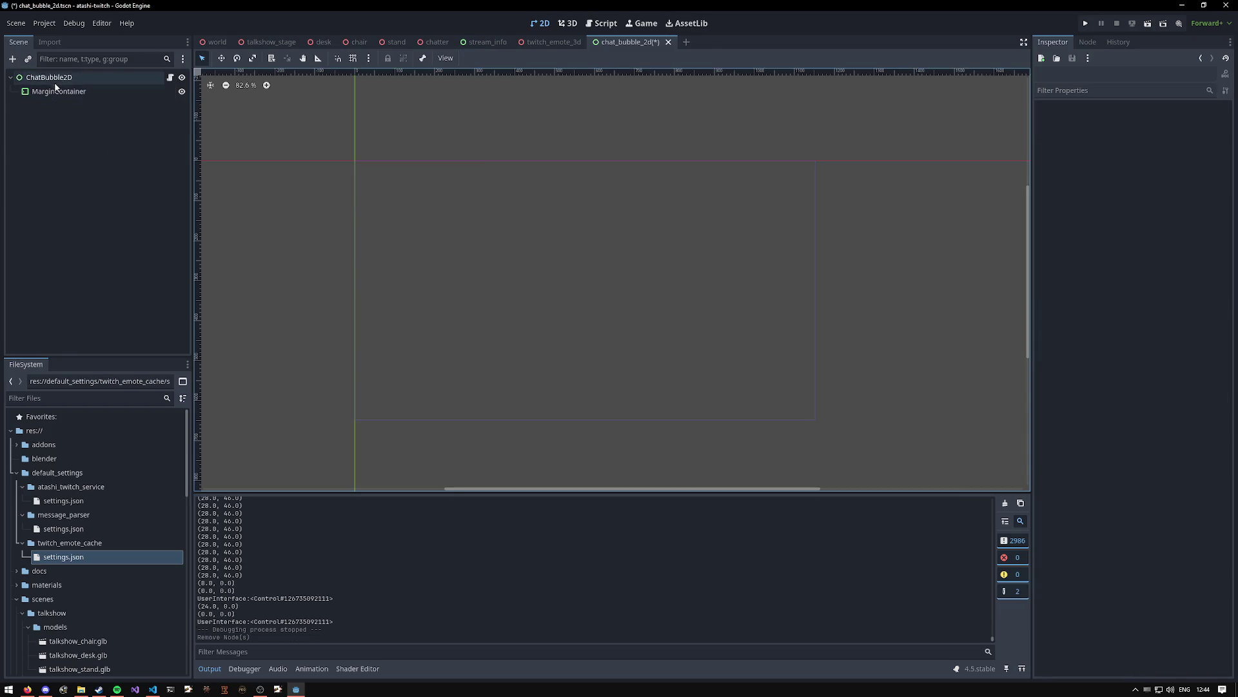
right_click(57, 80)
click(40, 92)
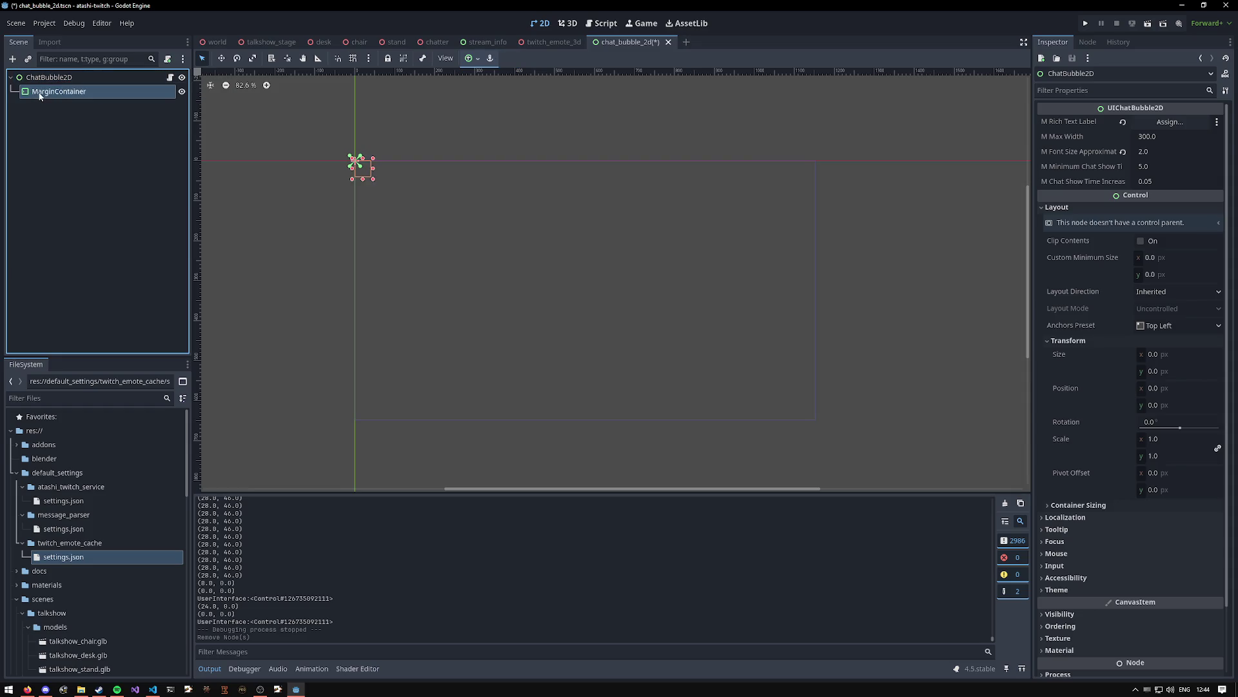
right_click(40, 91)
click(122, 101)
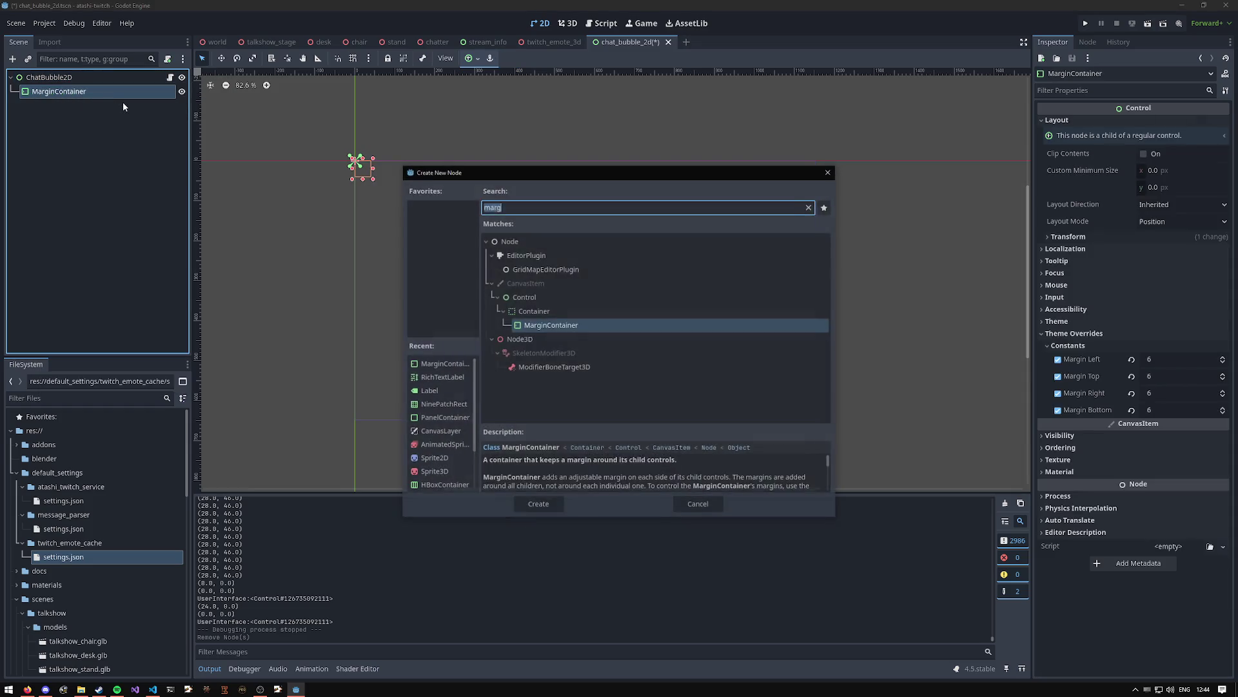
text(labe)
key(Return)
Select the ChatBubble2D root and return to ui_chat_bubble_2d.gd in VS Code
click(85, 79)
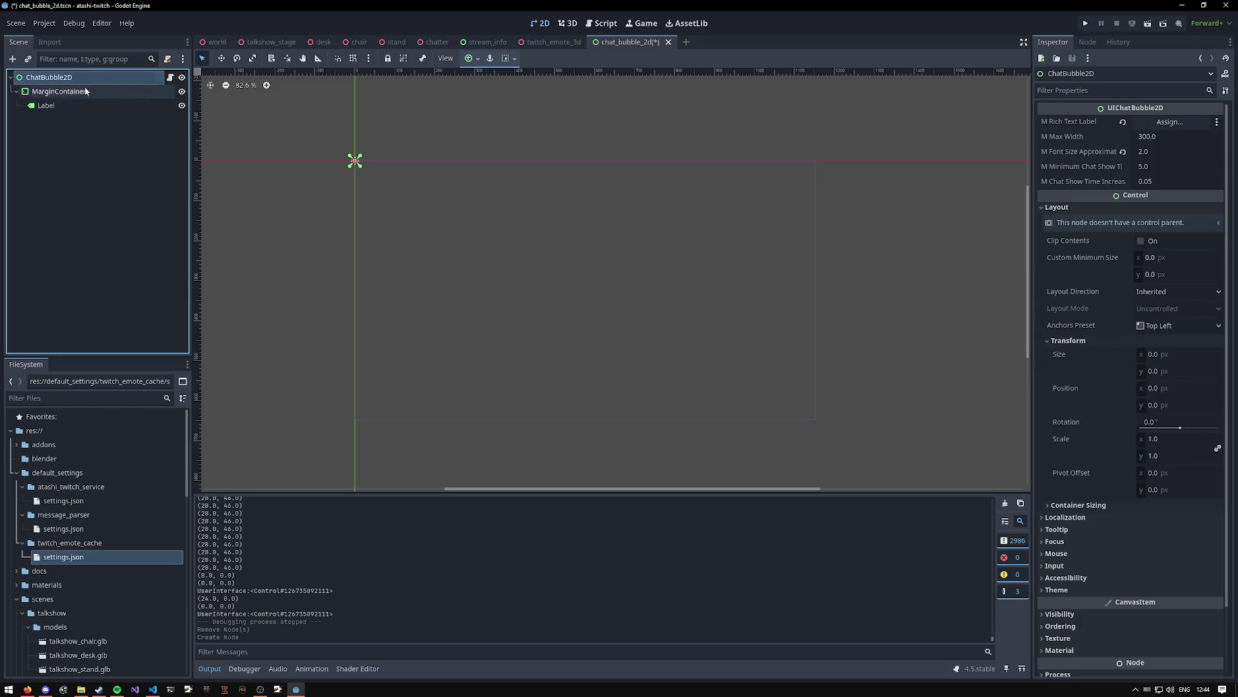
click(153, 689)
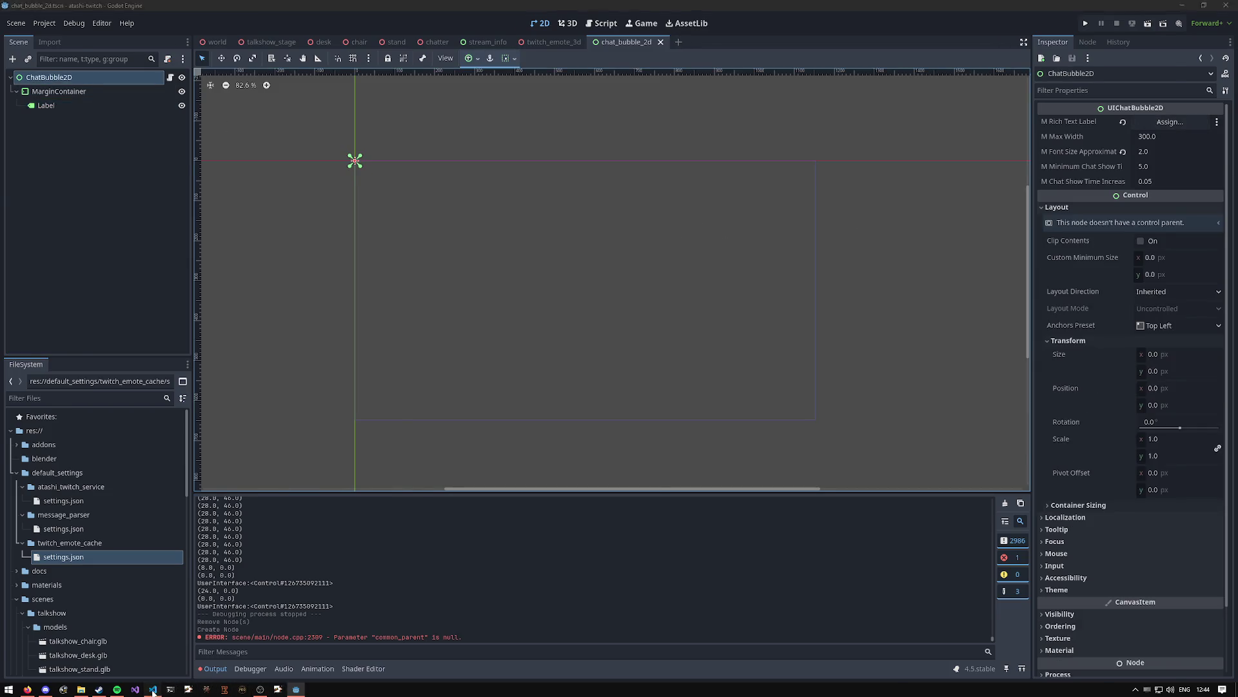
scroll(316, 257, up, 1)
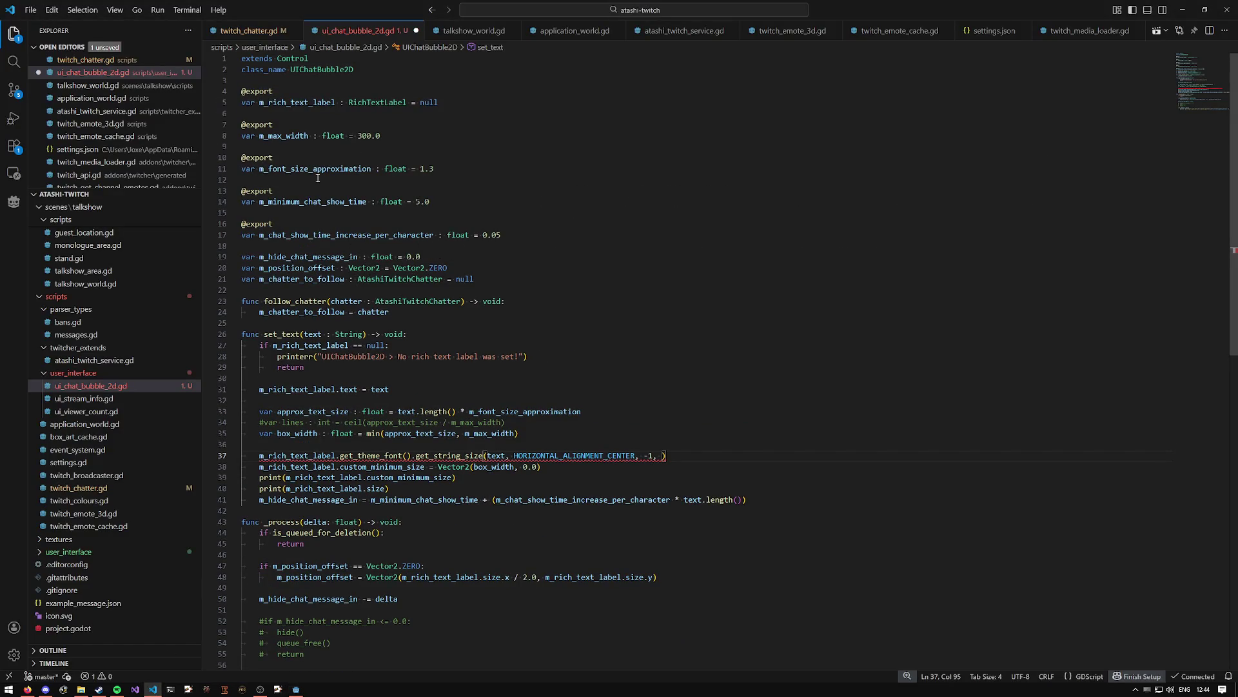
Change line 5's export type to Label and rename m_rich_text_label to m_label throughout
double_click(381, 102)
text(:)
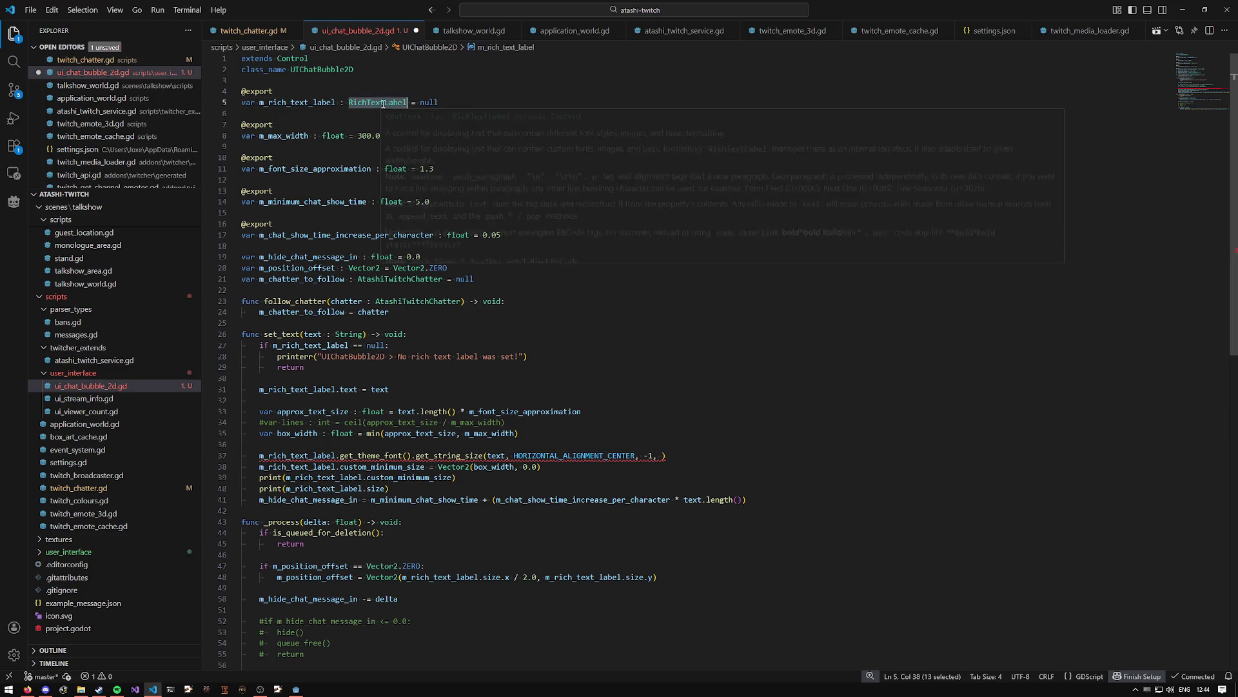
key(BackSpace)
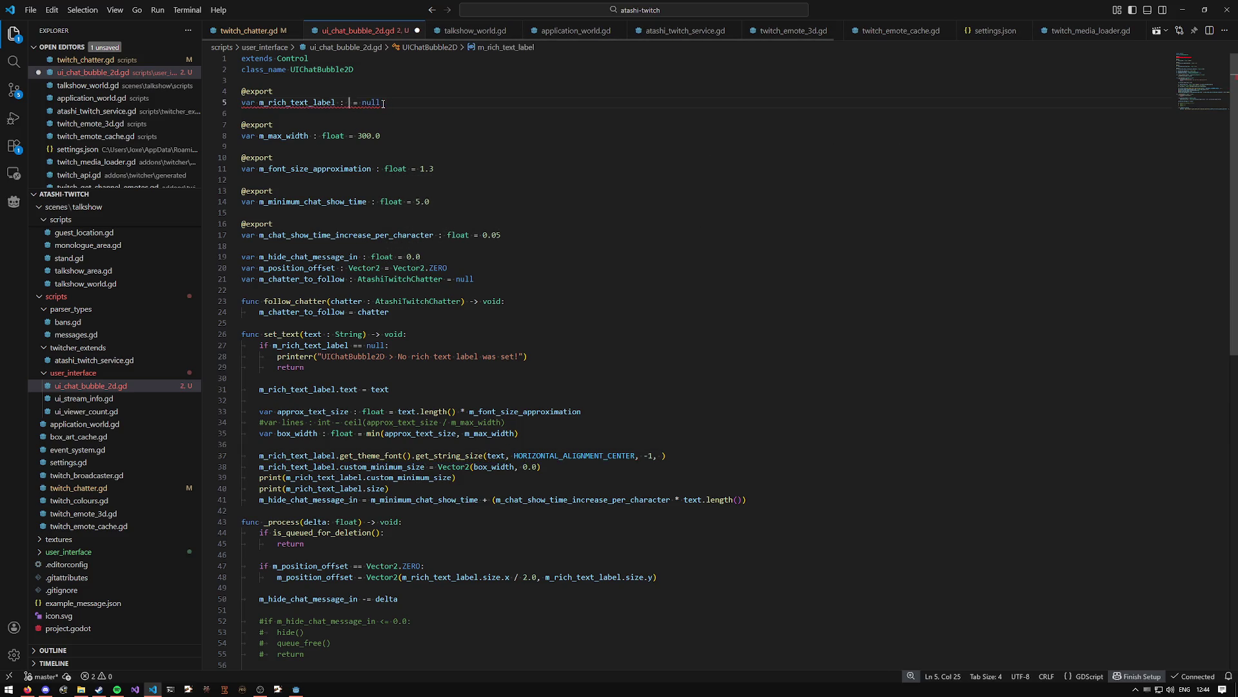
text(Labe)
key(Return)
key(ctrl+Left)
key(ctrl+Left)
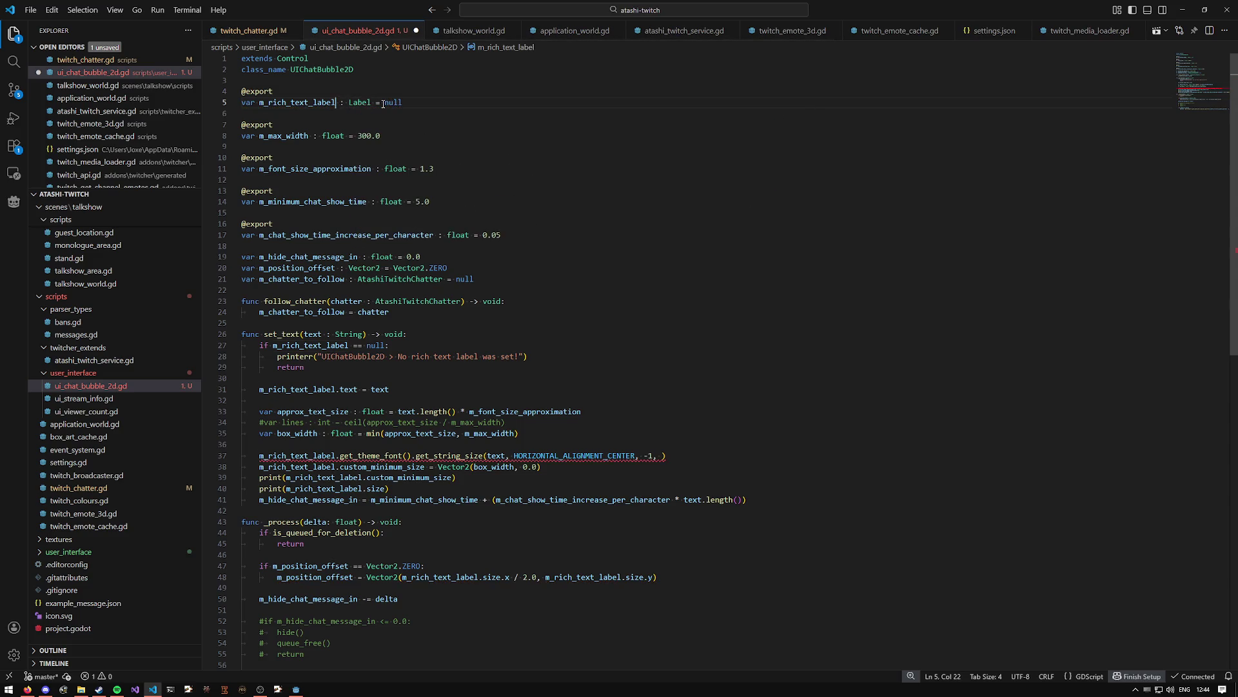
key(F2)
text(m_label)
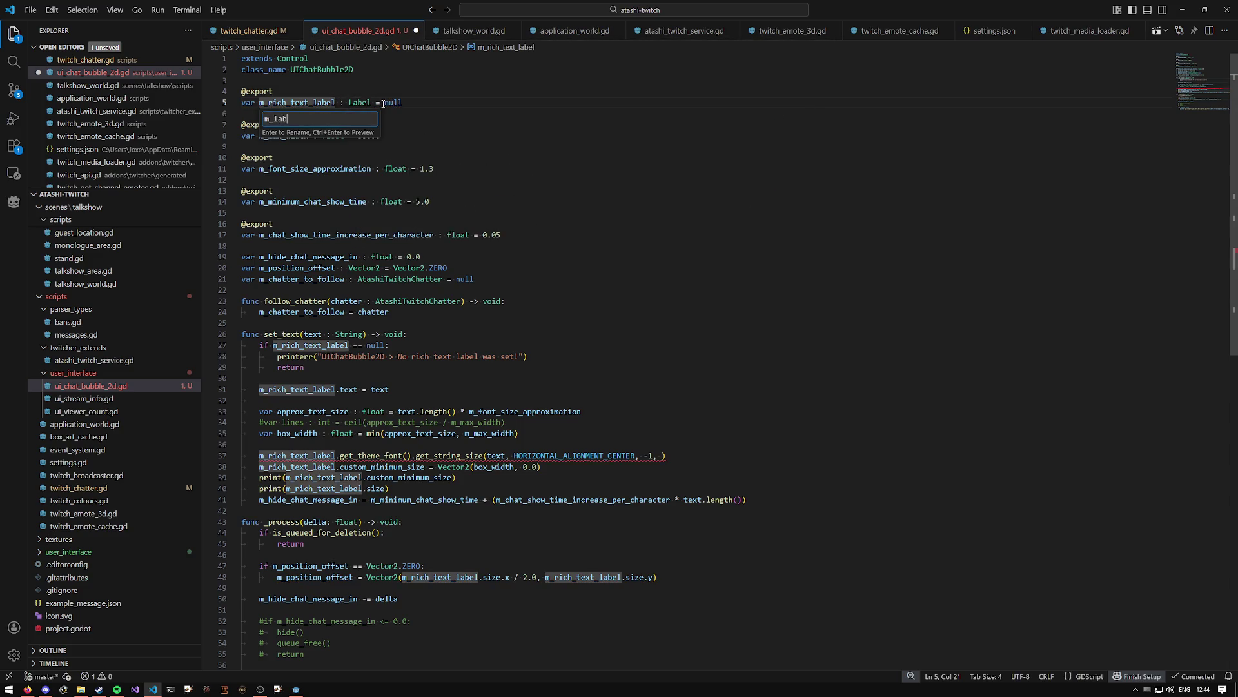
key(Return)
Rewrite line 37 to measure with m_label.label_settings.font and m_label.label_settings.font_size
double_click(326, 456)
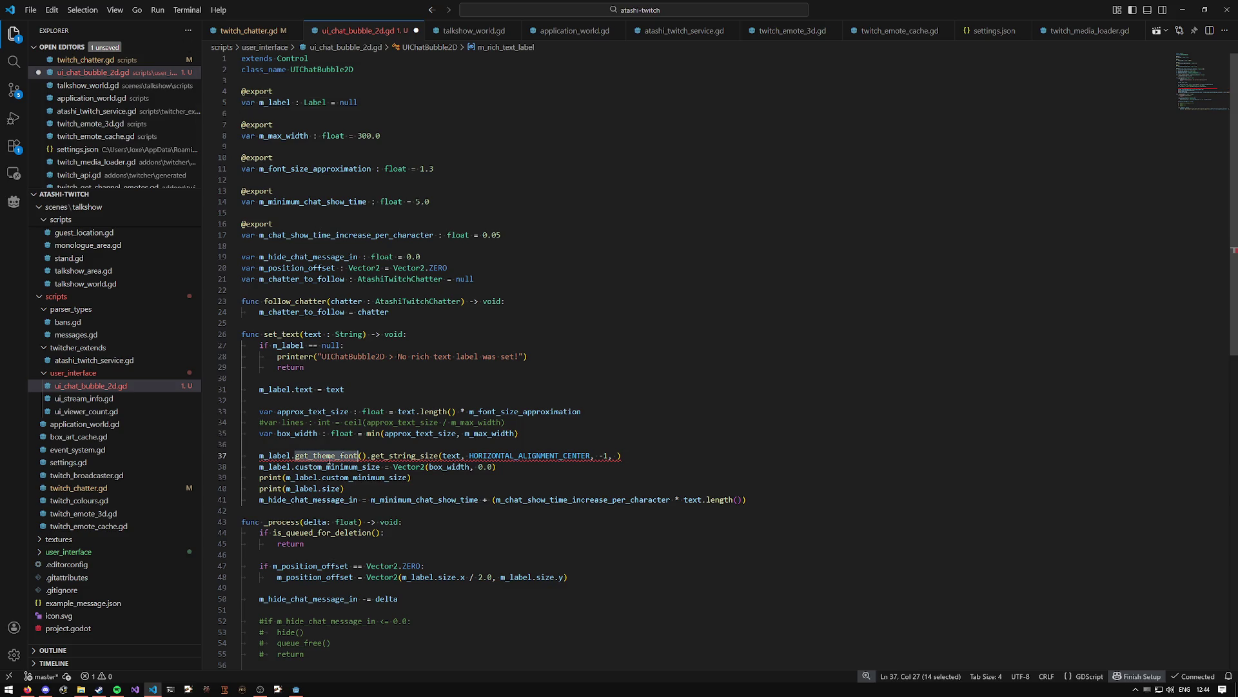
key(BackSpace)
key(Delete)
key(Delete)
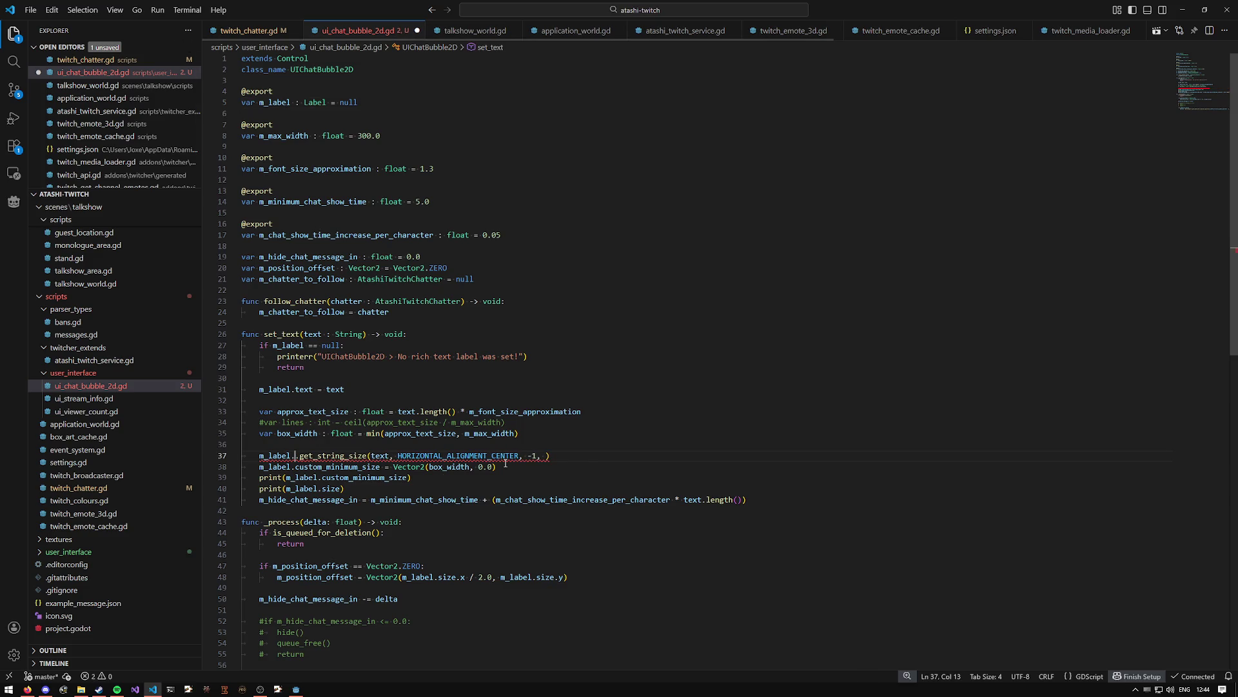
text(set)
key(BackSpace)
key(BackSpace)
key(BackSpace)
text(label_settings.font)
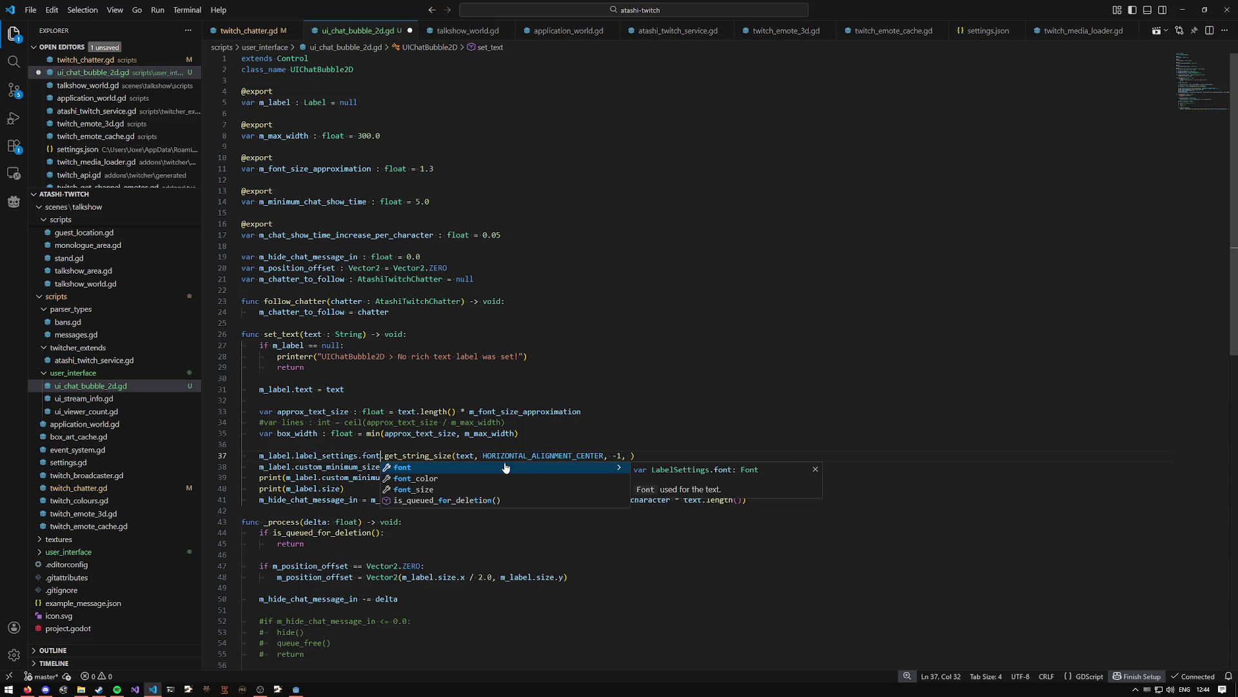
key(End)
text(m_label.le)
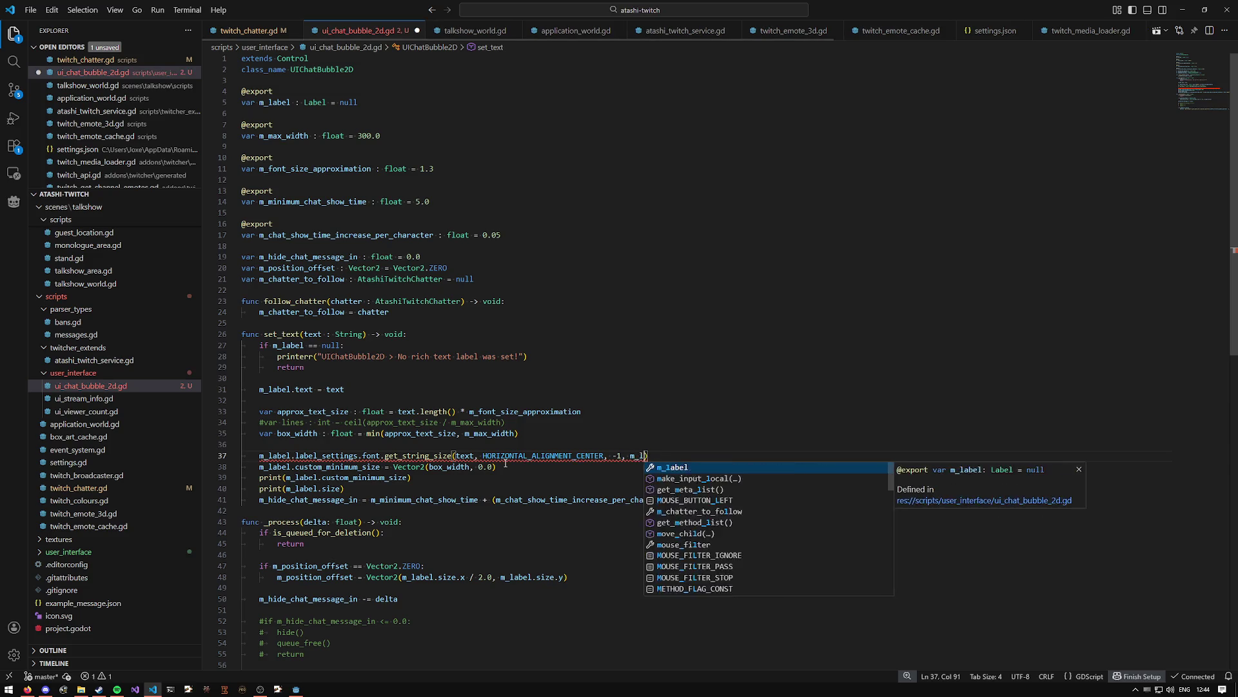
key(Return)
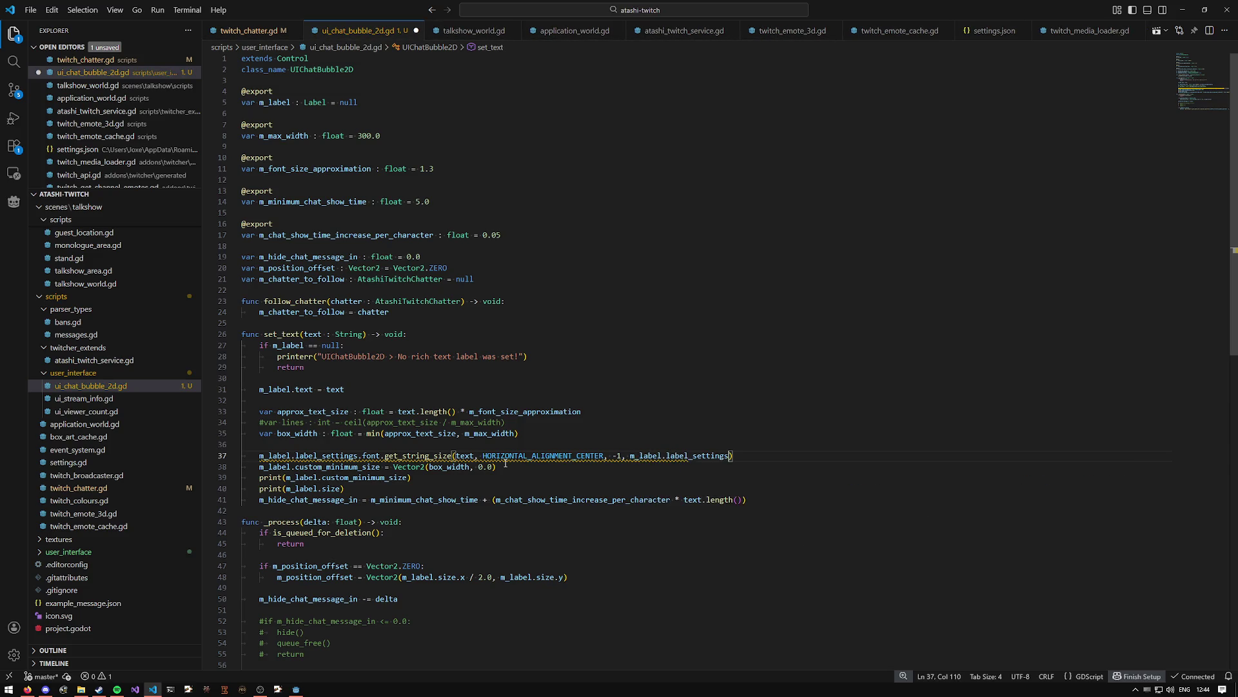
text(.fon)
text(t_s)
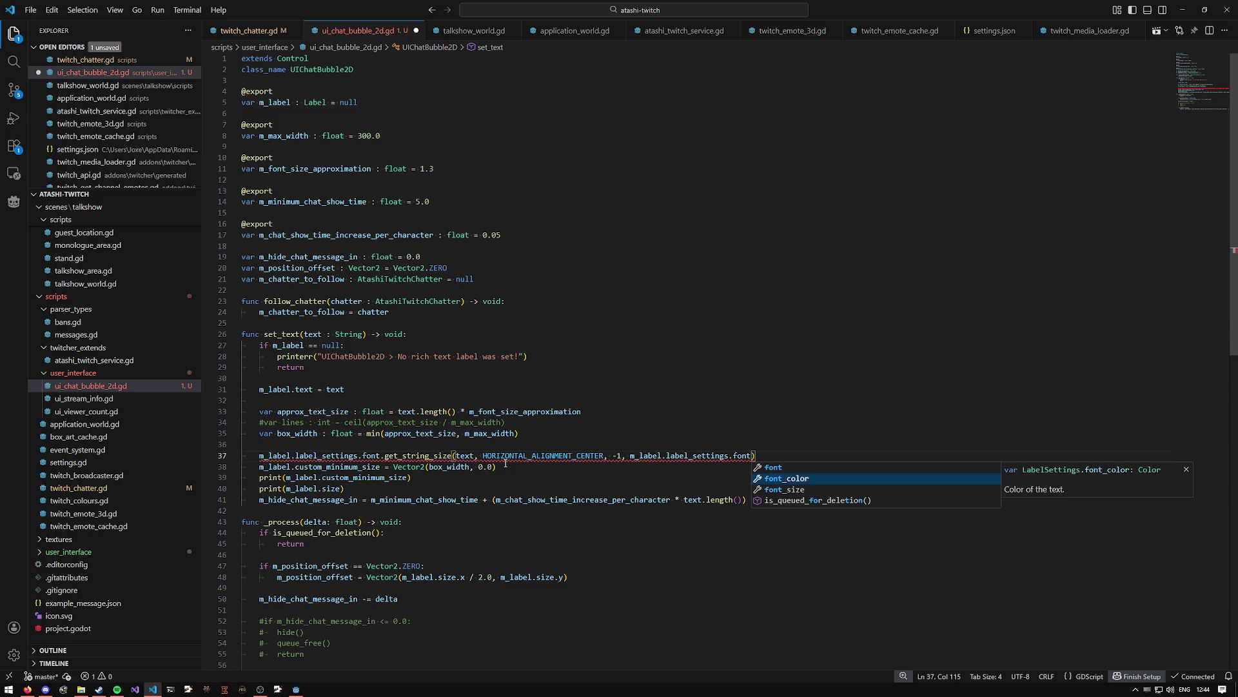
key(Return)
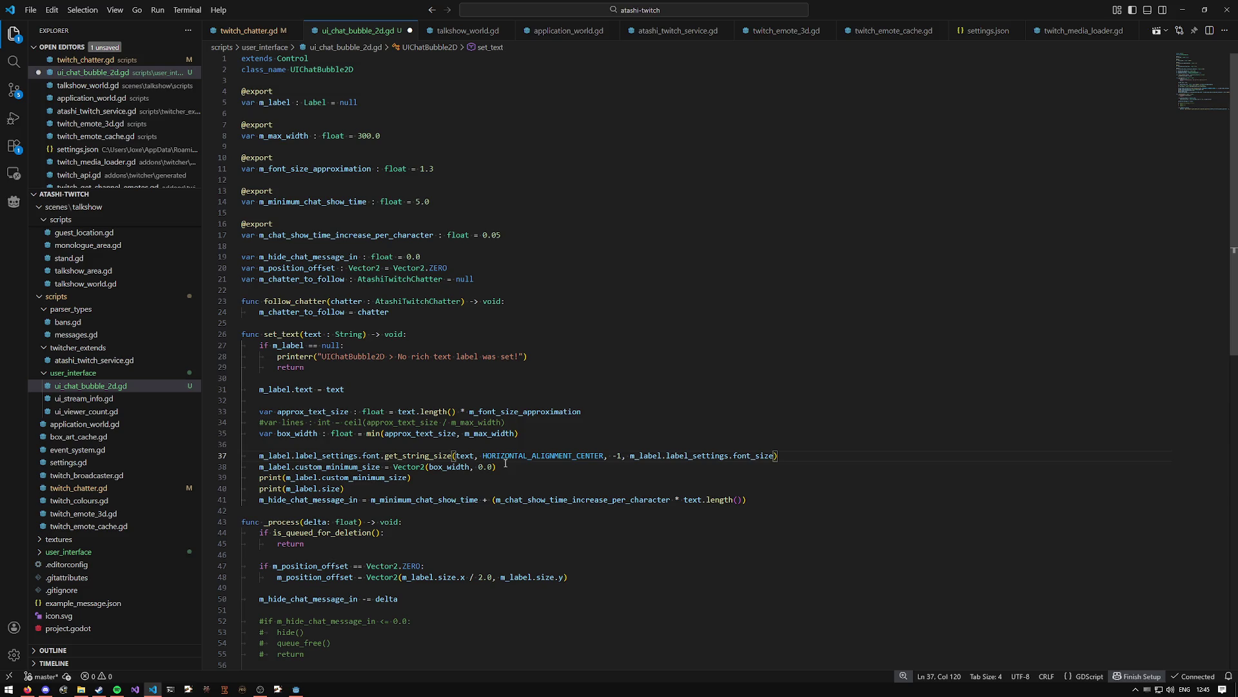
Compare with the GitHub speech_bubble.gd reference, then return to the script at line 21
key(alt+Tab)
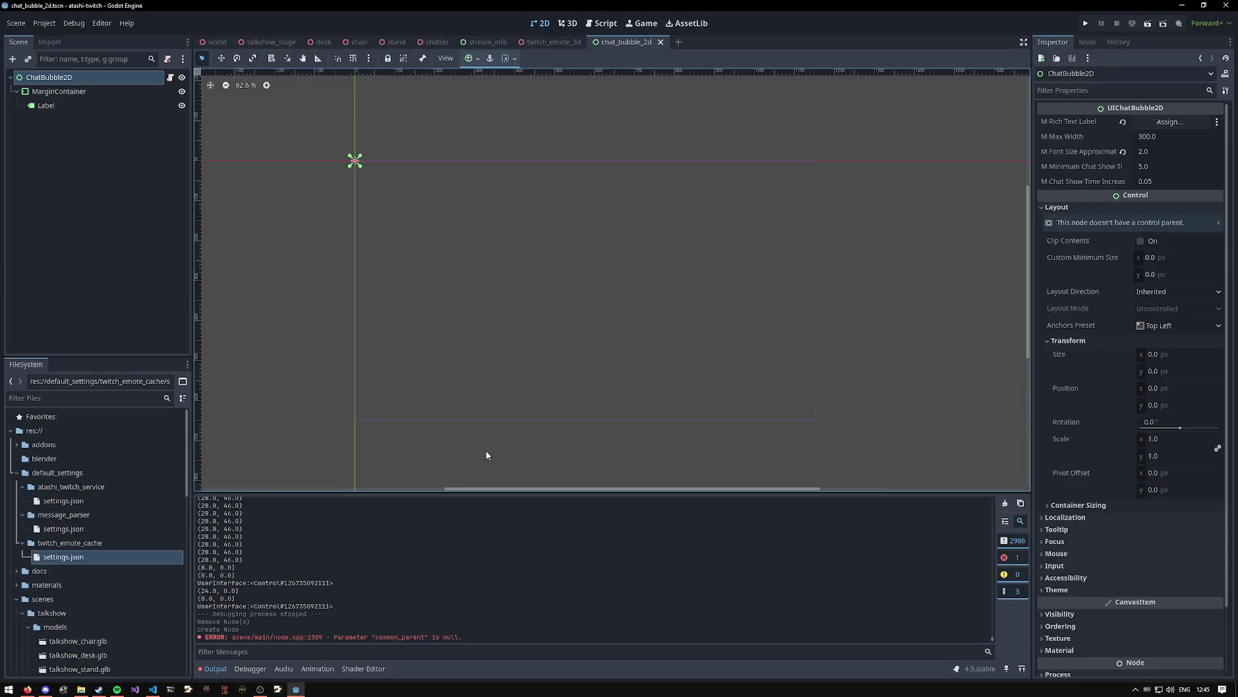
key(alt+Tab)
key(alt+Tab)
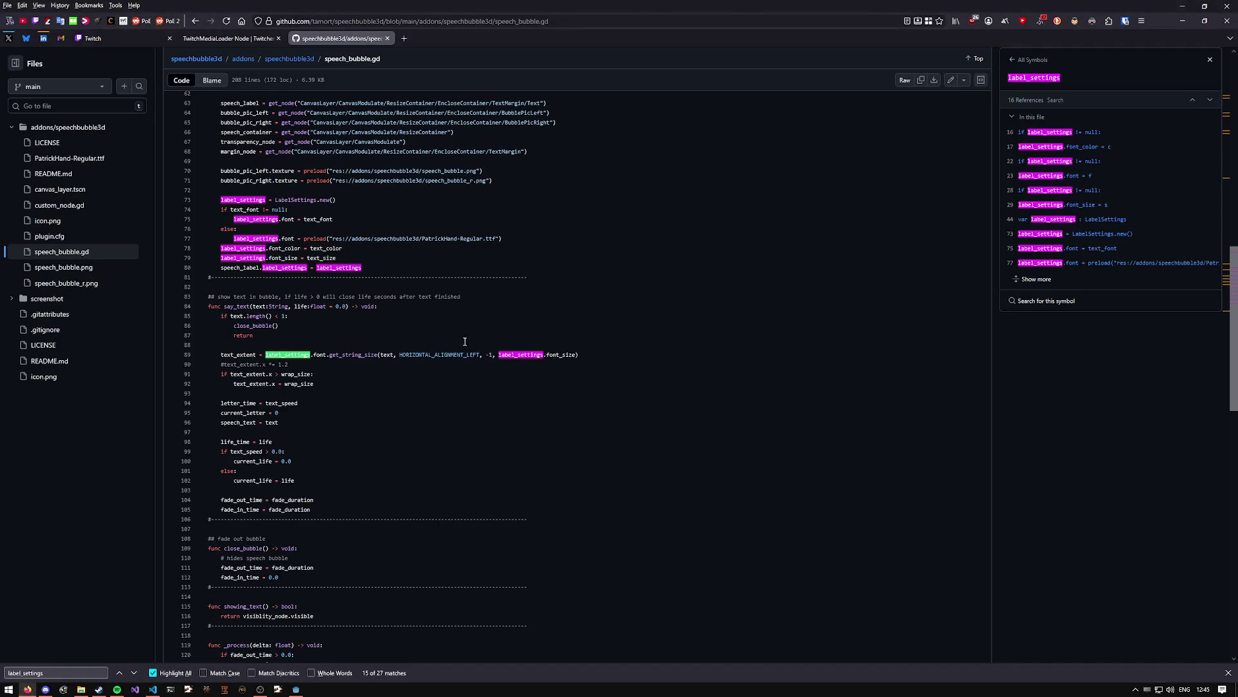
scroll(458, 320, down, 4)
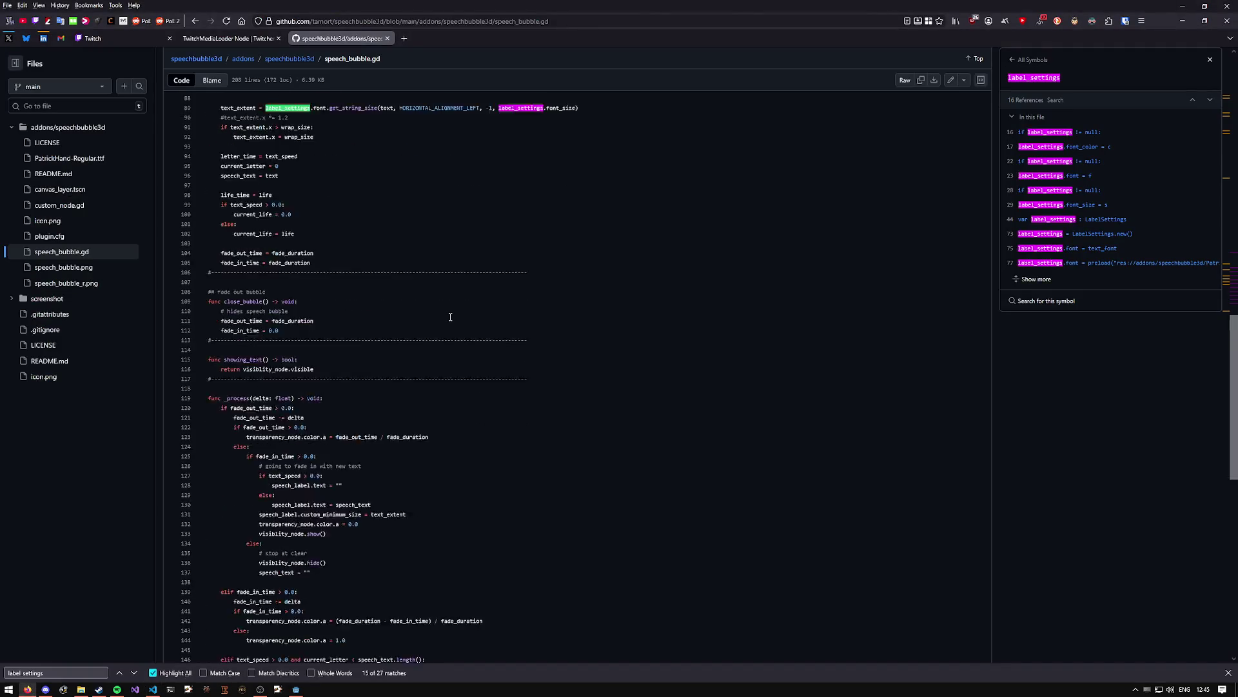
scroll(455, 320, up, 4)
key(alt+Tab)
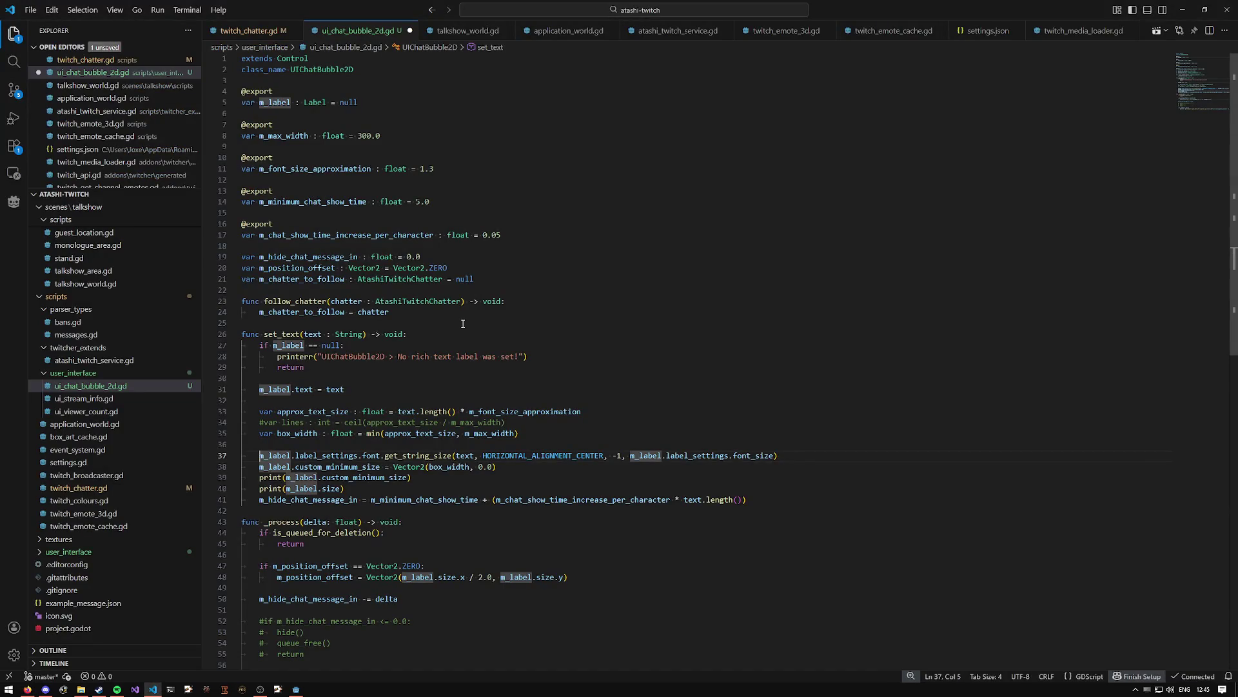
click(605, 284)
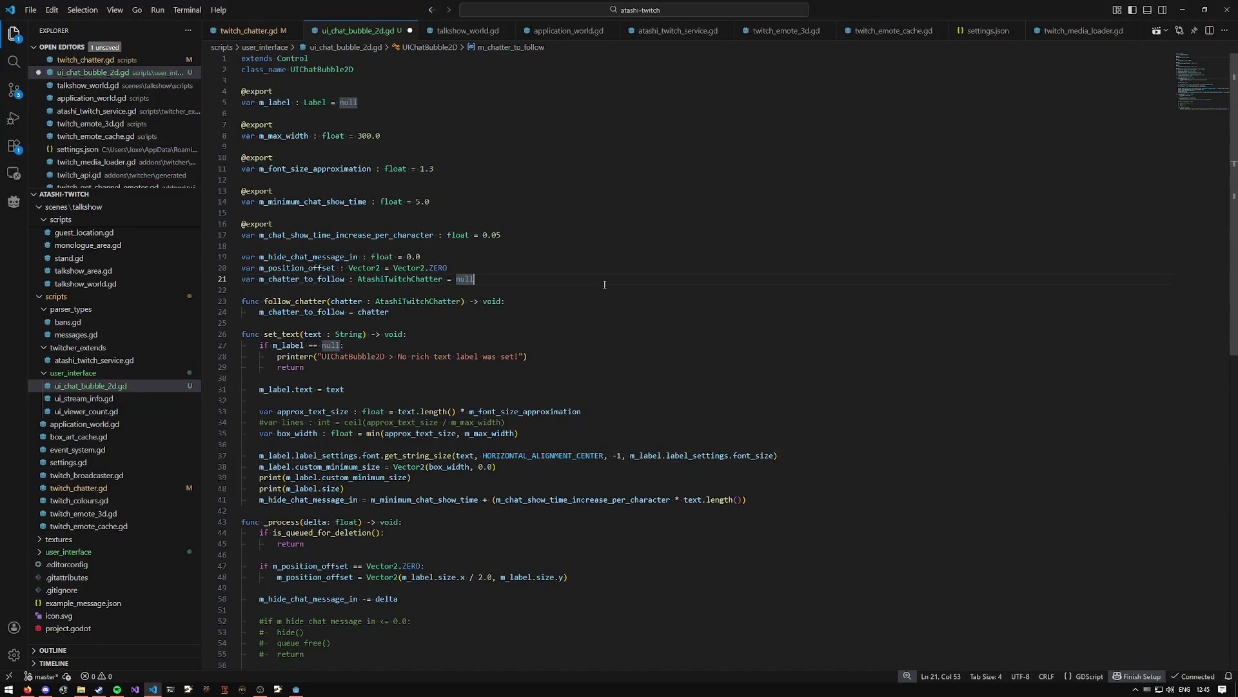
Declare var m_text_extent : Vector2 = Vector2.ZERO and assign the measured string size to it
key(Return)
text(var m_text )
text(extent : )
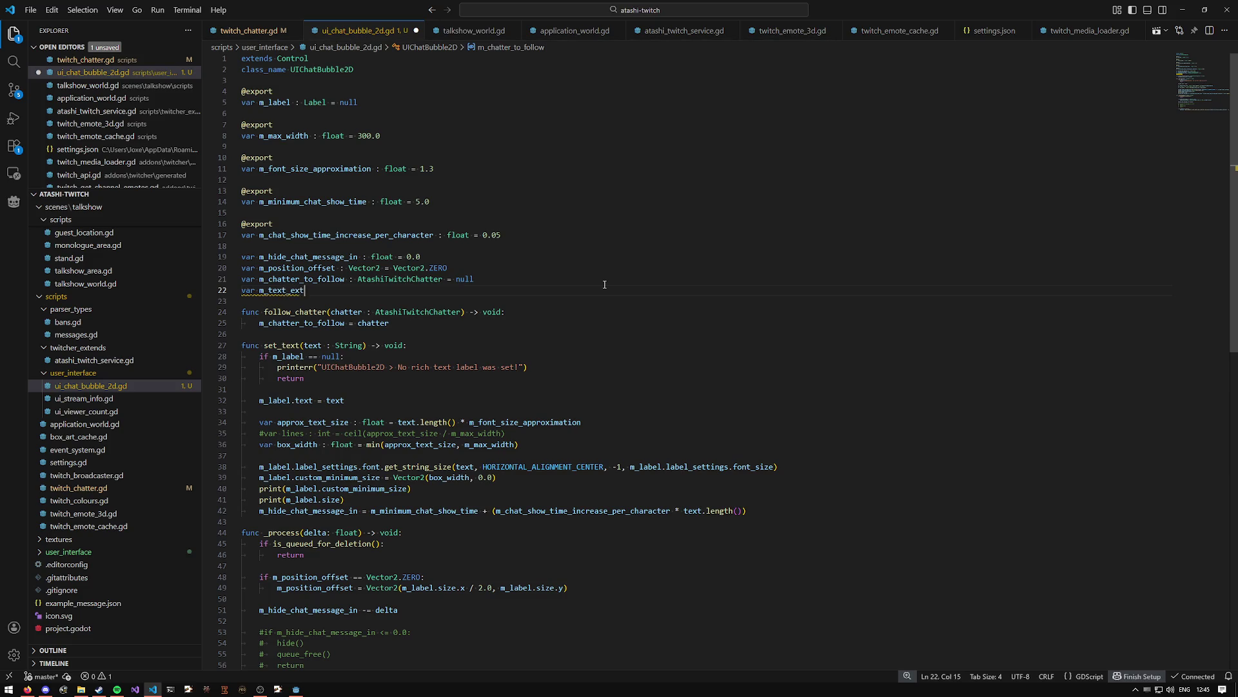
text(Vector2 = )
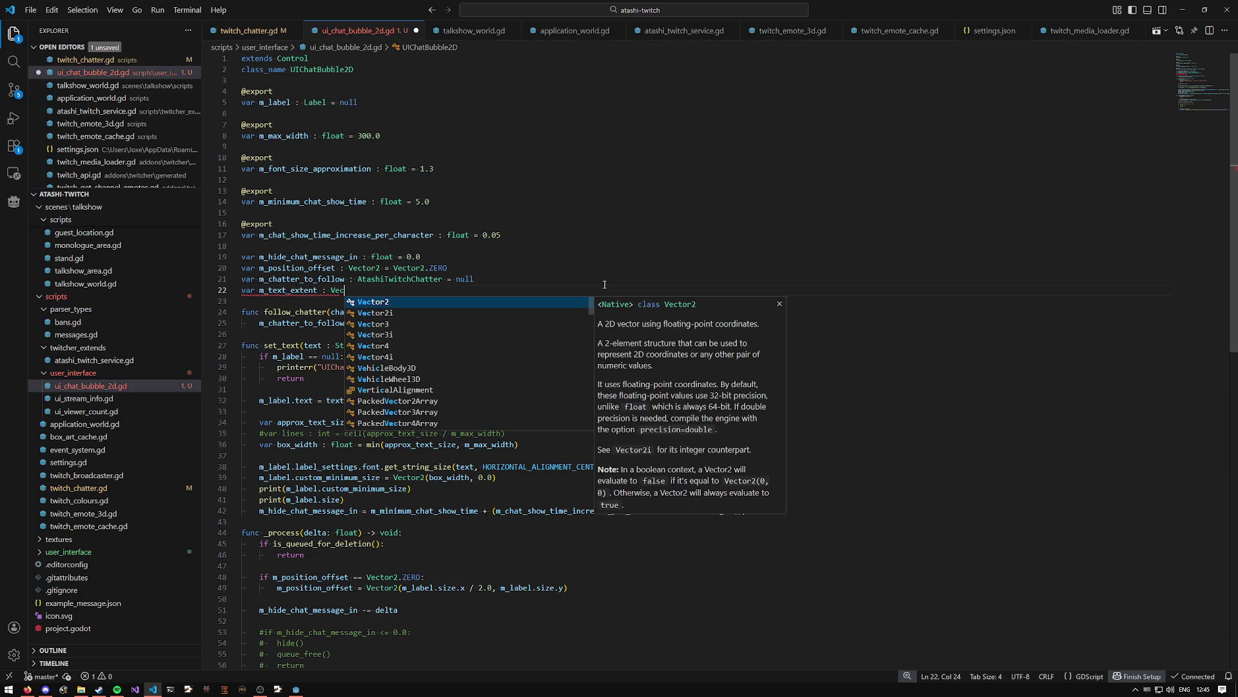
text(Vector2.ZER)
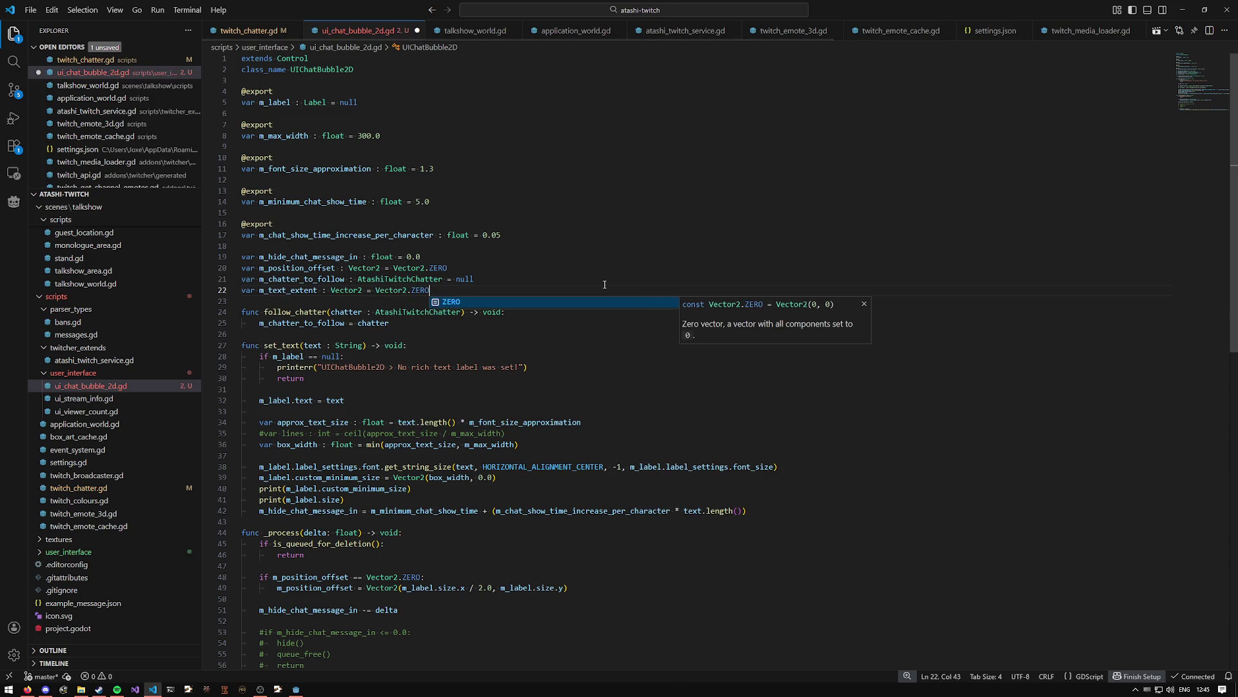
text(O)
double_click(288, 290)
key(ctrl+c)
click(259, 467)
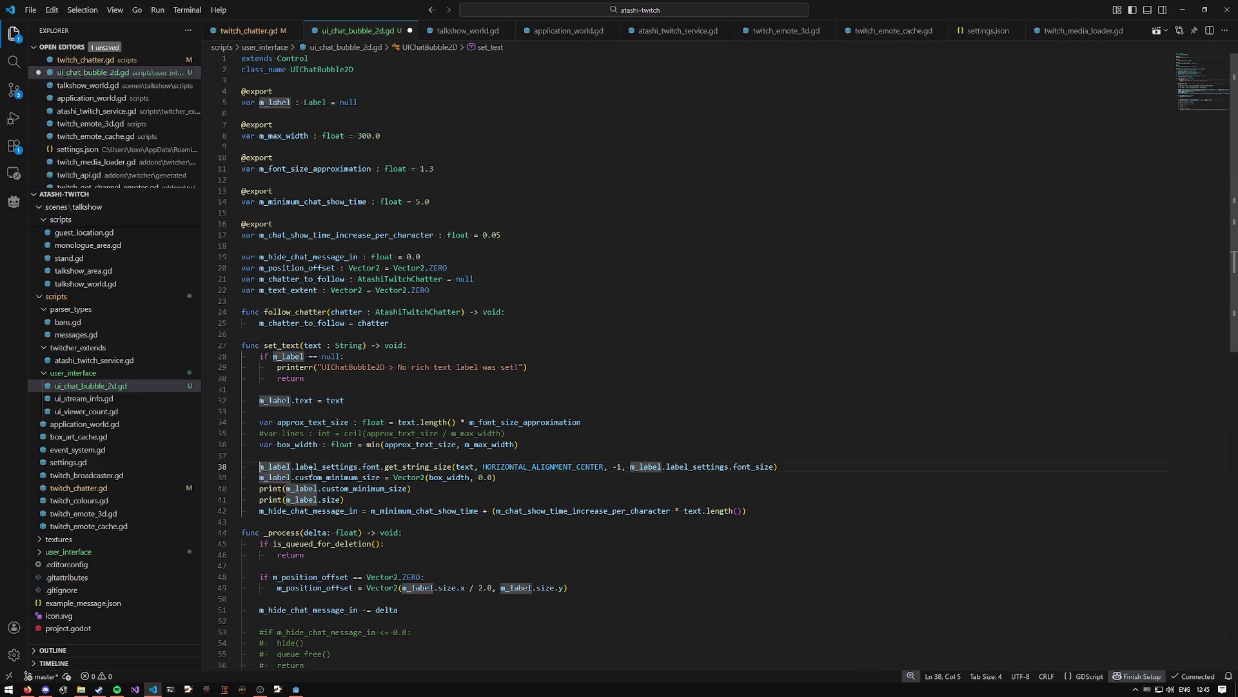
key(ctrl+v)
text(=)
Delete the old custom_minimum_size, print and box_width lines, then check the GitHub reference
click(330, 478)
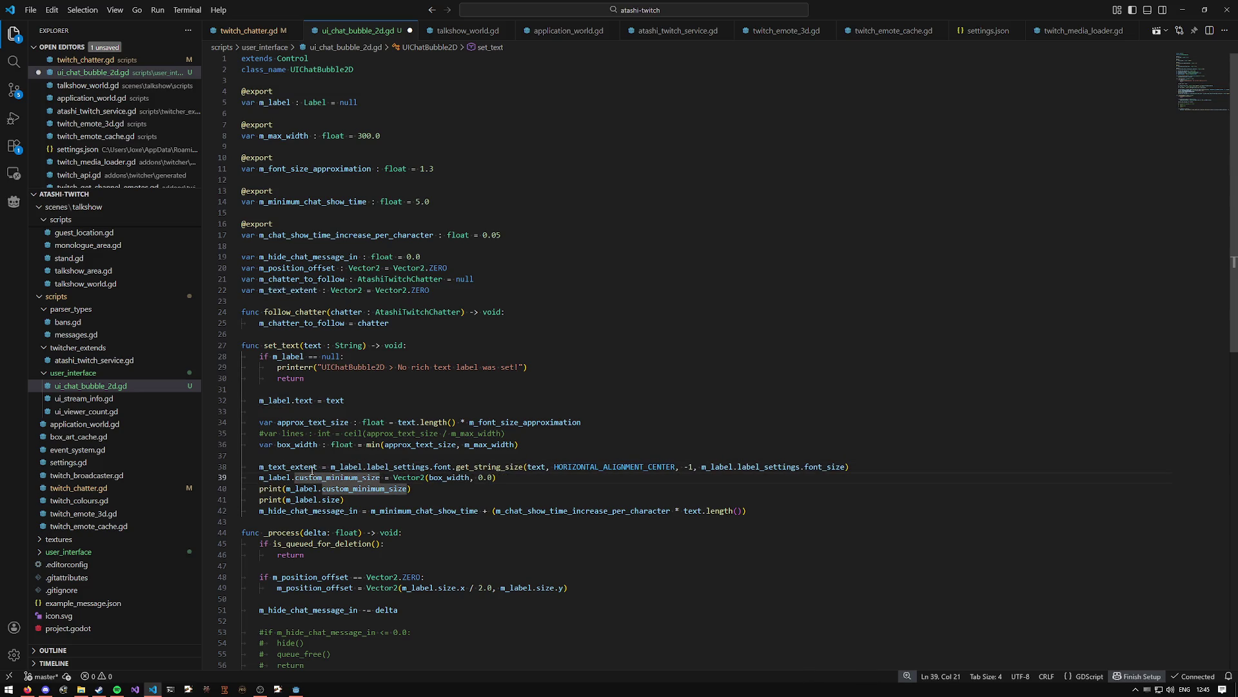
key(ctrl+shift+k)
key(ctrl+shift+k)
key(ctrl+shift+k)
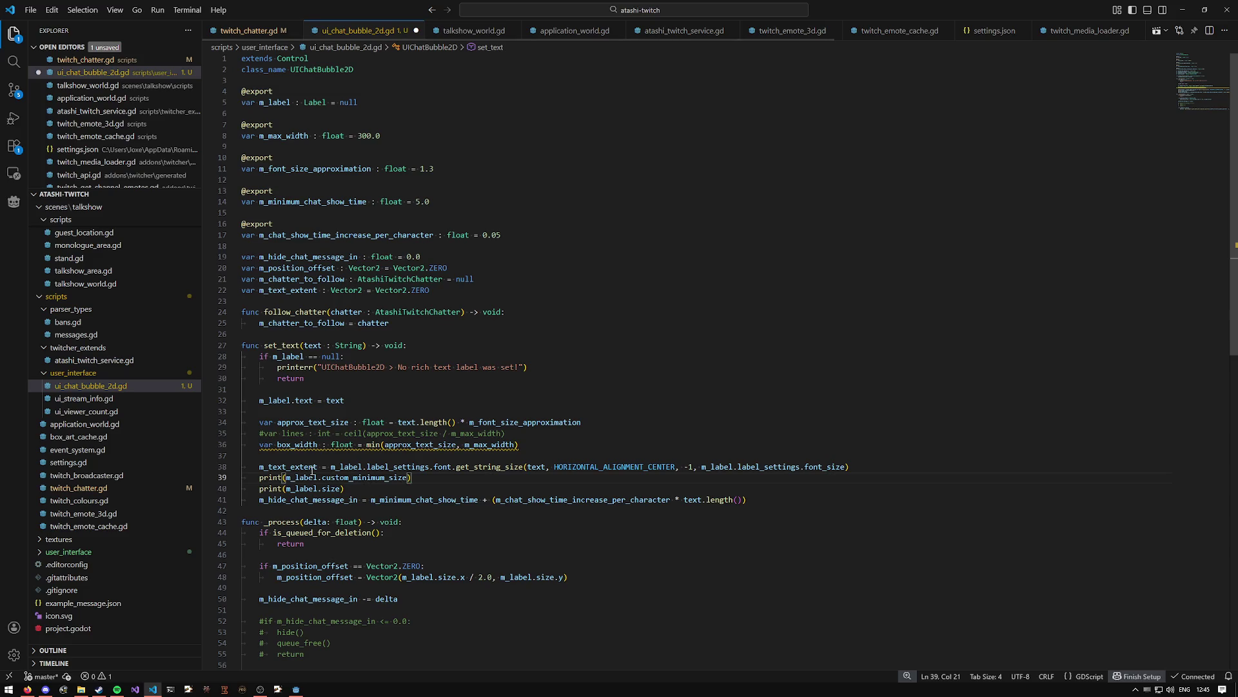
key(Up)
key(Up)
key(Up)
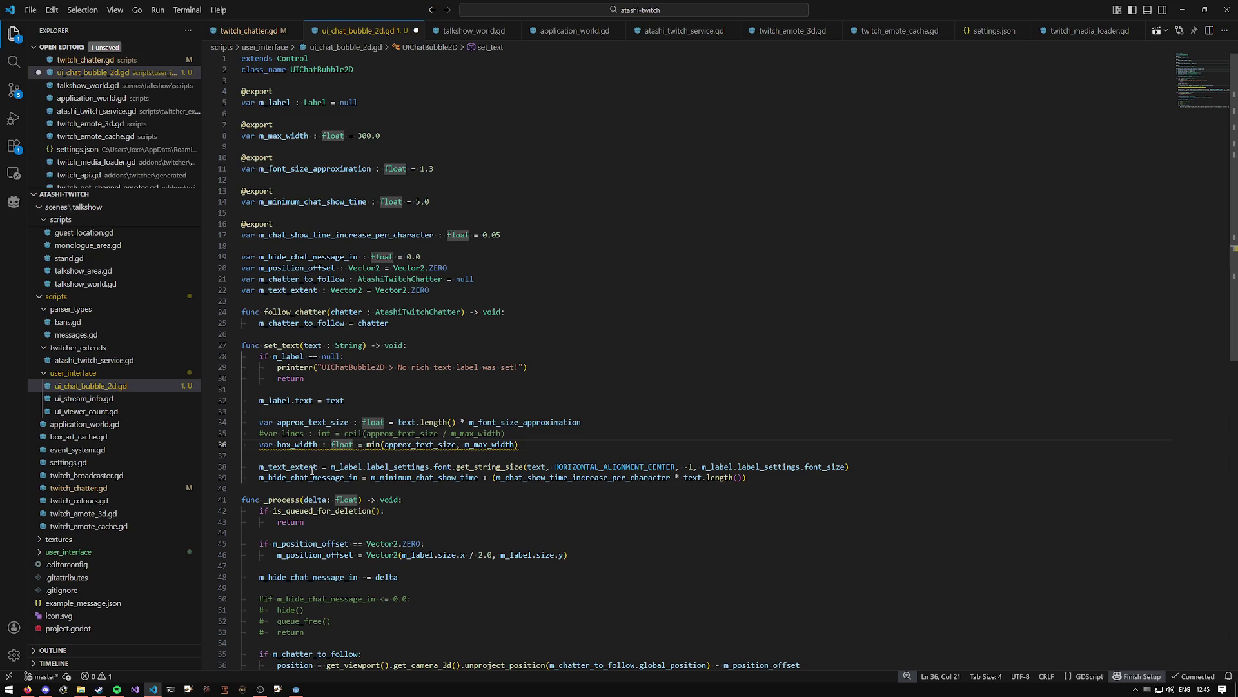
key(ctrl+shift+k)
scroll(426, 410, down, 4)
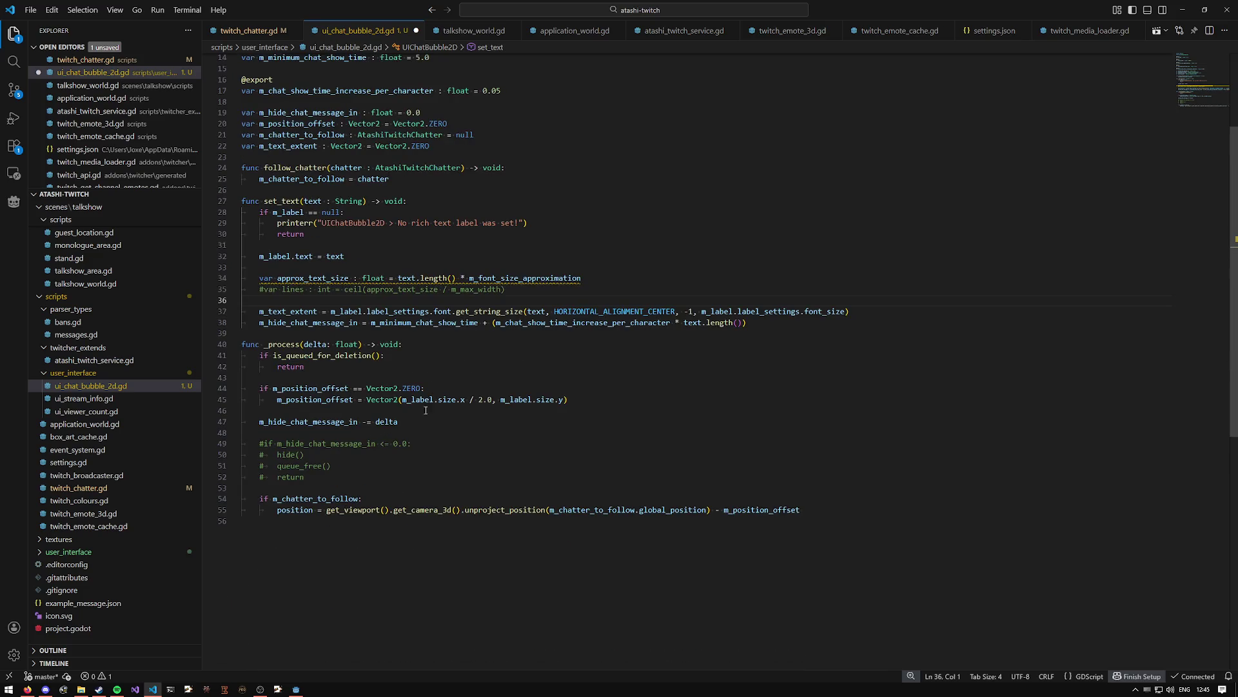
mouse_move(347, 401)
click(524, 424)
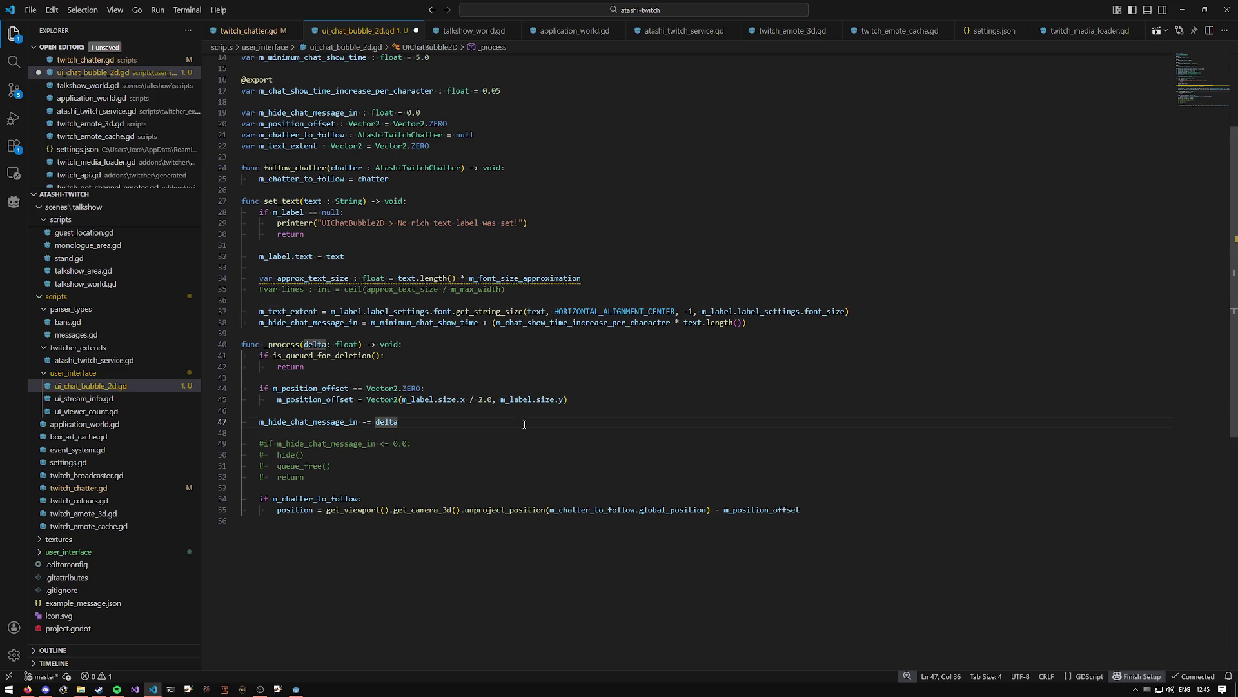
key(alt+Tab)
scroll(431, 381, down, 10)
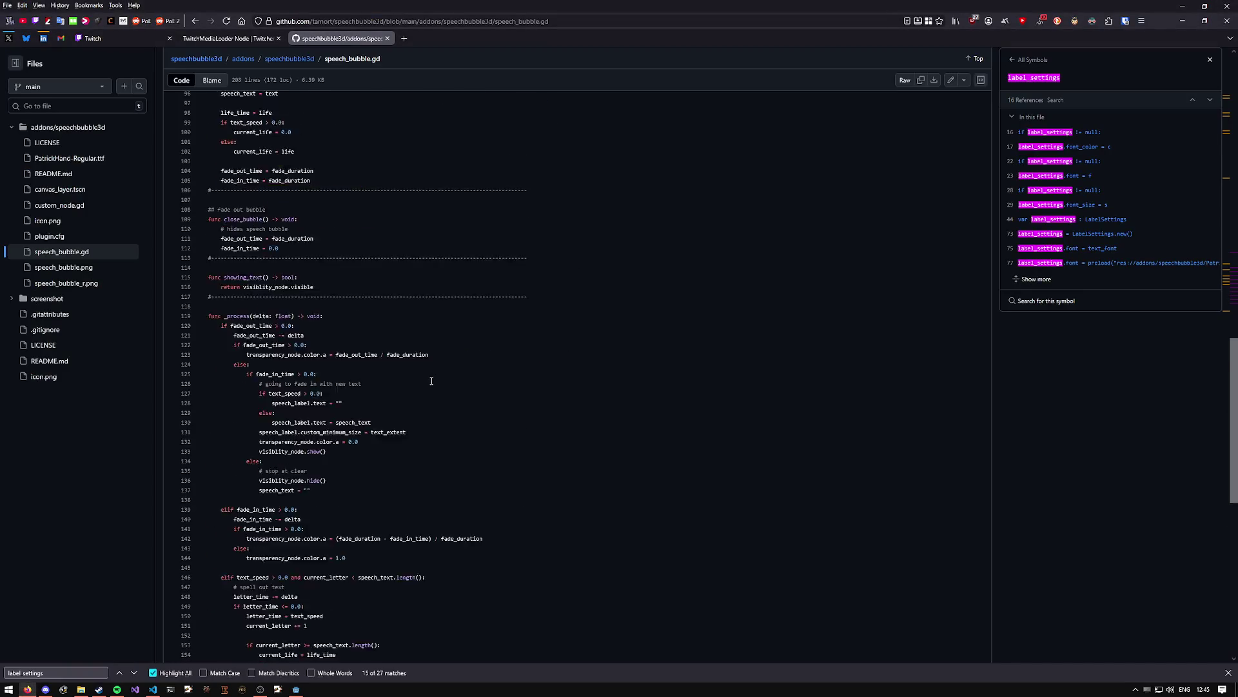
Search speech_bubble.gd for text_extent to see its custom_minimum_size use, then return to VS Code
scroll(431, 381, up, 15)
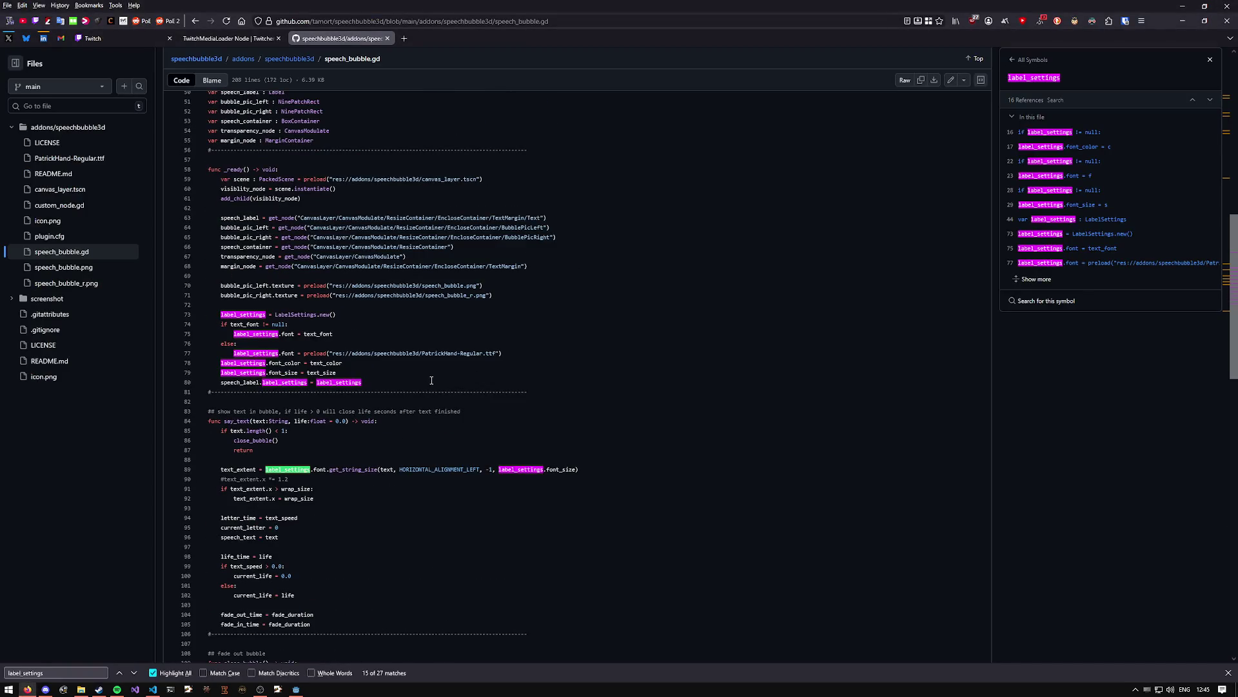
scroll(436, 478, down, 5)
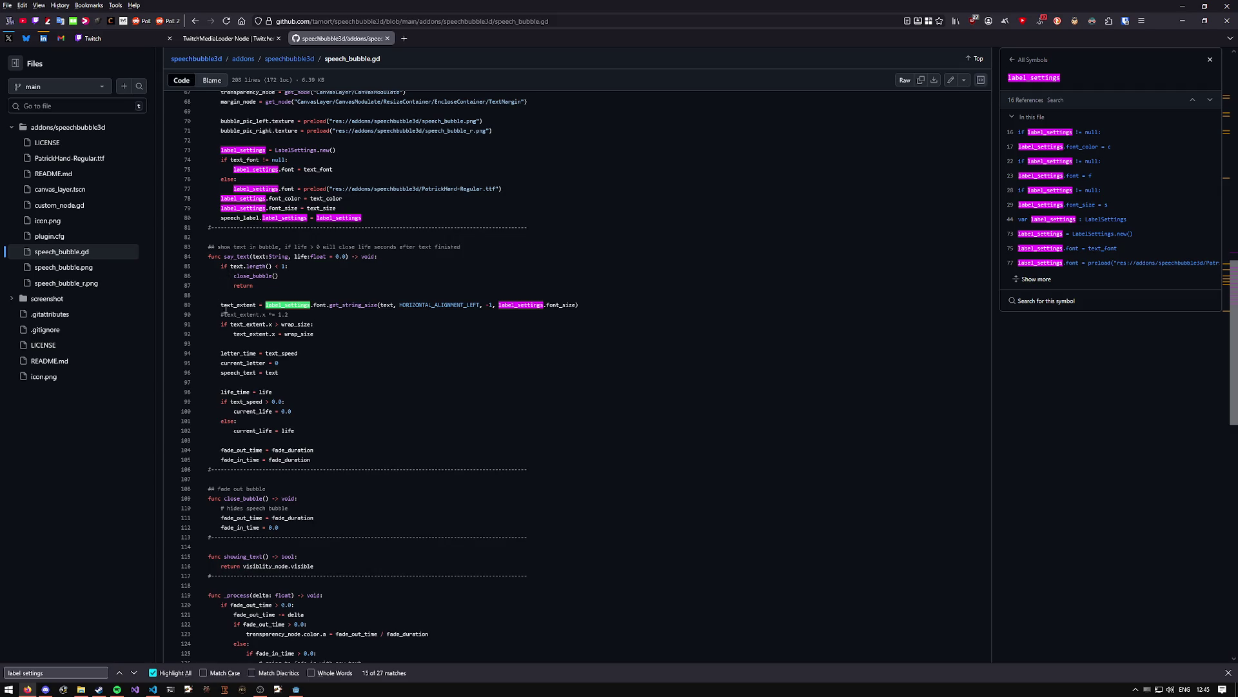
key(ctrl+f)
text(text_extent)
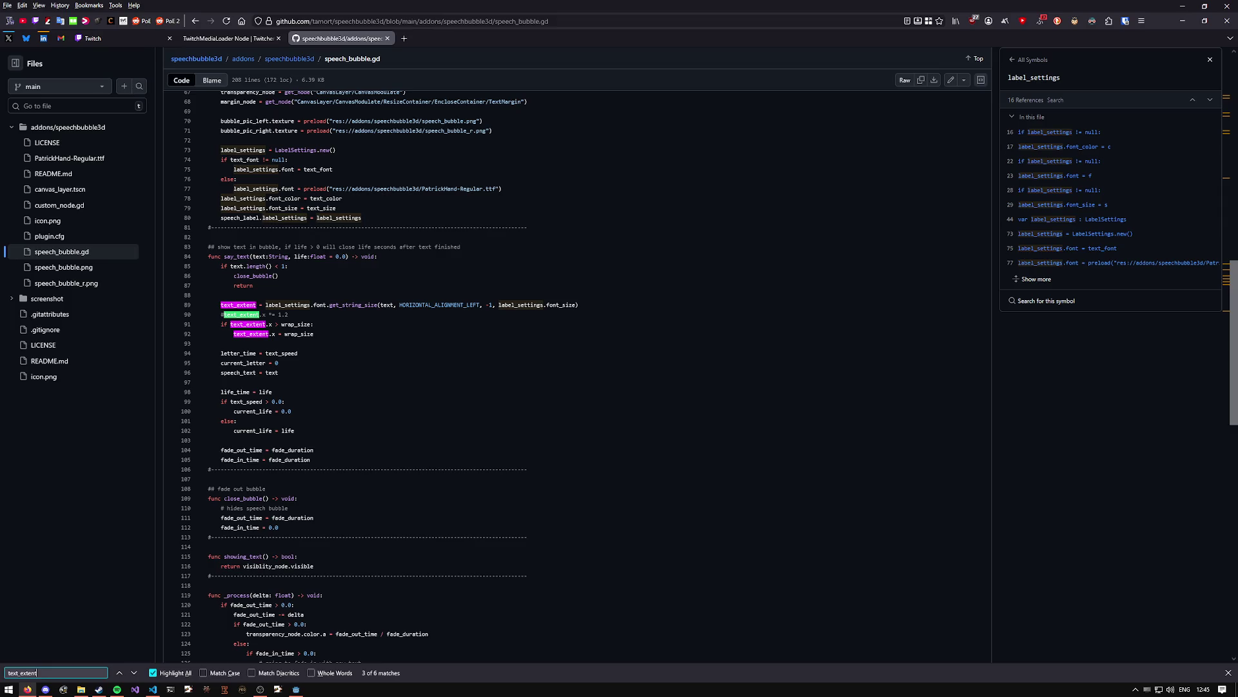
key(Return)
scroll(724, 389, down, 5)
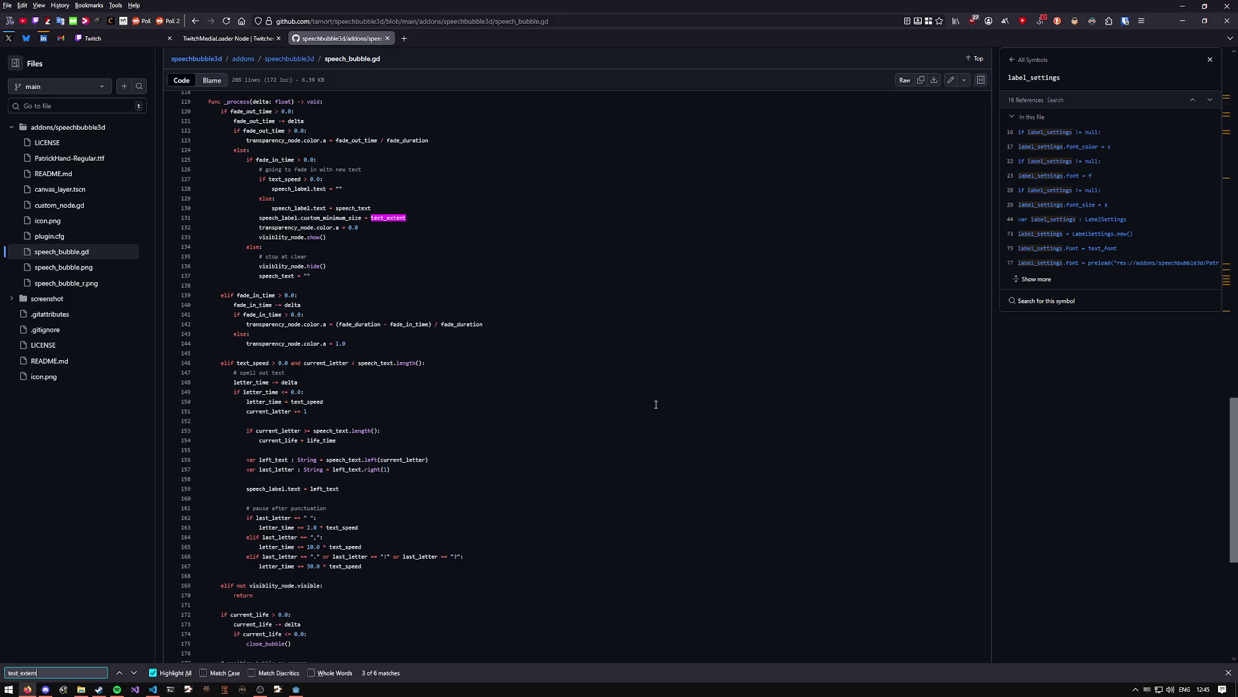
key(alt+Tab)
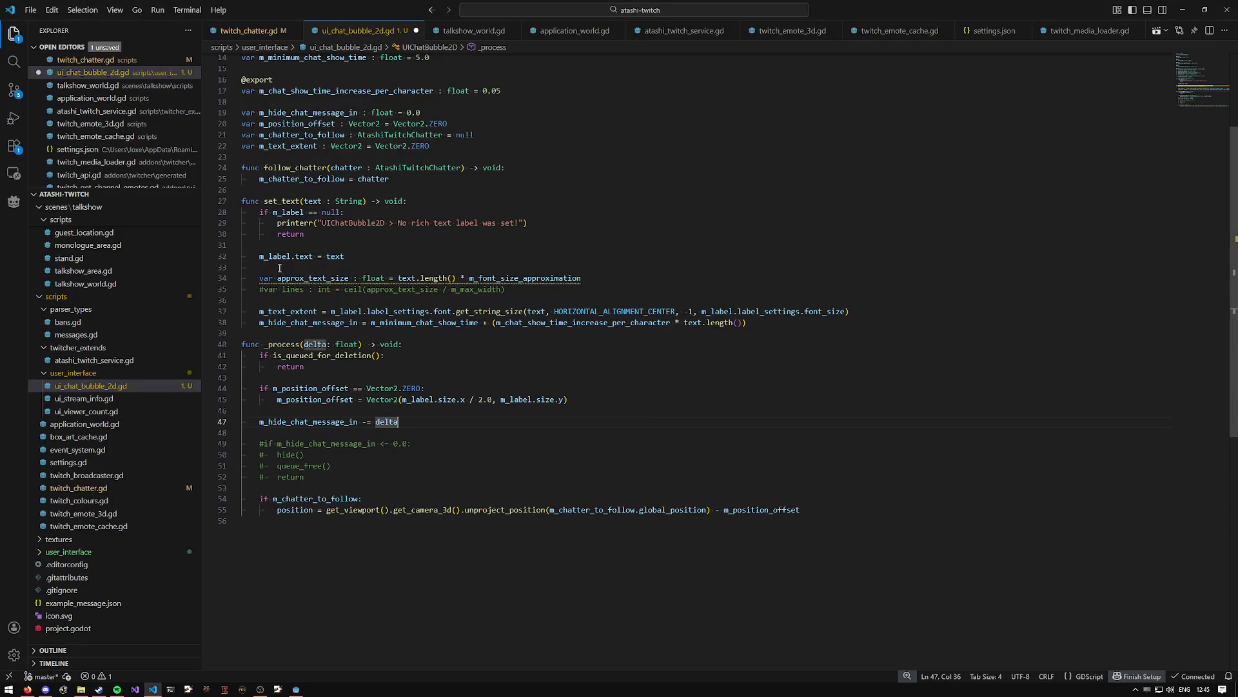
Add m_label.custom_minimum_size = m_text_extent to both set_text and _process, and save
click(303, 311)
click(934, 311)
key(Return)
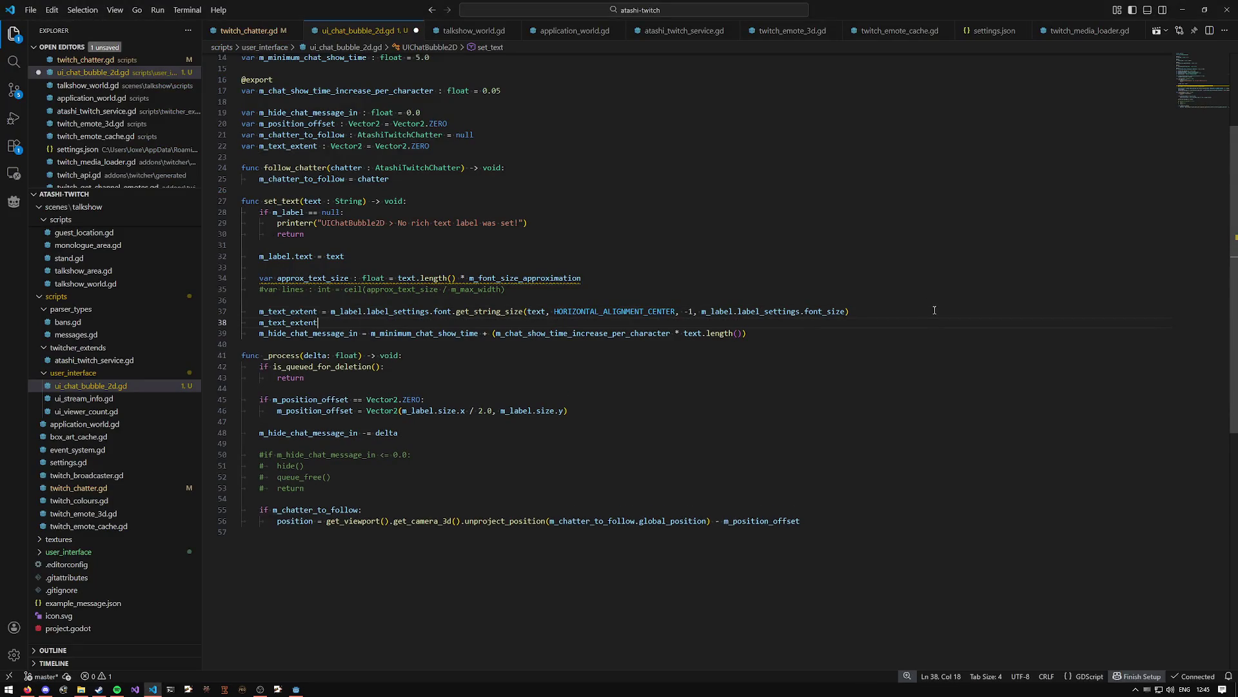
text(m_label)
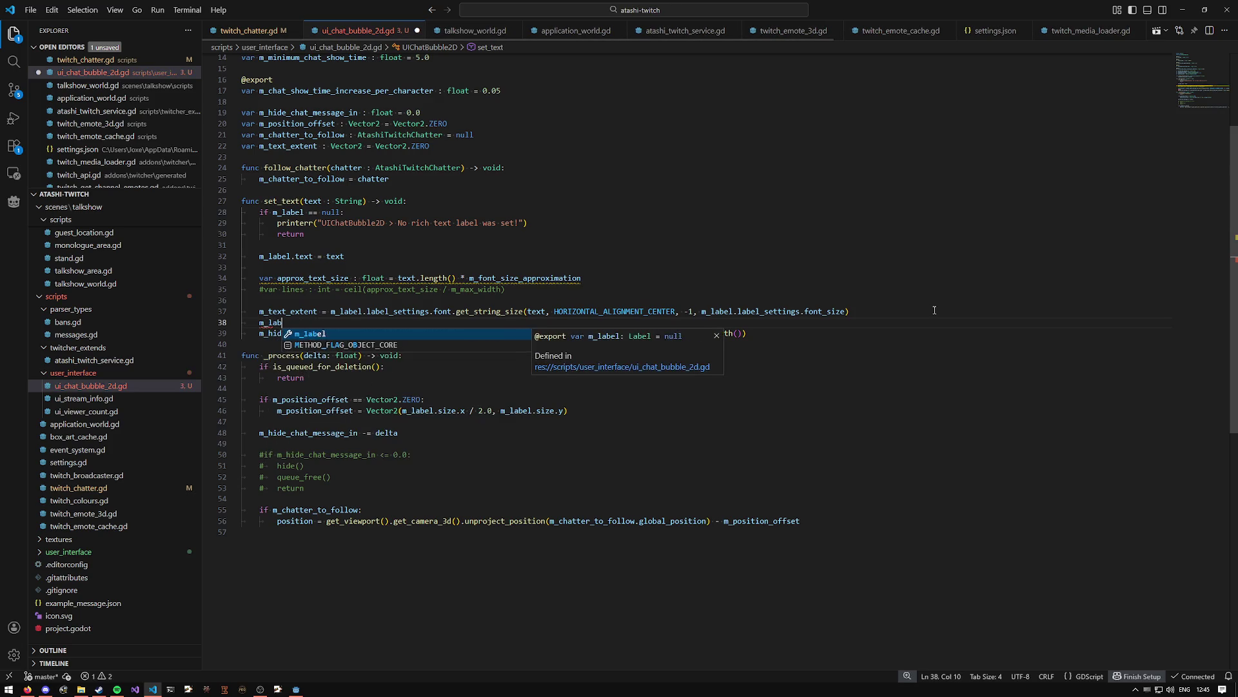
text(.mini)
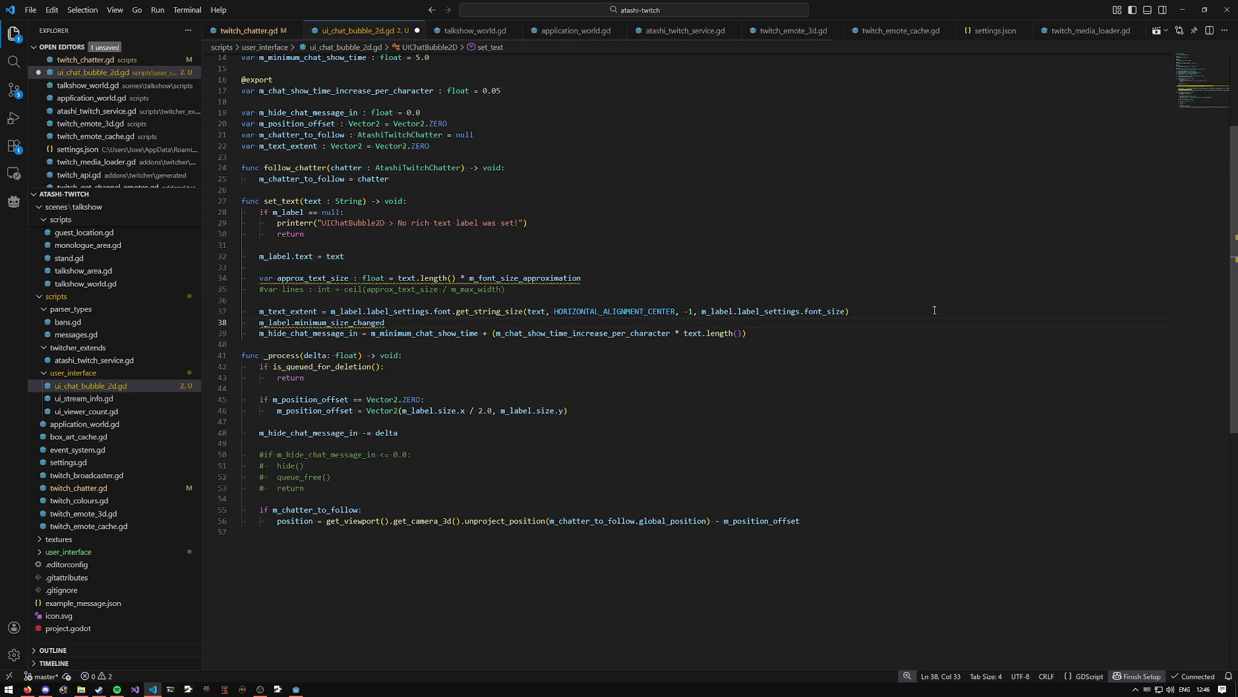
text(mu)
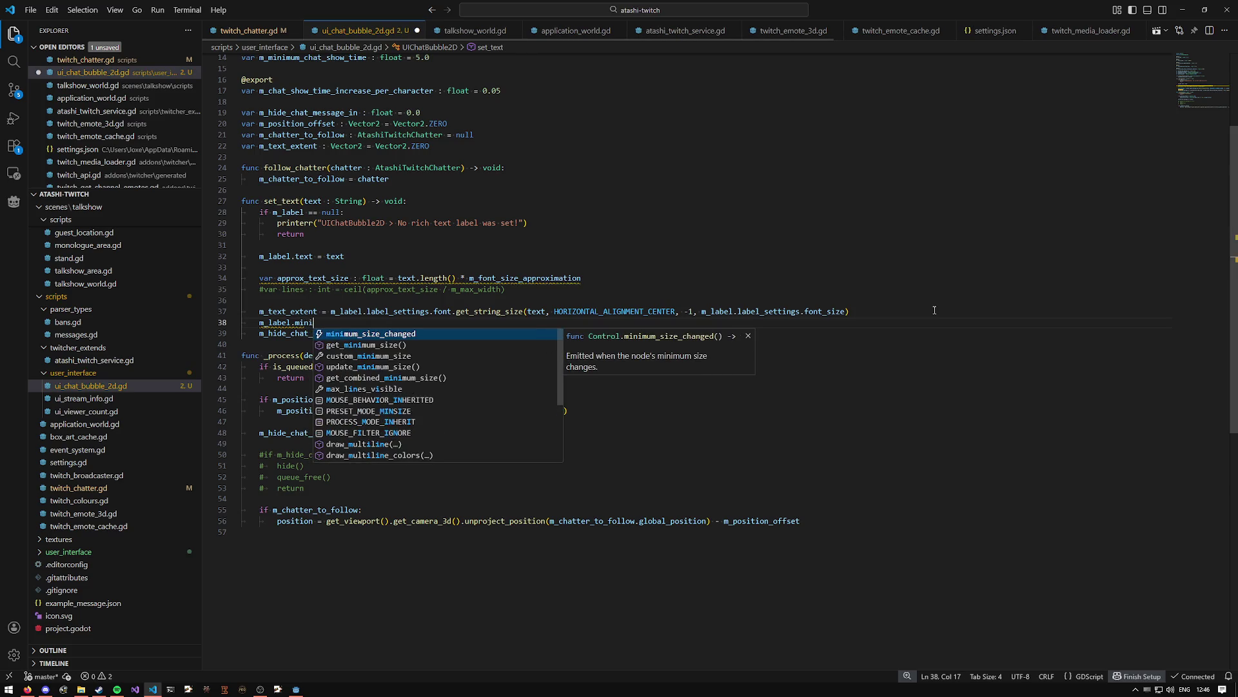
key(Down)
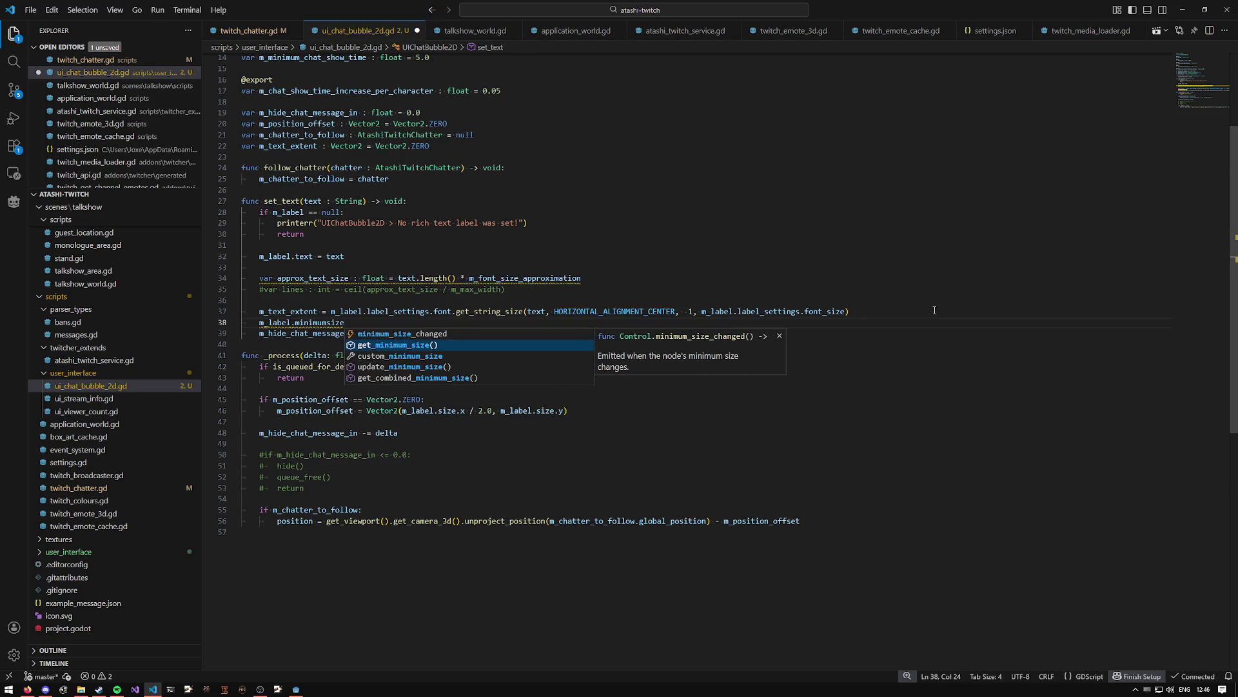
key(Return)
text(= m_text_extent)
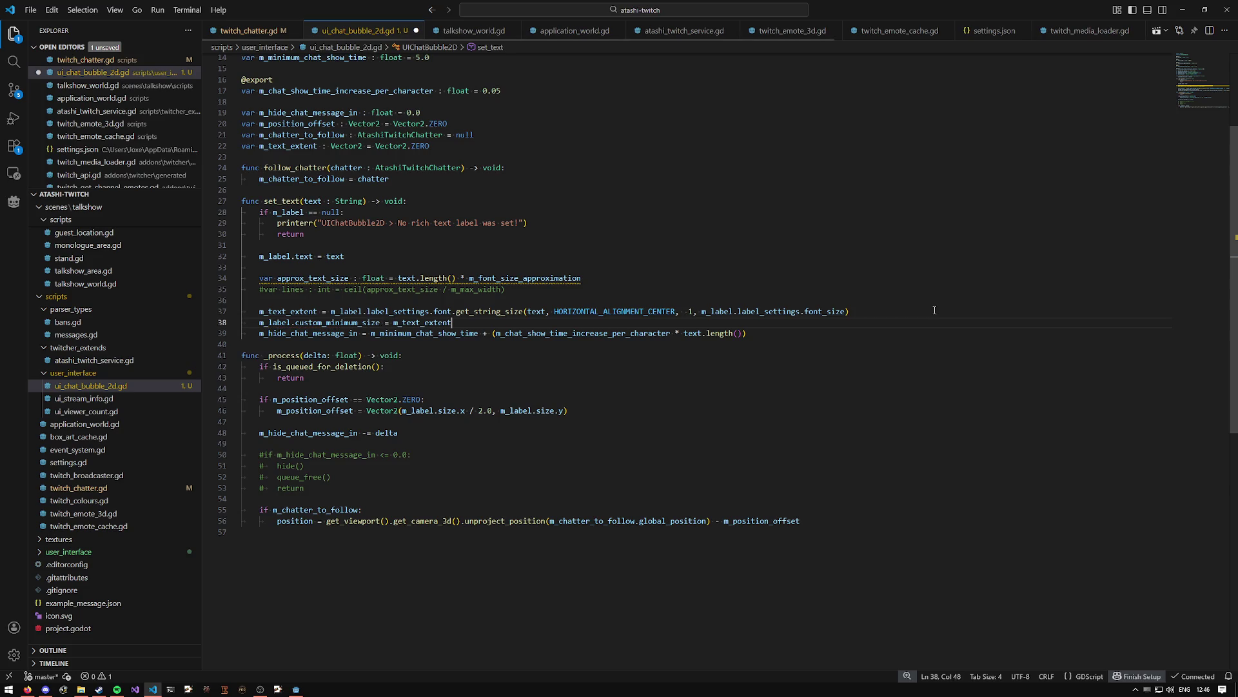
key(ctrl+c)
click(443, 433)
key(ctrl+v)
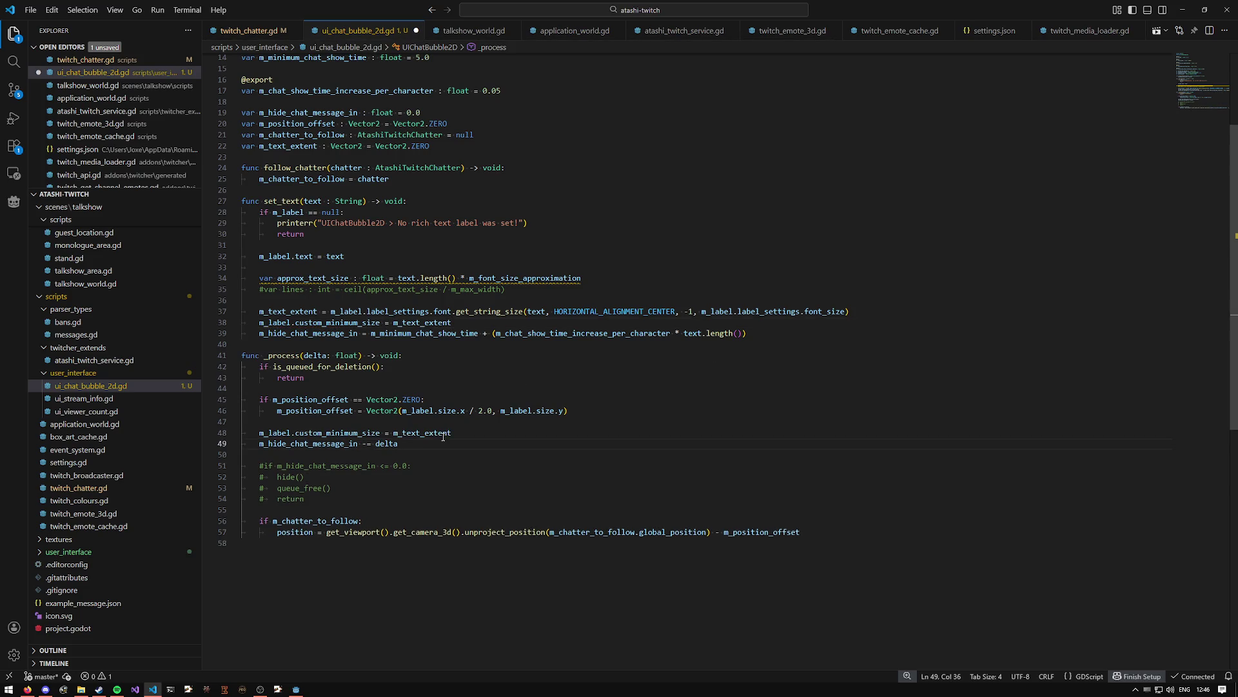
key(ctrl+s)
click(610, 399)
Comment out the approx_text_size line, then switch to Godot
scroll(600, 417, up, 3)
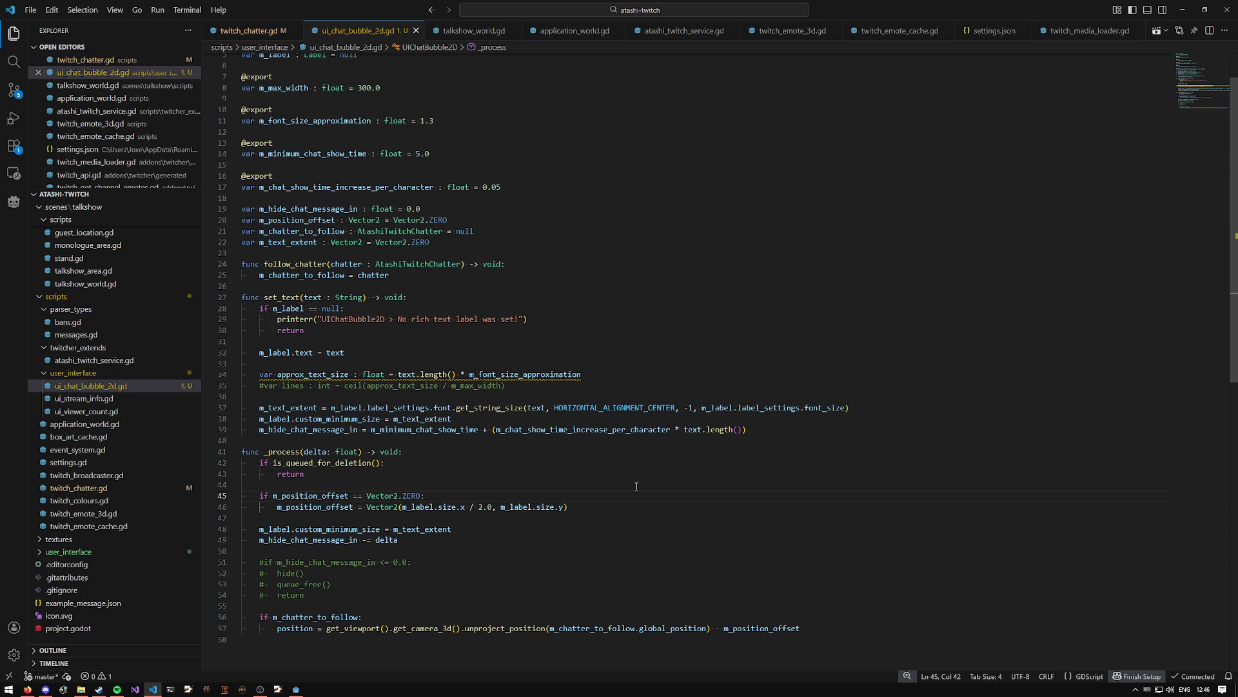
scroll(635, 486, up, 2)
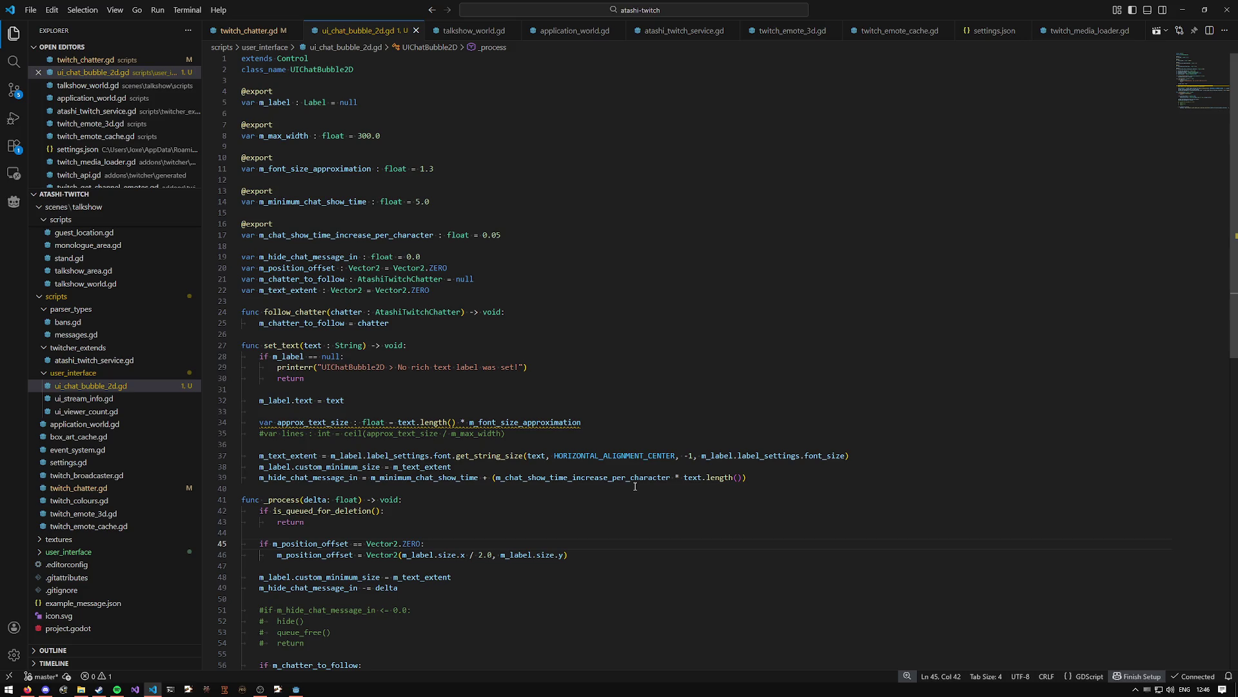
click(256, 422)
key(ctrl+slash)
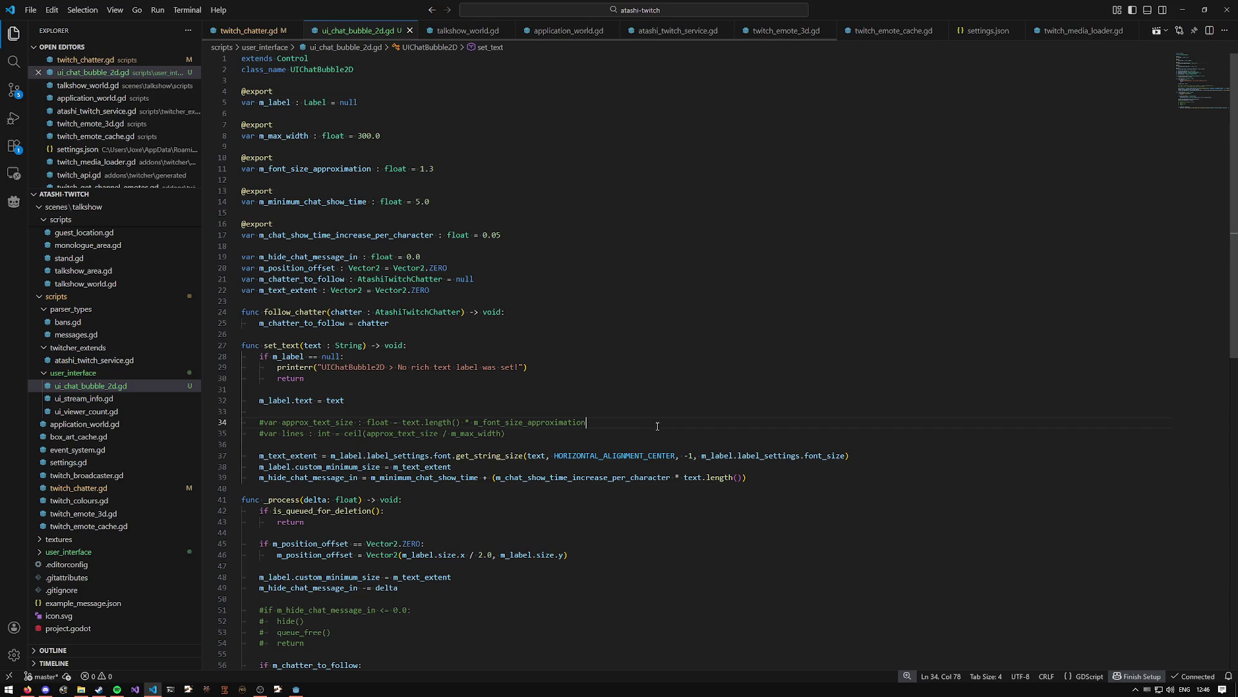
click(648, 423)
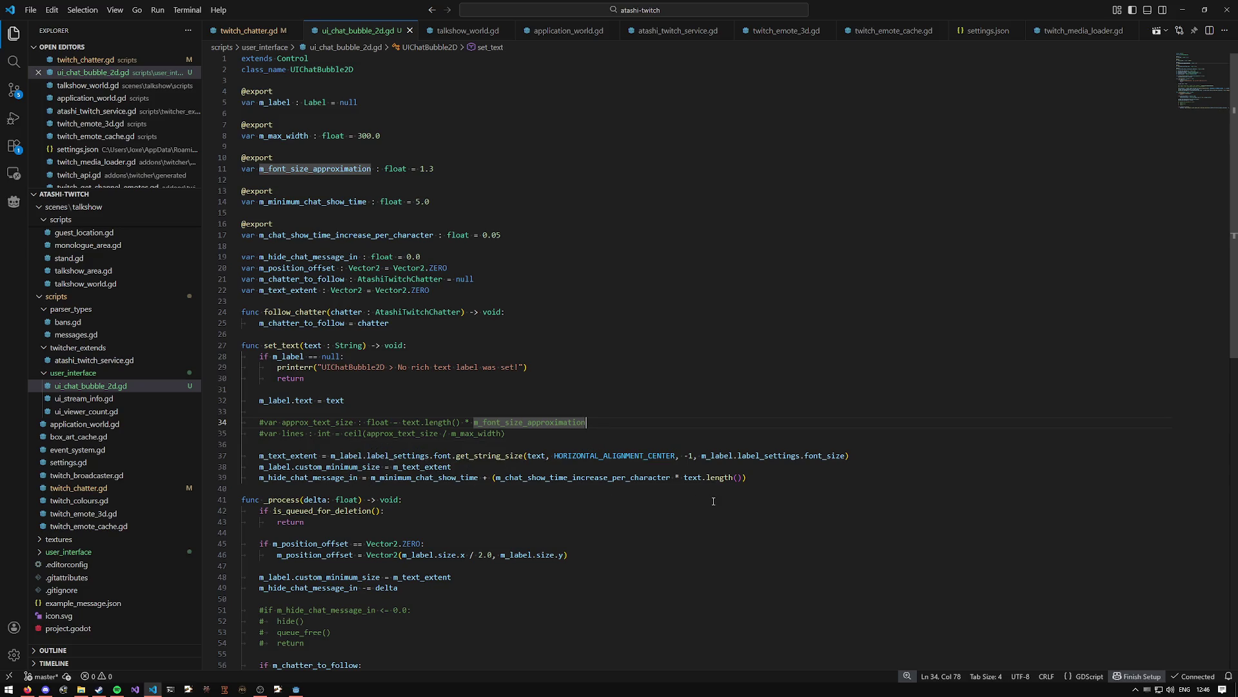
scroll(713, 501, down, 7)
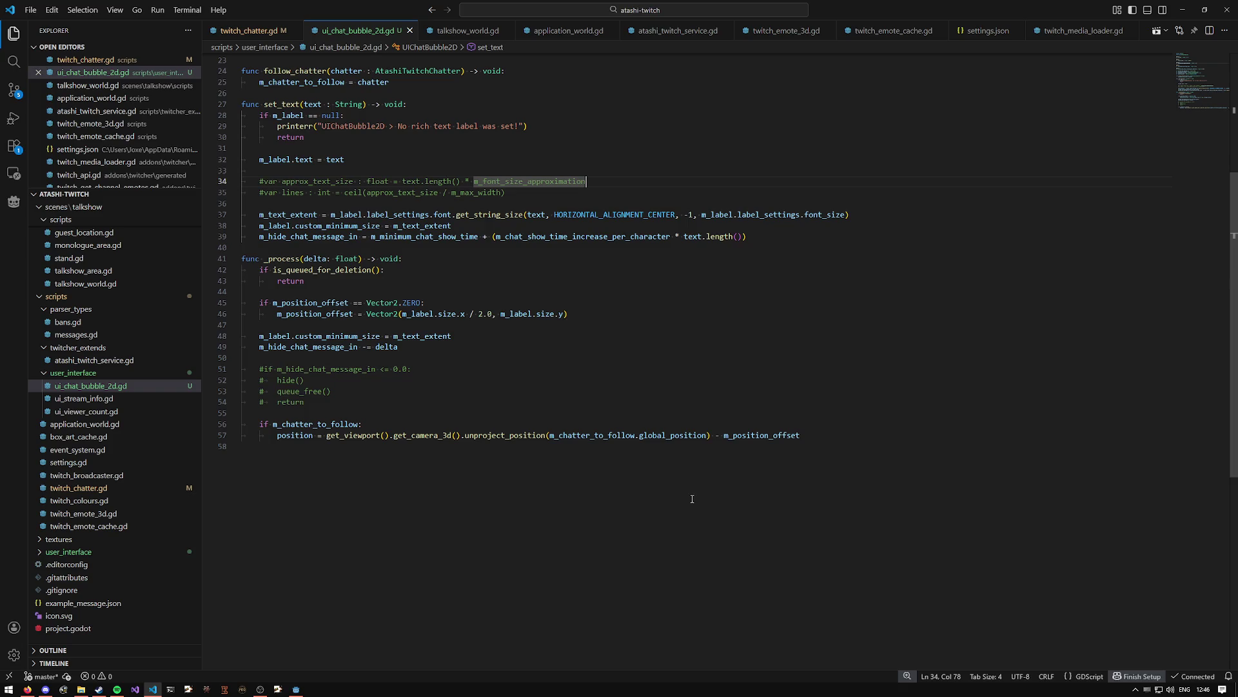
scroll(692, 498, up, 7)
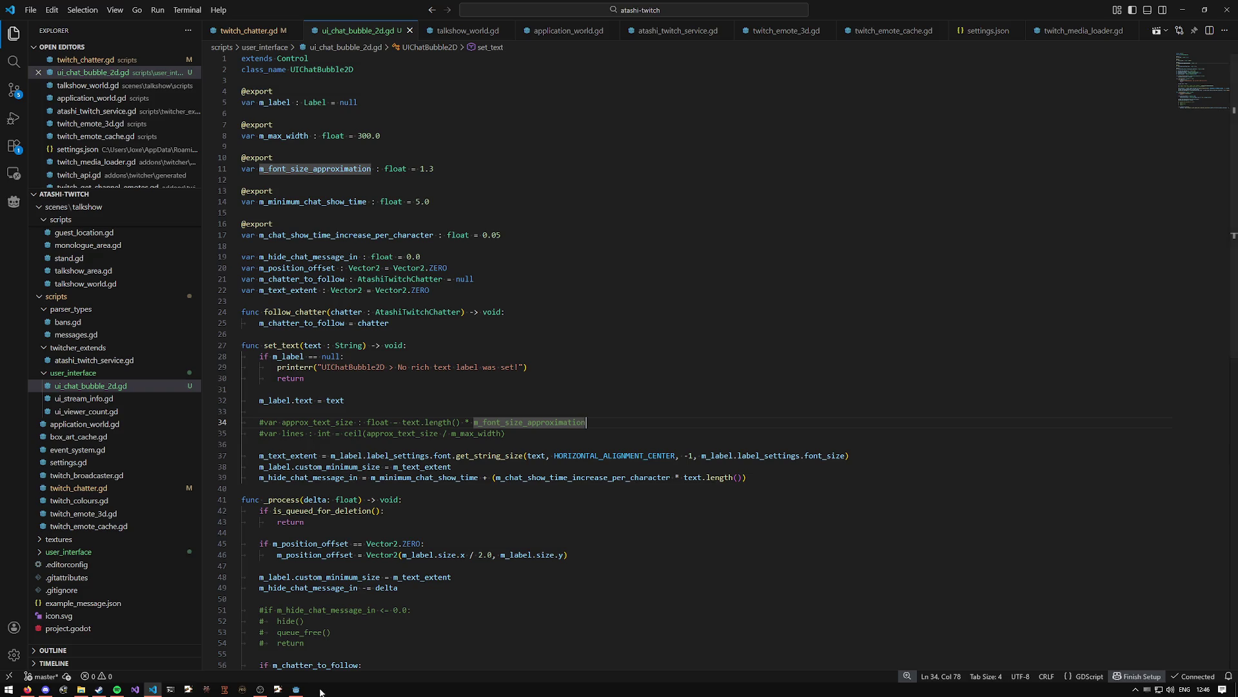
click(295, 690)
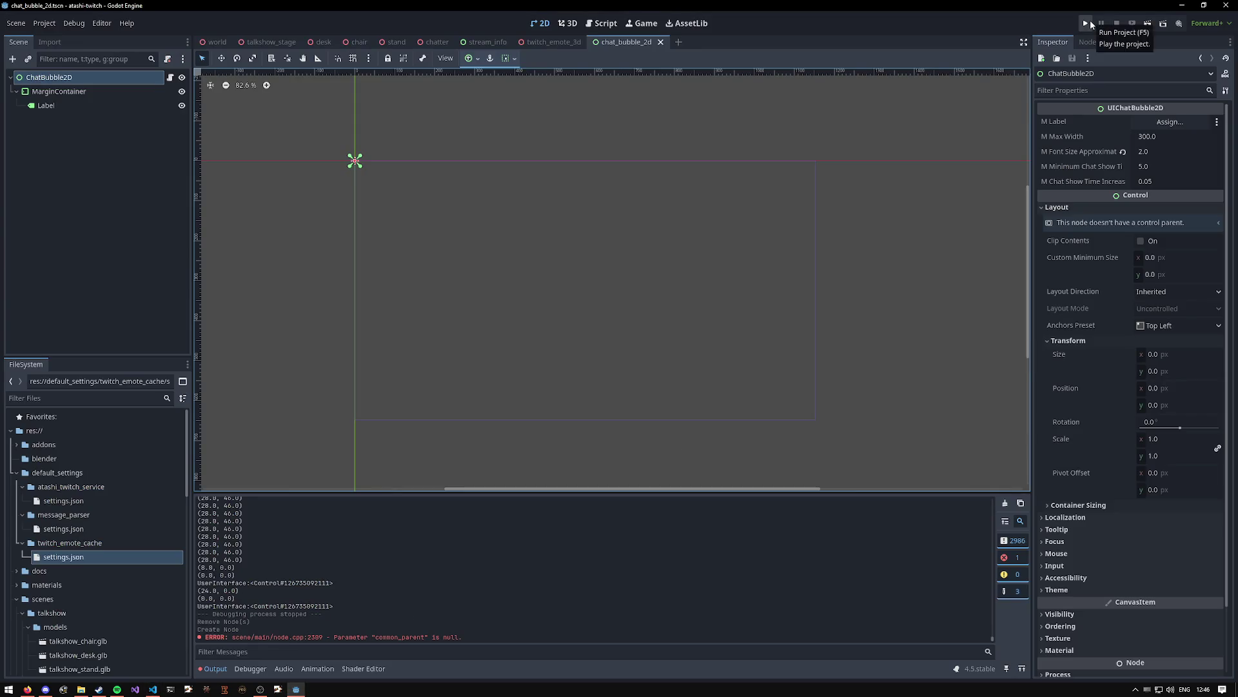
Assign the Label node to M Label, give it long filler text, save, and run the project
click(1161, 121)
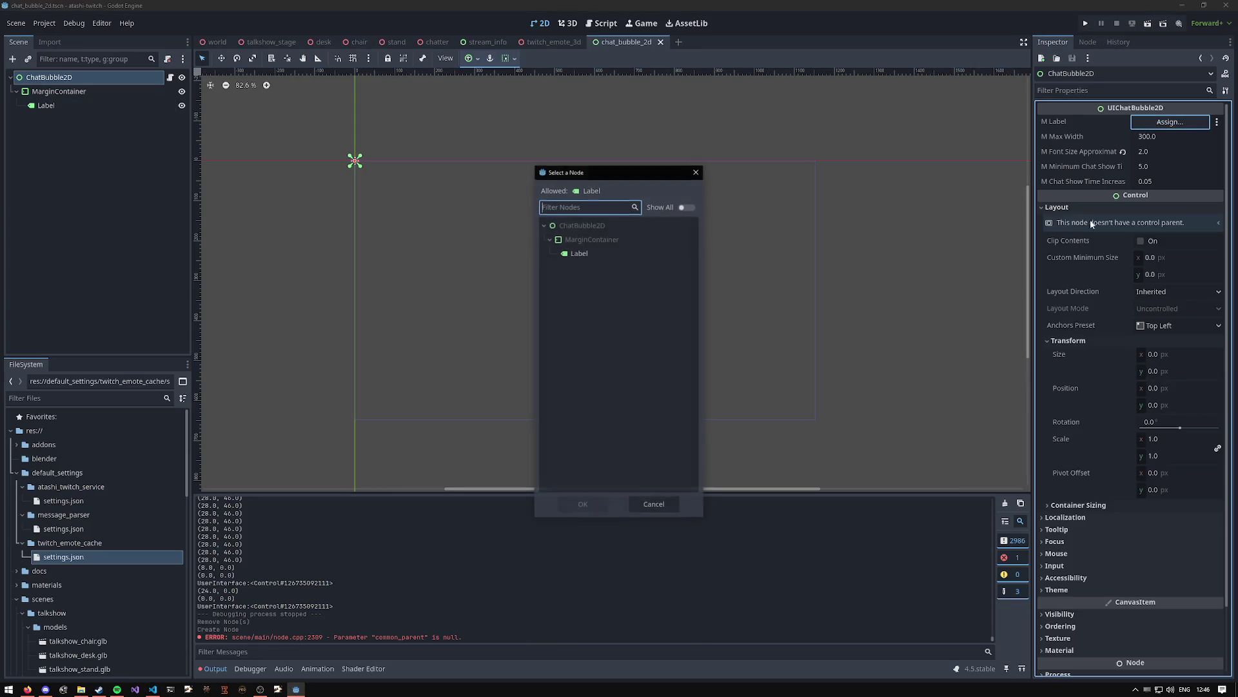
double_click(583, 253)
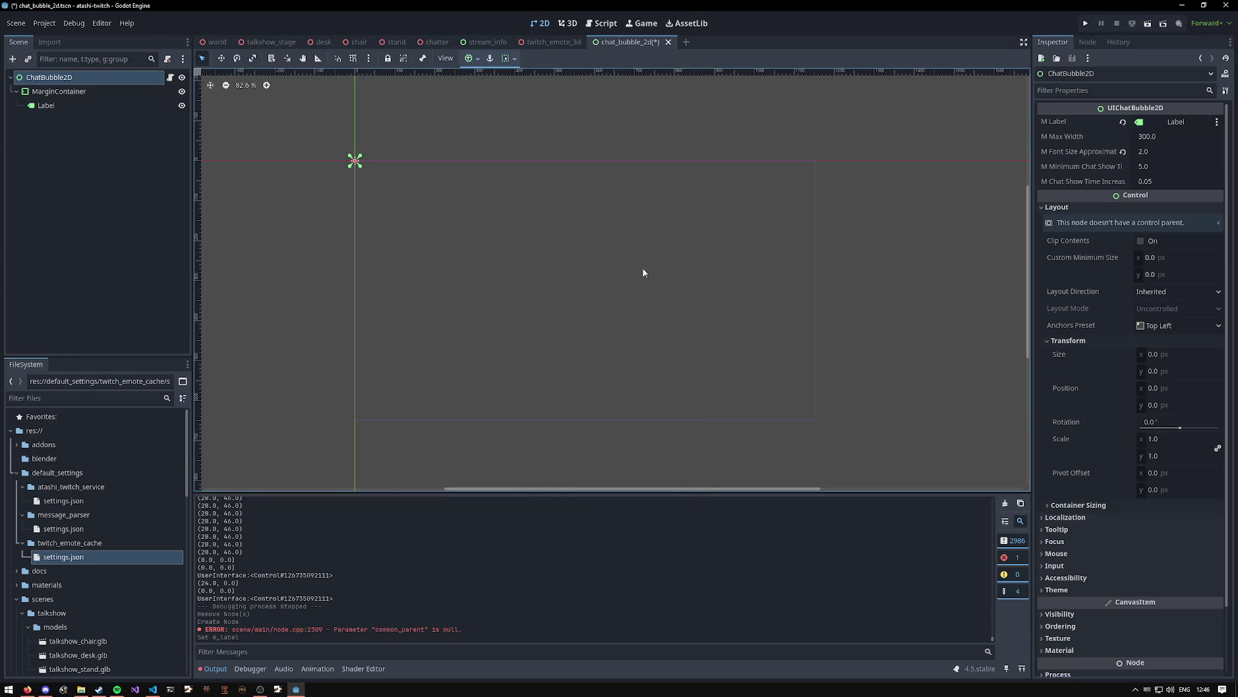
click(70, 105)
click(1132, 162)
text(asdadasdasdasdasf fwef wiefm)
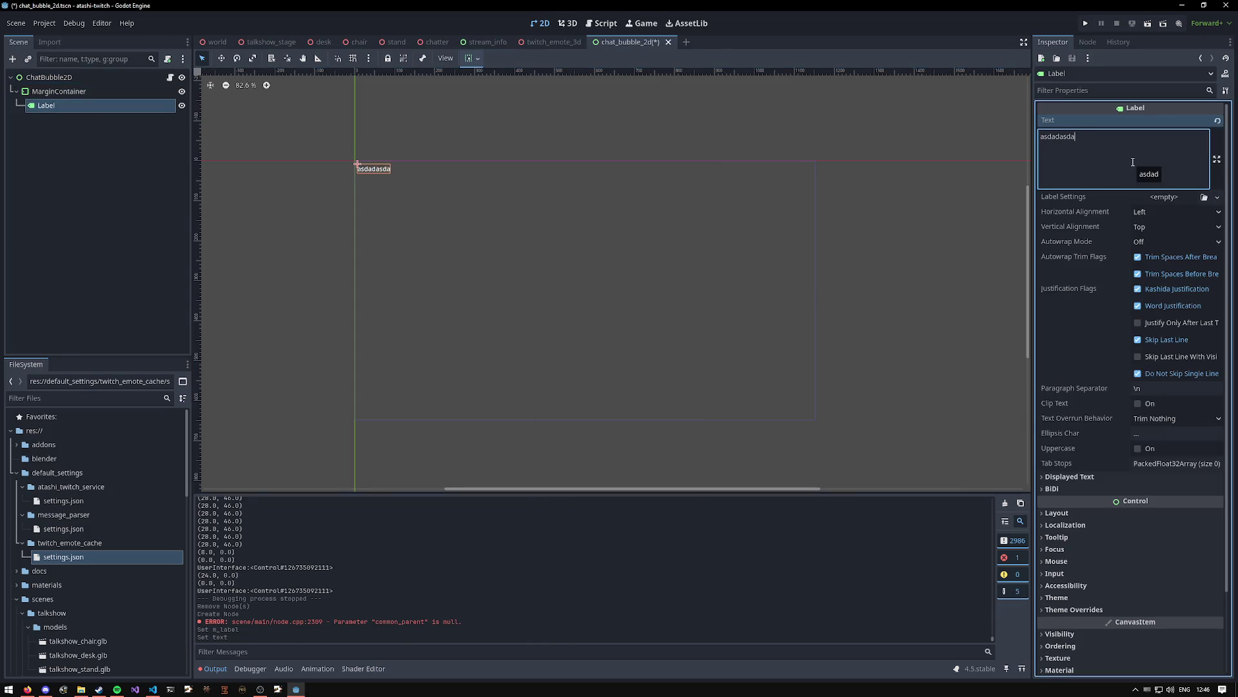
text( pweomf pweomf pweomf pweomf)
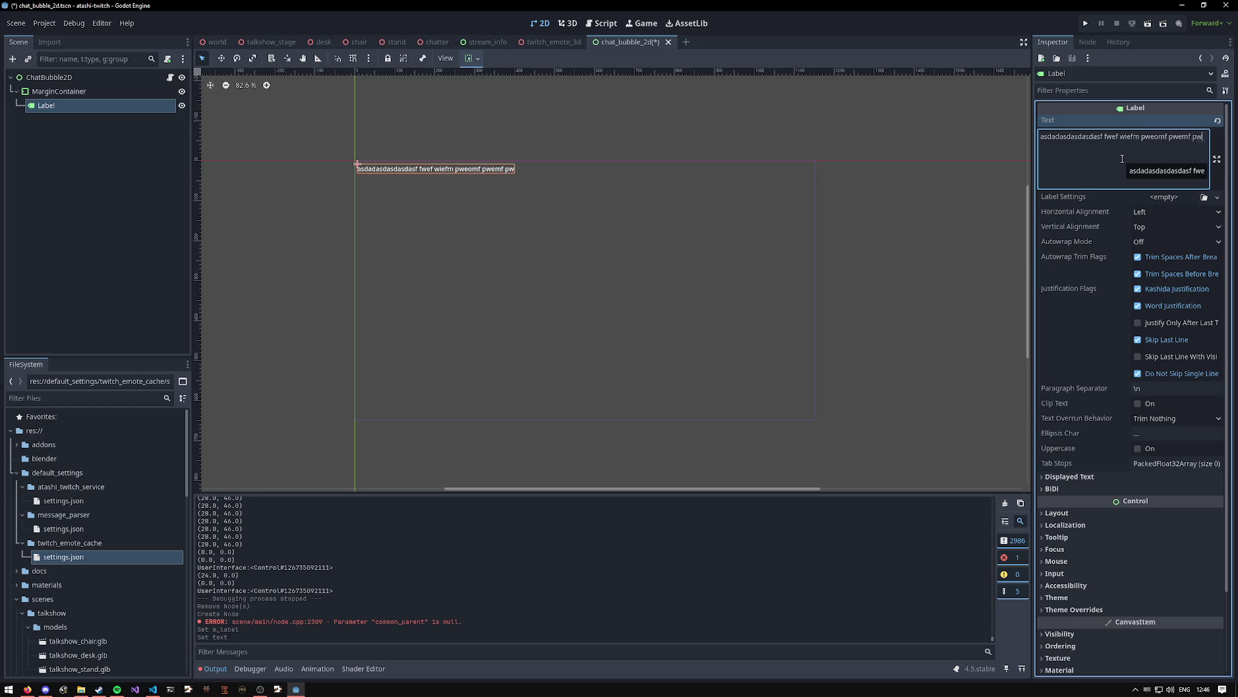
key(ctrl+s)
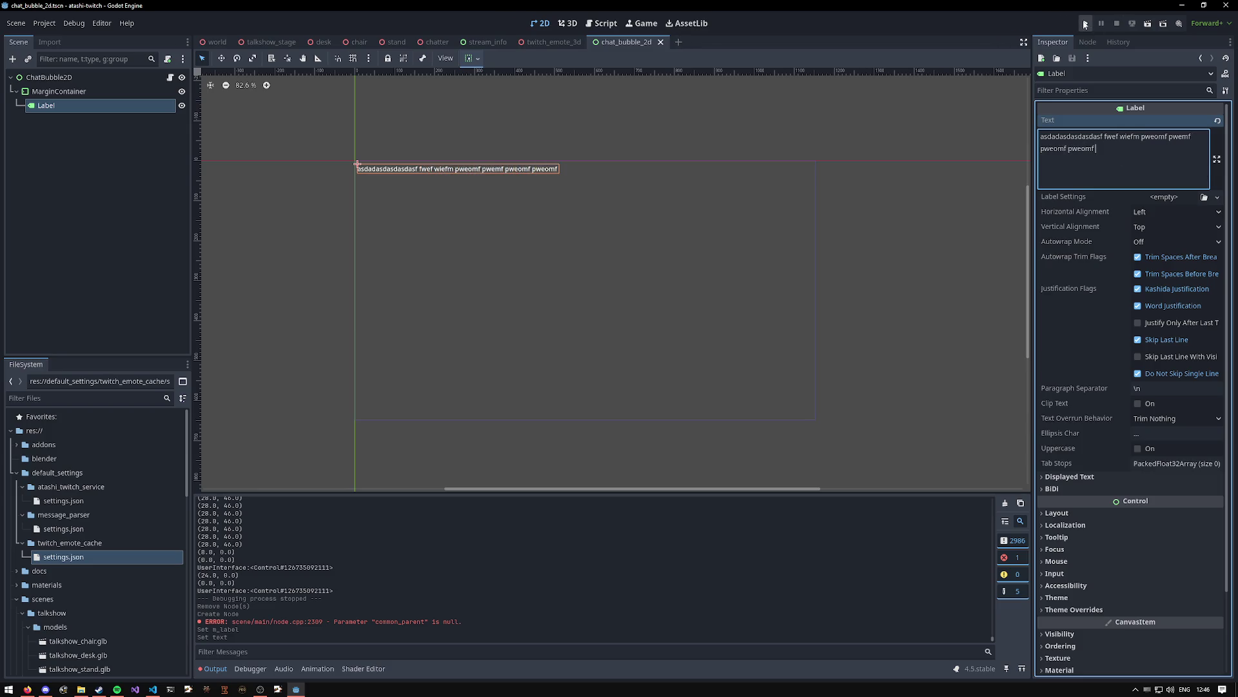
click(1084, 23)
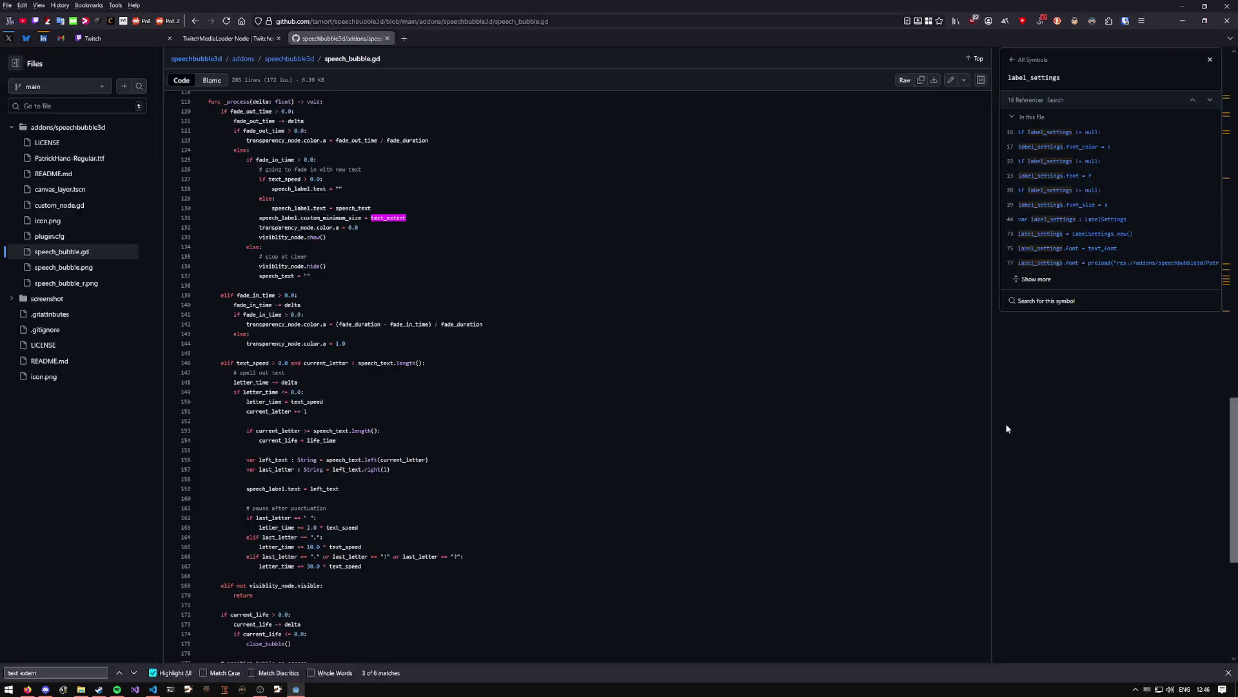
mouse_move(613, 5)
mouse_down()
mouse_move(645, 111)
mouse_move(454, 268)
mouse_up()
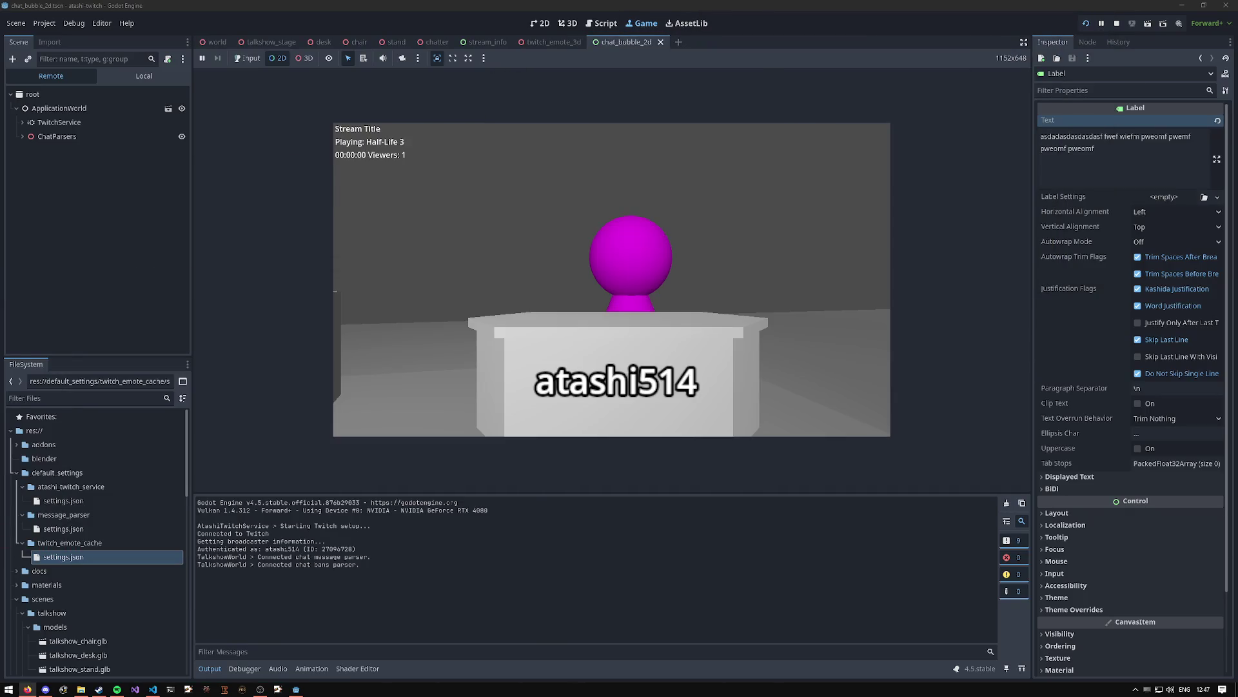
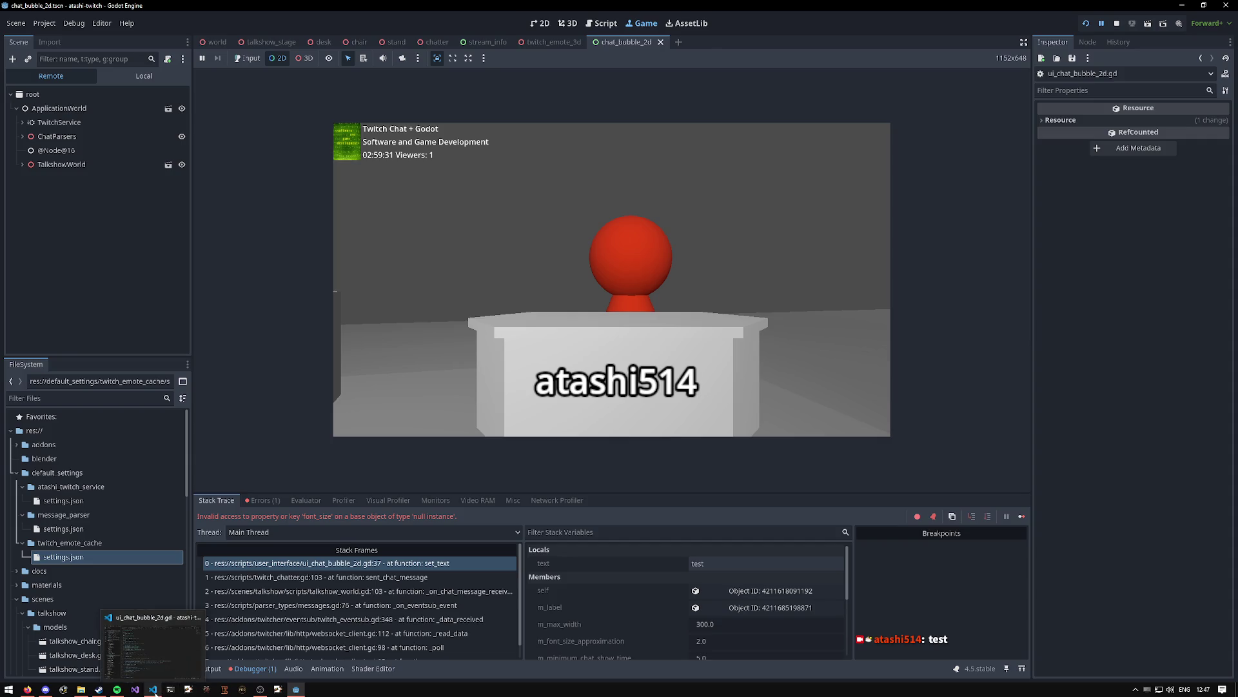
Switch from the running game to ui_chat_bubble_2d.gd's set_text code in VS Code
click(155, 692)
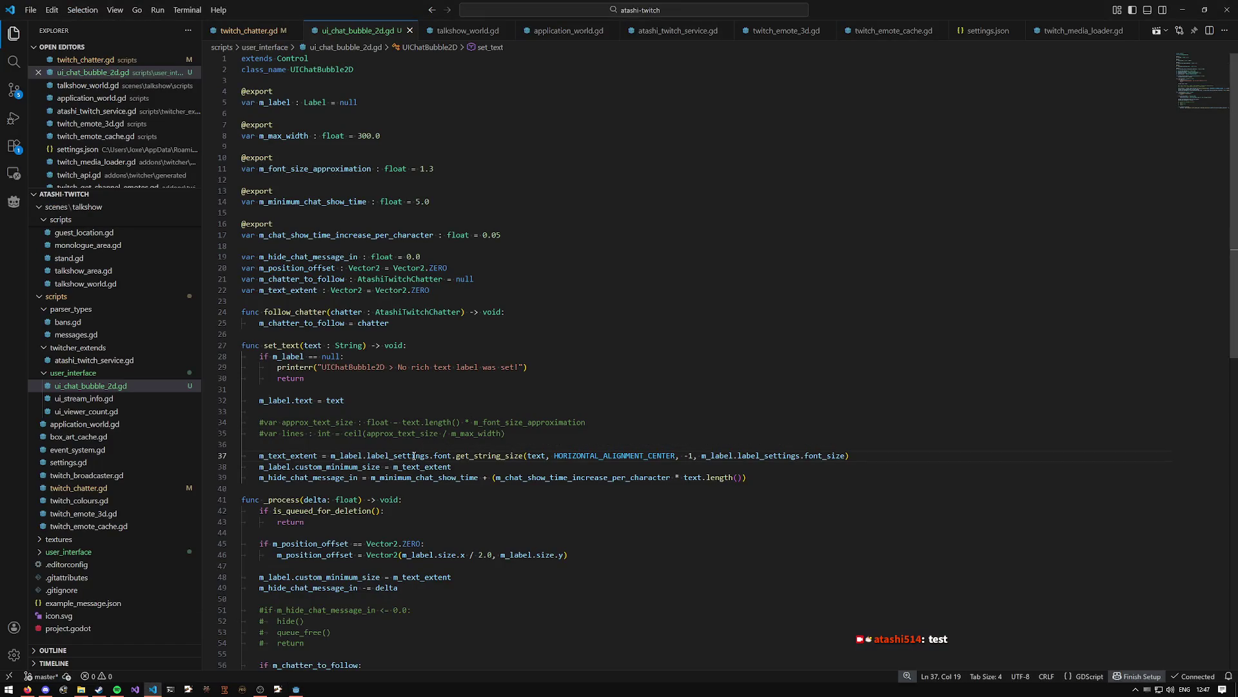
Select label_settings on line 37 and check the game's font_size error before returning to the script
mouse_move(413, 456)
double_click(743, 457)
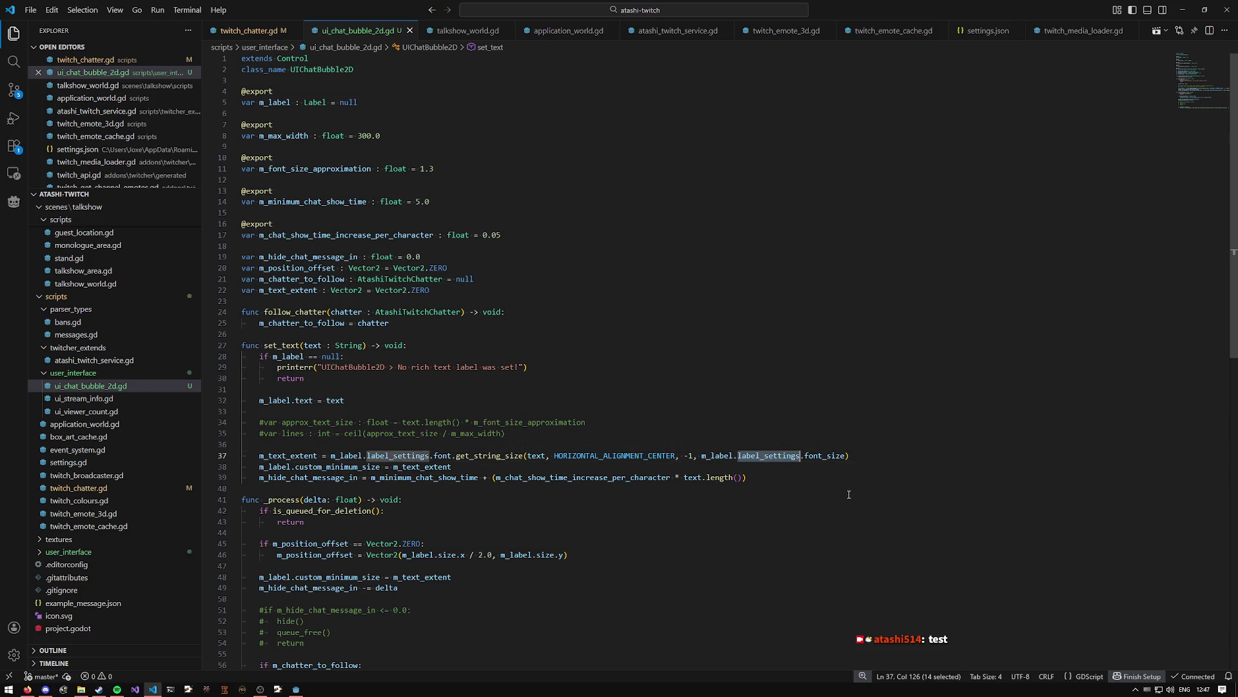
mouse_move(771, 458)
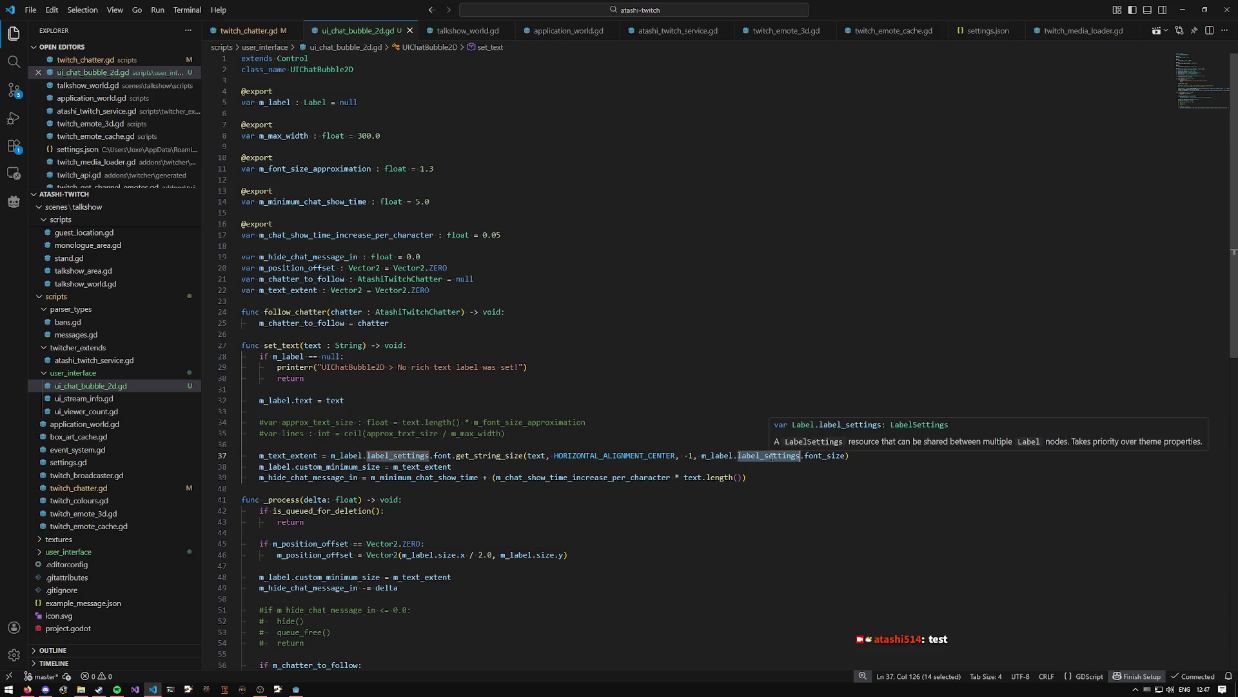
key(alt+Tab)
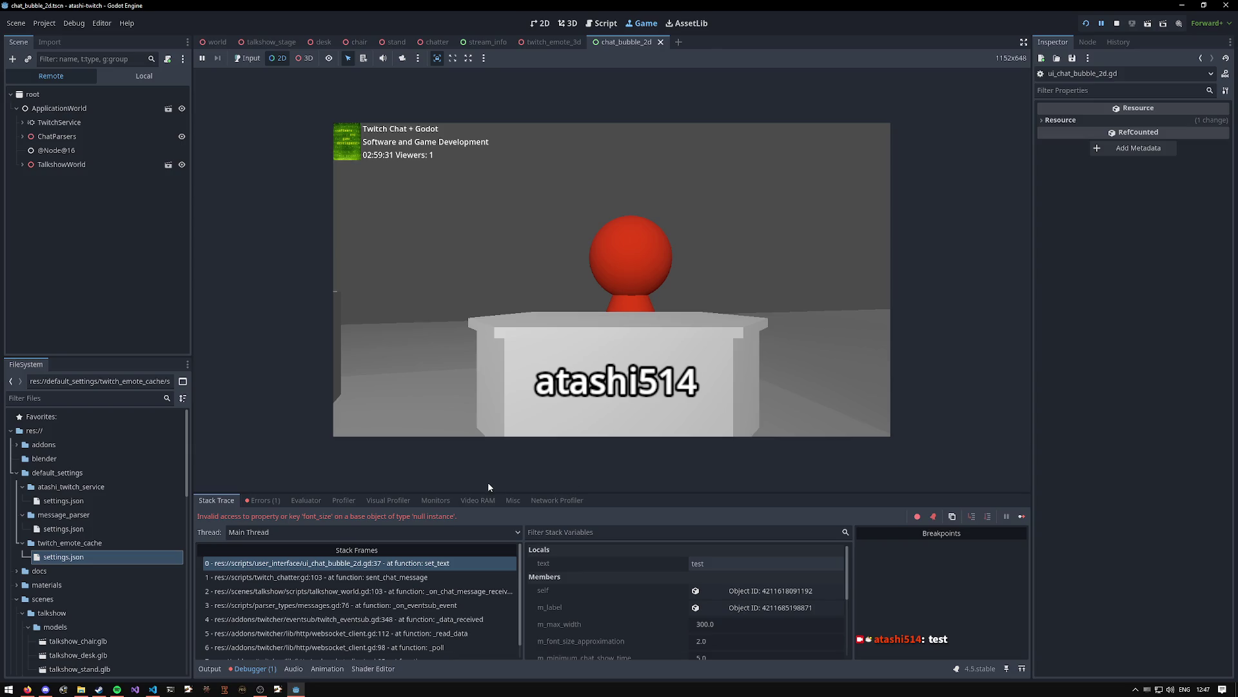
key(alt+Tab)
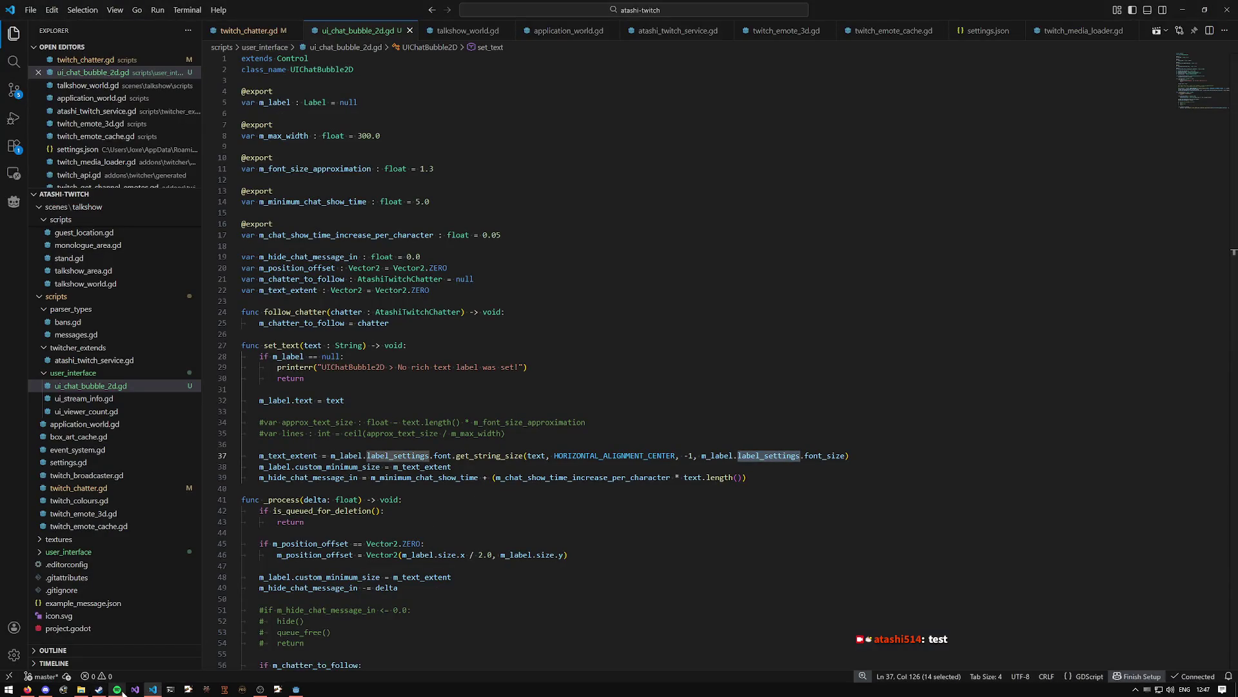
mouse_move(118, 689)
click(98, 671)
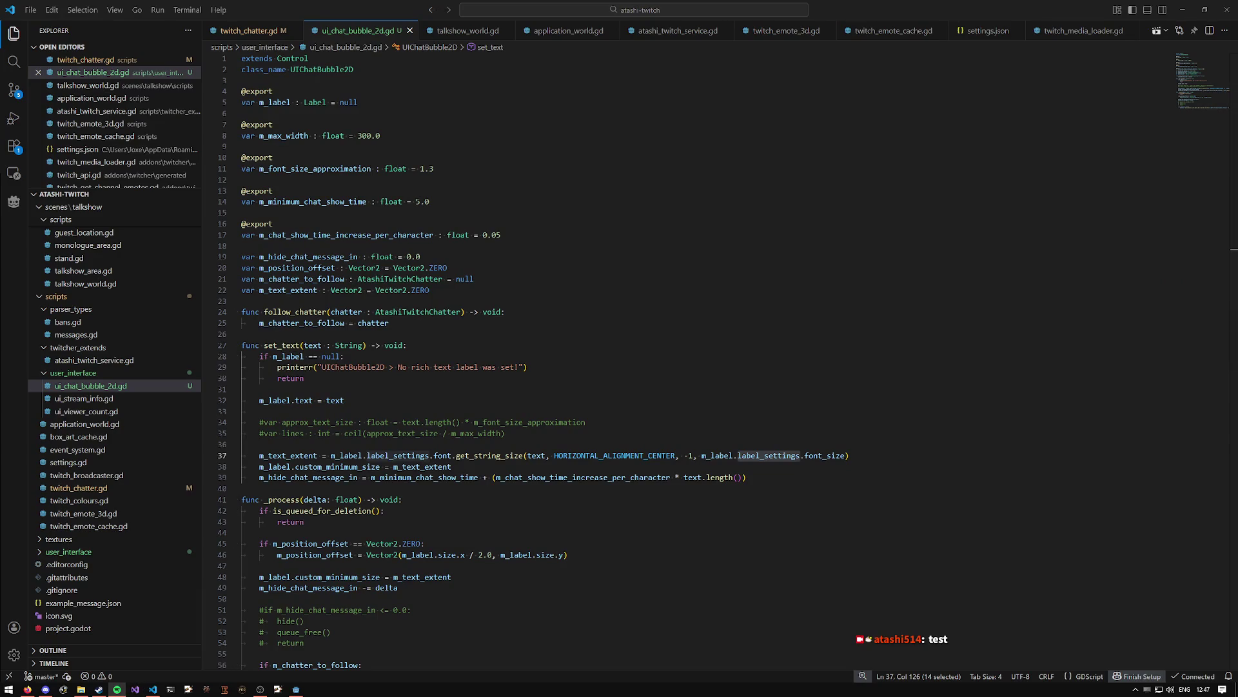
Try rewriting line 37's font size as a label_settings.font get_char_size() lookup, then undo it
double_click(717, 455)
double_click(768, 456)
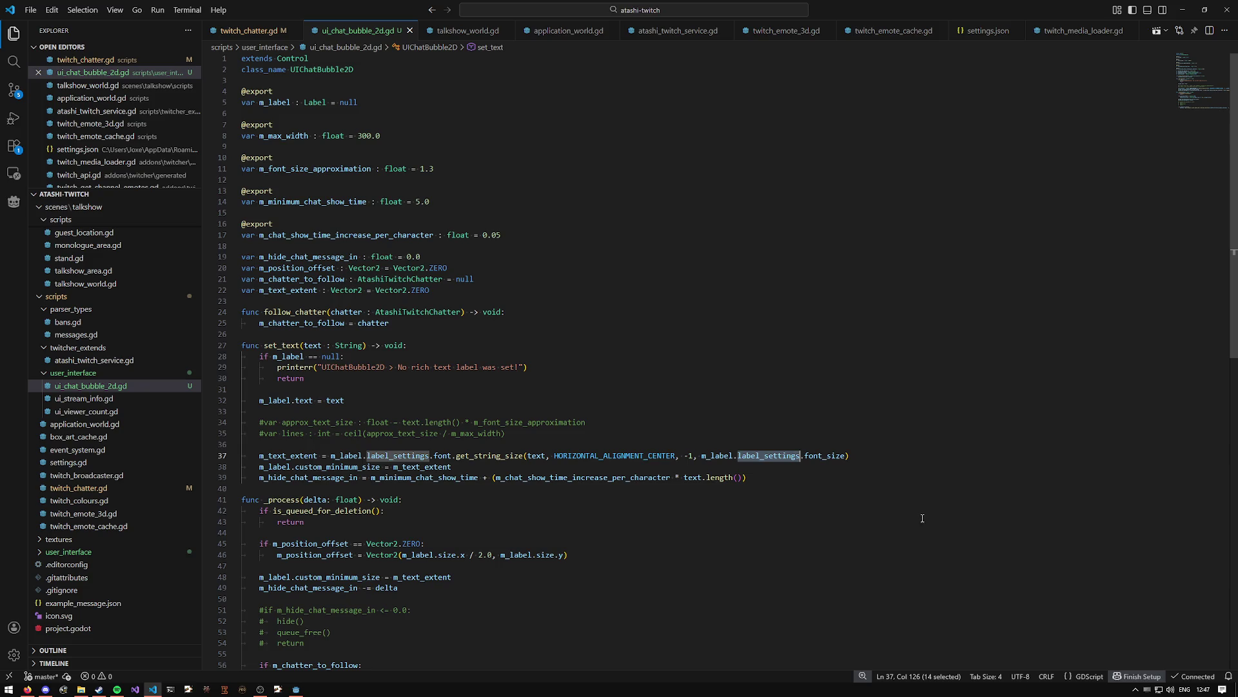
key(Escape)
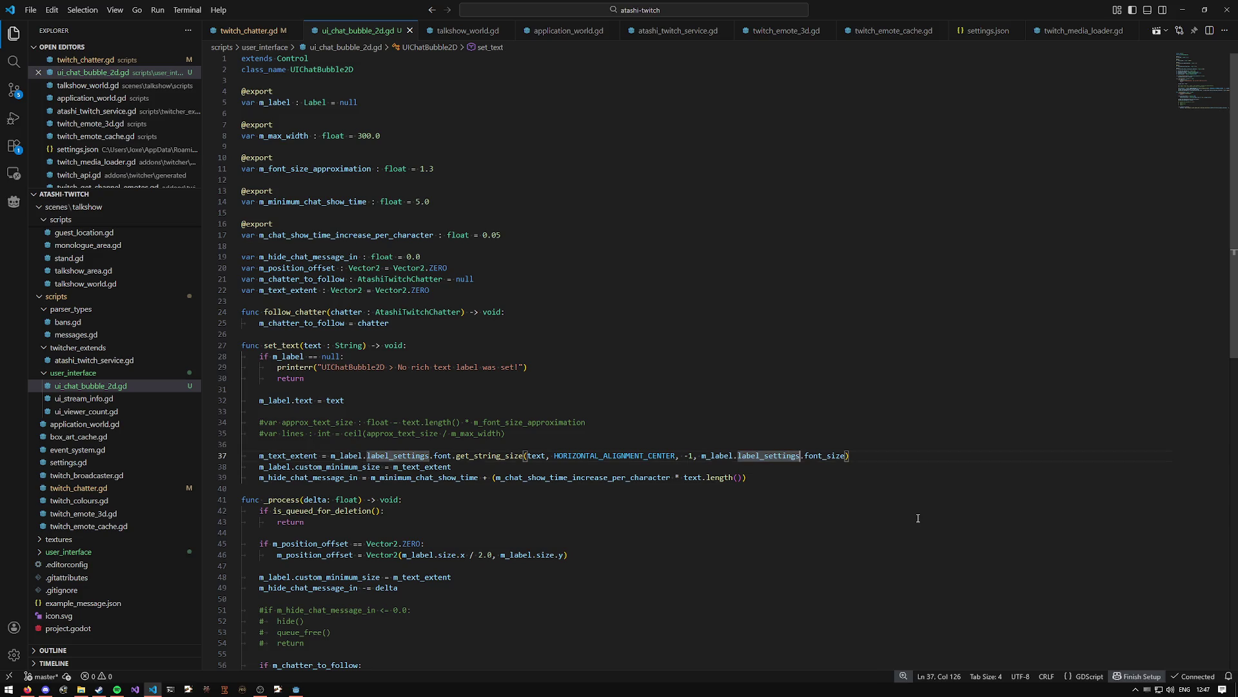
text(.font)
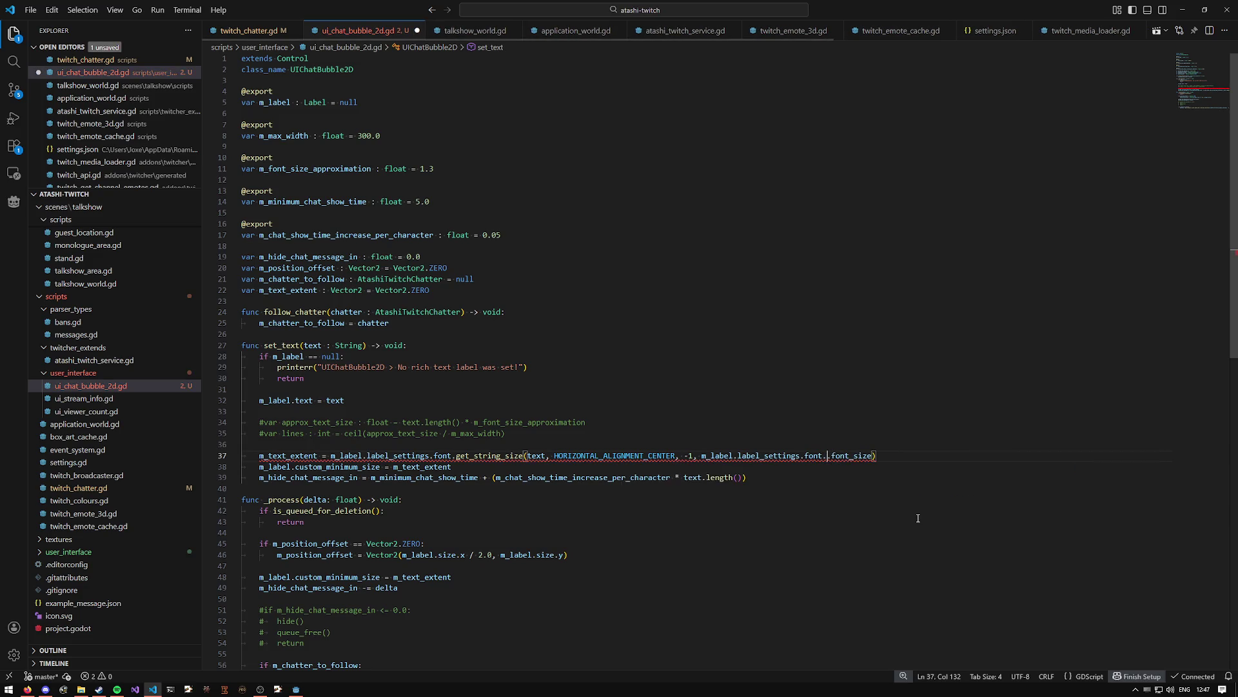
key(ctrl+Delete)
text(.siz)
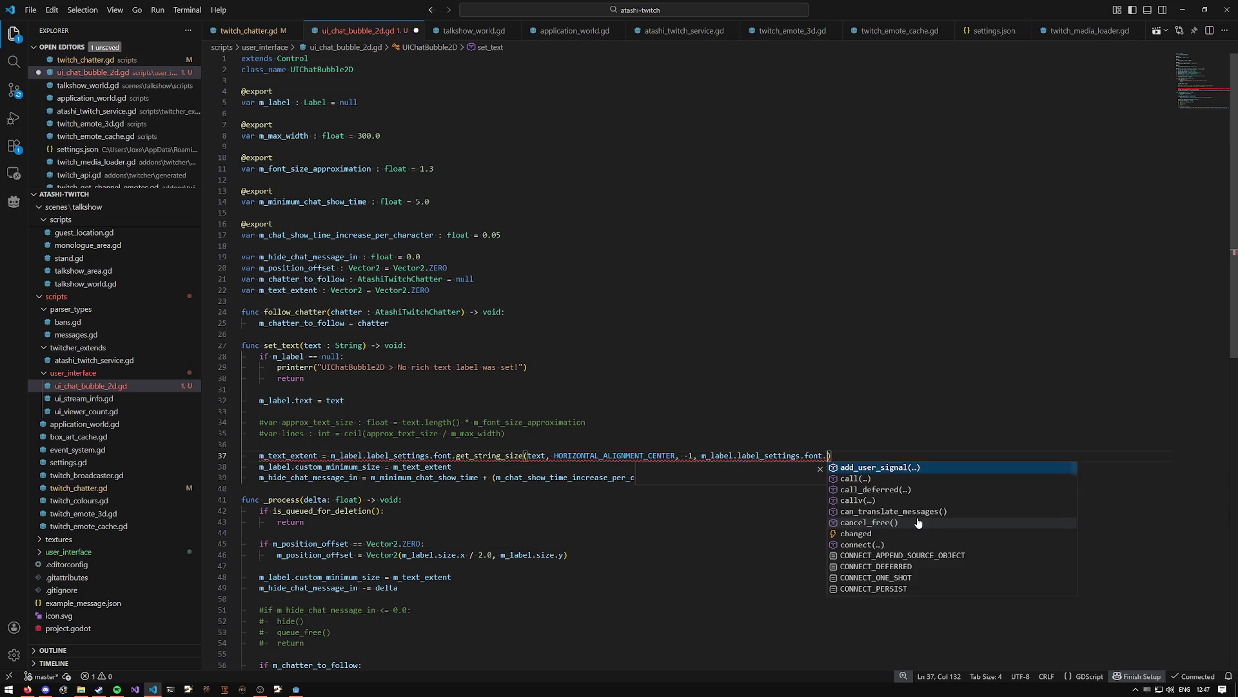
text(e)
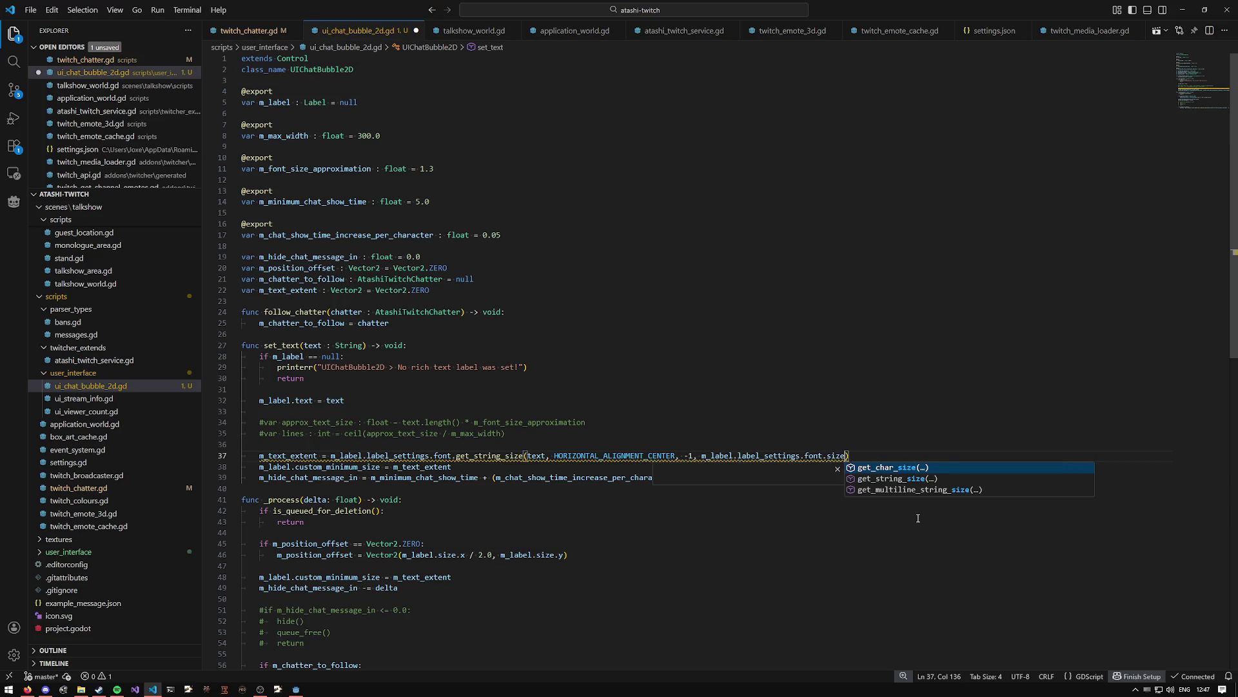
key(Return)
text(())
key(ctrl+s)
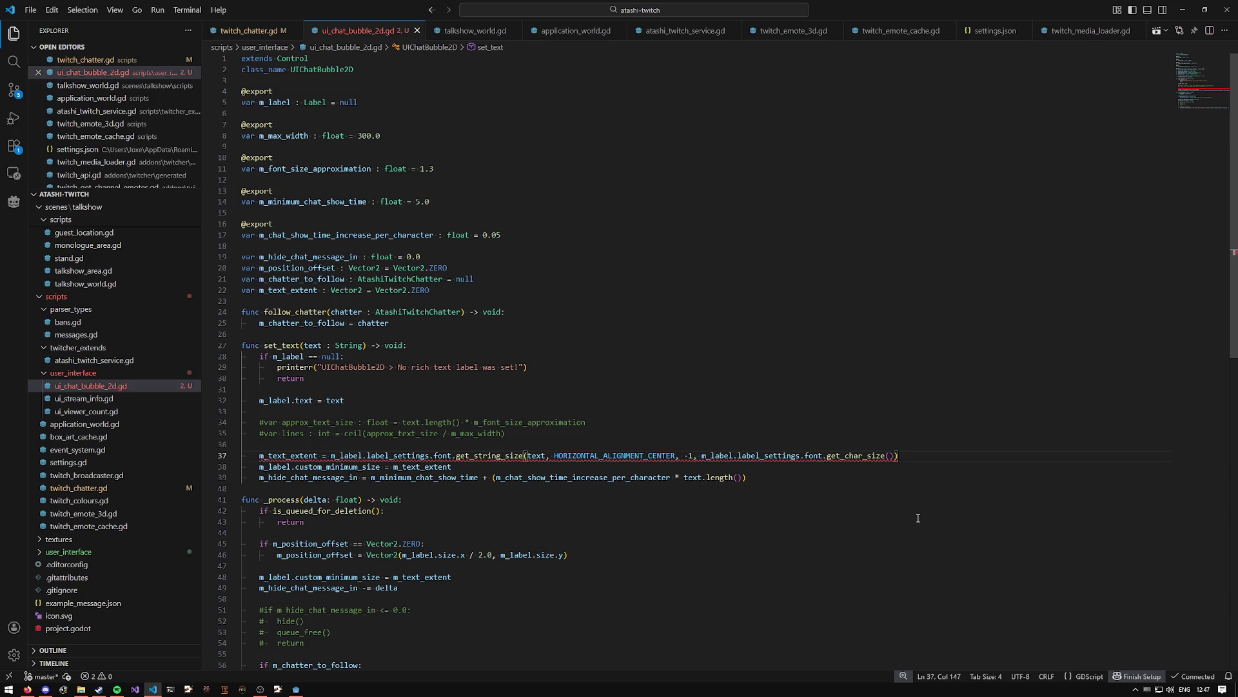
key(ctrl+z)
key(ctrl+z)
key(ctrl+z)
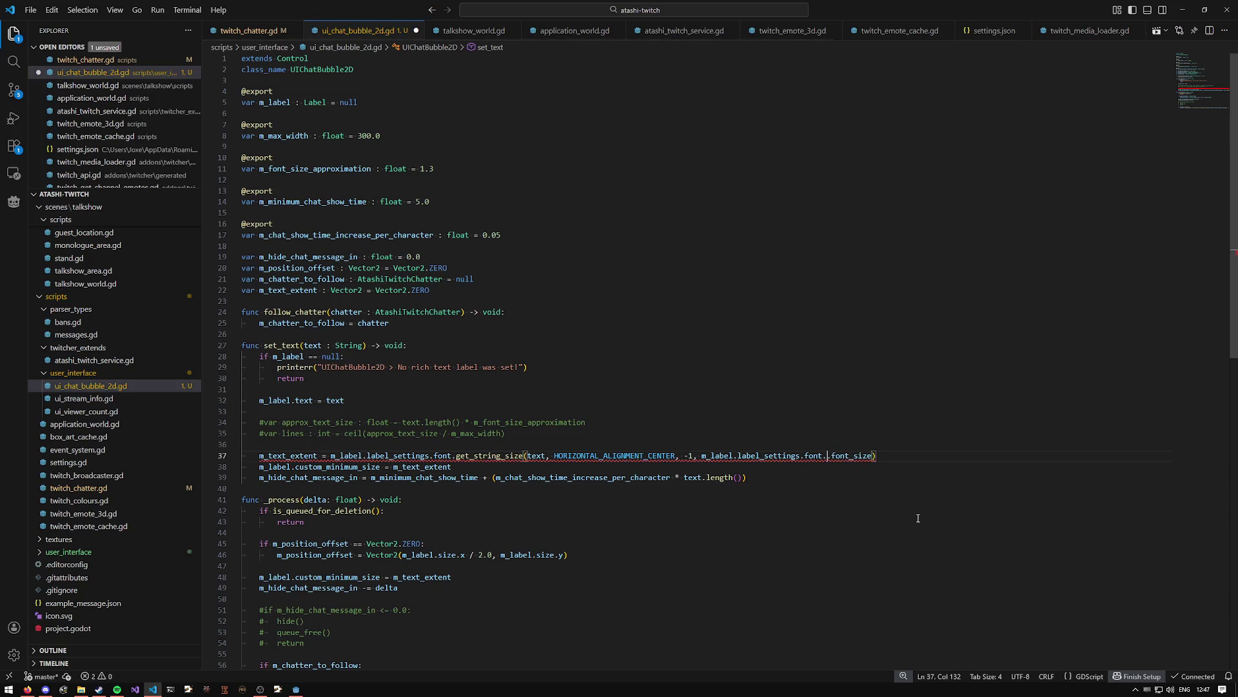
key(ctrl+z)
key(ctrl+z)
key(ctrl+z)
key(ctrl+y)
key(ctrl+y)
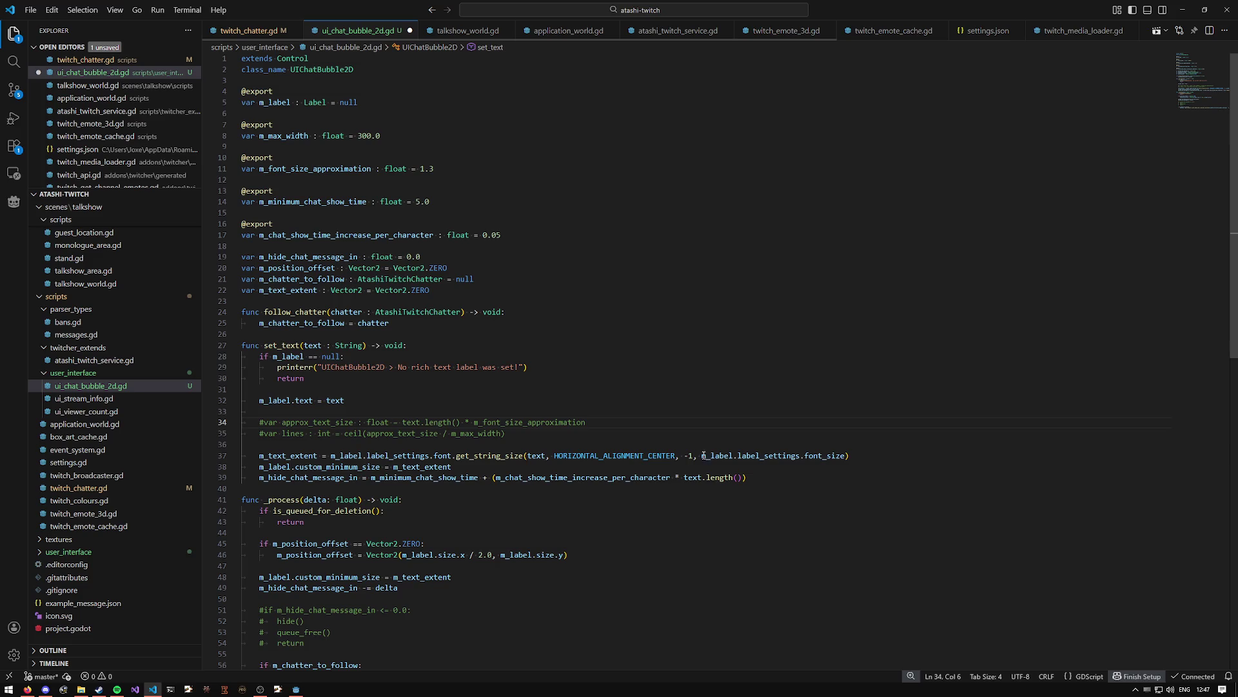
Replace the font size argument on line 37 with a fixed 16 and save
drag(703, 456, 845, 456)
text(16)
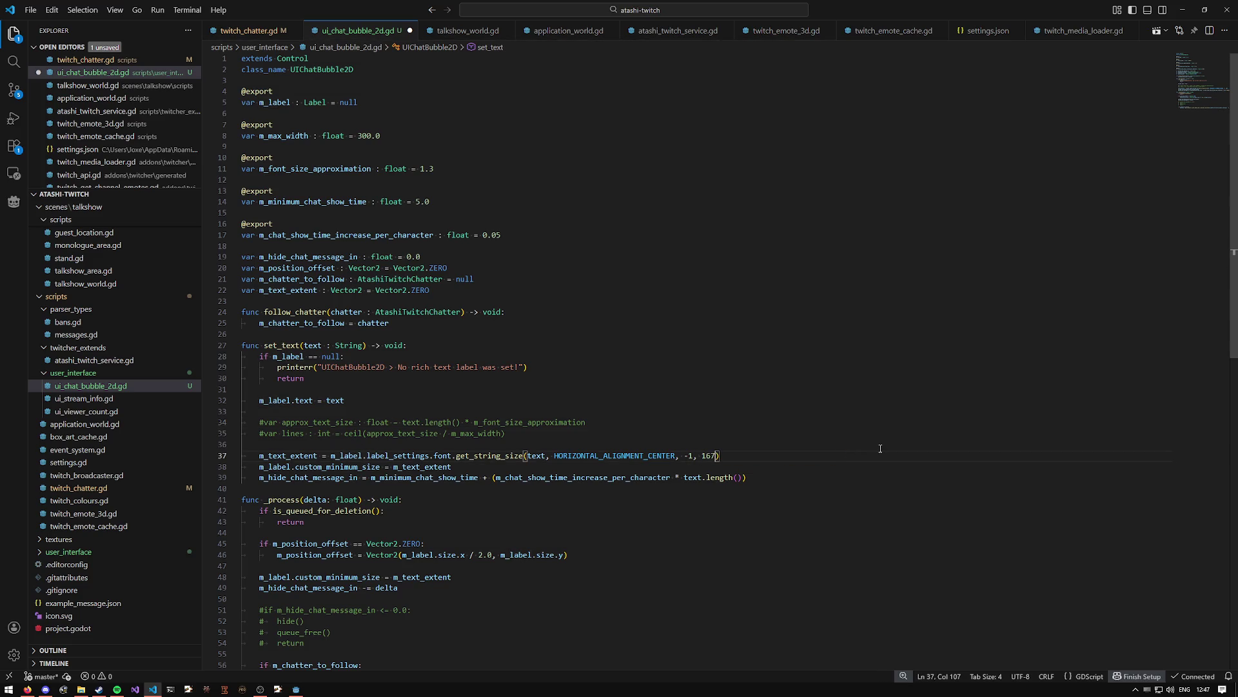
key(ctrl+s)
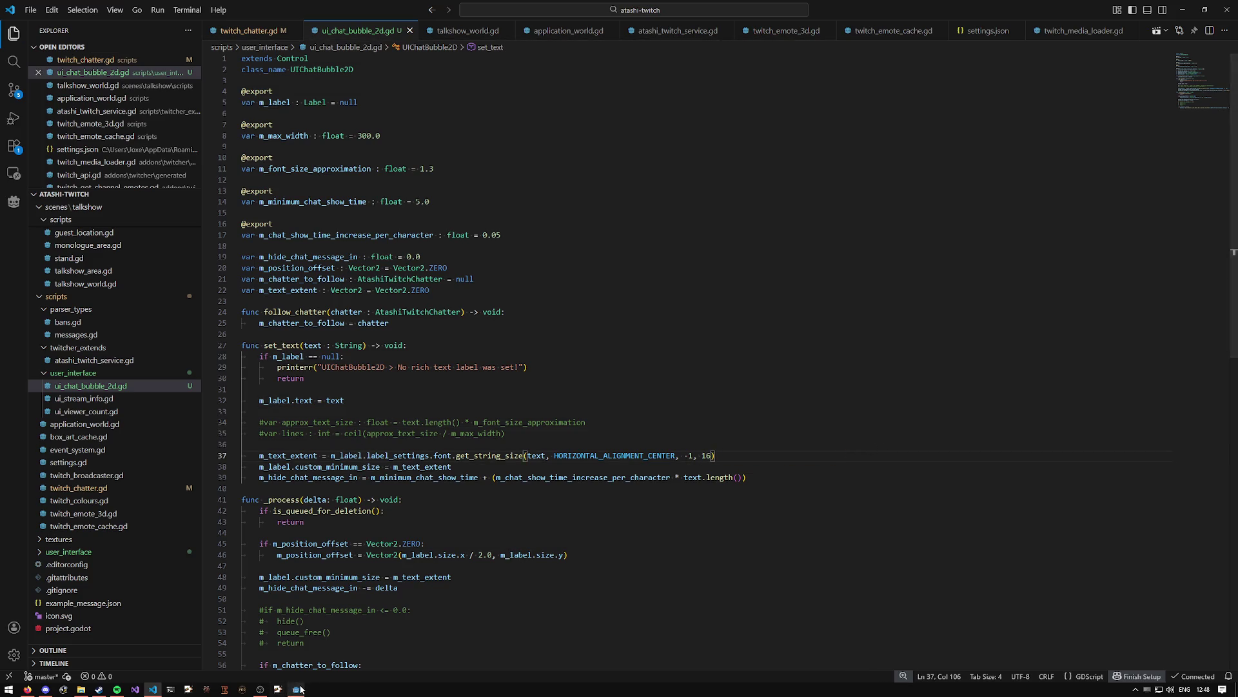
click(296, 688)
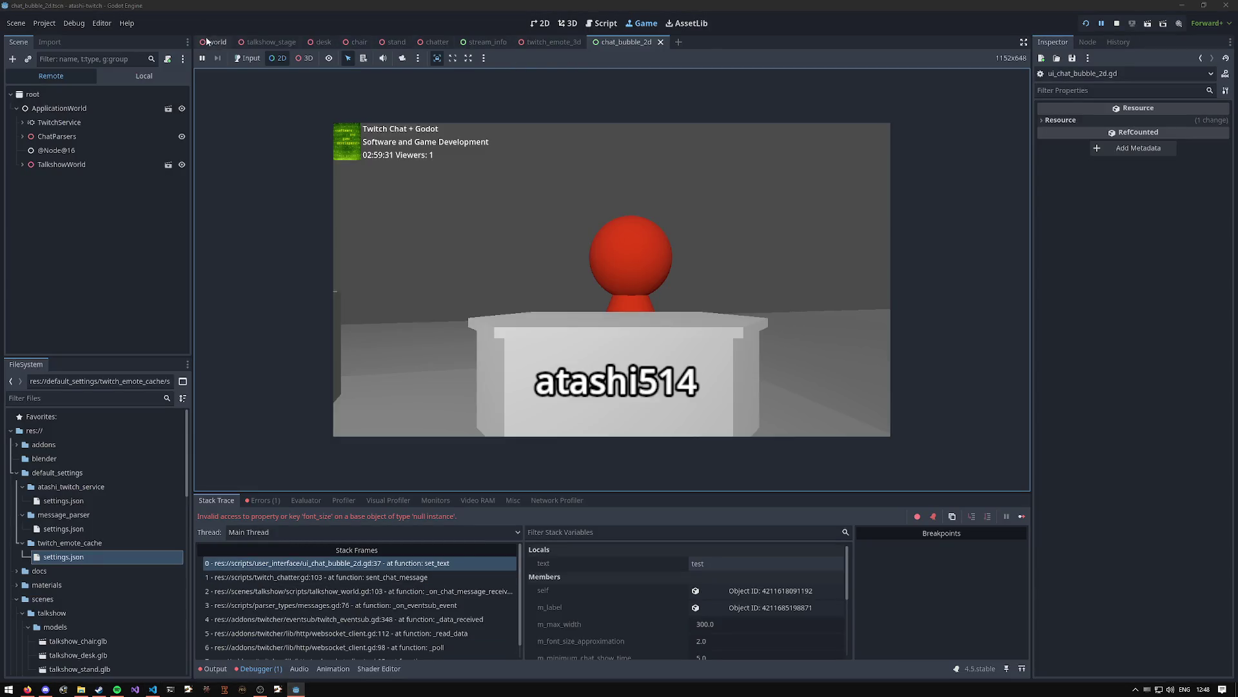
Stop the game and check the Label's Fonts and Font Sizes theme overrides in the Inspector
click(590, 41)
click(1117, 23)
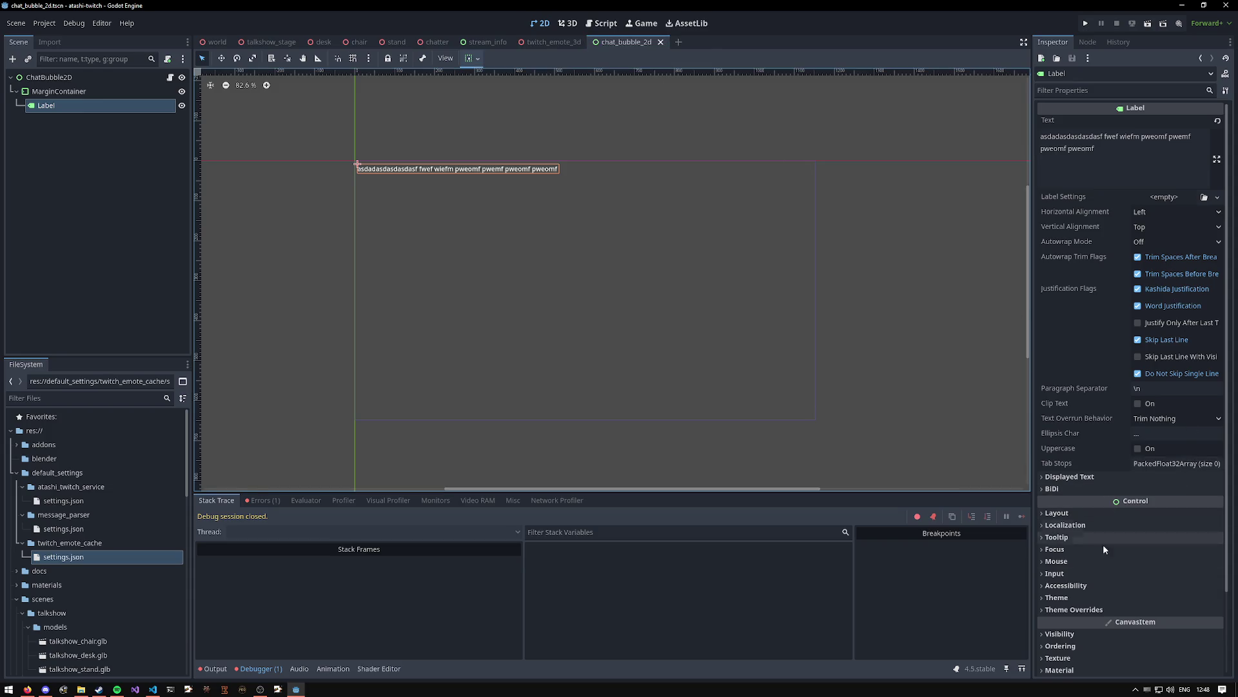
click(1086, 609)
click(1082, 650)
scroll(1084, 655, down, 3)
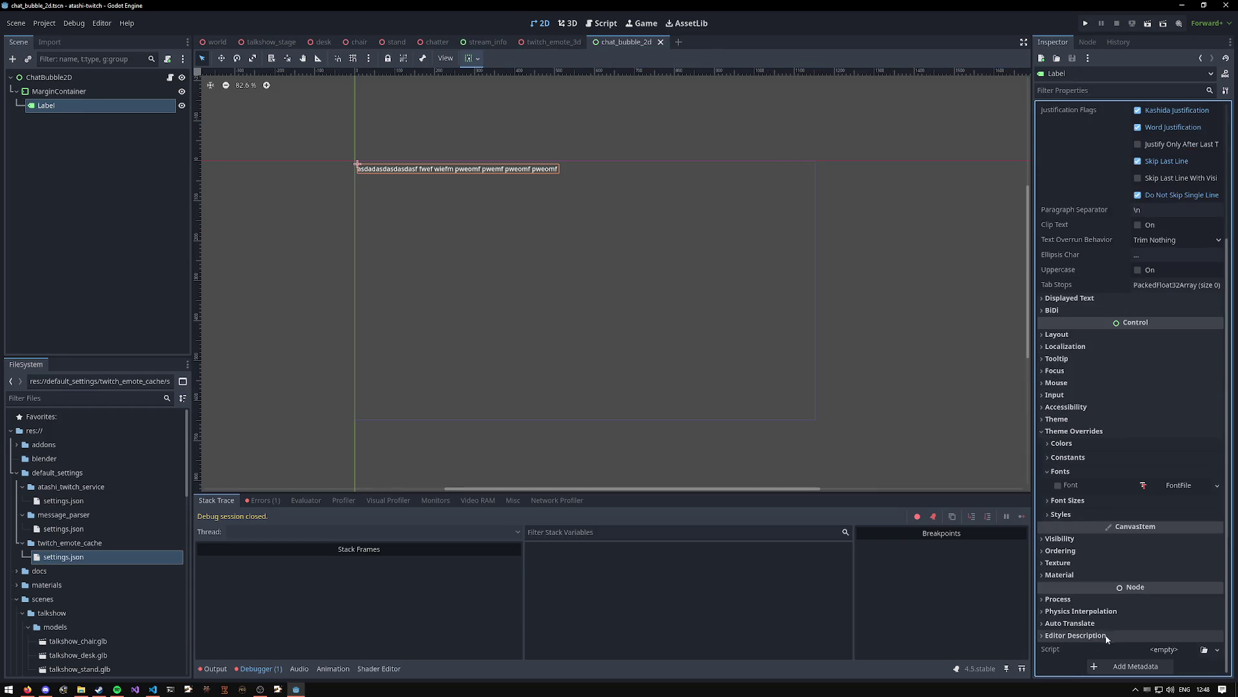
click(1079, 503)
click(1081, 502)
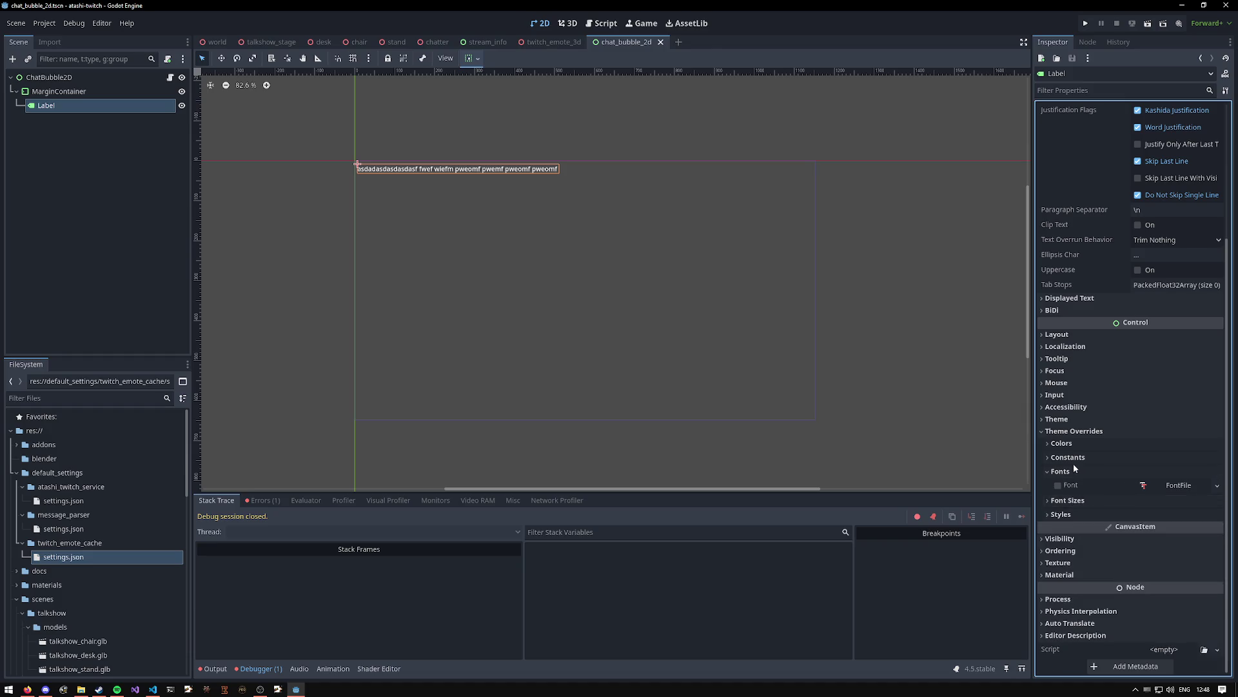
click(1074, 471)
Rerun the project, then select label_settings on line 37 of the chat bubble script
click(1086, 23)
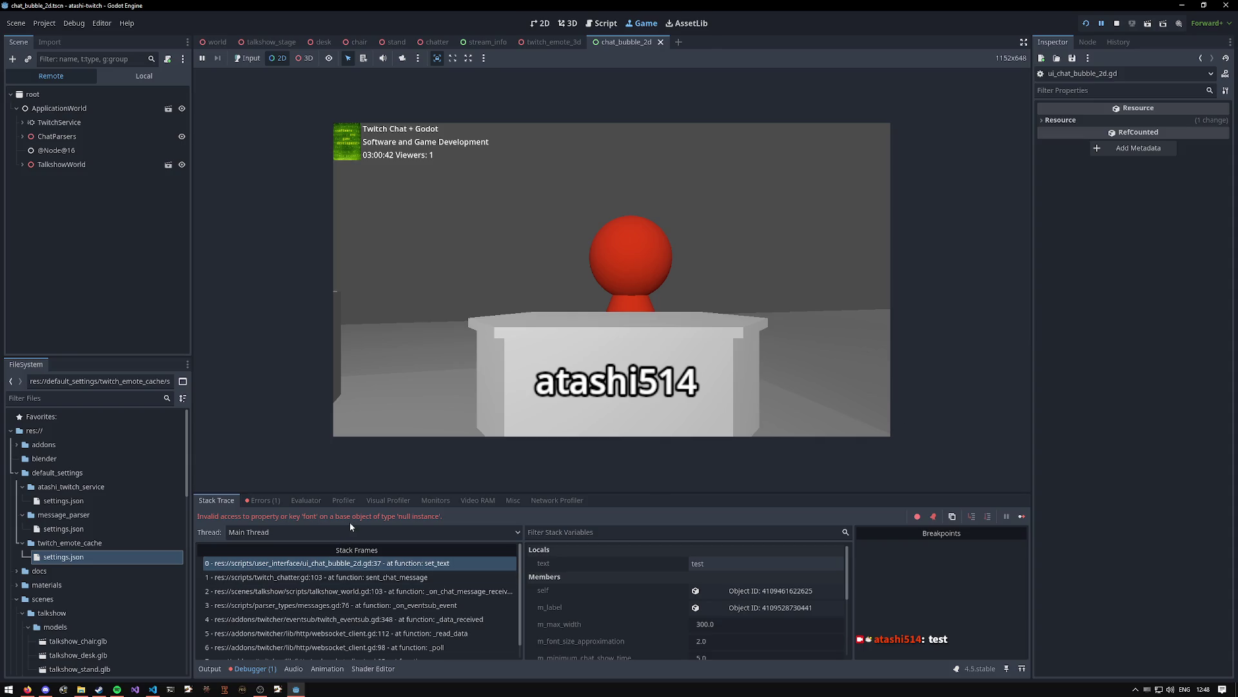
click(153, 689)
double_click(404, 456)
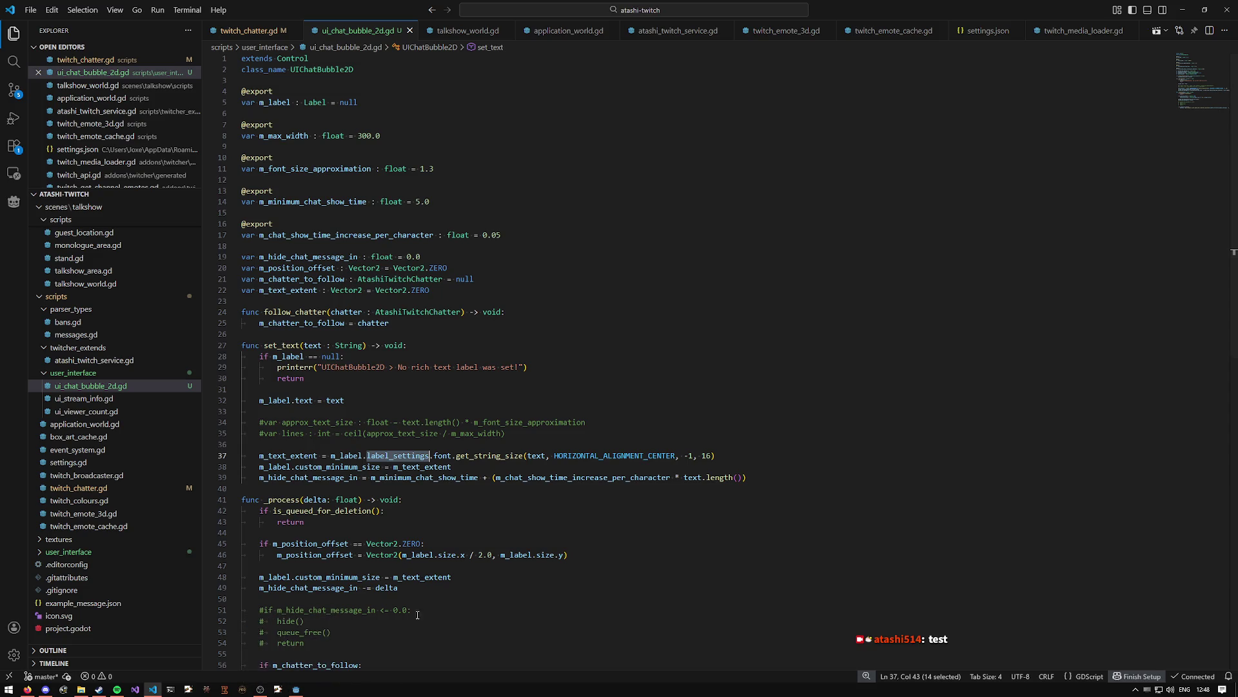
Retype line 37's access as m_label.label_settings.font using the label_settings autocomplete
key(BackSpace)
key(BackSpace)
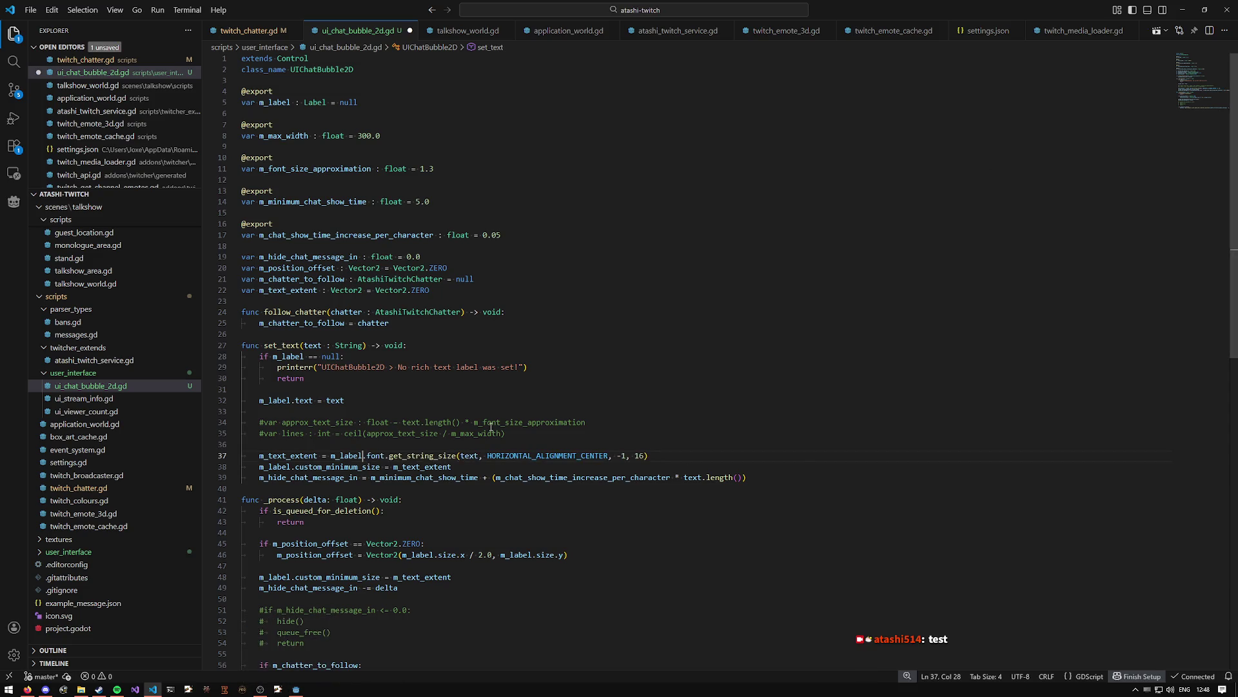
text(.settings)
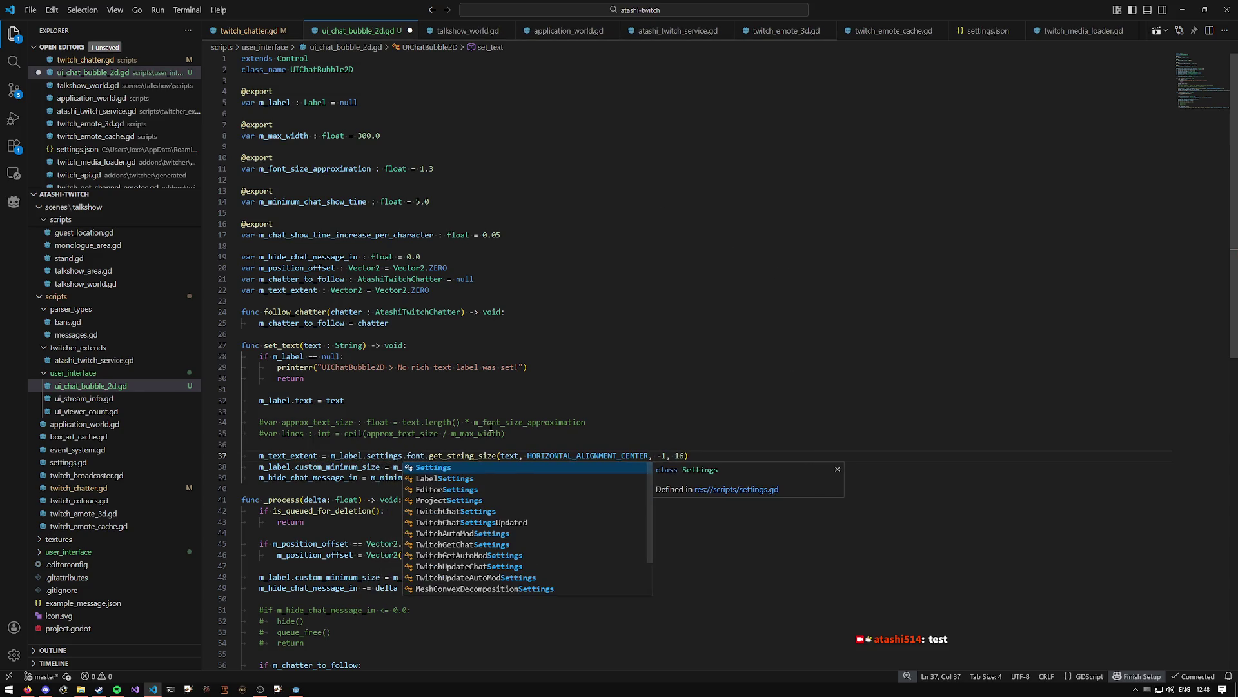
key(BackSpace)
key(BackSpace)
key(BackSpace)
text(label)
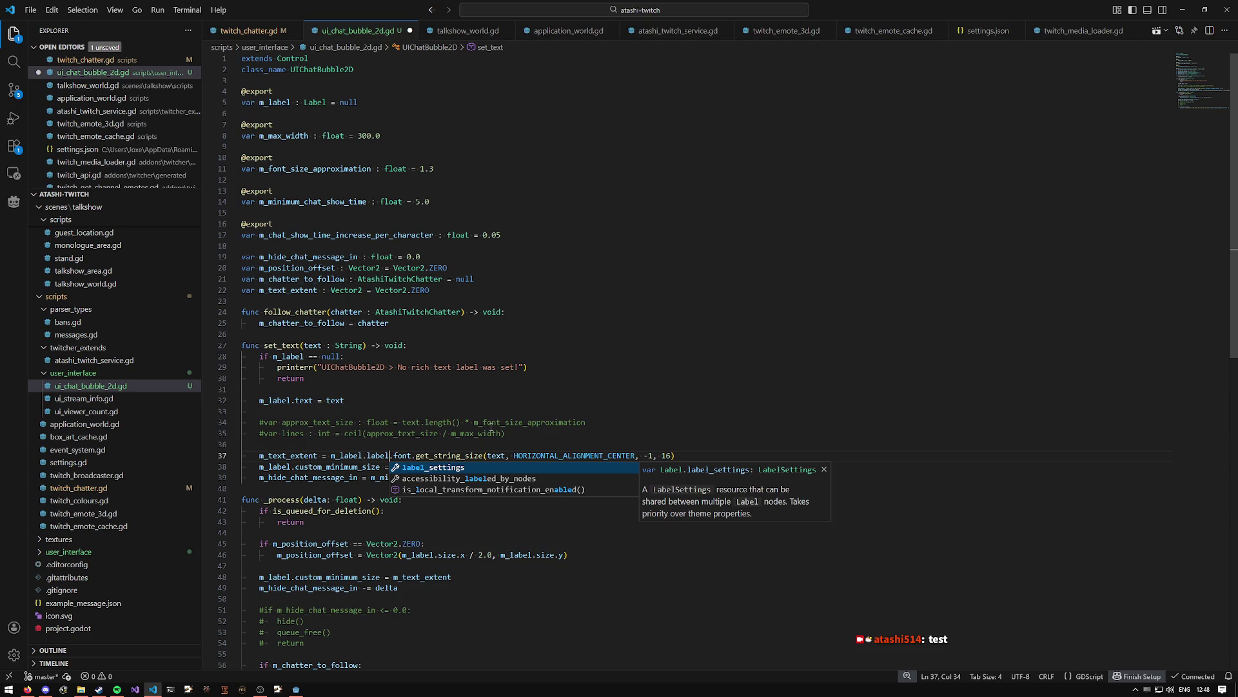
key(Tab)
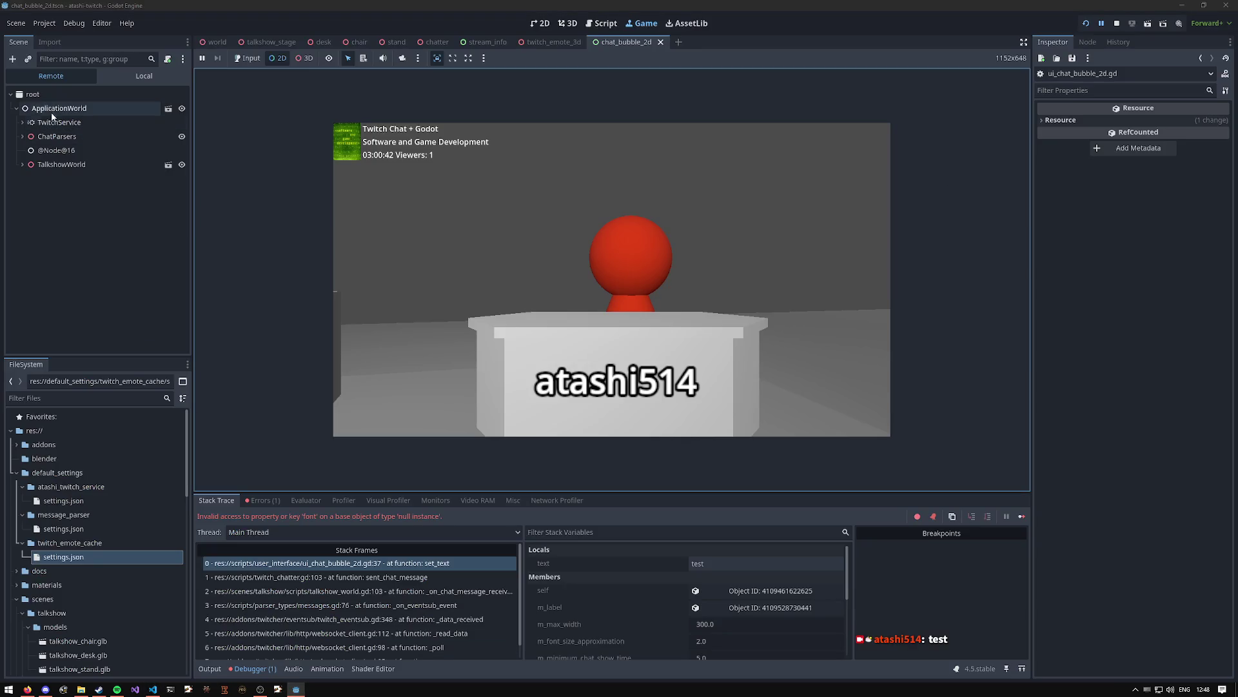
Stop the game, enable the Label's Font Size override and set its Font override to New FontFile
click(1121, 24)
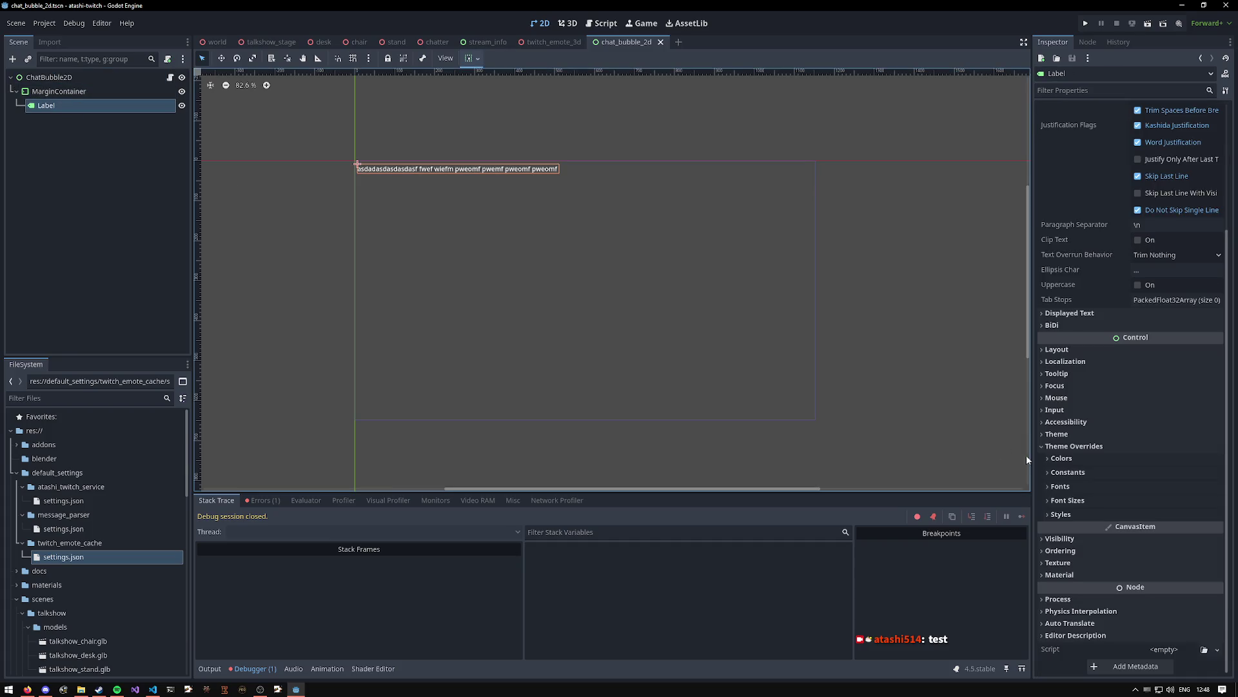
click(1090, 501)
click(1058, 514)
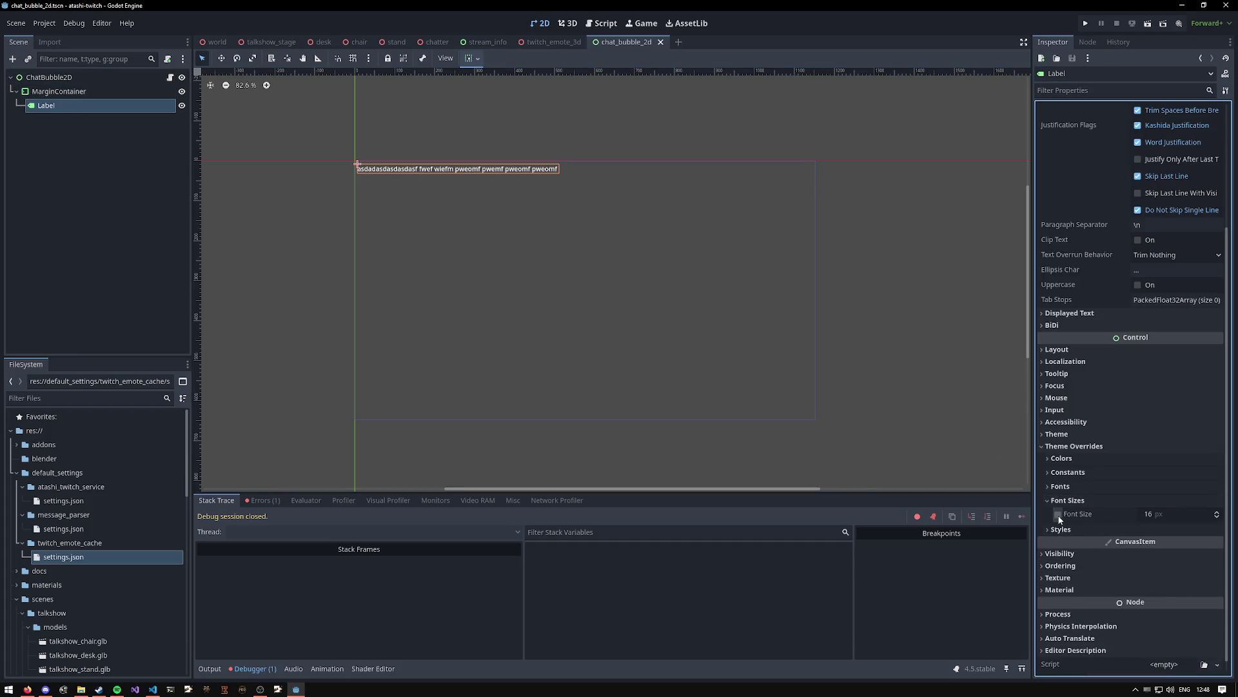
click(1081, 485)
click(1058, 500)
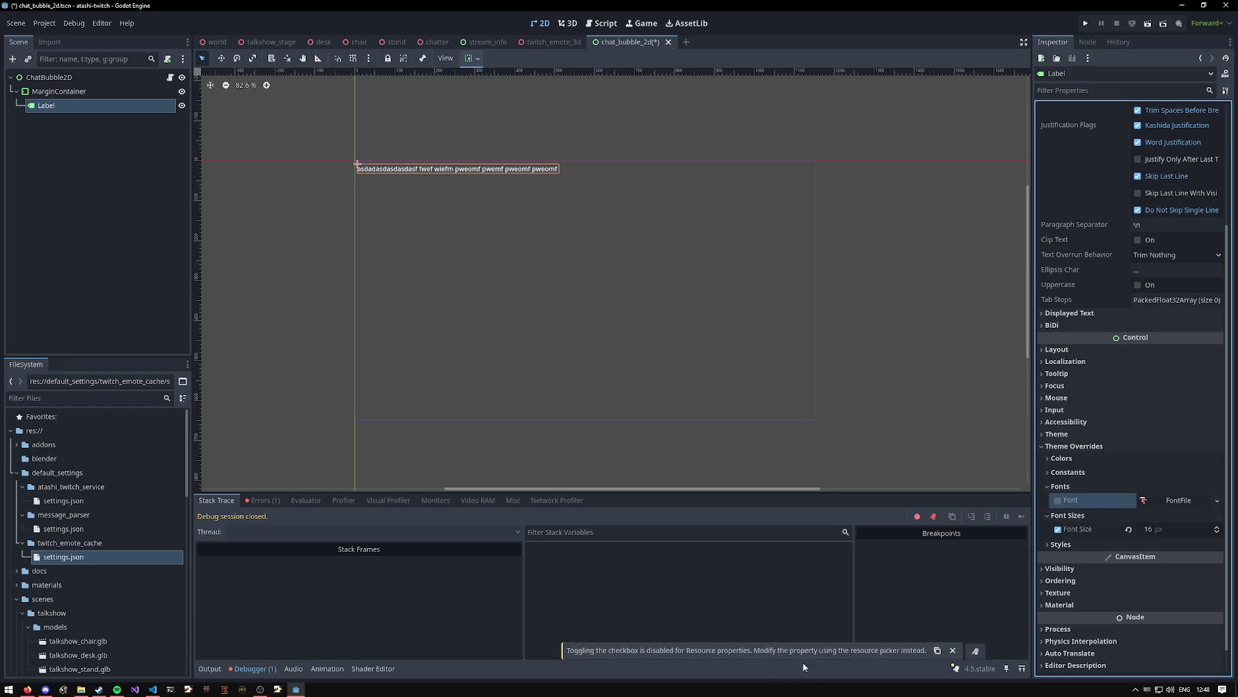
click(1179, 500)
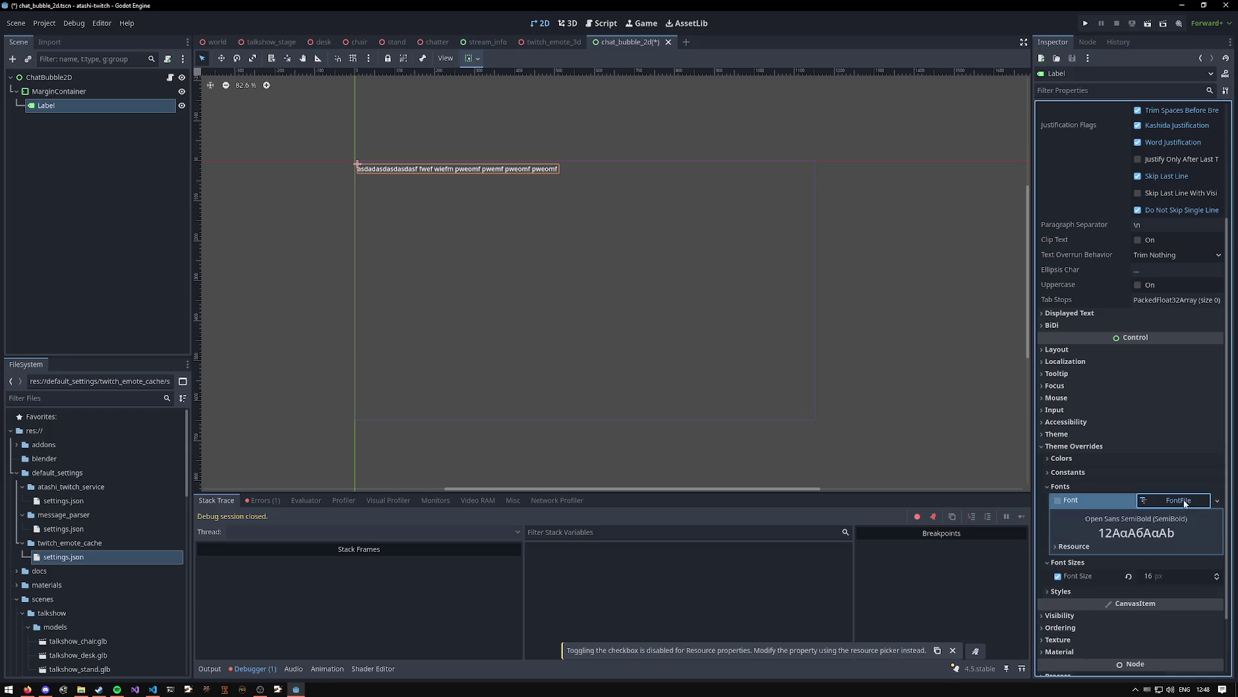
click(1081, 546)
click(1105, 545)
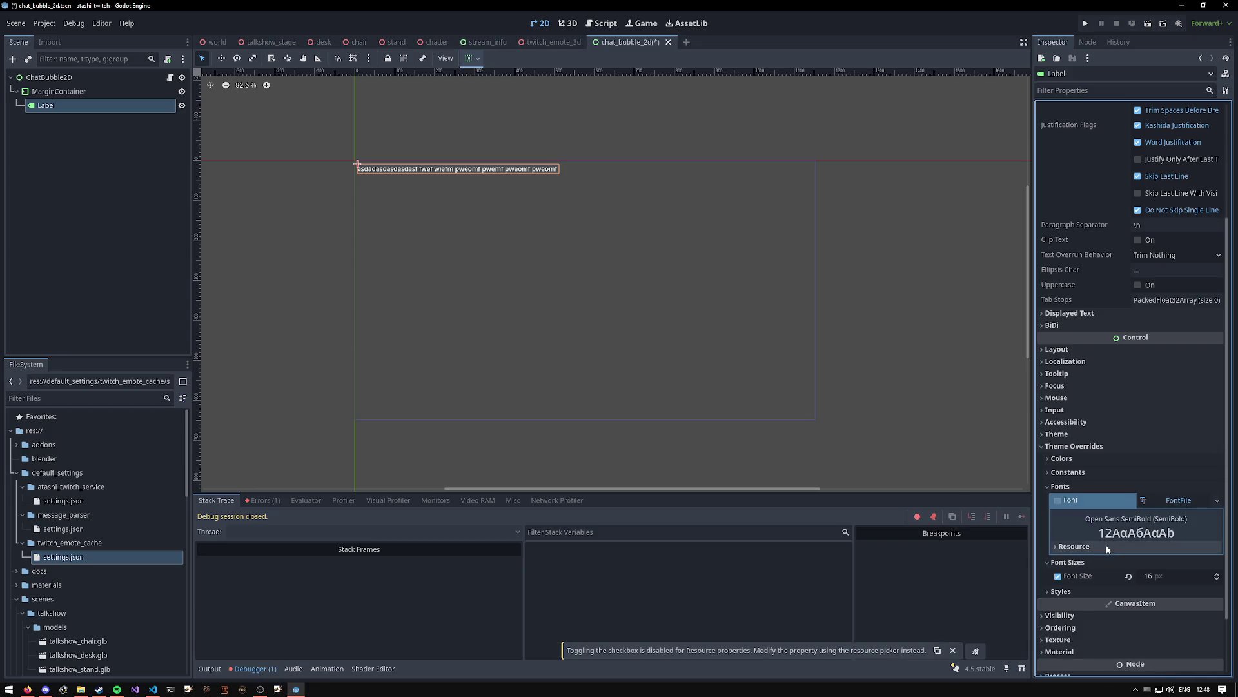
click(1217, 501)
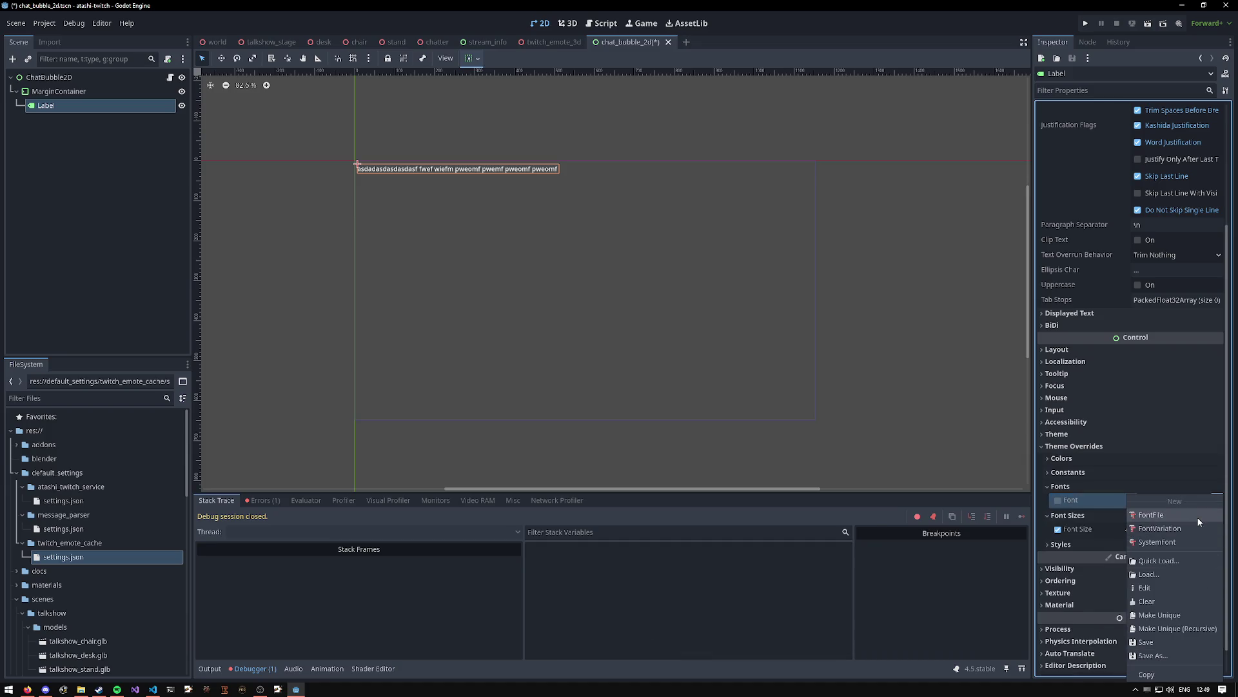
click(1199, 521)
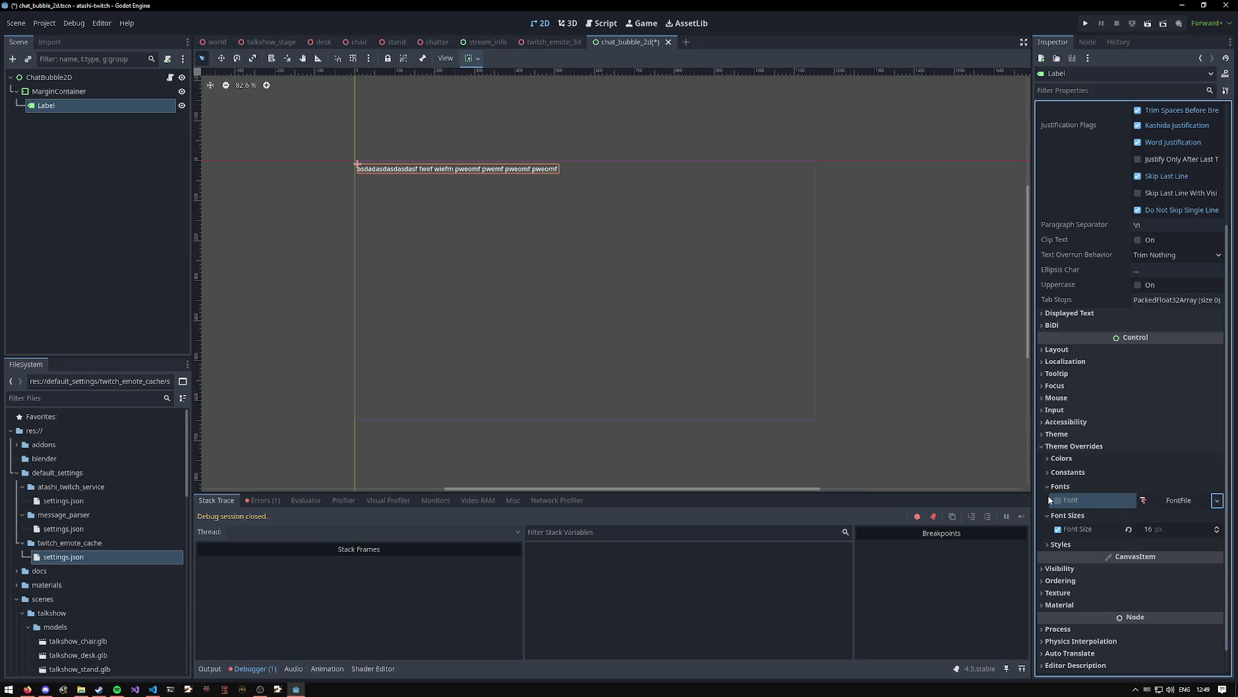
Save the chat_bubble_2d scene, run the project to test the bubble, then stop it
key(ctrl+s)
key(alt+Tab)
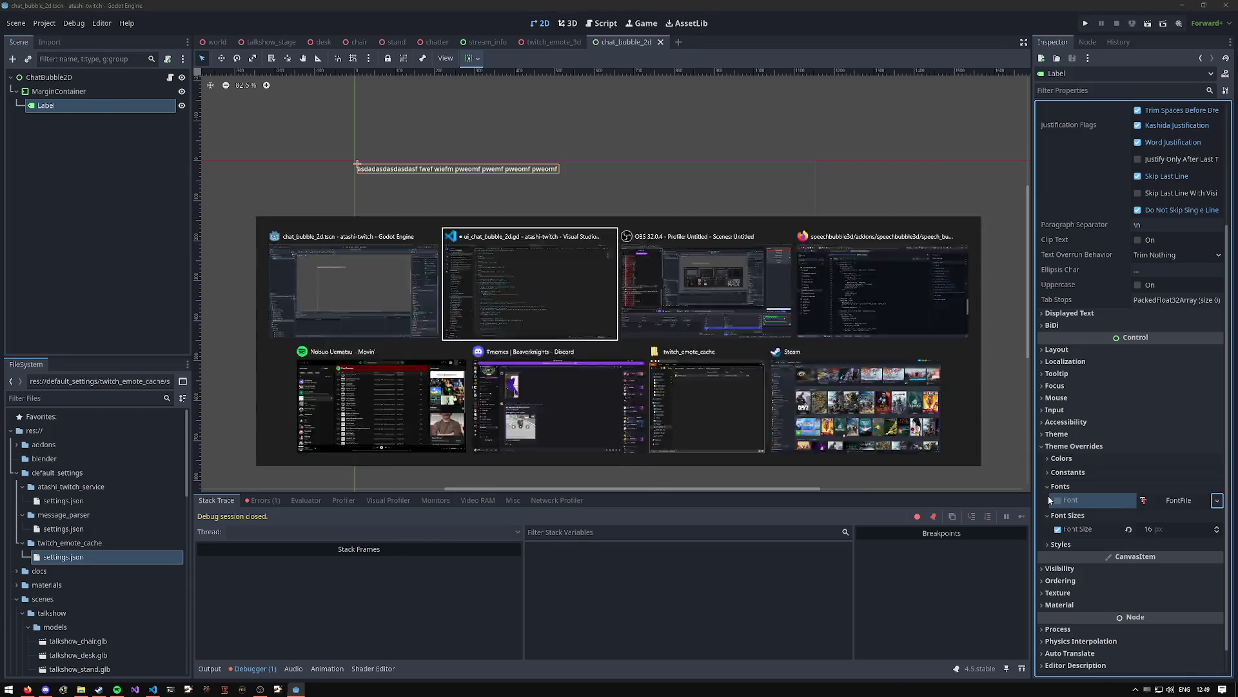
key(Tab)
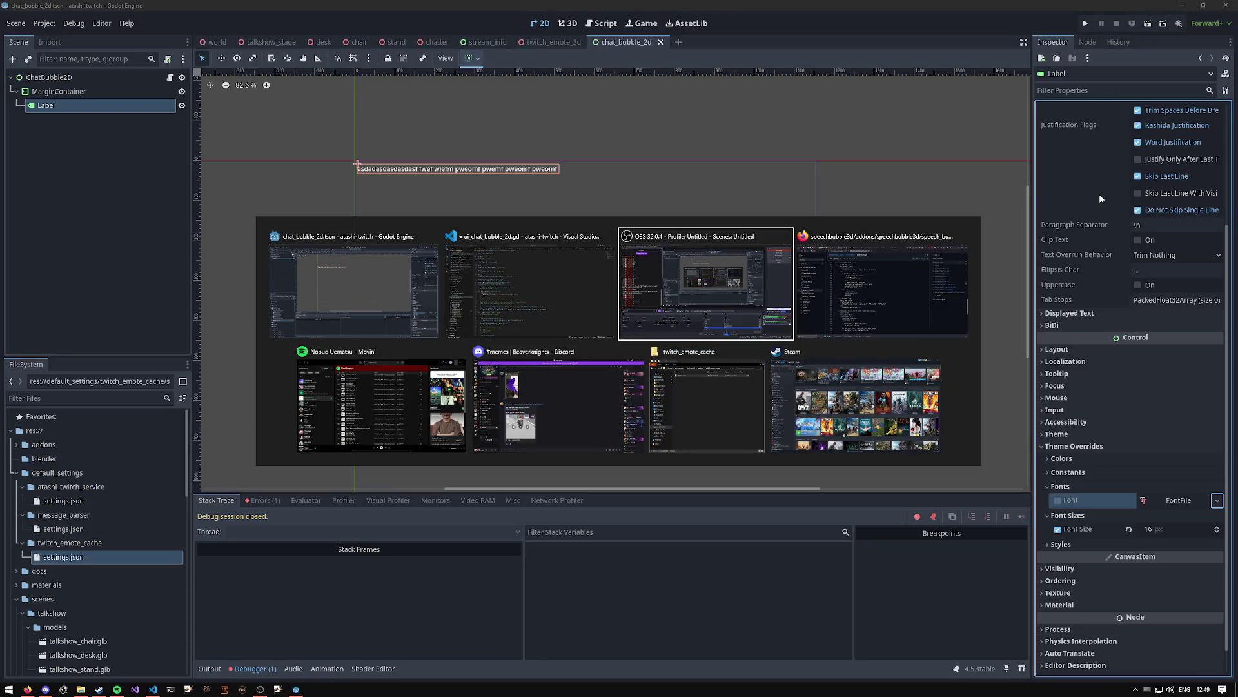
key(shift+Tab)
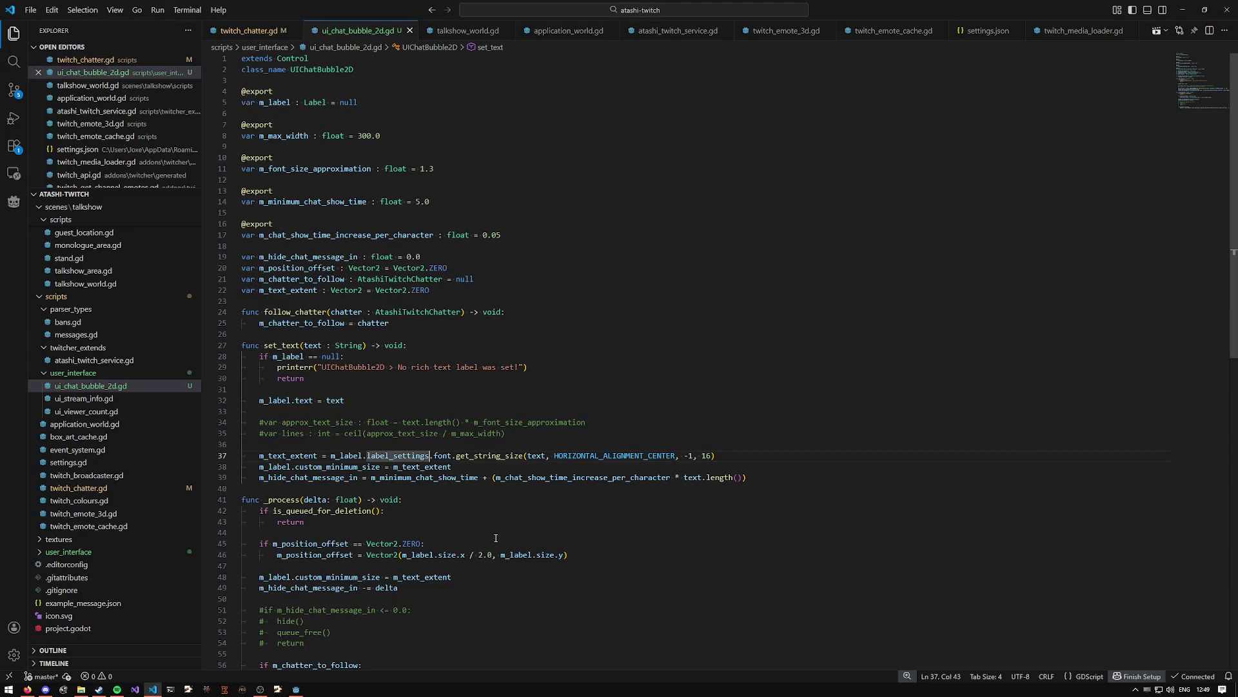
key(alt+Tab)
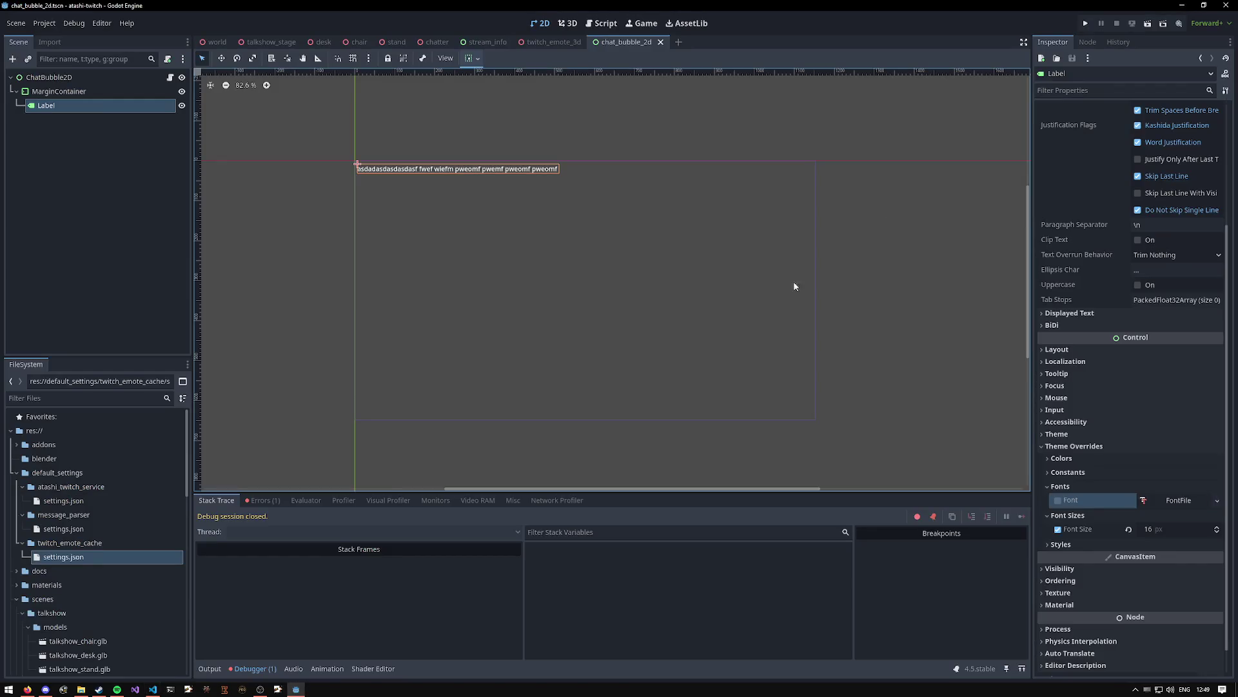
click(1086, 23)
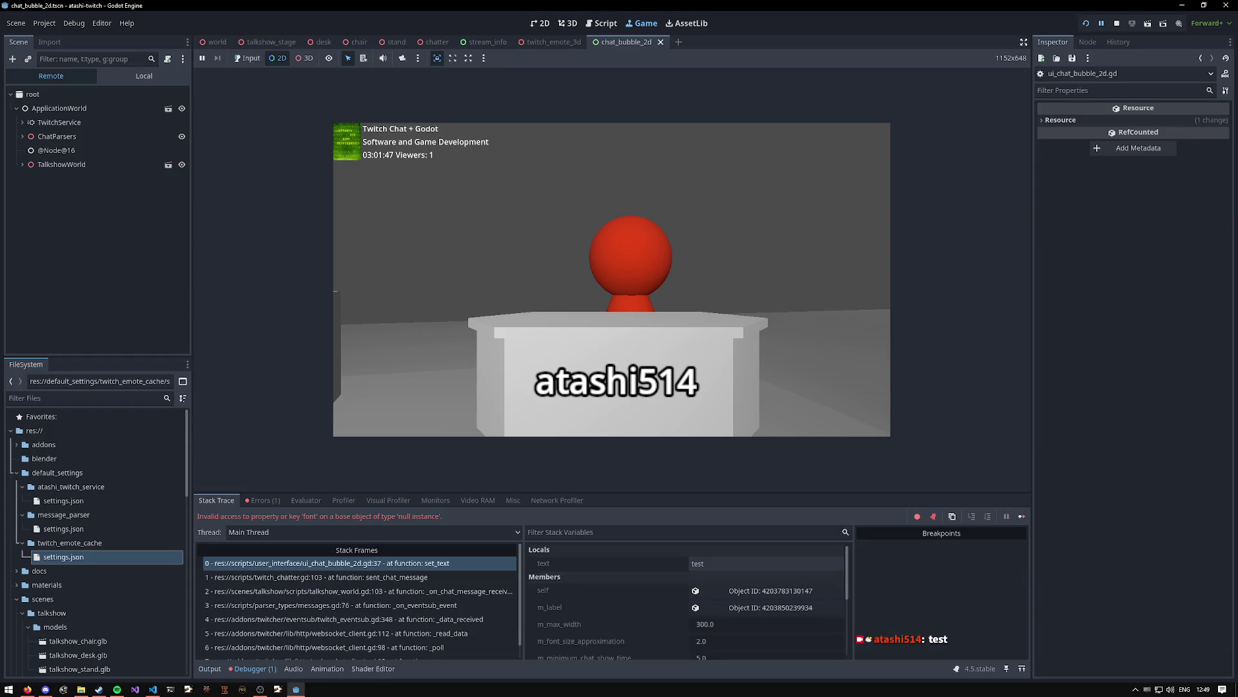
click(609, 404)
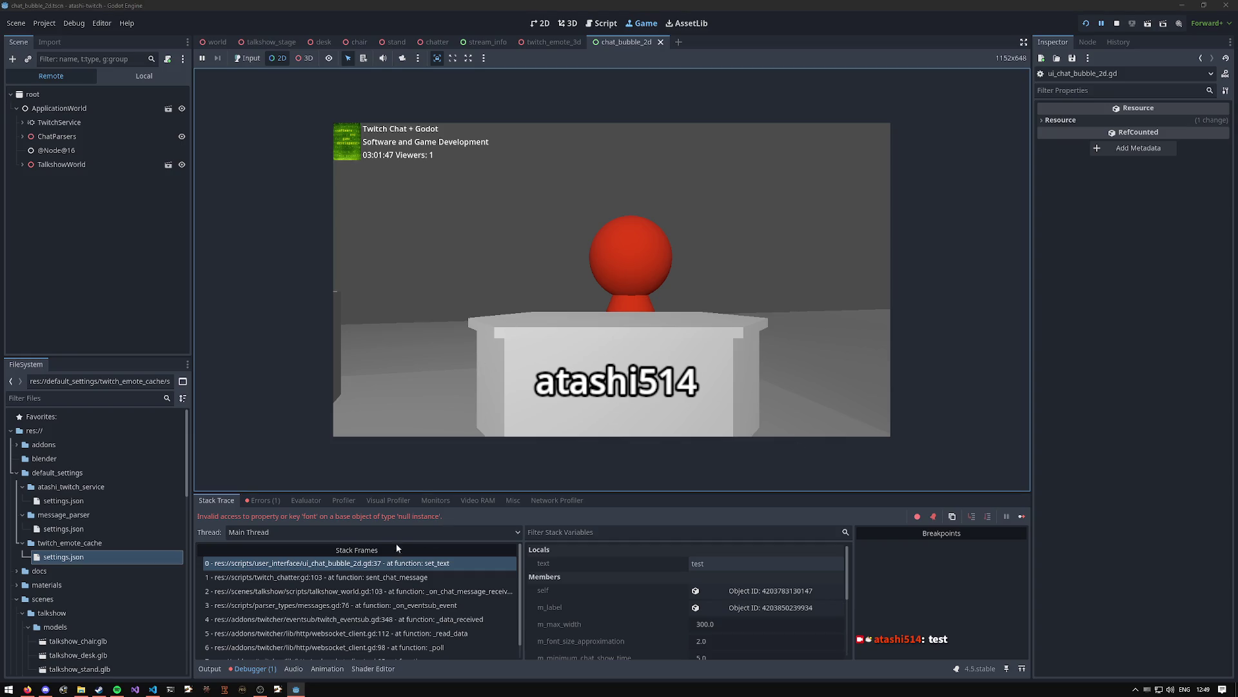
click(1121, 23)
click(153, 689)
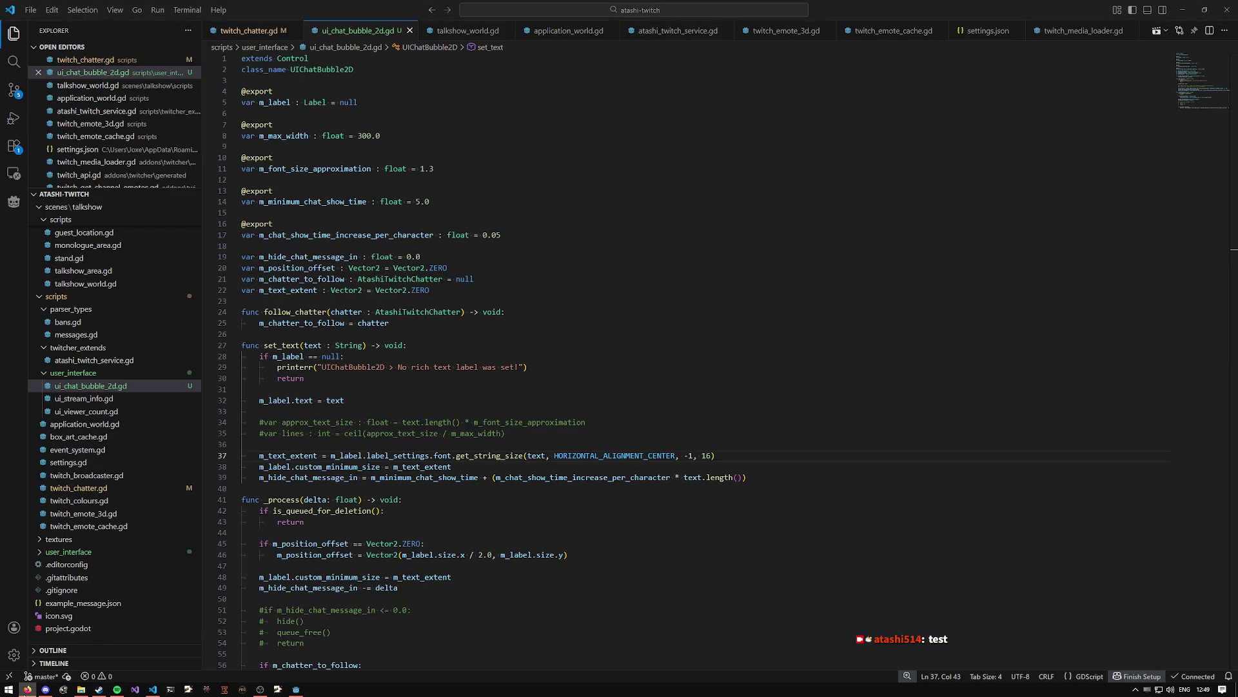
List the label_settings and text_font references in the GitHub speech_bubble.gd reference script
click(27, 689)
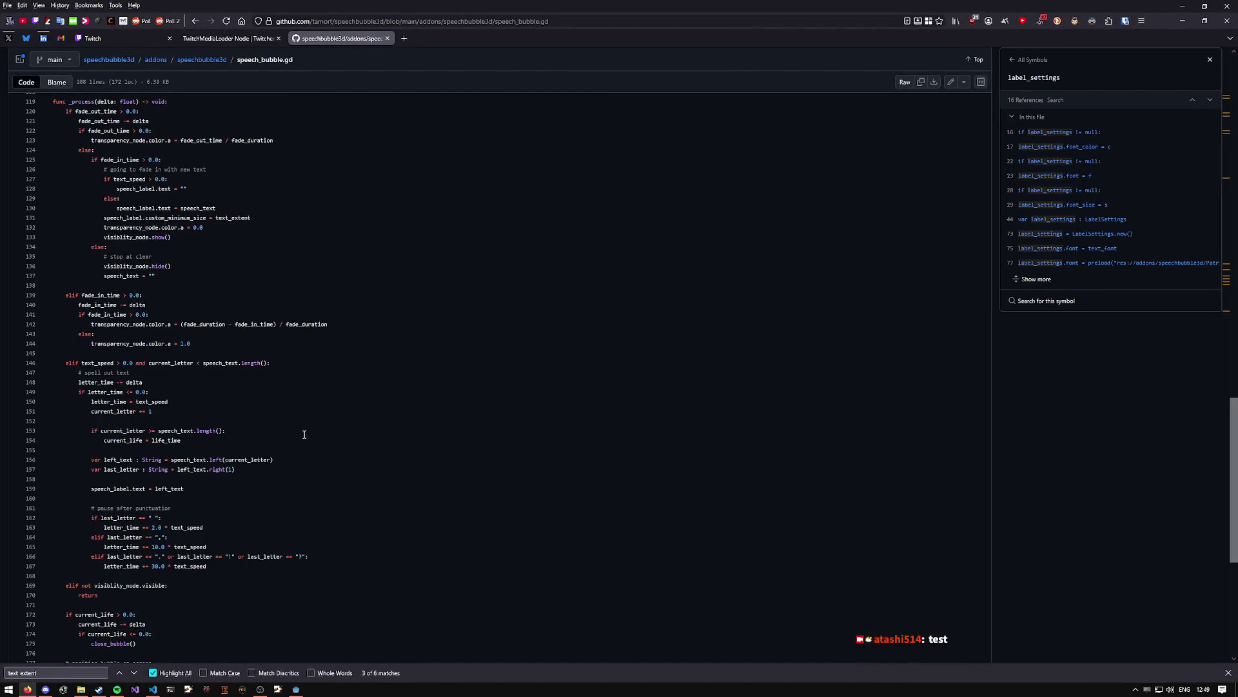
scroll(304, 434, up, 10)
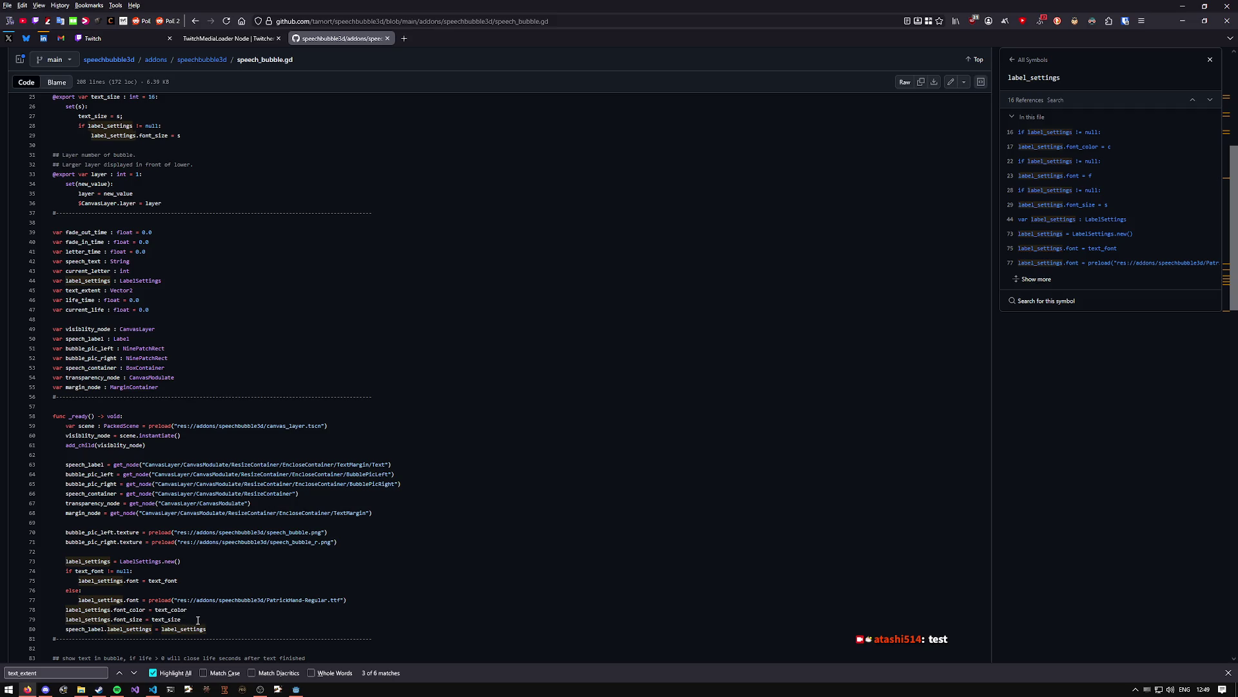
double_click(81, 618)
click(95, 571)
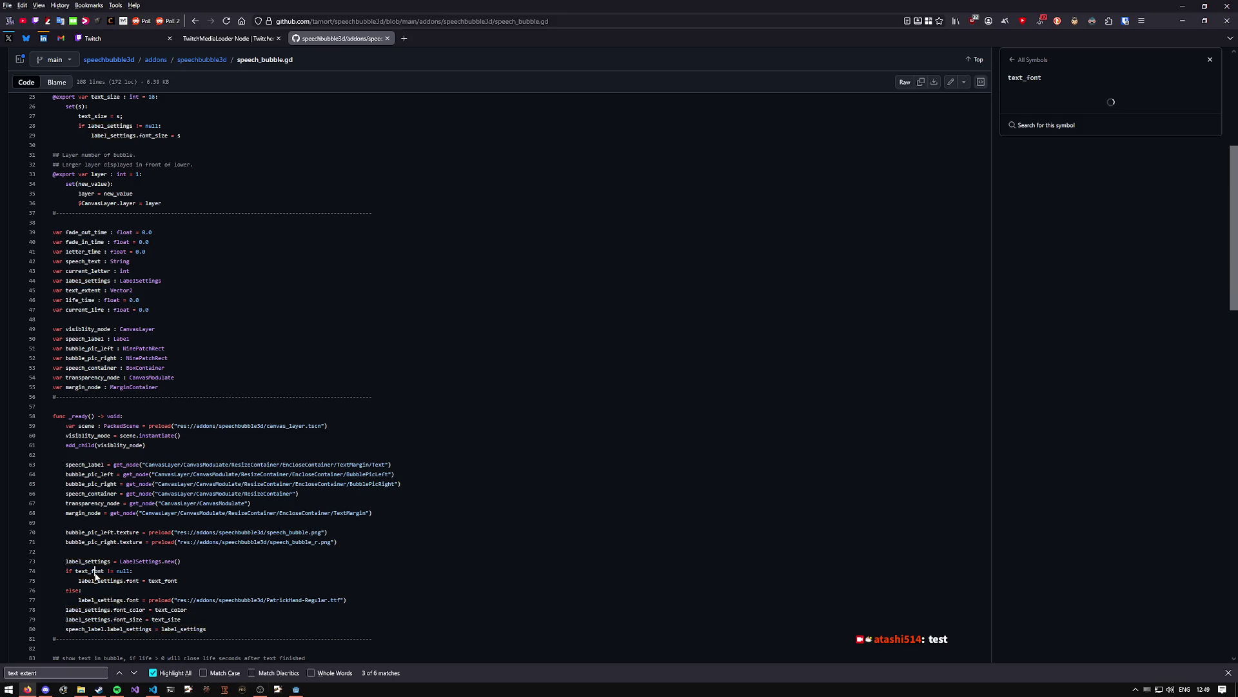
double_click(83, 571)
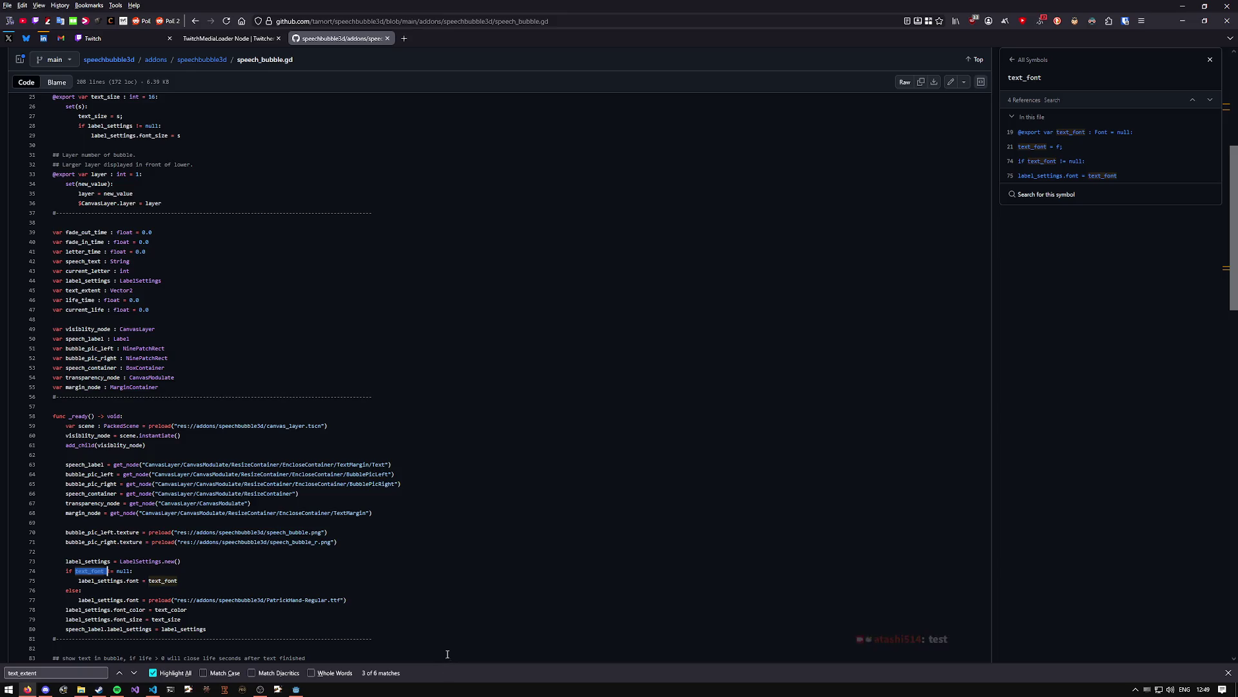
scroll(451, 644, up, 5)
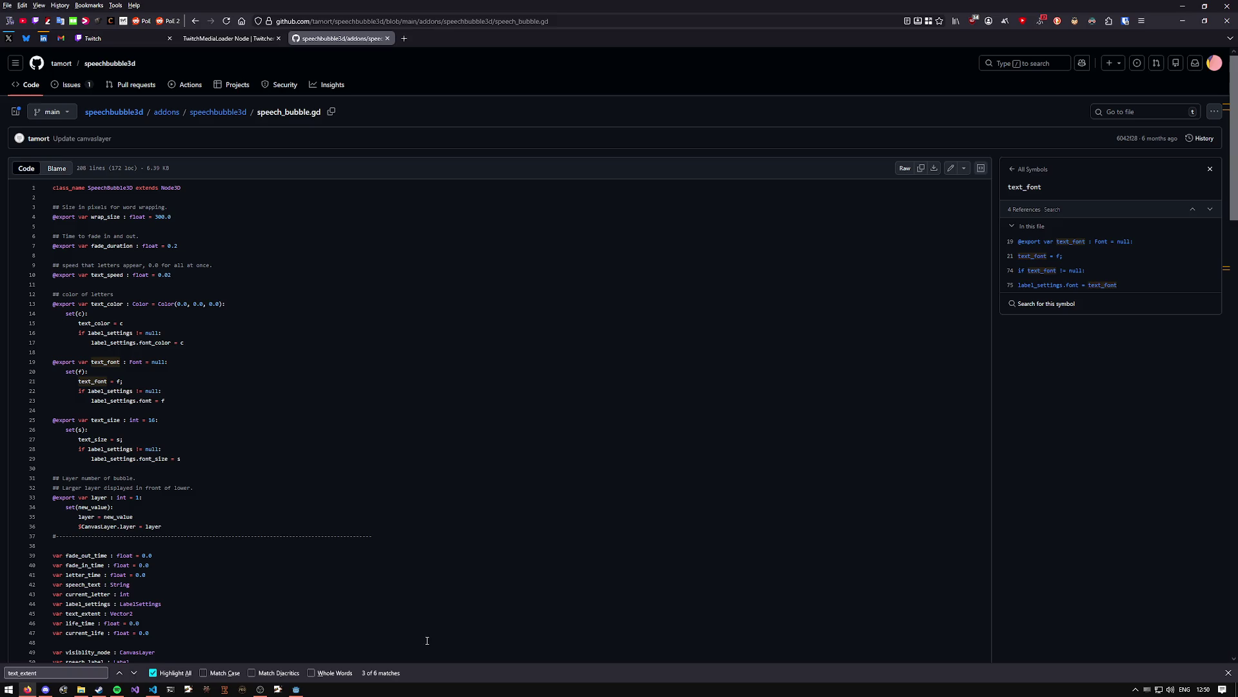
scroll(422, 642, down, 5)
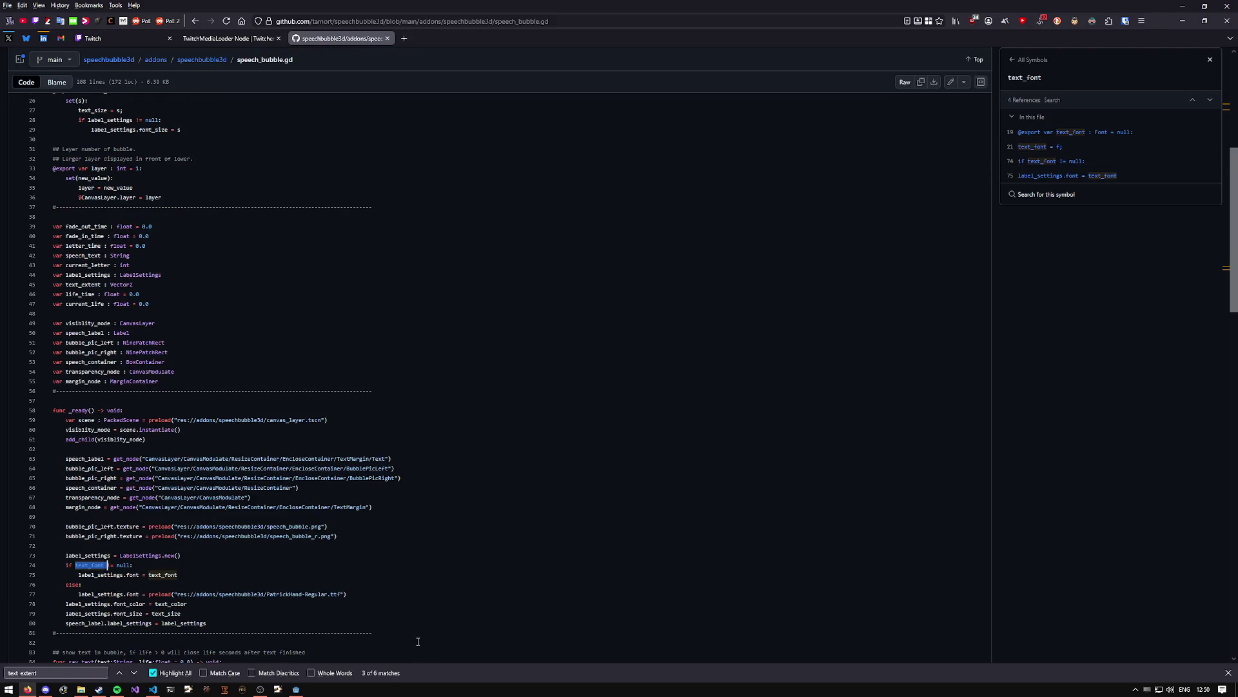
scroll(418, 643, up, 5)
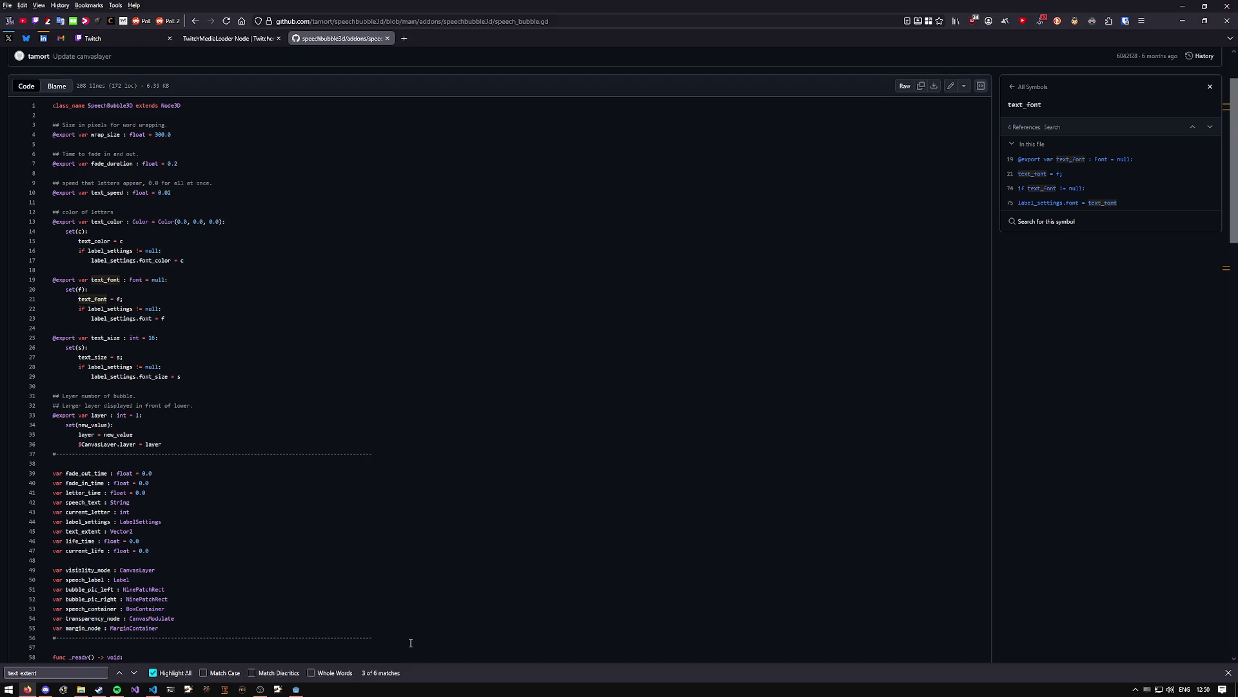
scroll(410, 642, up, 2)
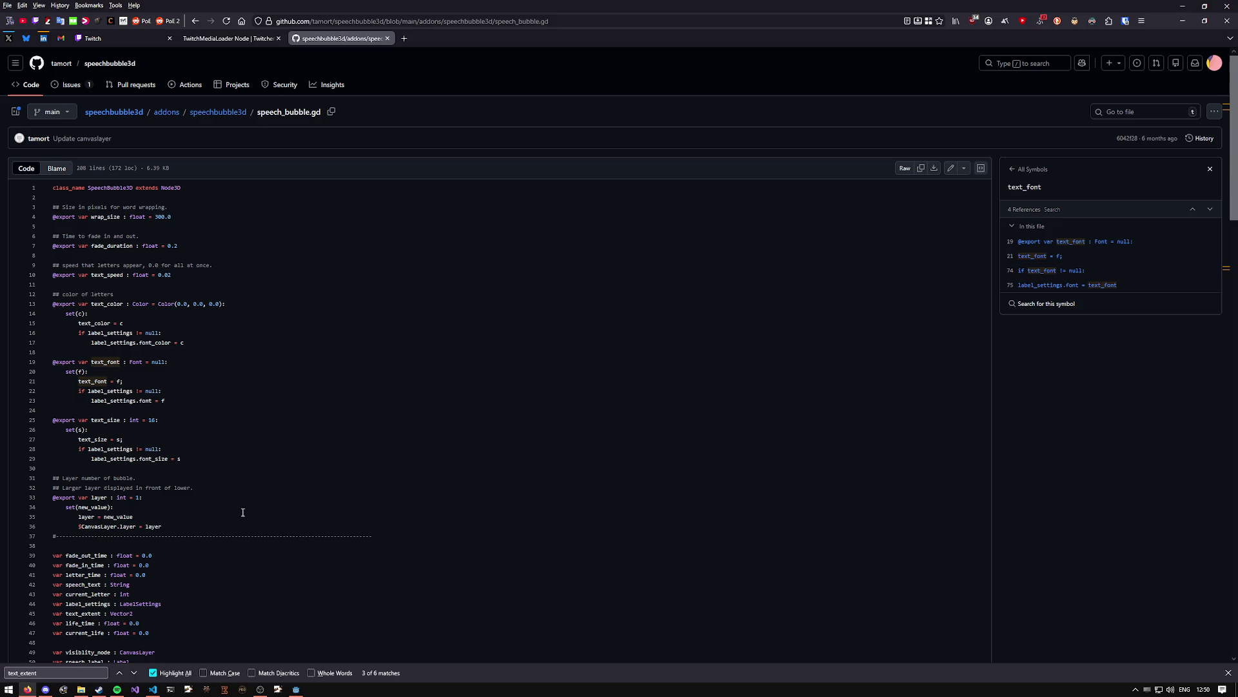
Select the Label node in Godot's Scene tree, then return to the script in VS Code
click(297, 689)
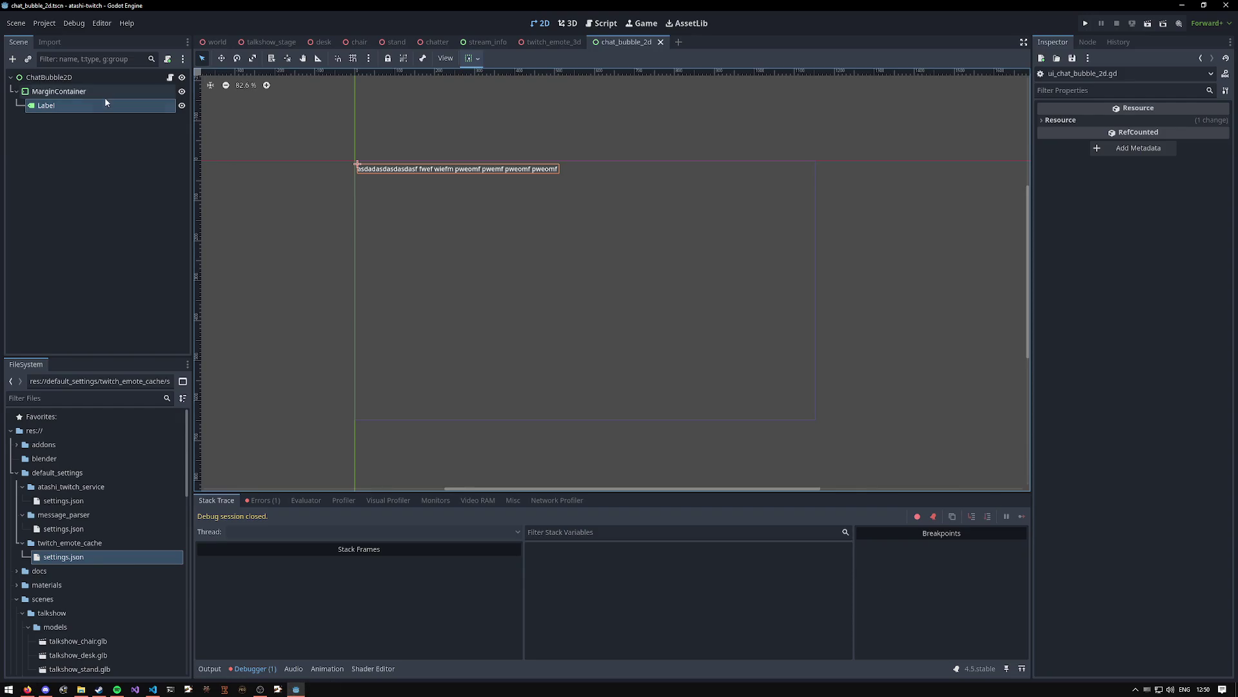
click(61, 106)
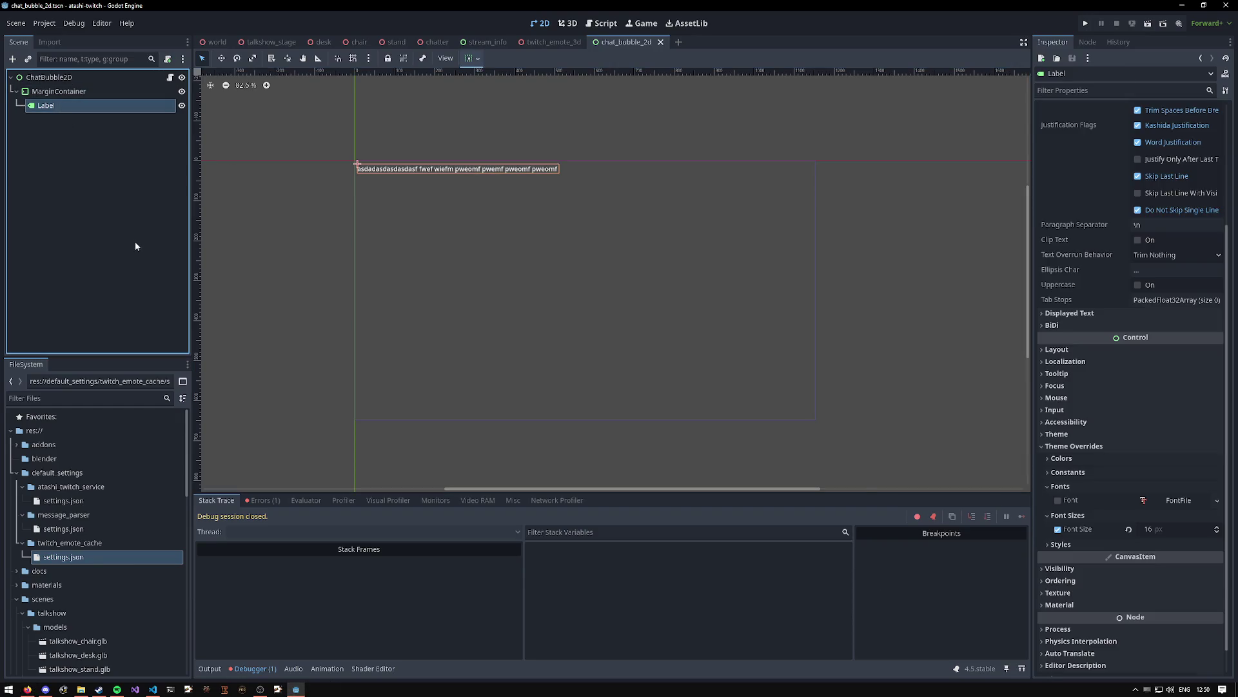
click(152, 688)
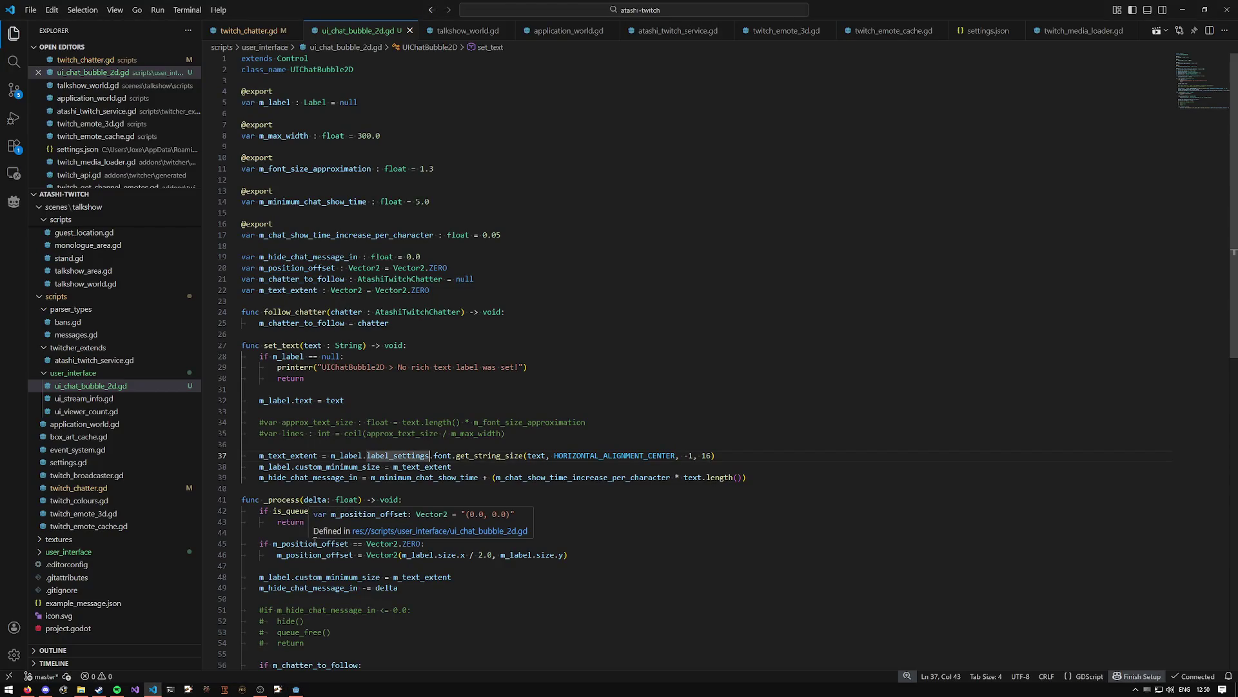
Insert a .font completion after m_label on line 37, accepting get_theme_font from the suggestions
click(608, 403)
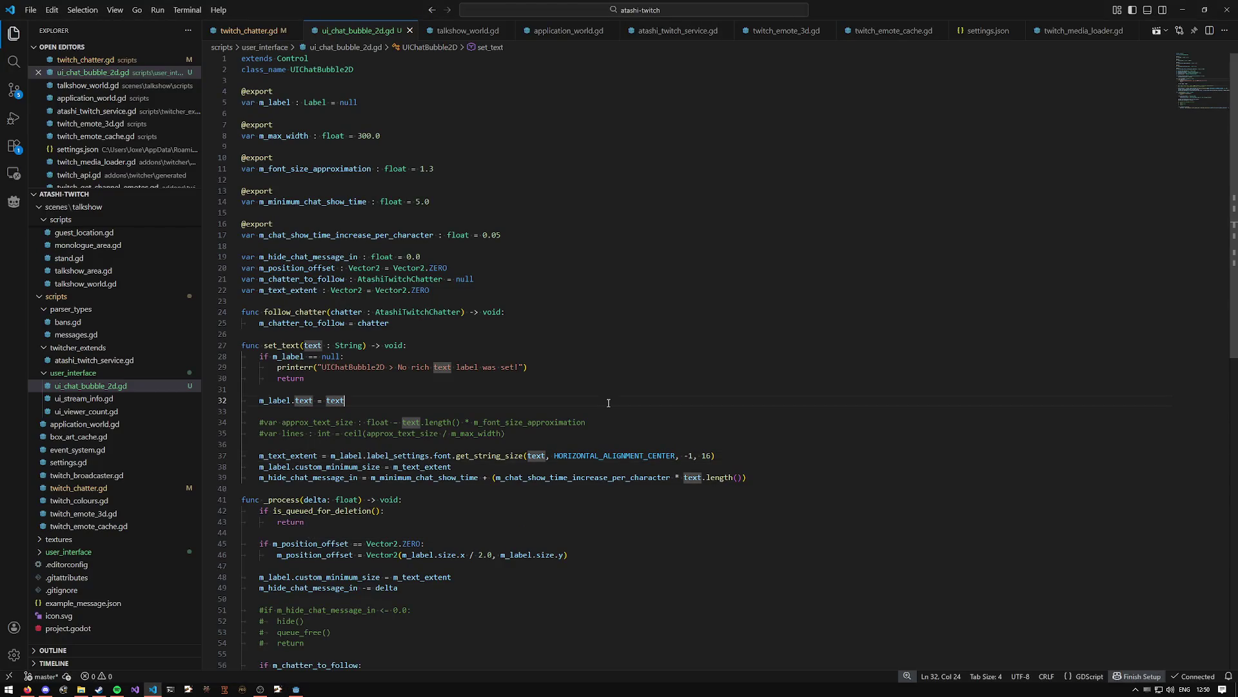
double_click(398, 456)
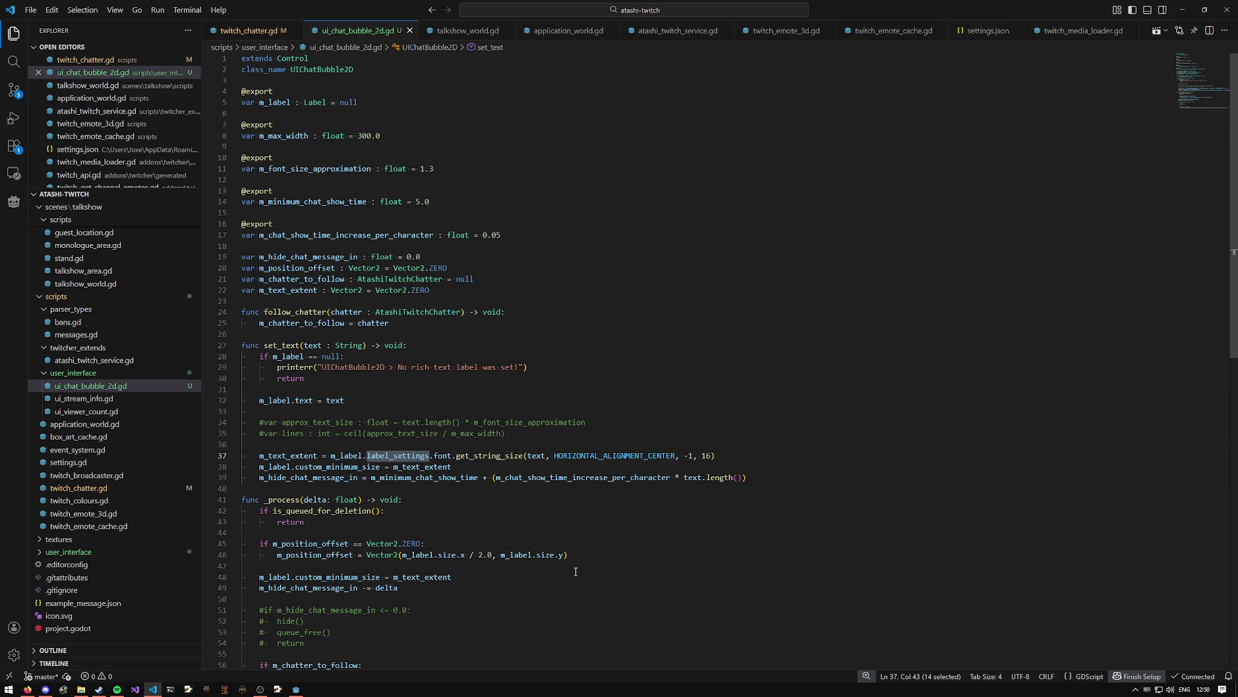
mouse_move(553, 559)
click(366, 455)
text(.font)
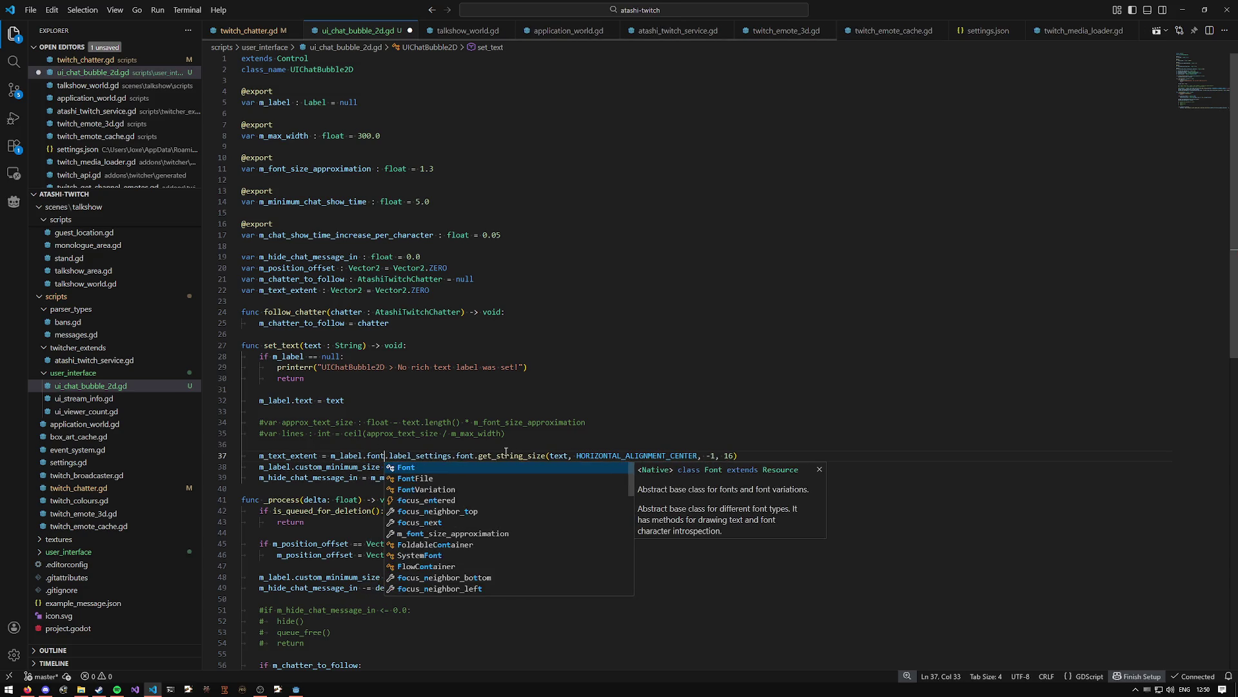
key(Down)
key(Down)
key(Down)
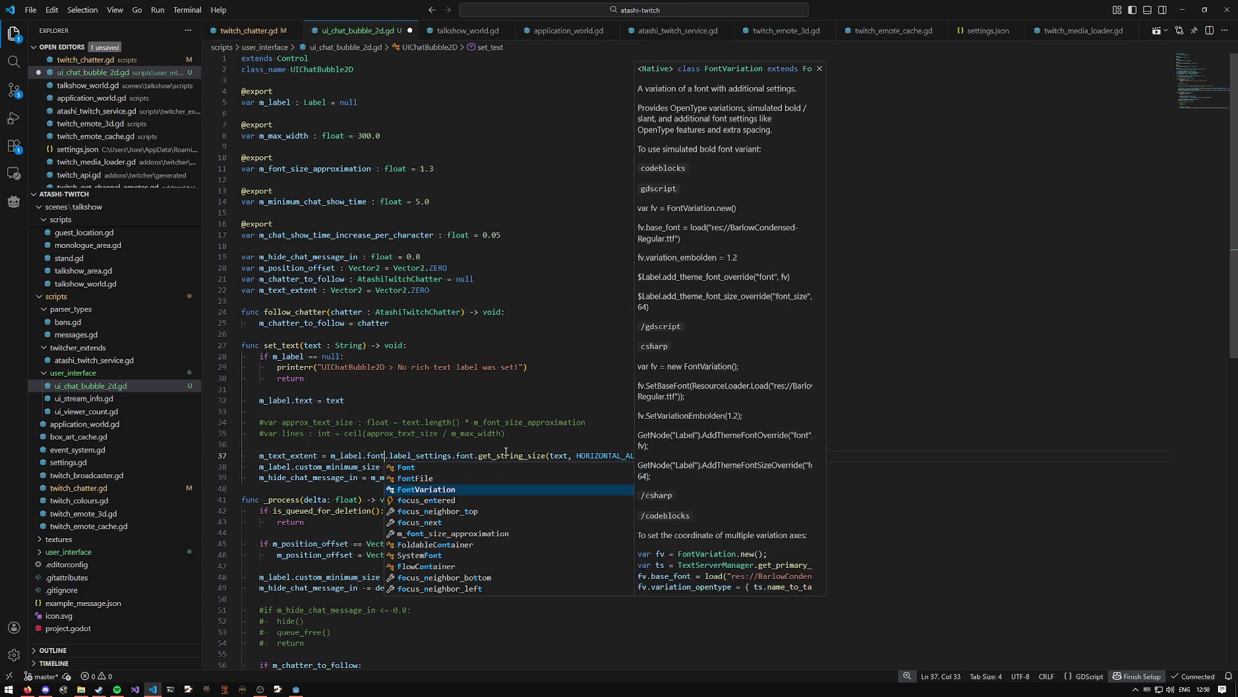
key(Down)
key(Down)
key(Down)
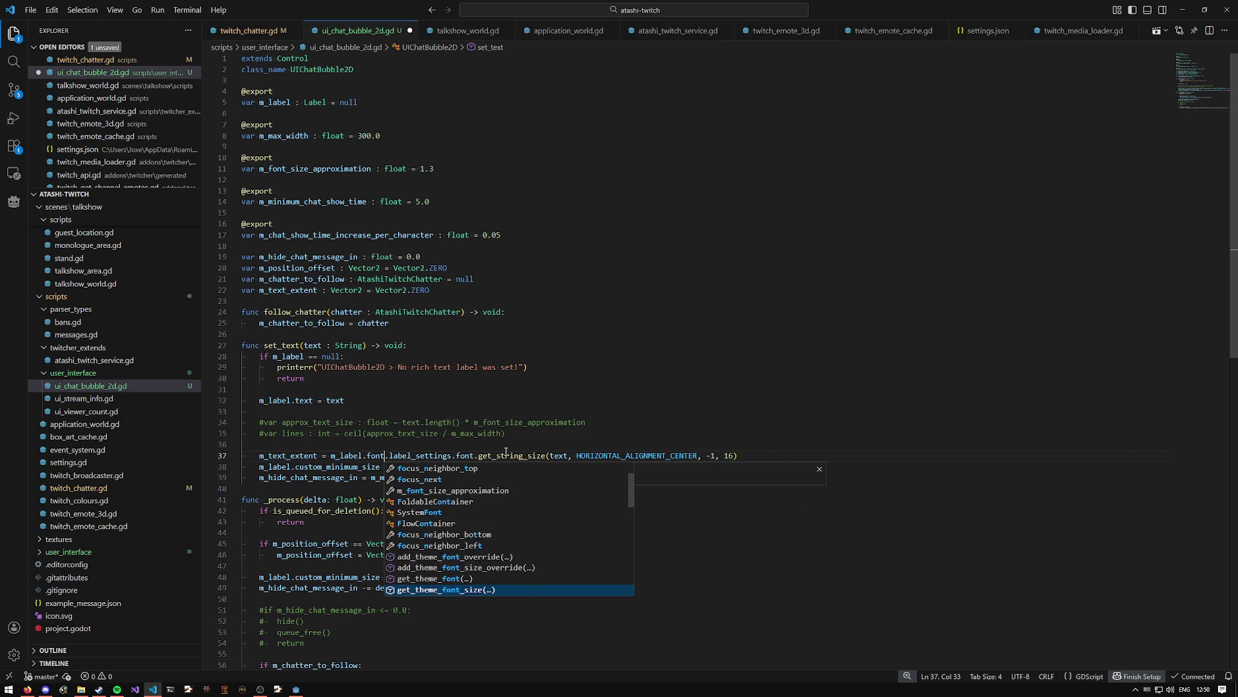
key(Up)
key(Up)
key(Up)
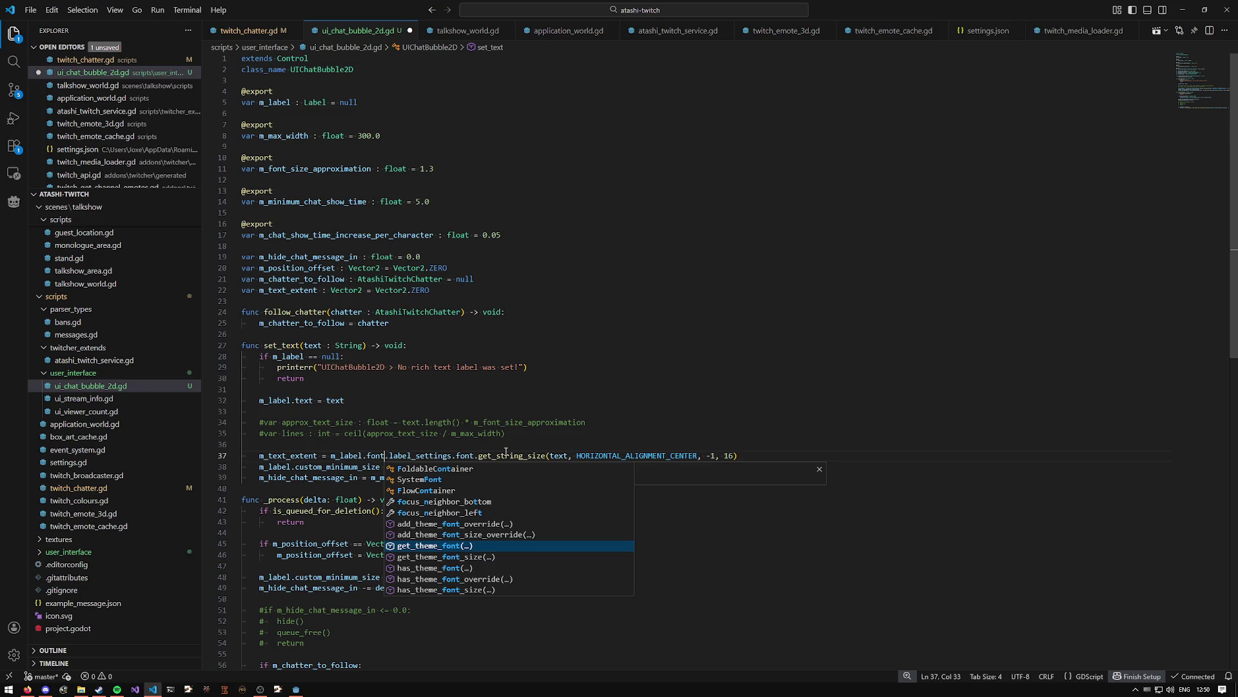
key(Return)
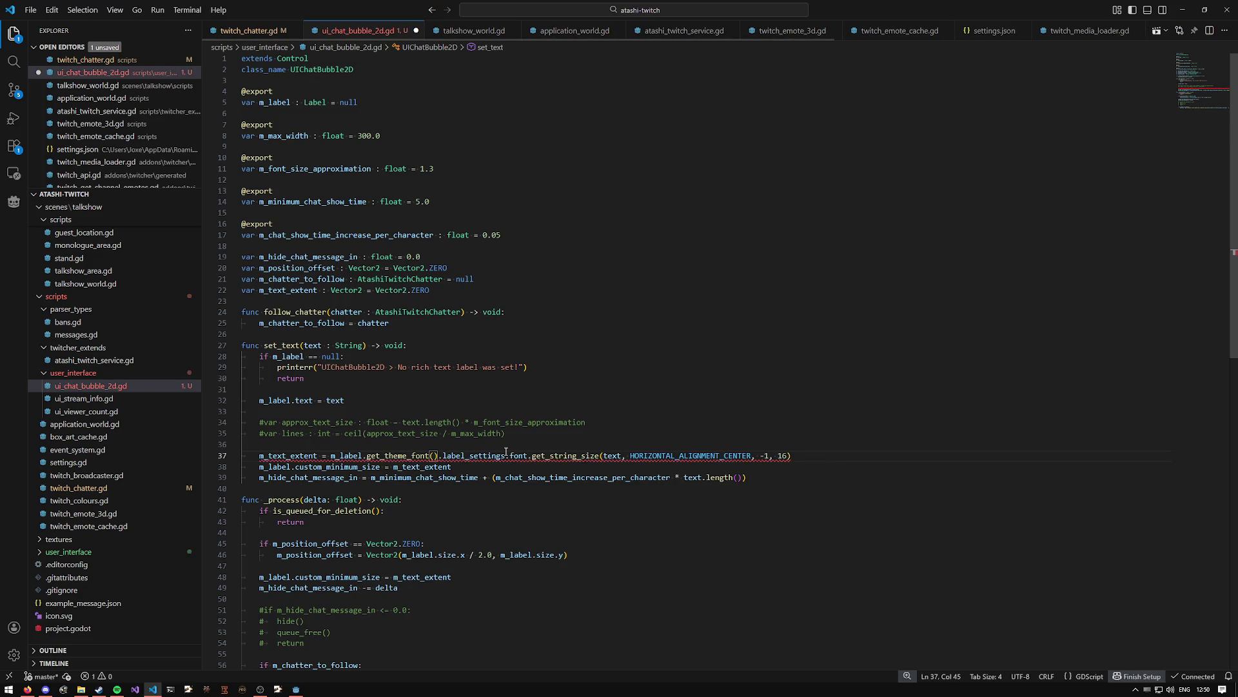
Rework line 37 to measure with label_settings.font, clearing the error, and save
key(Delete)
key(Delete)
key(Delete)
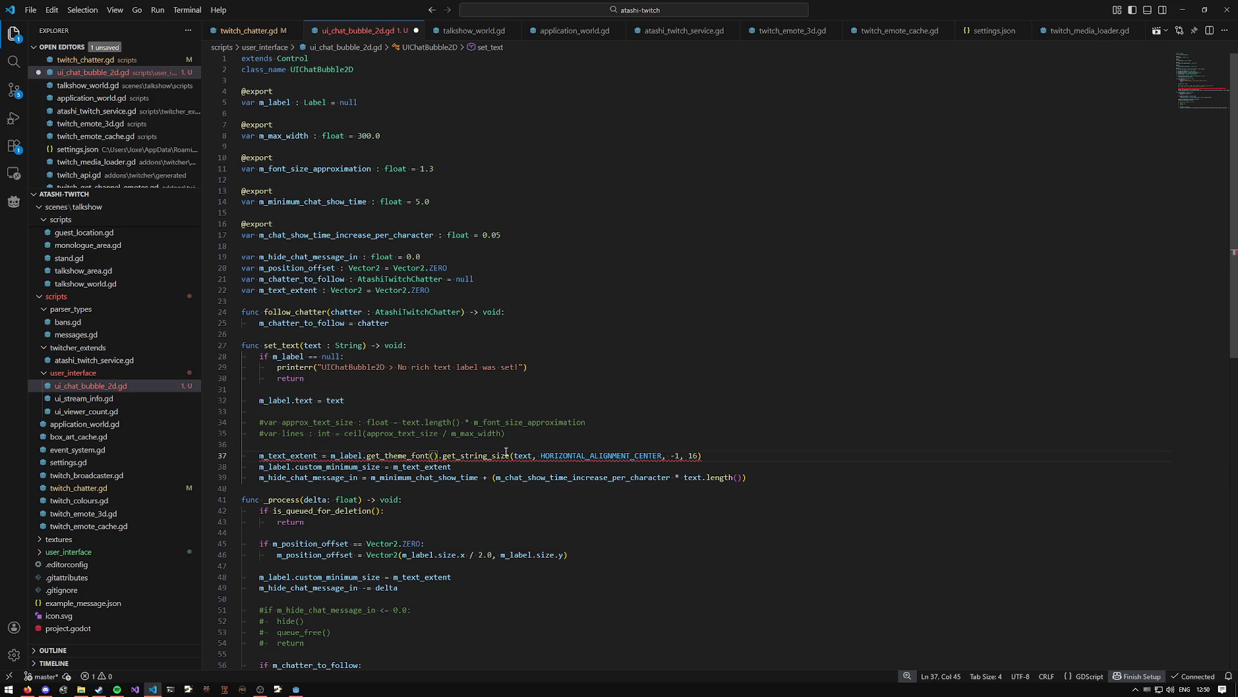
text(.)
key(BackSpace)
mouse_move(411, 458)
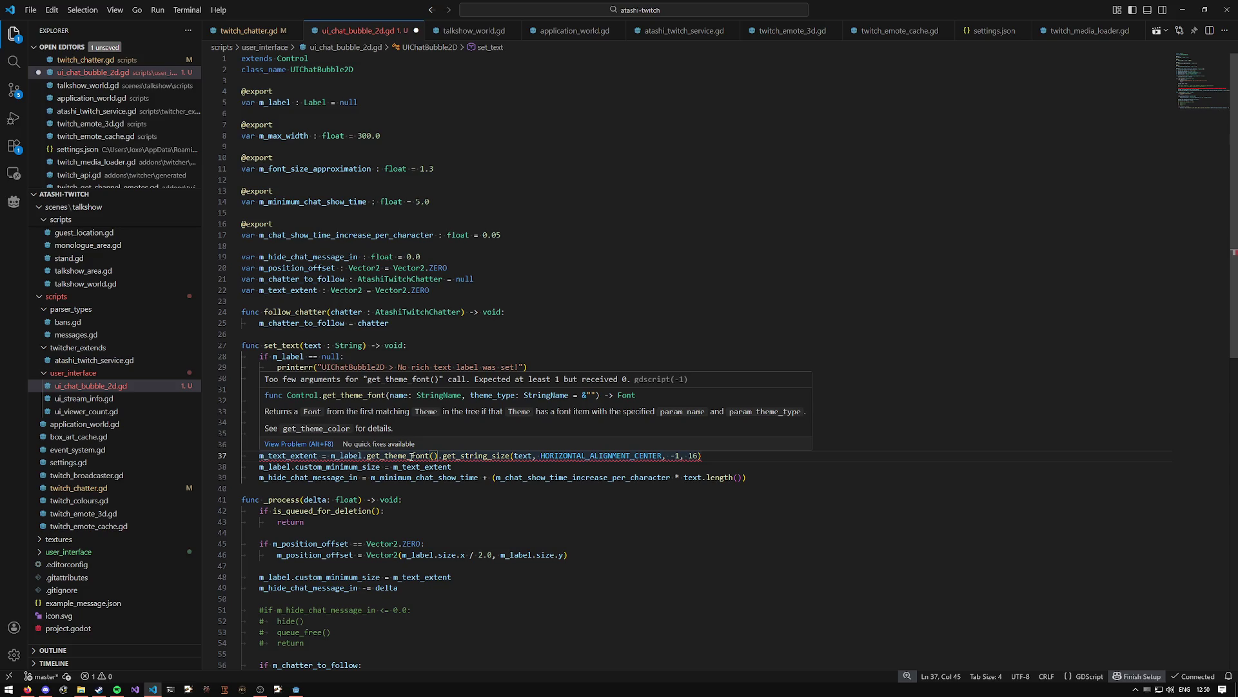
key(BackSpace)
key(BackSpace)
key(BackSpace)
text(font)
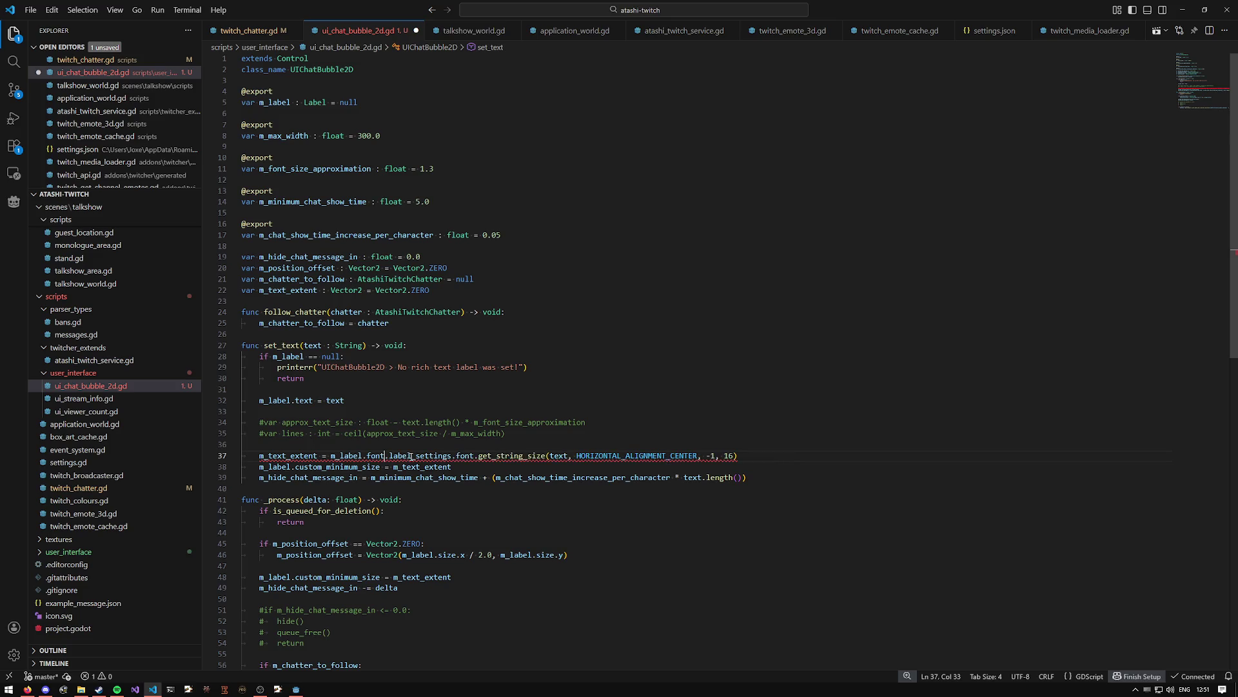
click(497, 443)
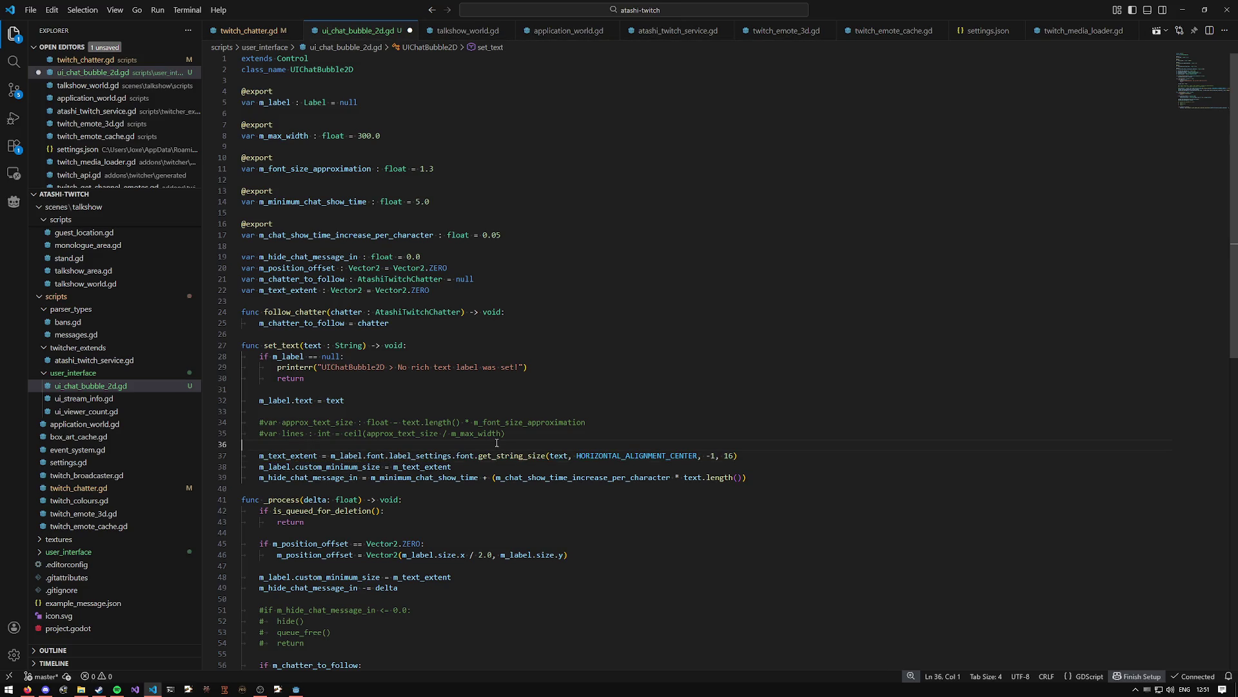
key(ctrl+s)
Check where m_label and m_text_extent are used in the script
mouse_move(452, 438)
click(336, 456)
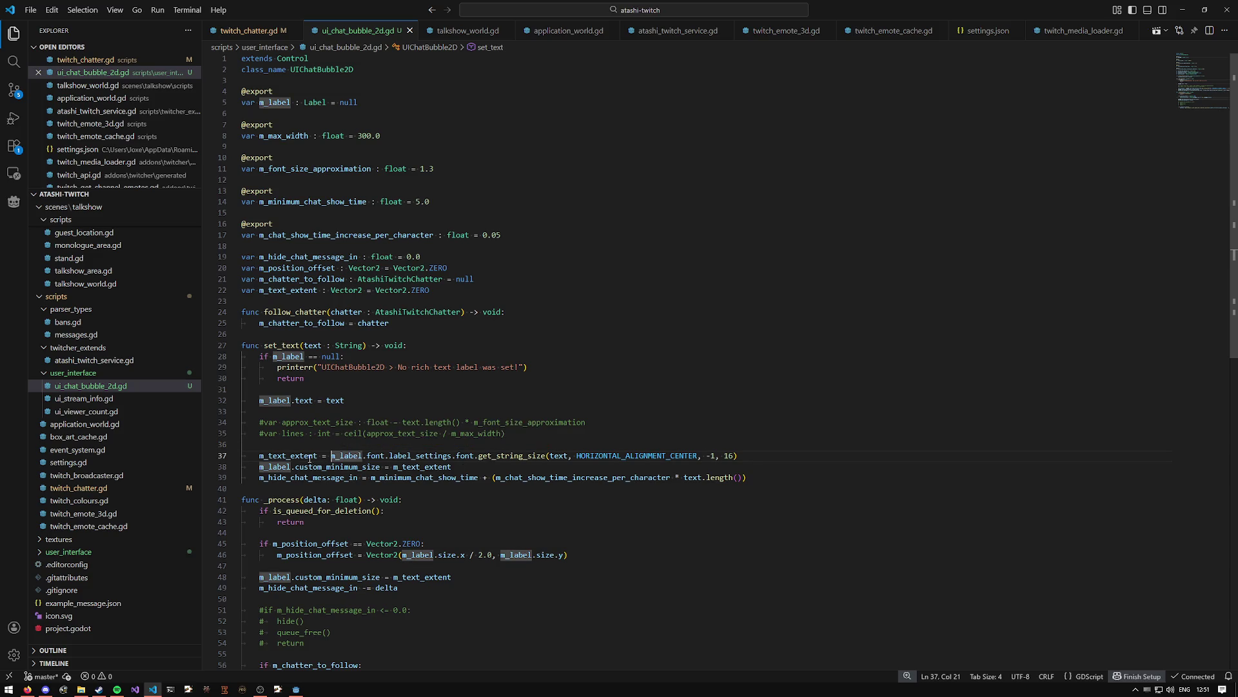
double_click(290, 455)
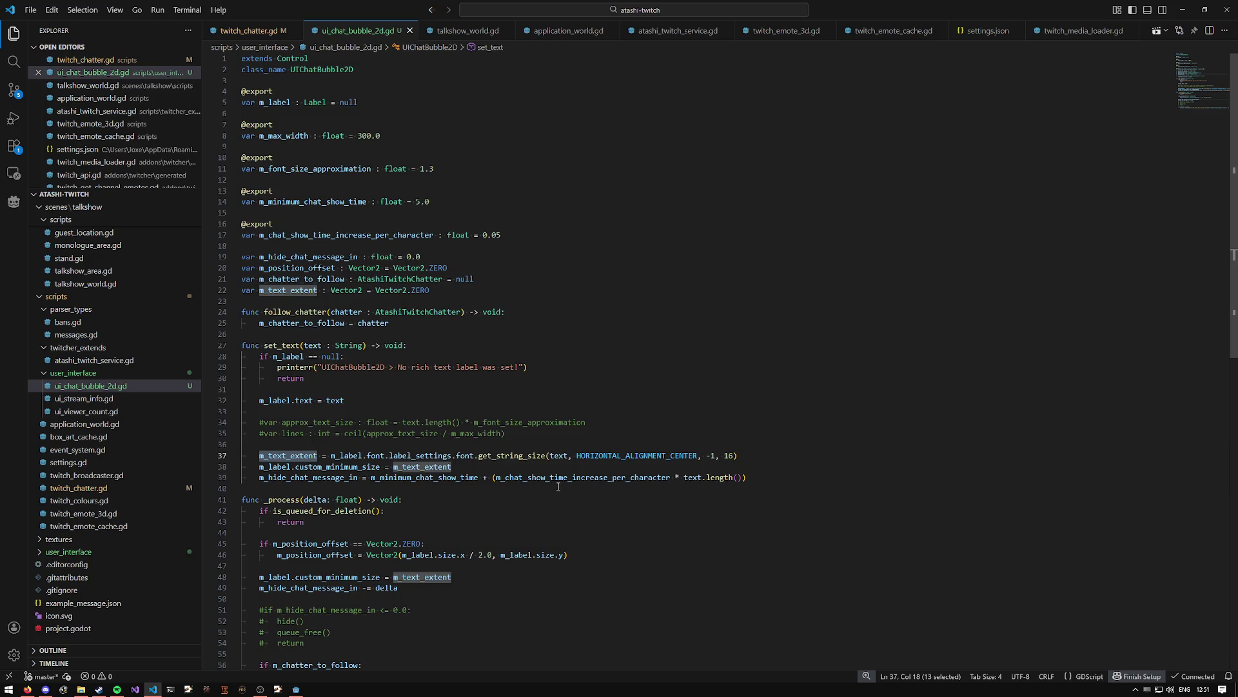
mouse_move(540, 483)
click(298, 688)
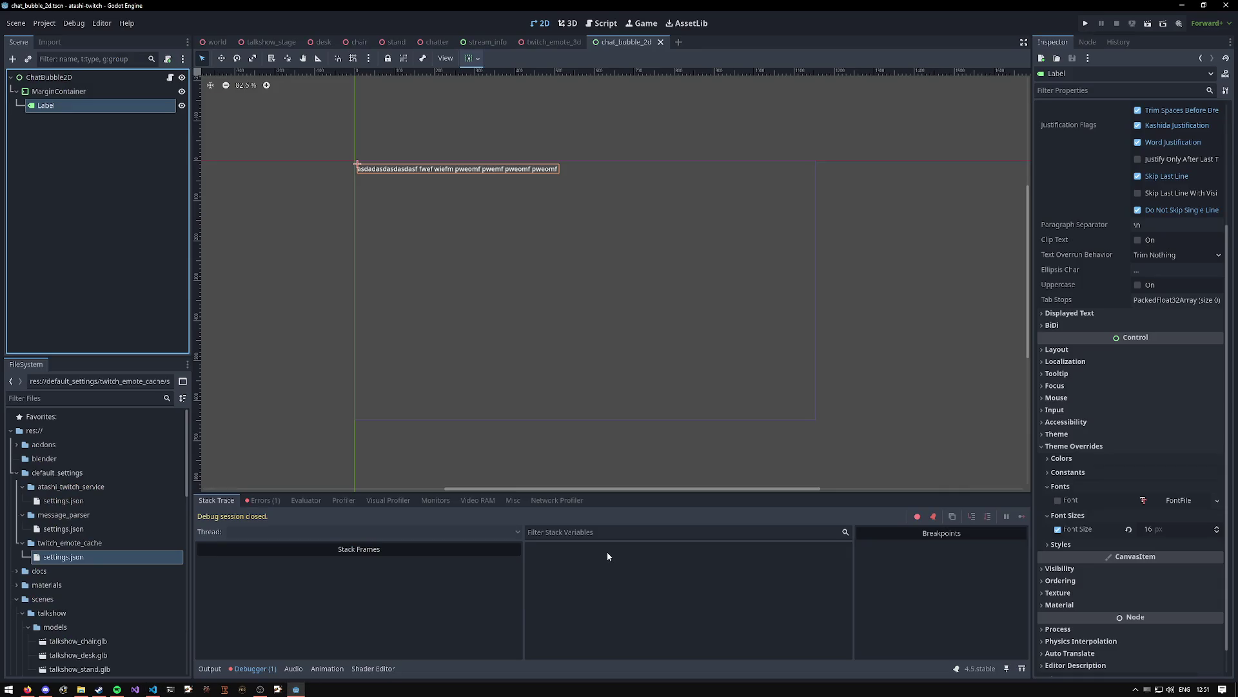
click(110, 77)
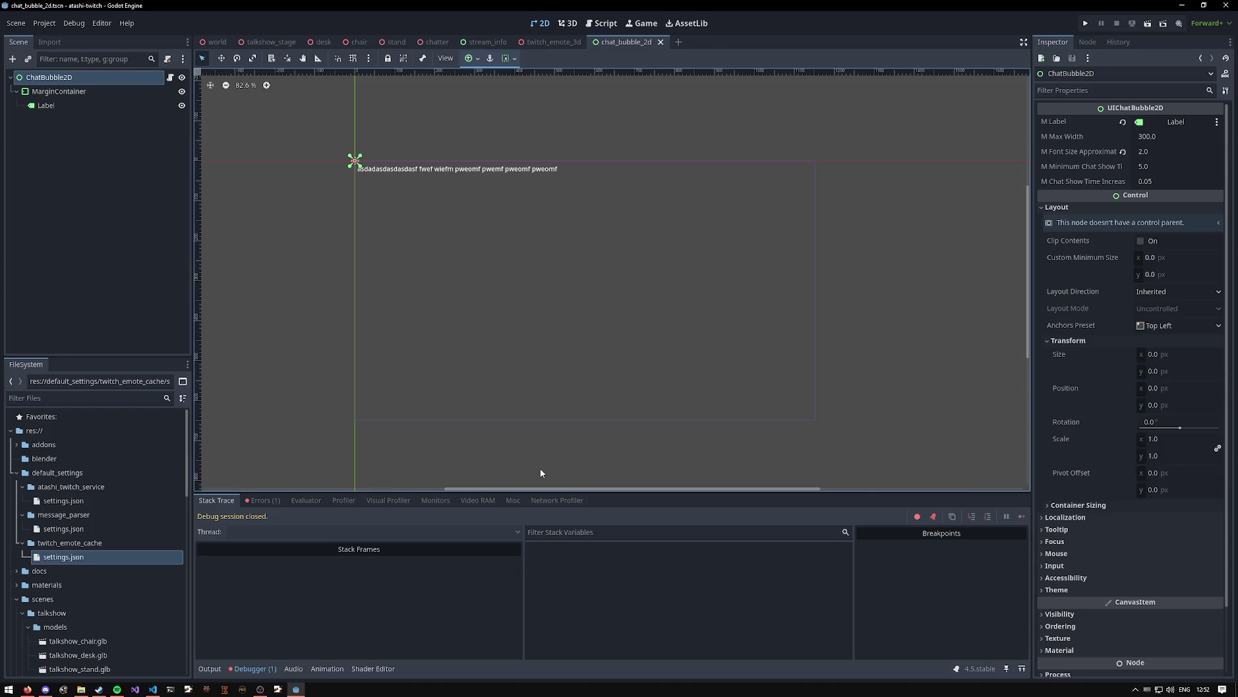
key(alt+Tab)
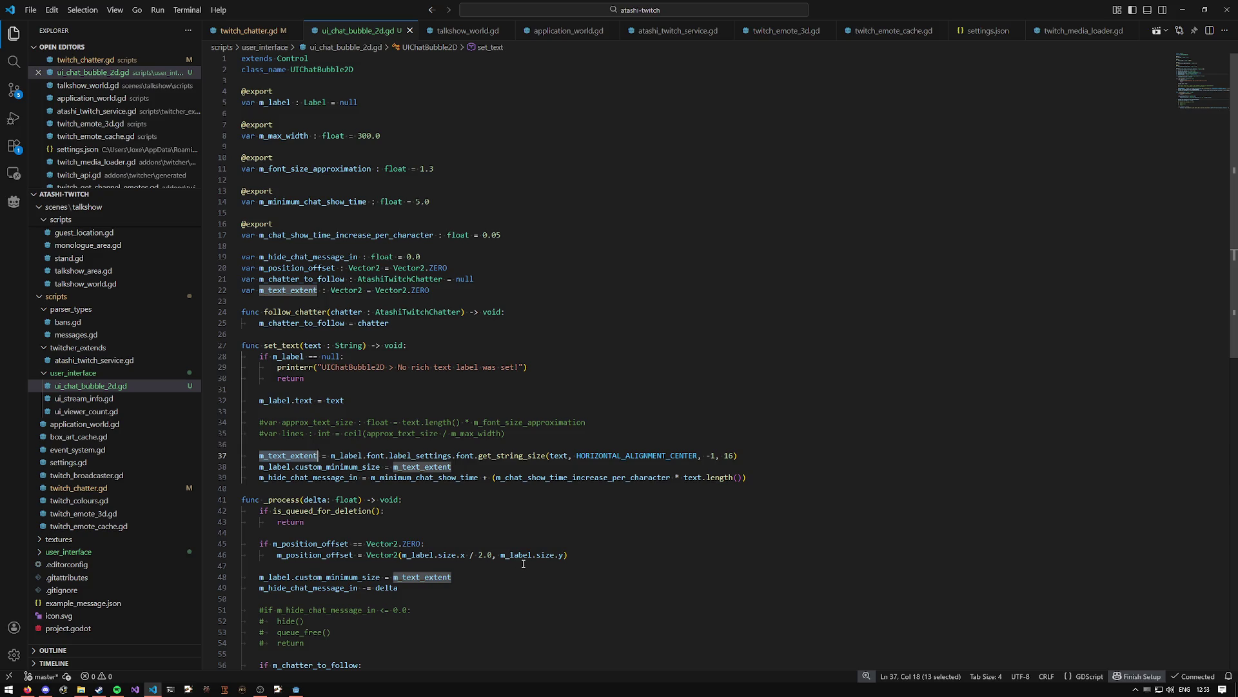
Comment out line 37, add m_text_extent = Vector2(200, 100) below it, and save
key(Left)
text(#)
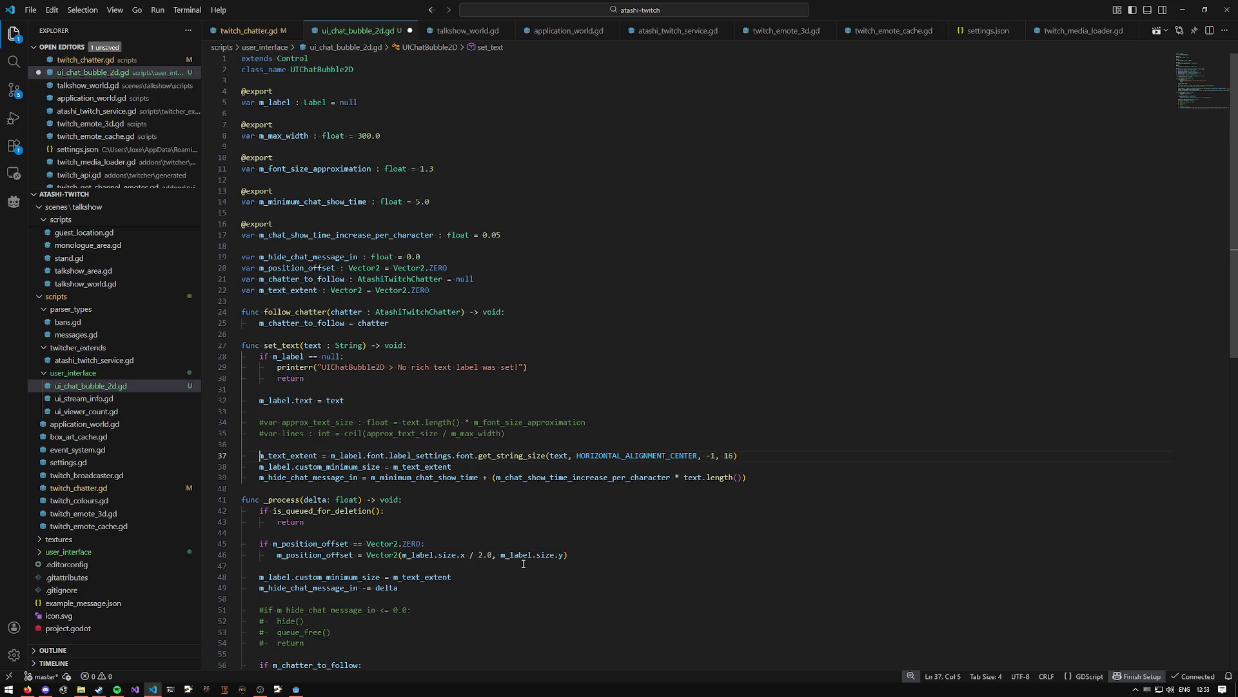
key(End)
key(Return)
text(m_text_exten)
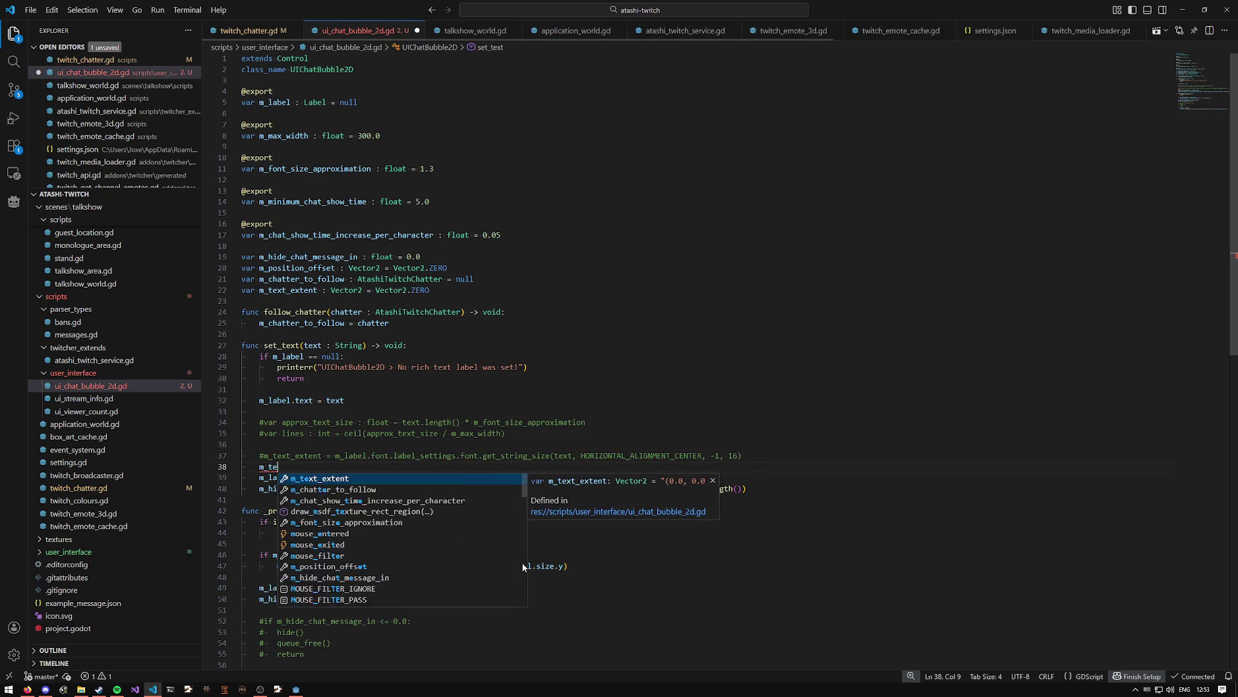
text(t = Vector2)
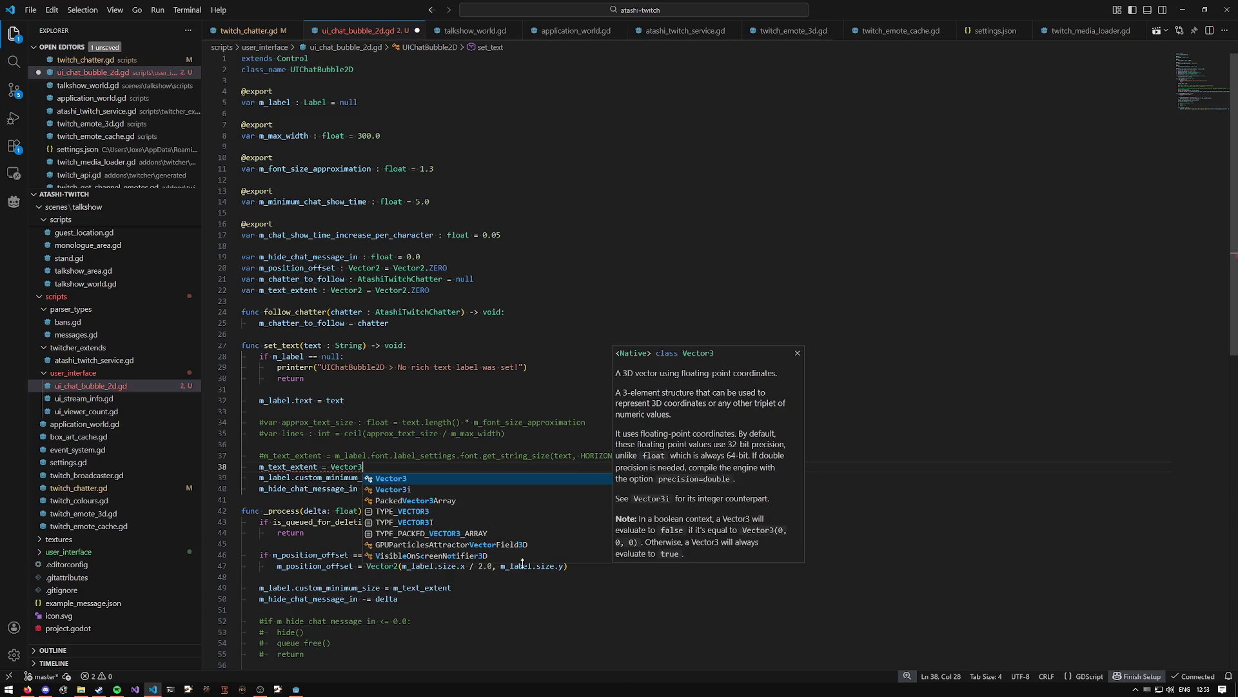
key(Return)
text((200, 100))
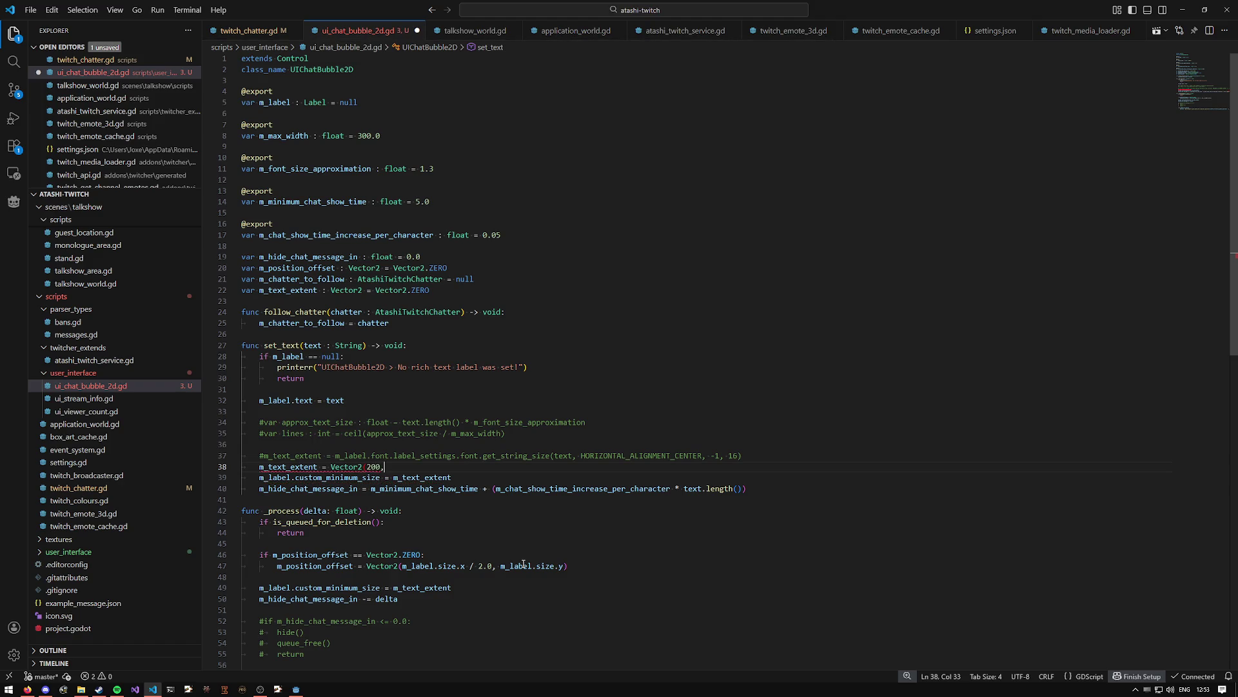
key(ctrl+s)
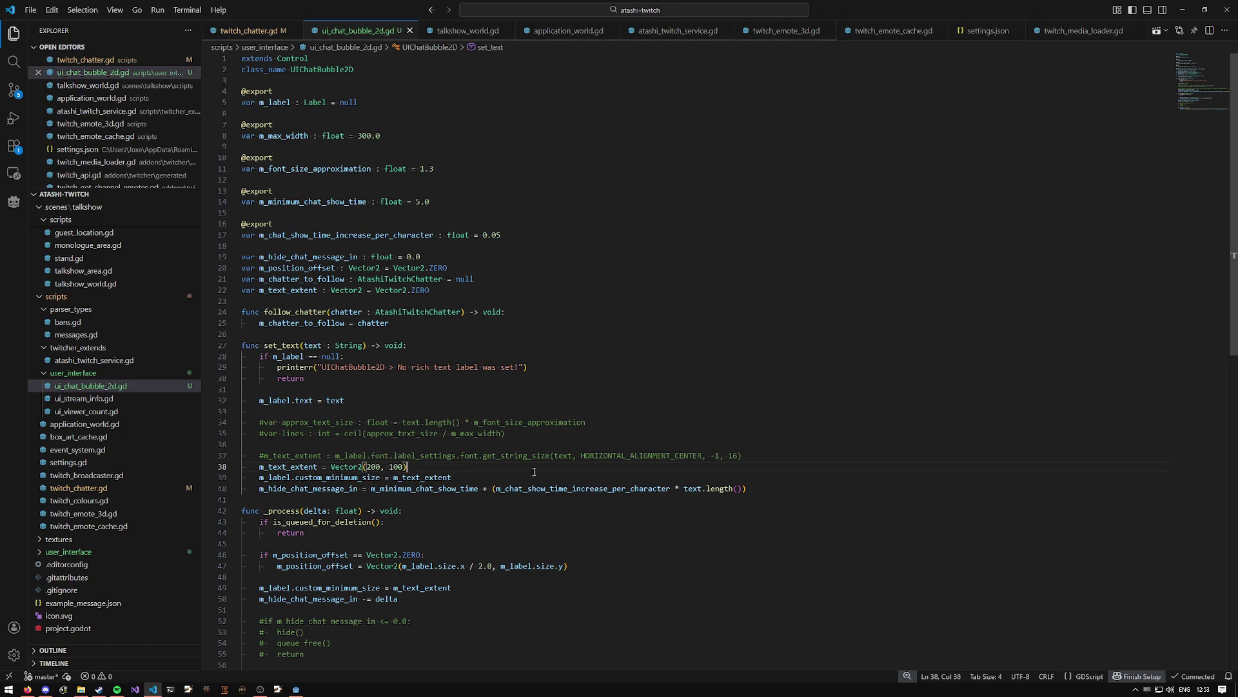
click(294, 689)
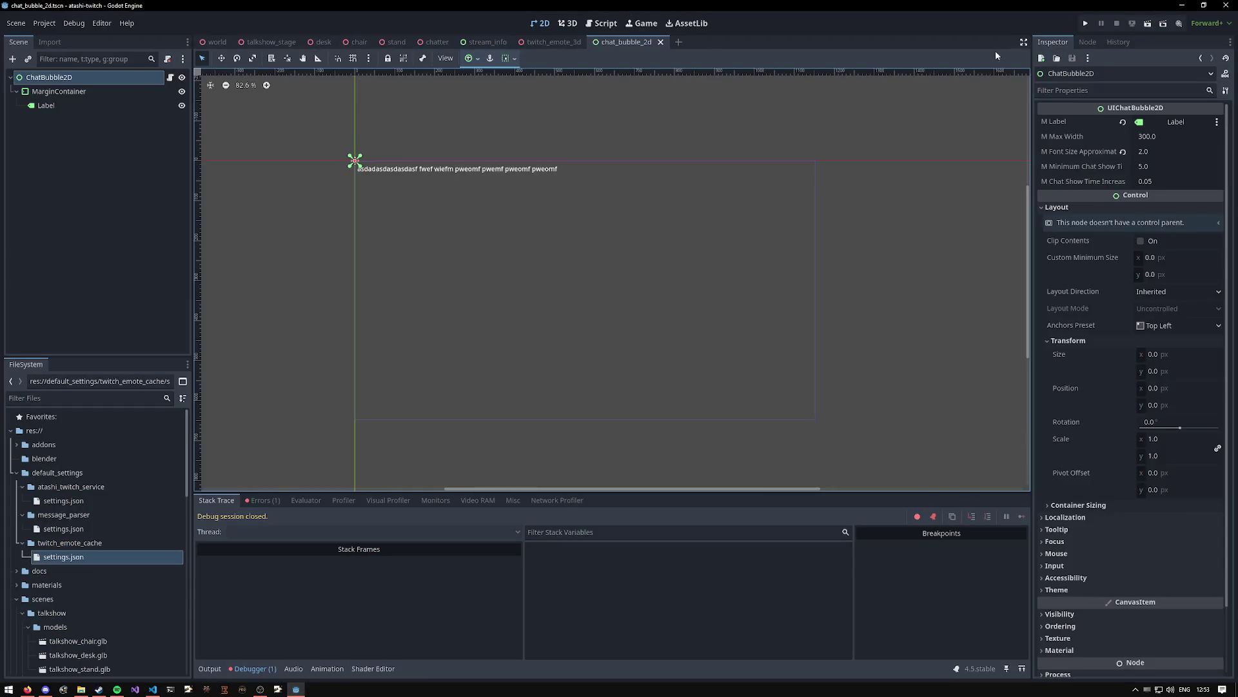
Run the project, inspect the 'test' chat label in the bubble, then stop the game
click(1083, 24)
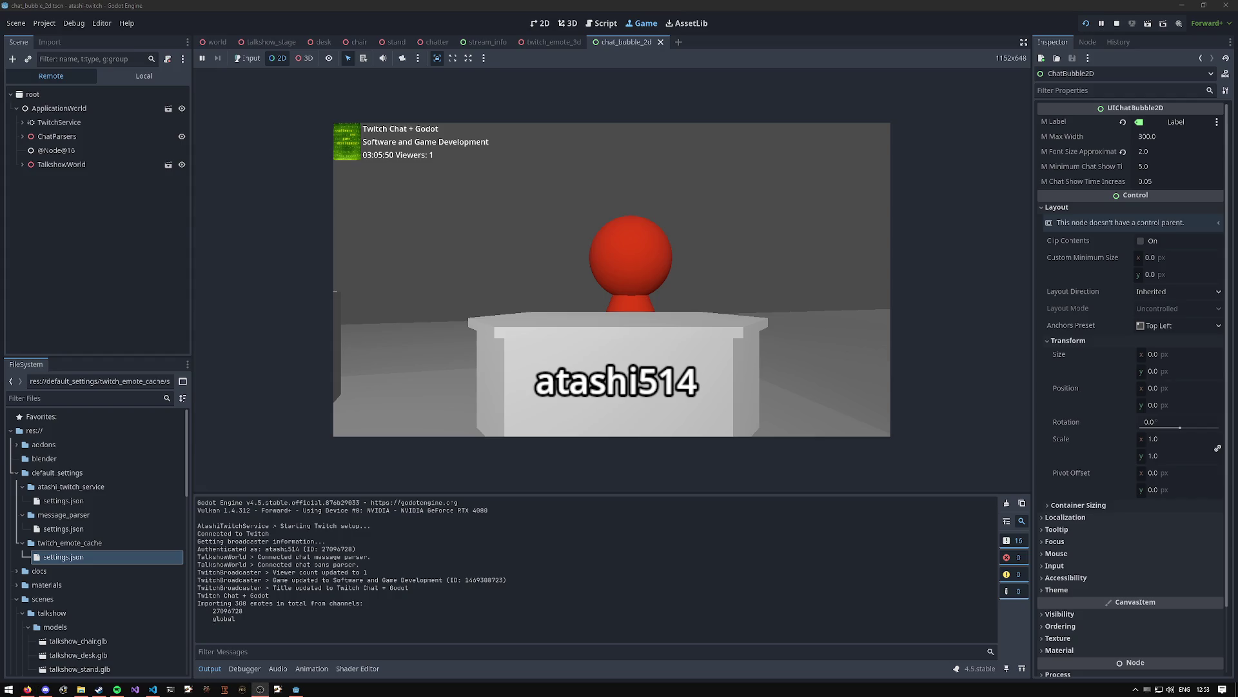
click(594, 352)
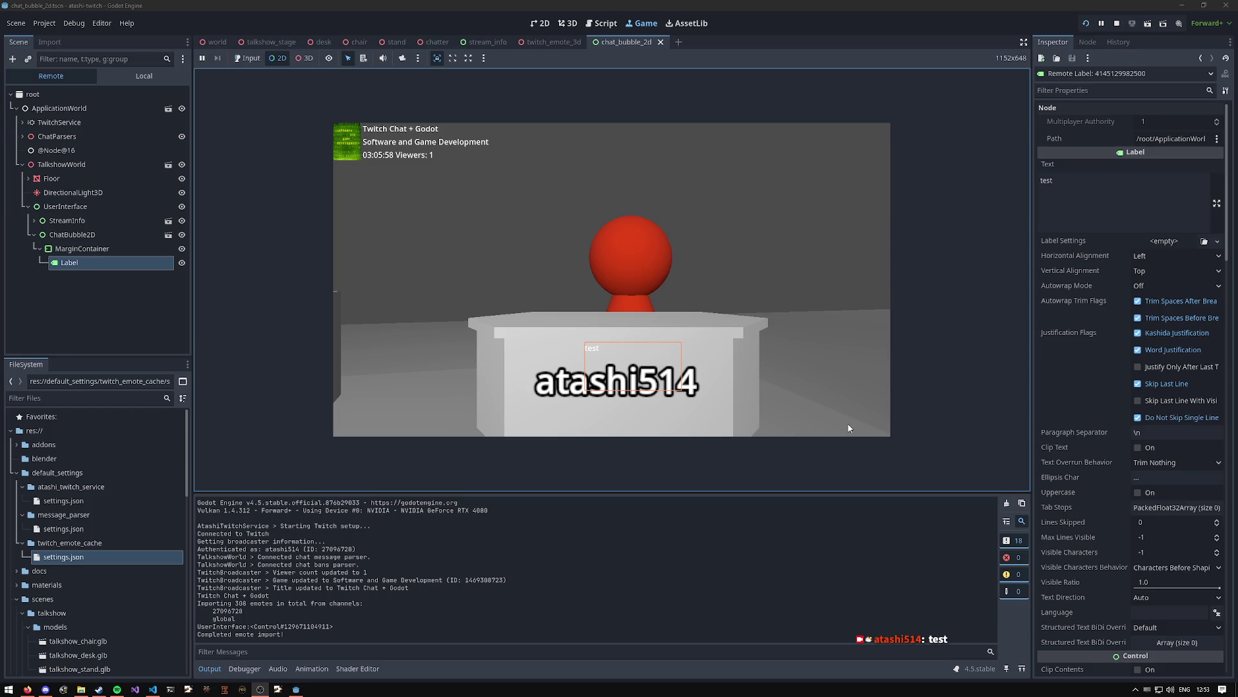
click(1116, 24)
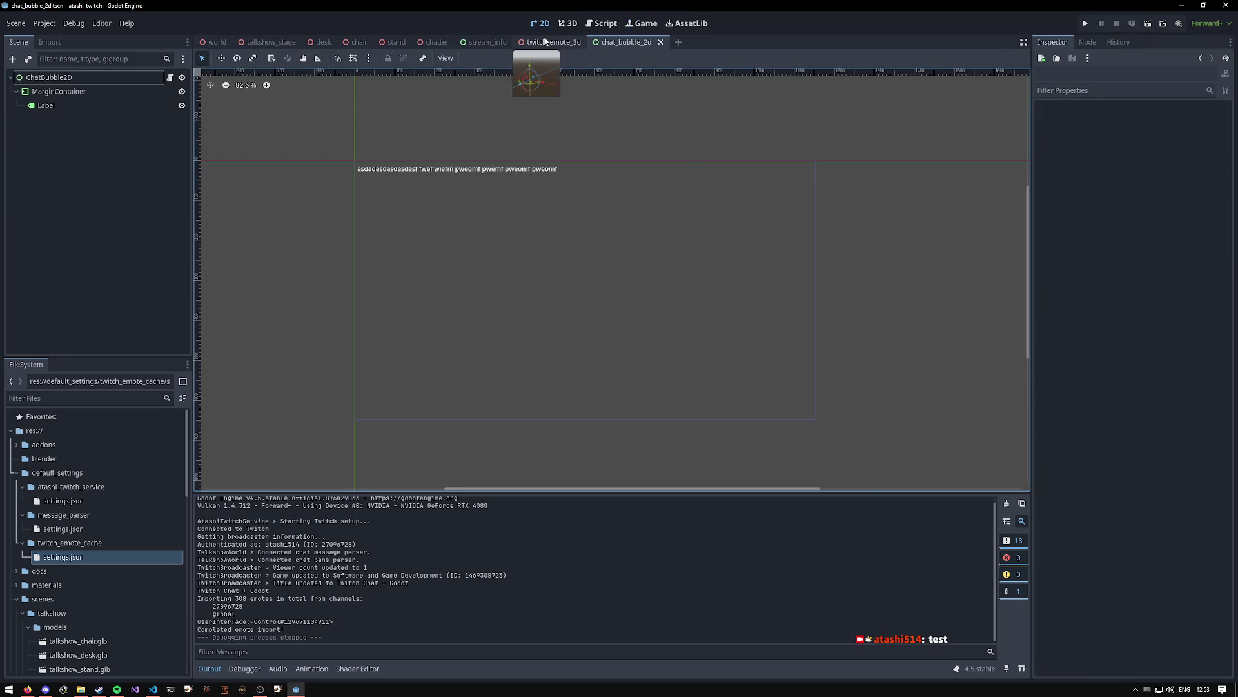
Set the chat Label's Horizontal Alignment to Center and Vertical Alignment to Bottom
click(544, 170)
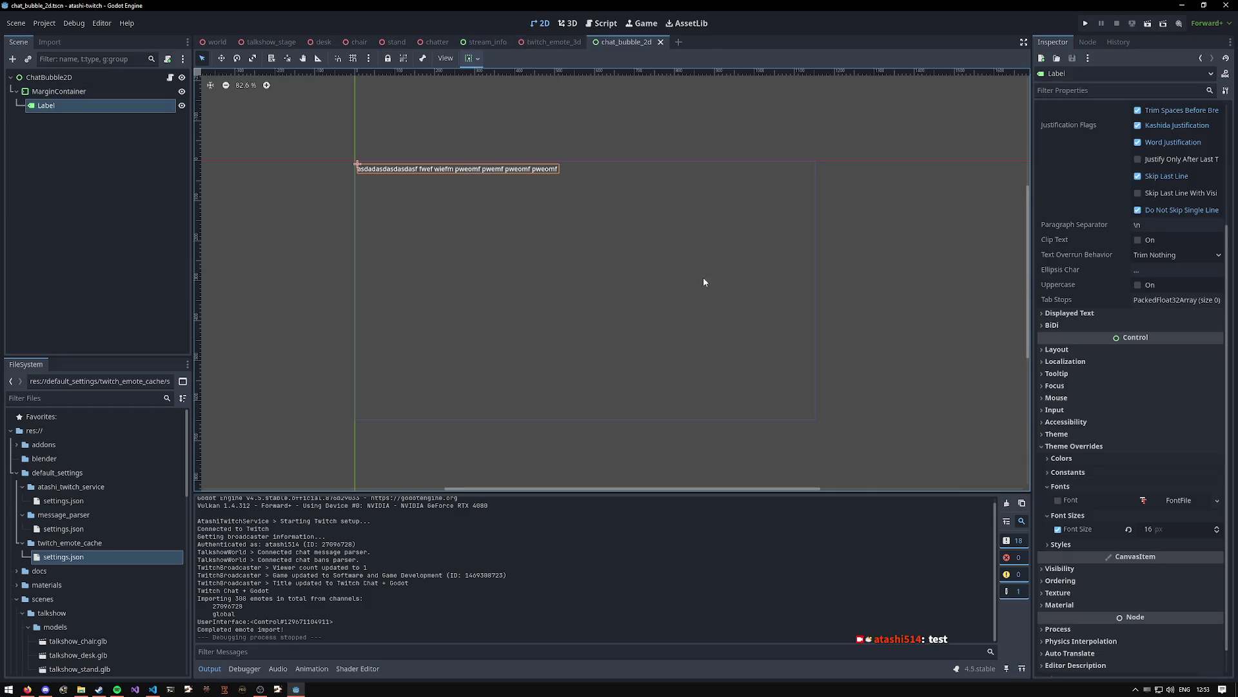
scroll(1145, 377, up, 5)
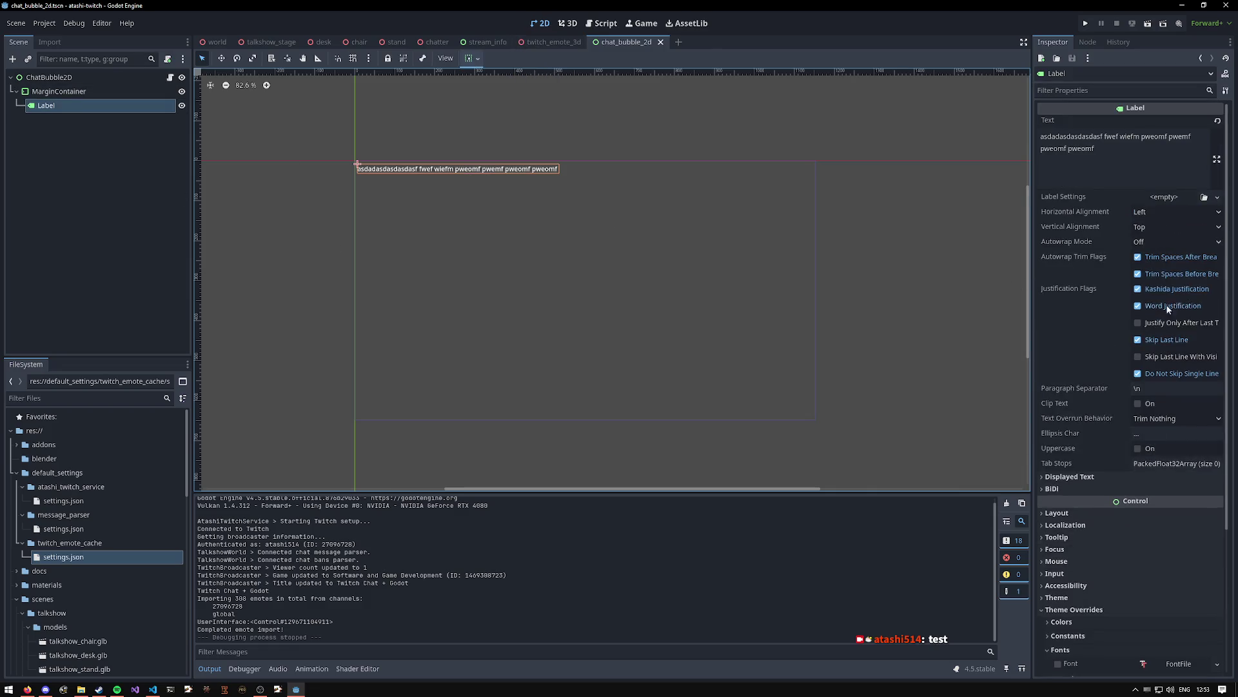
click(1176, 210)
click(1180, 242)
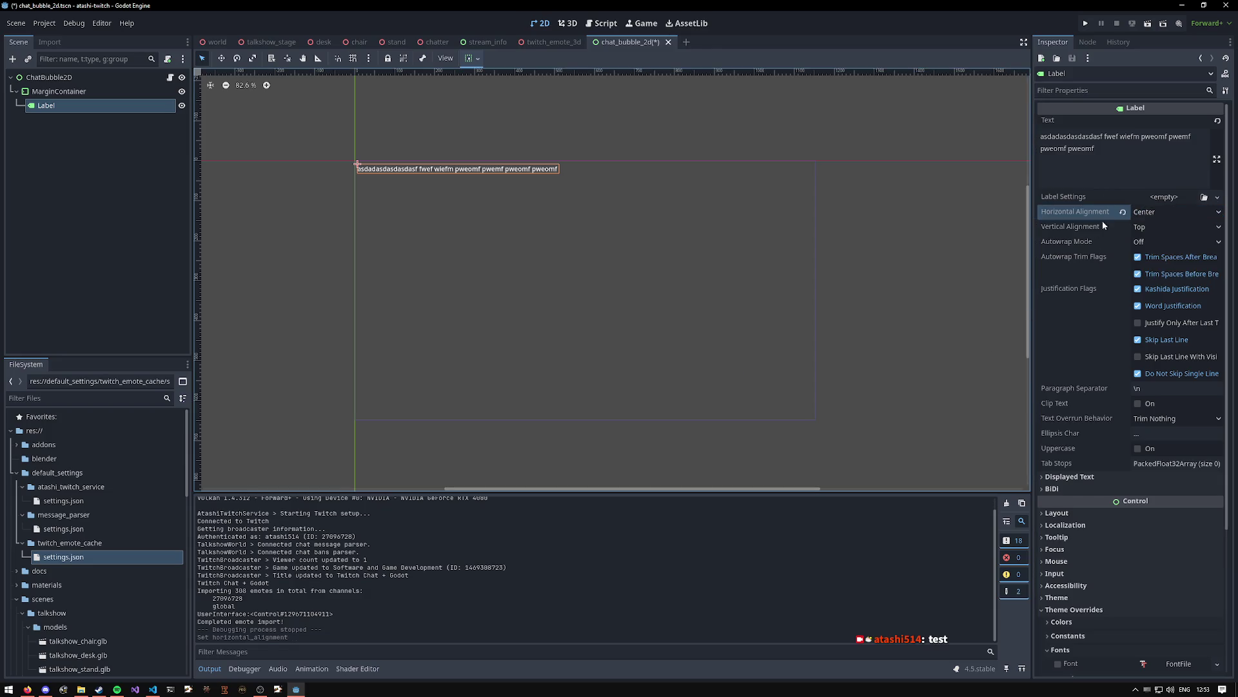
click(1173, 230)
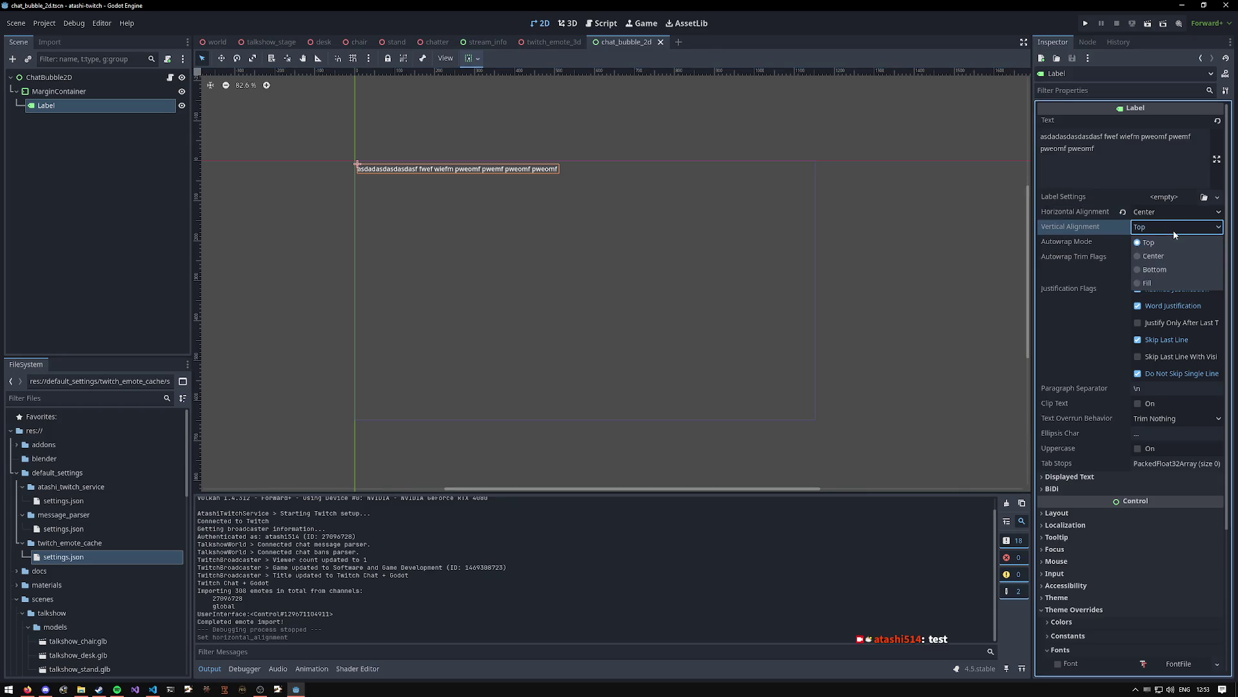
click(1167, 271)
Save the scene, then run and stop the project to check the alignment
key(ctrl+s)
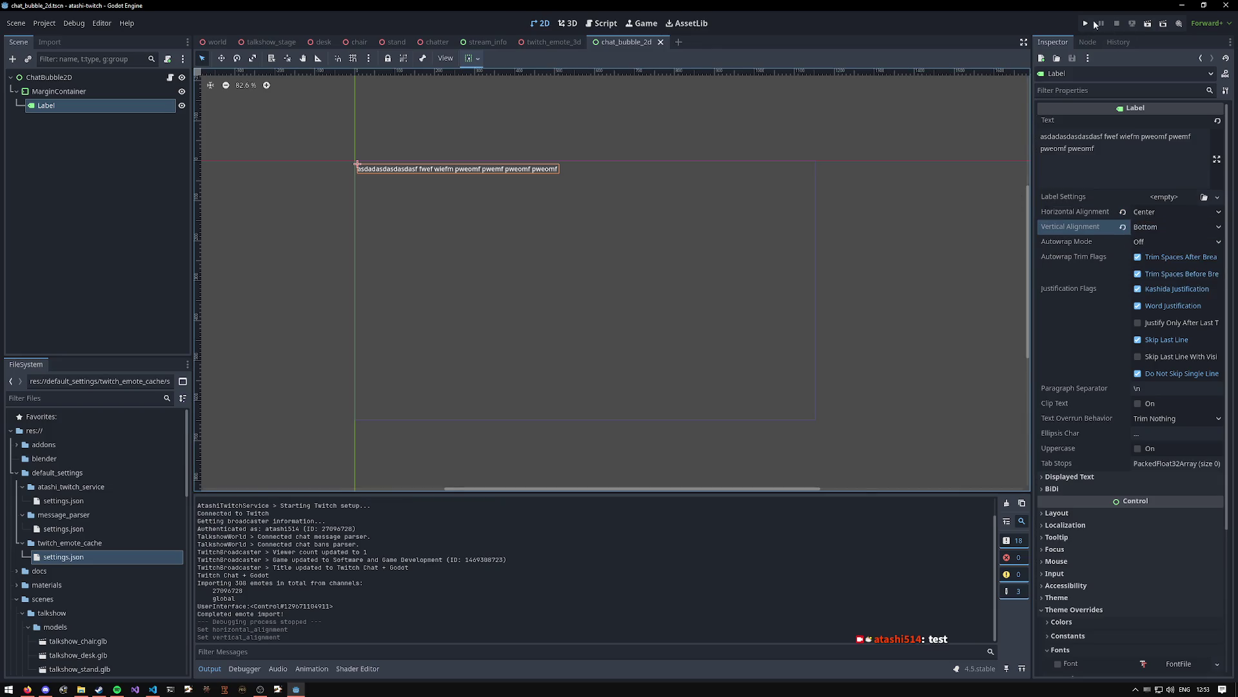
click(1086, 24)
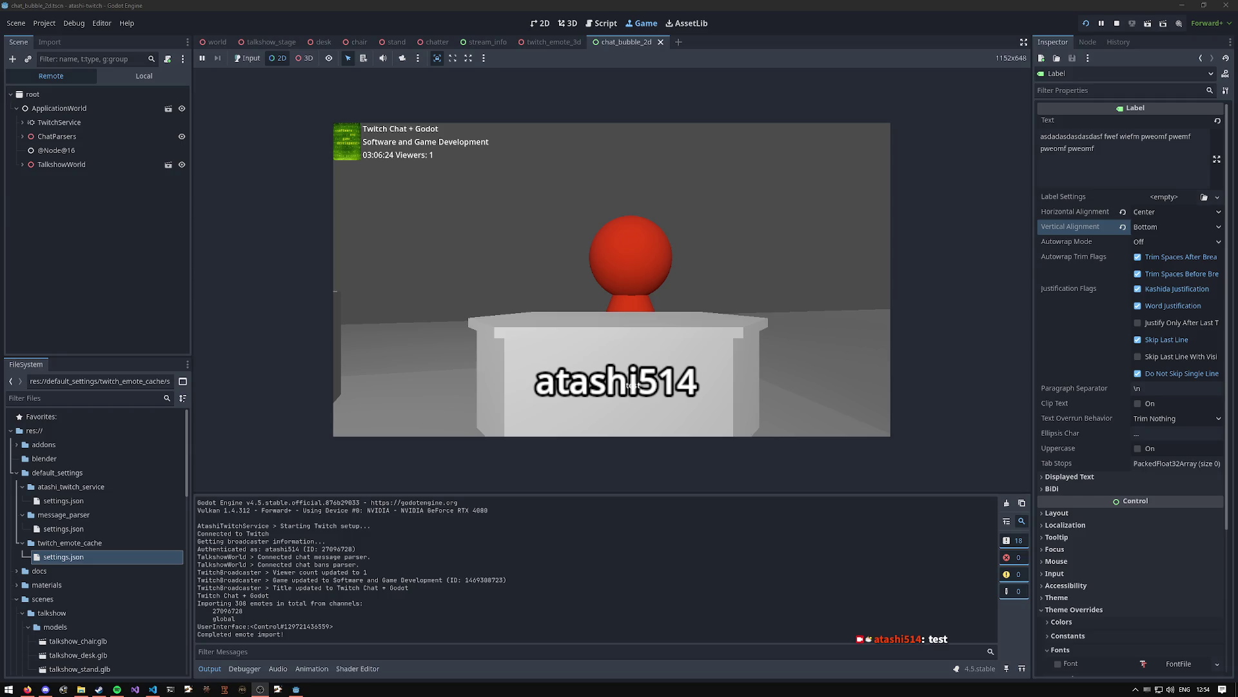
click(1114, 26)
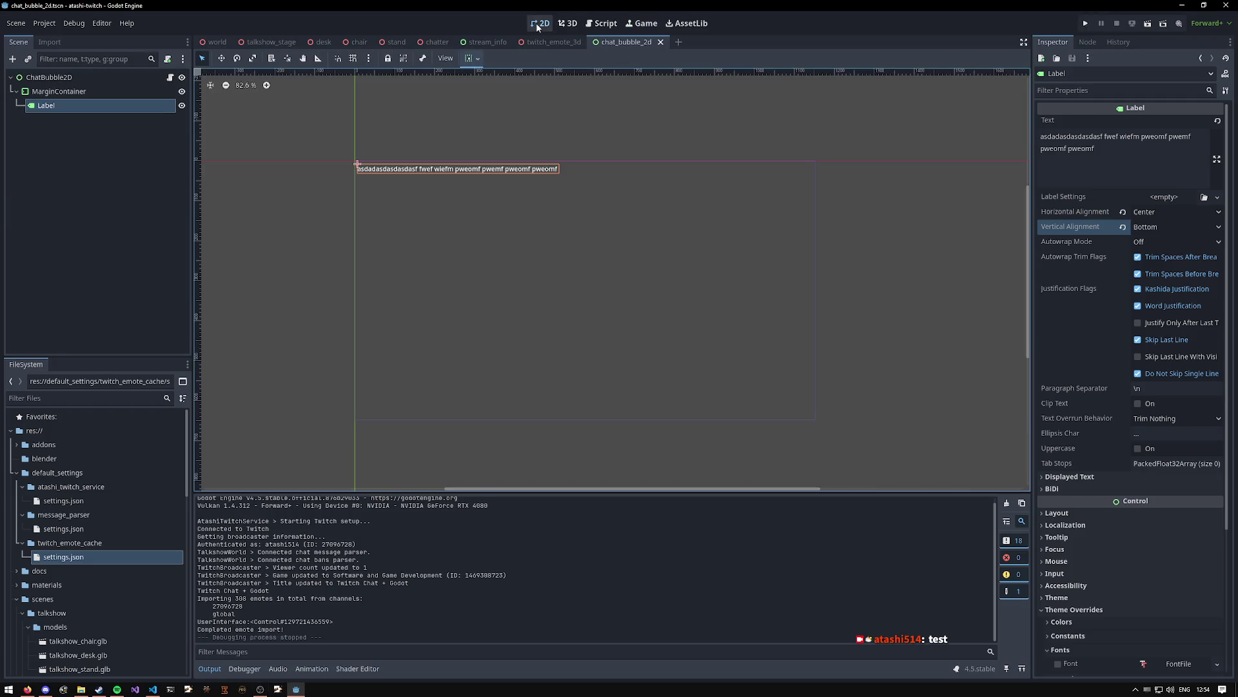
Reparent MarginContainer under a new PanelContainer node, save the scene, and run the project
click(59, 93)
right_click(60, 96)
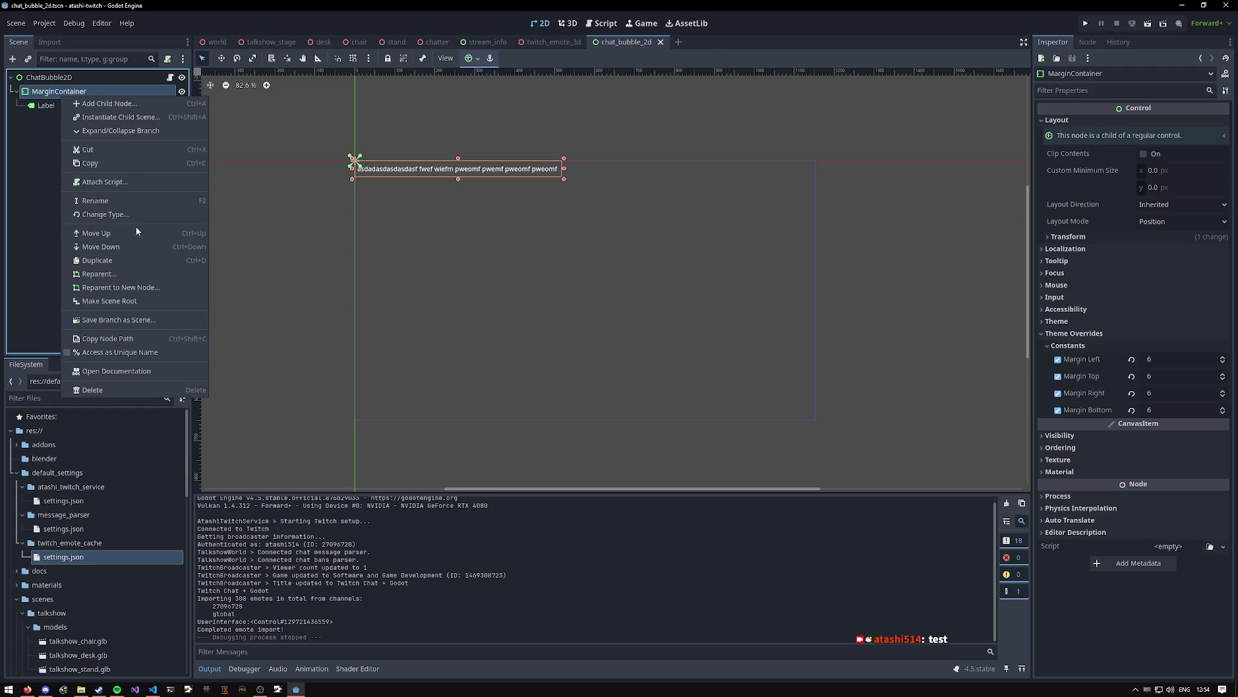
click(140, 275)
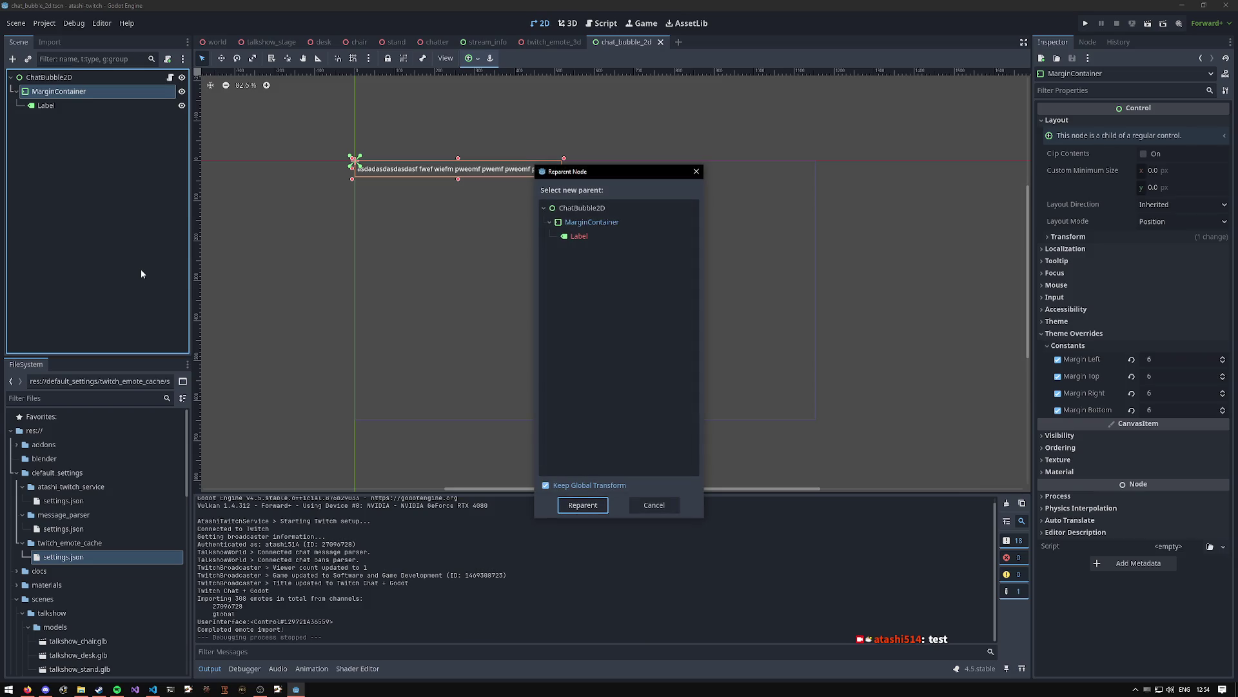
key(Escape)
right_click(61, 92)
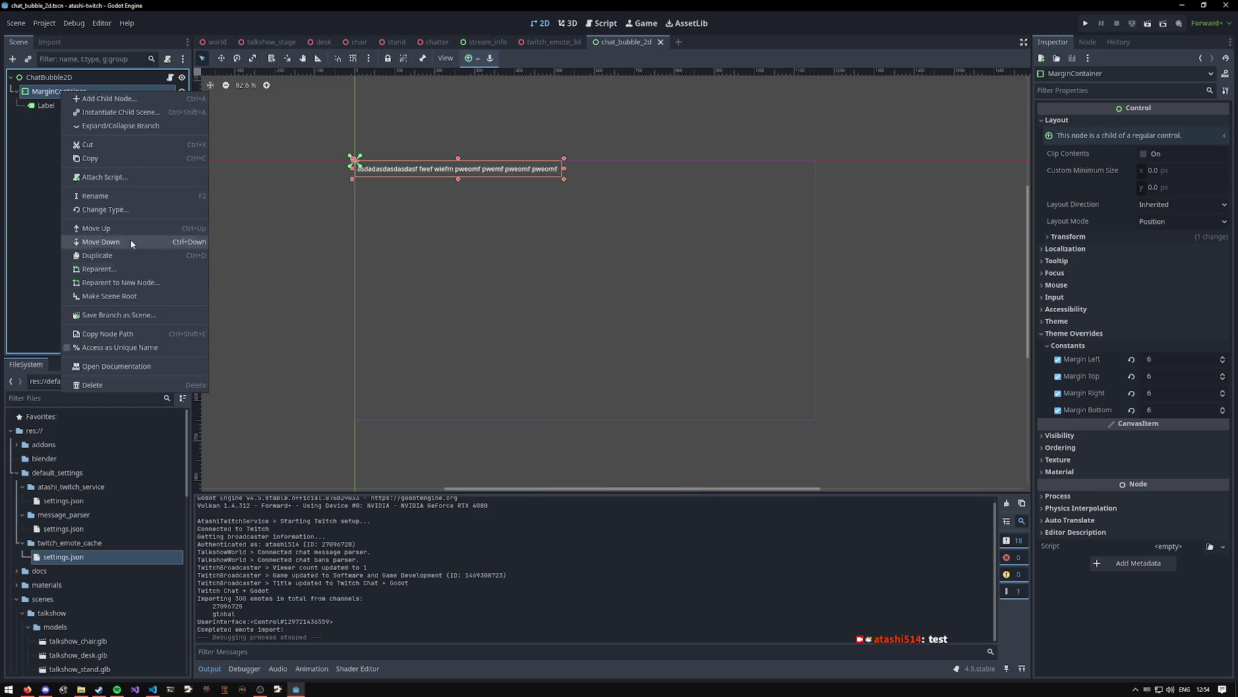
click(173, 286)
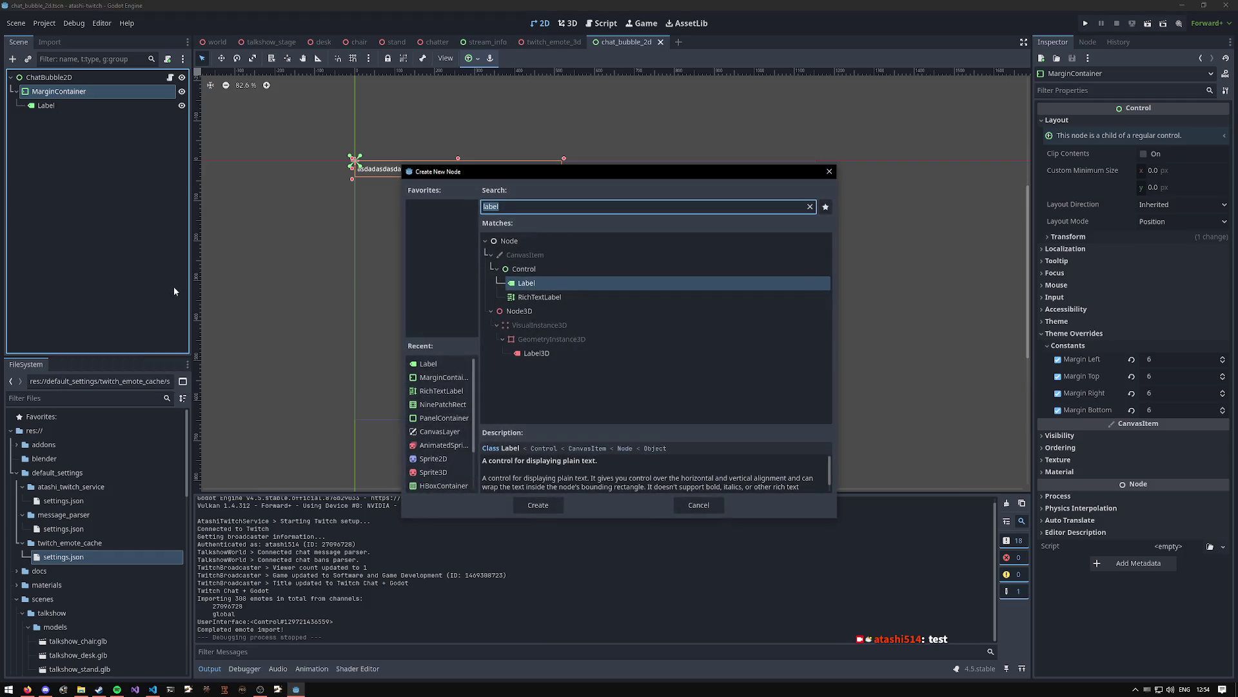
text(panelcont)
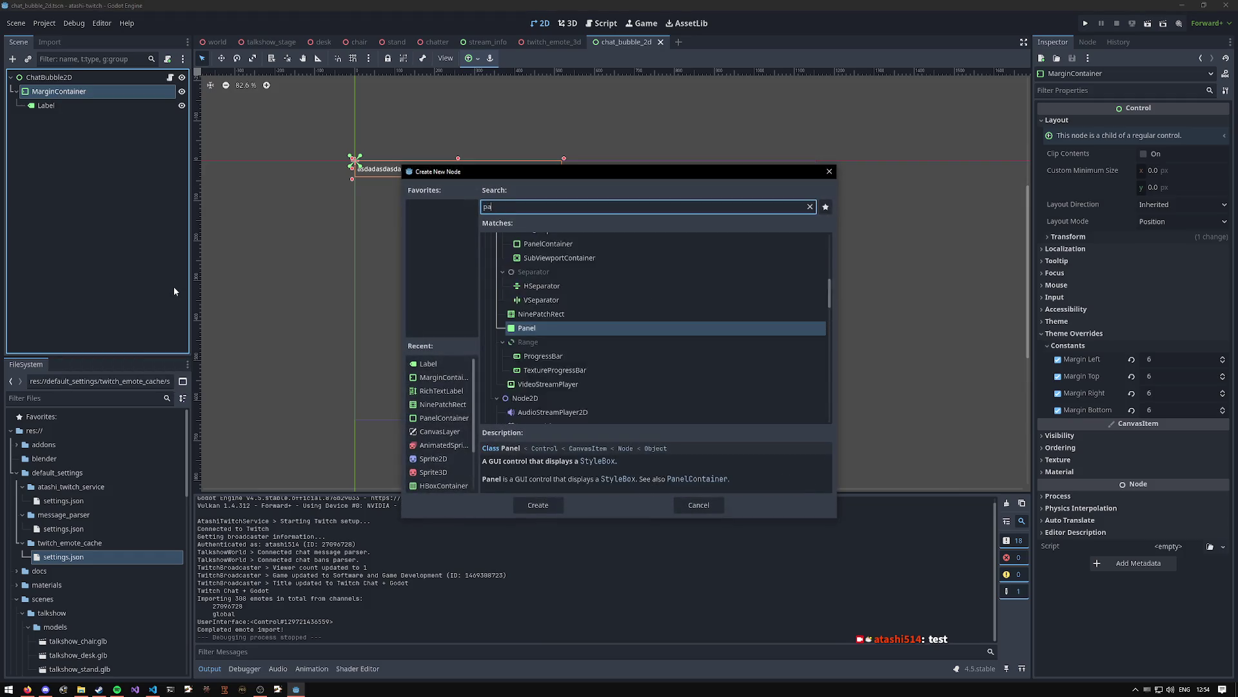
key(Return)
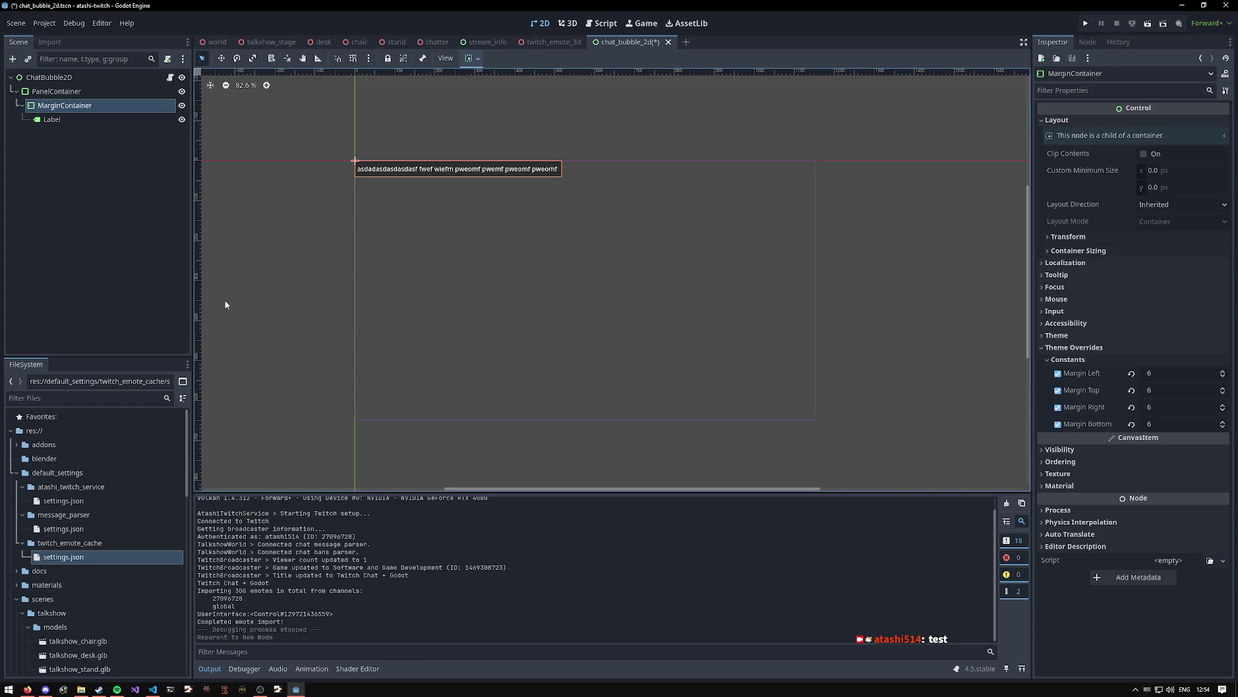
key(ctrl+s)
click(1083, 24)
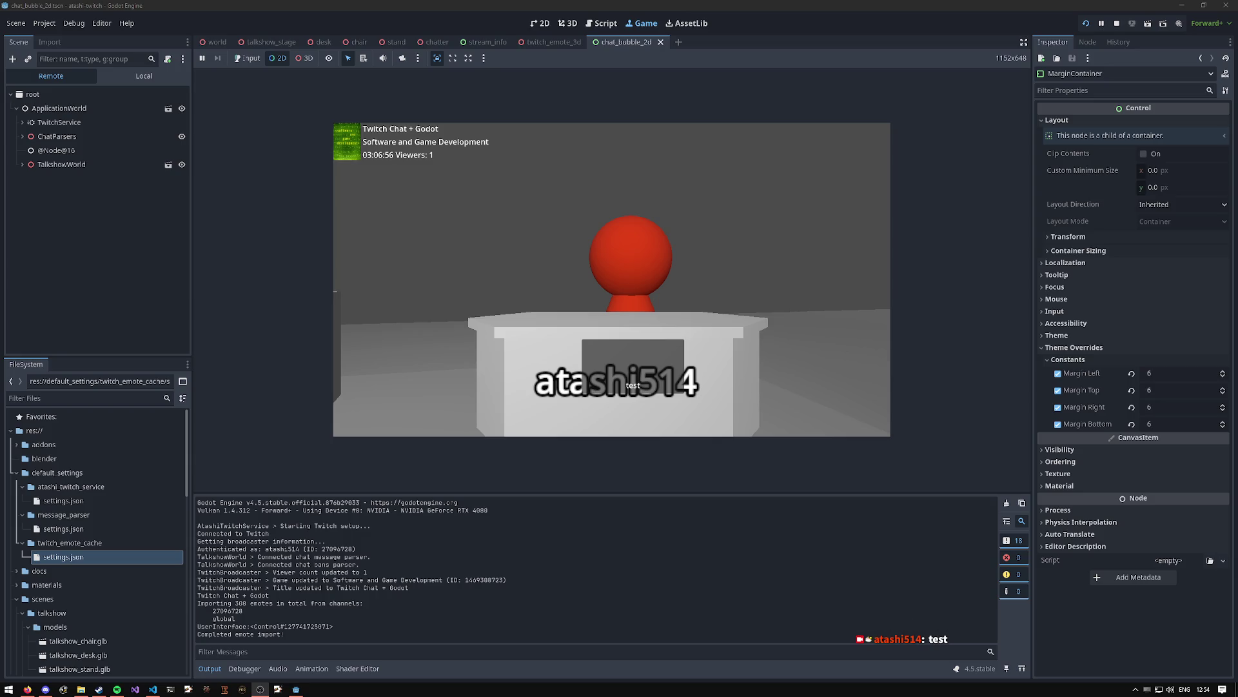
Inspect the dark panel bubble by toggling the Game tab's camera override and selection modes, then stop
click(402, 58)
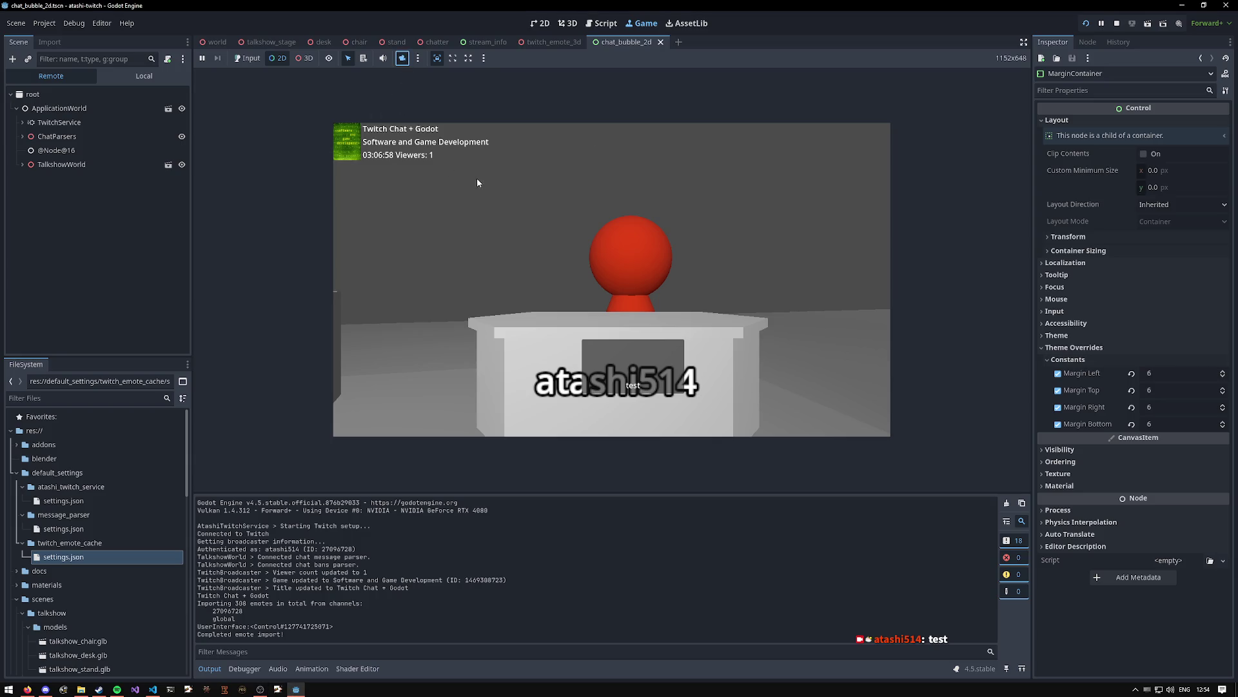
click(304, 59)
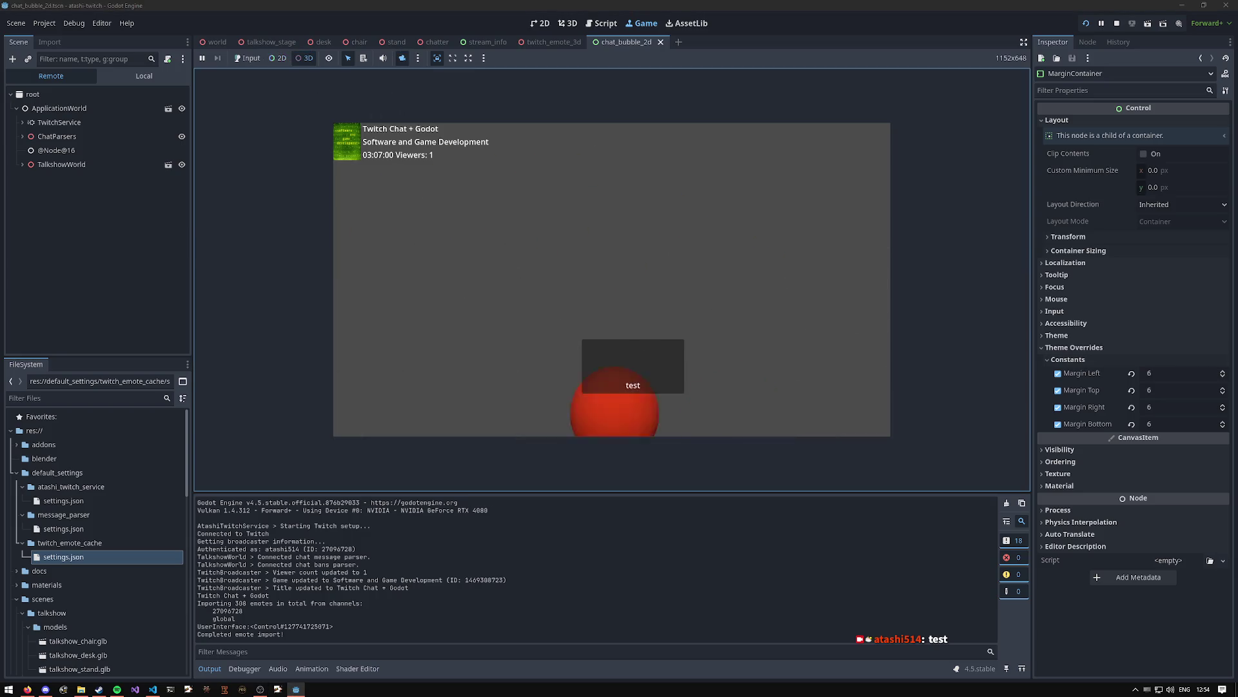
click(279, 62)
click(247, 58)
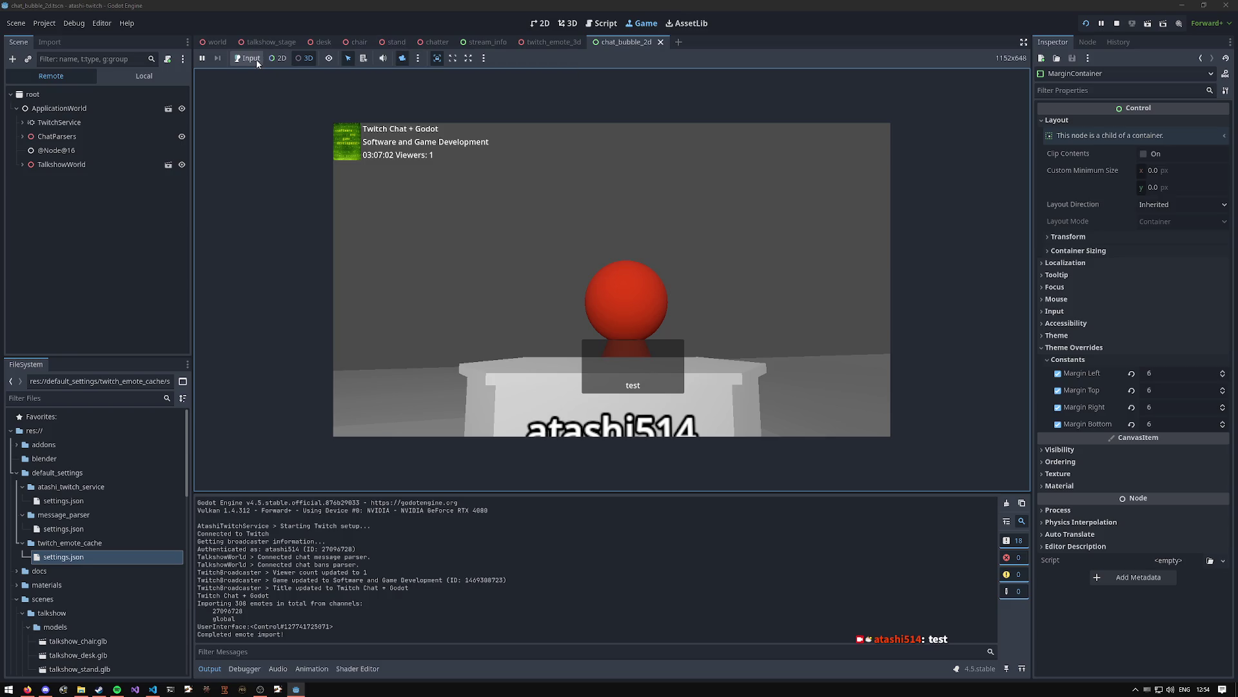
click(400, 59)
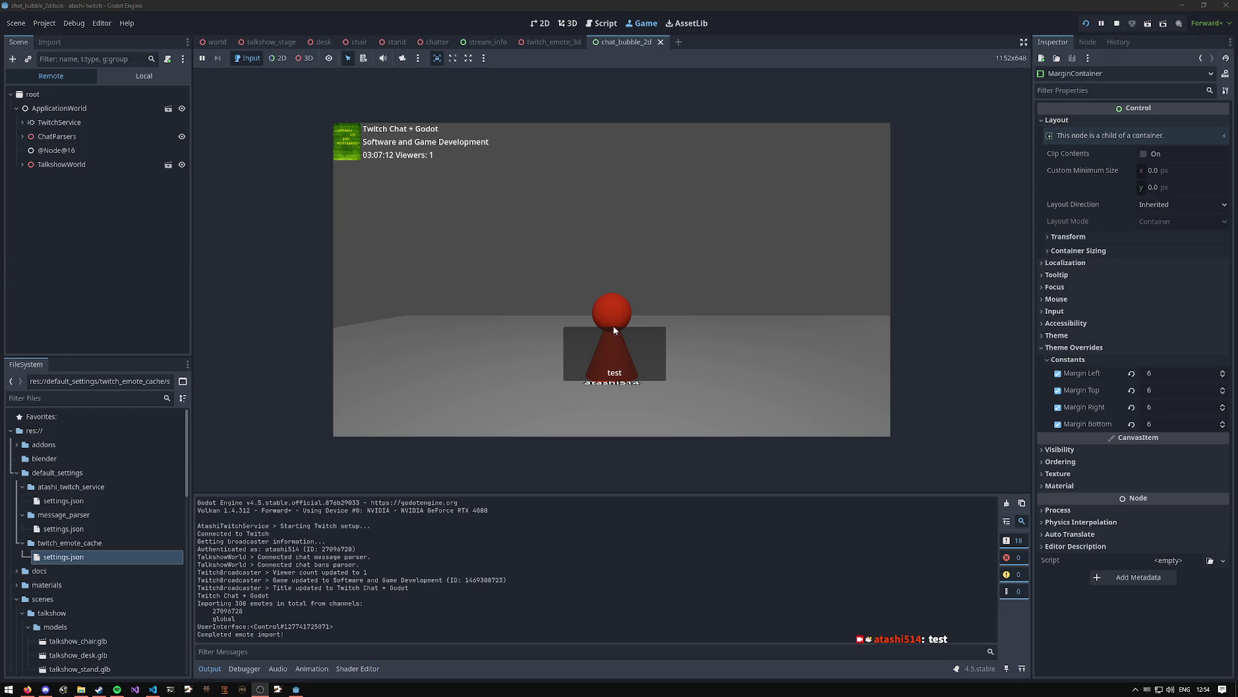
click(1118, 24)
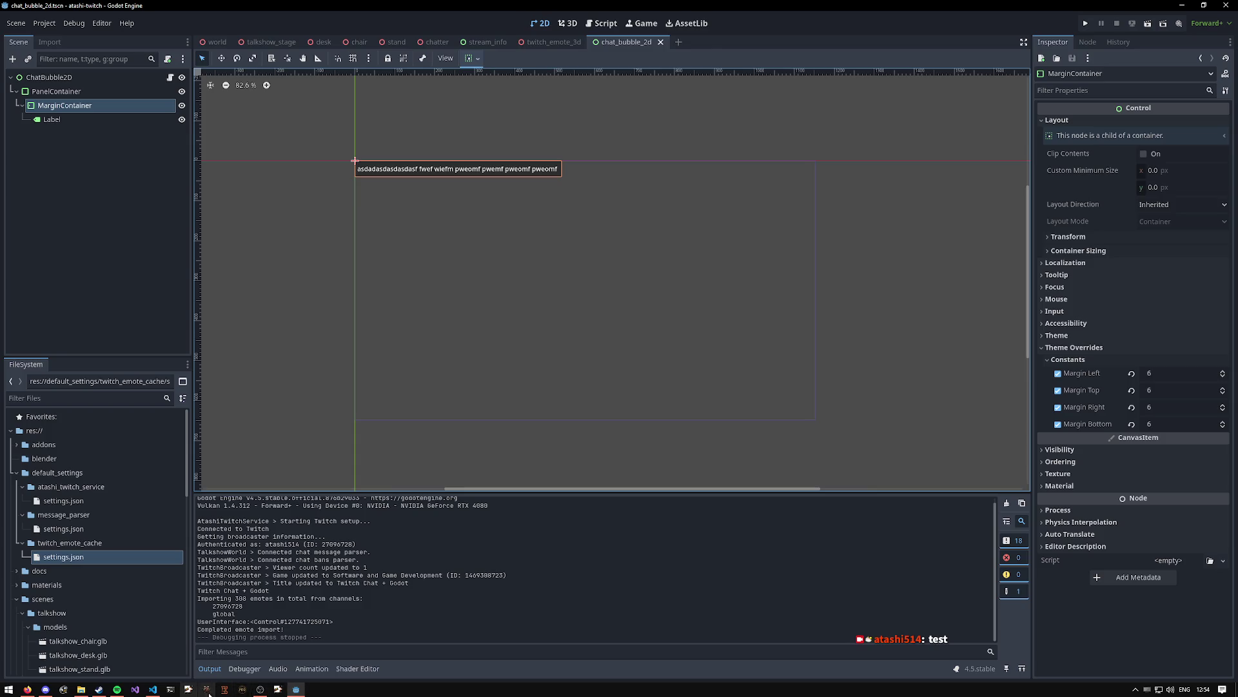
Comment out the fixed text-extent line 38 and uncomment the get_string_size line 37
click(153, 689)
click(623, 430)
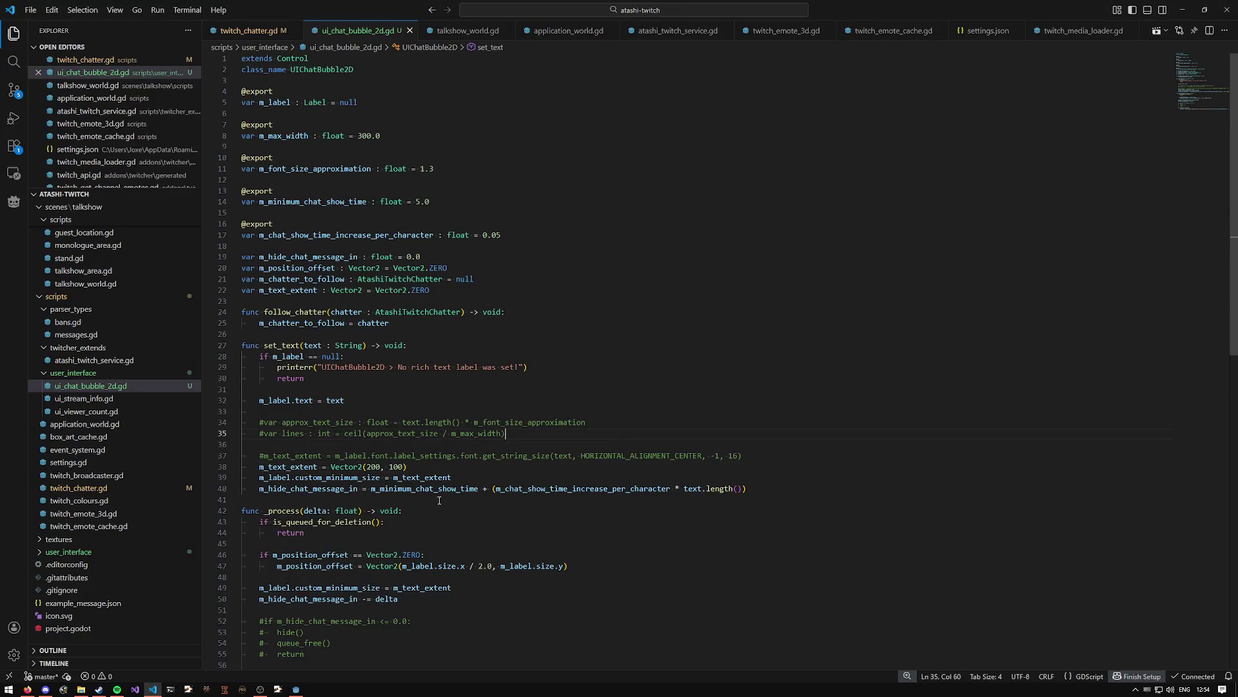
click(538, 459)
mouse_move(537, 461)
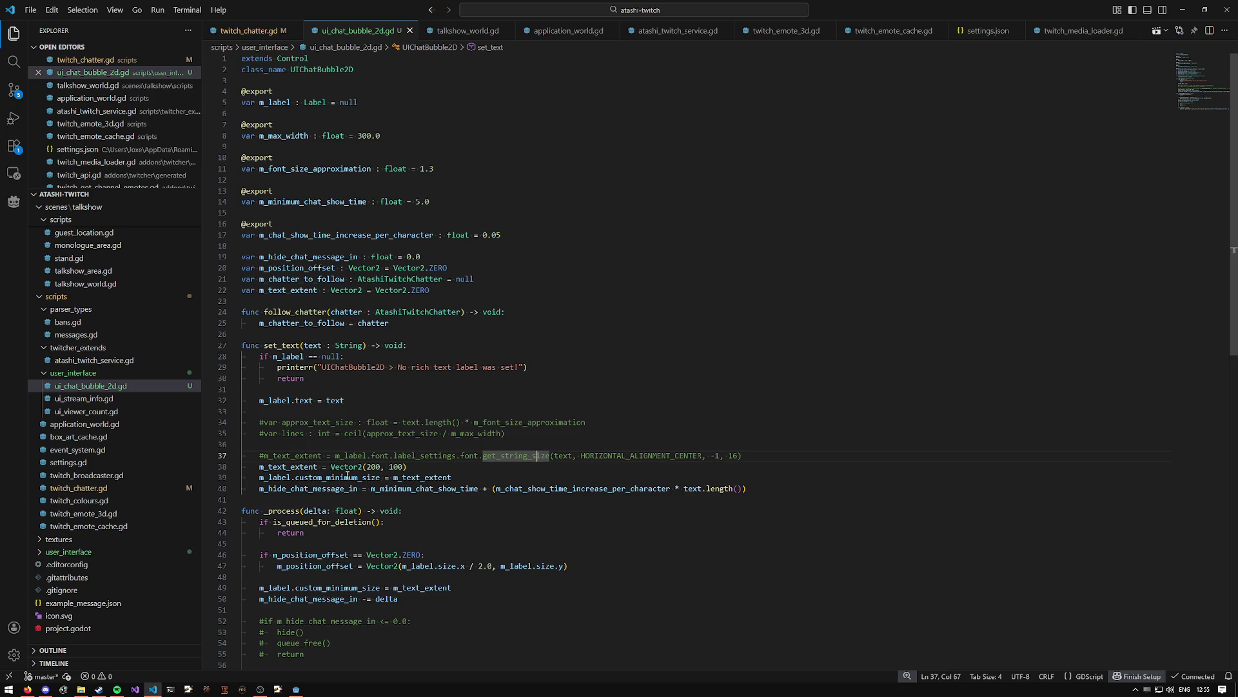
key(Down)
key(Home)
text(#)
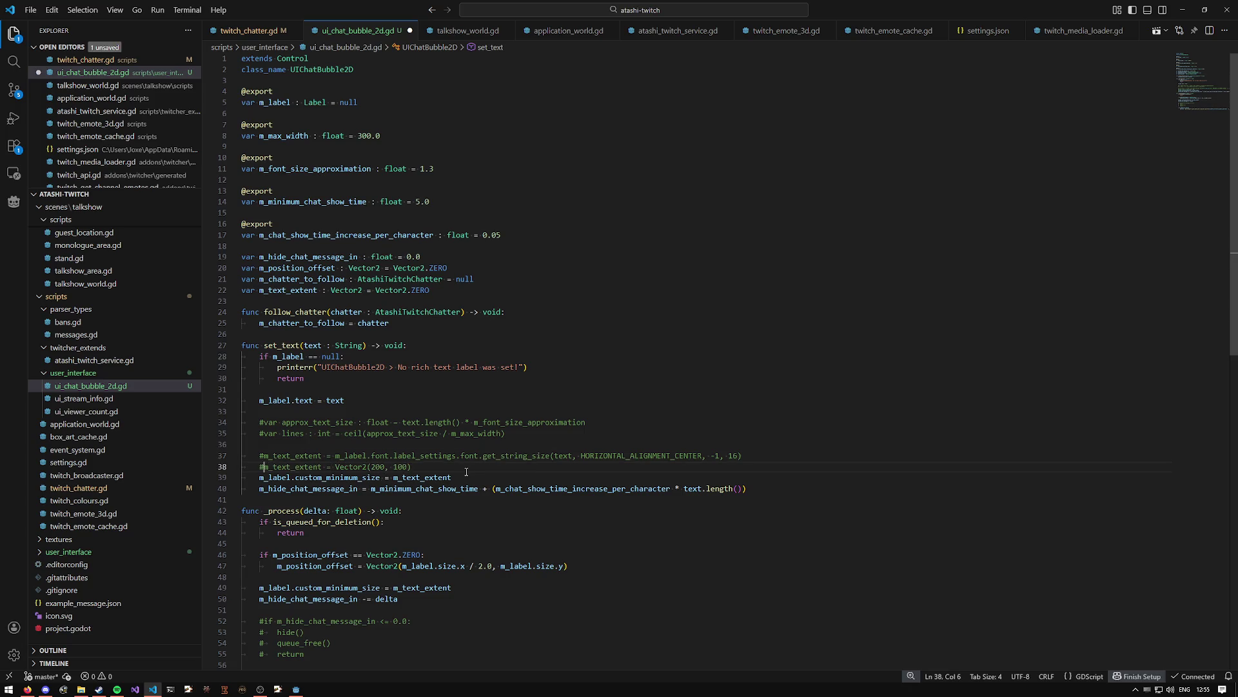
key(Up)
key(BackSpace)
Replace the font access on line 37 with get_theme_default_font()
double_click(376, 455)
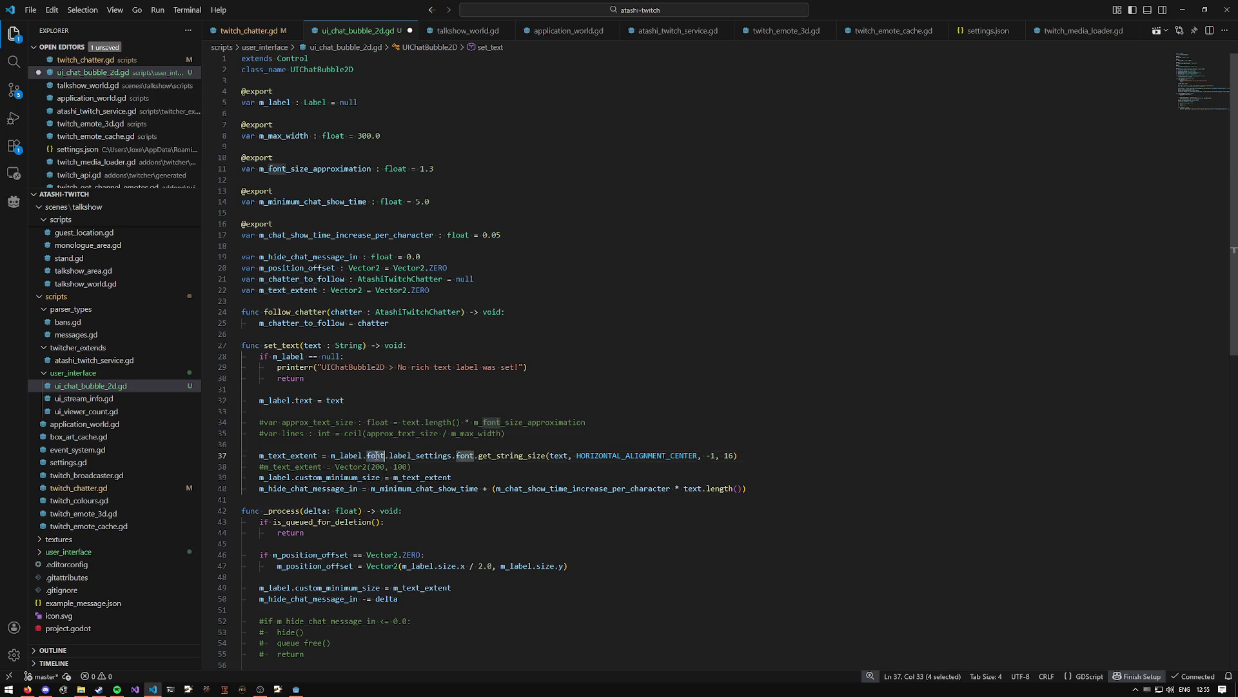
text(get_font)
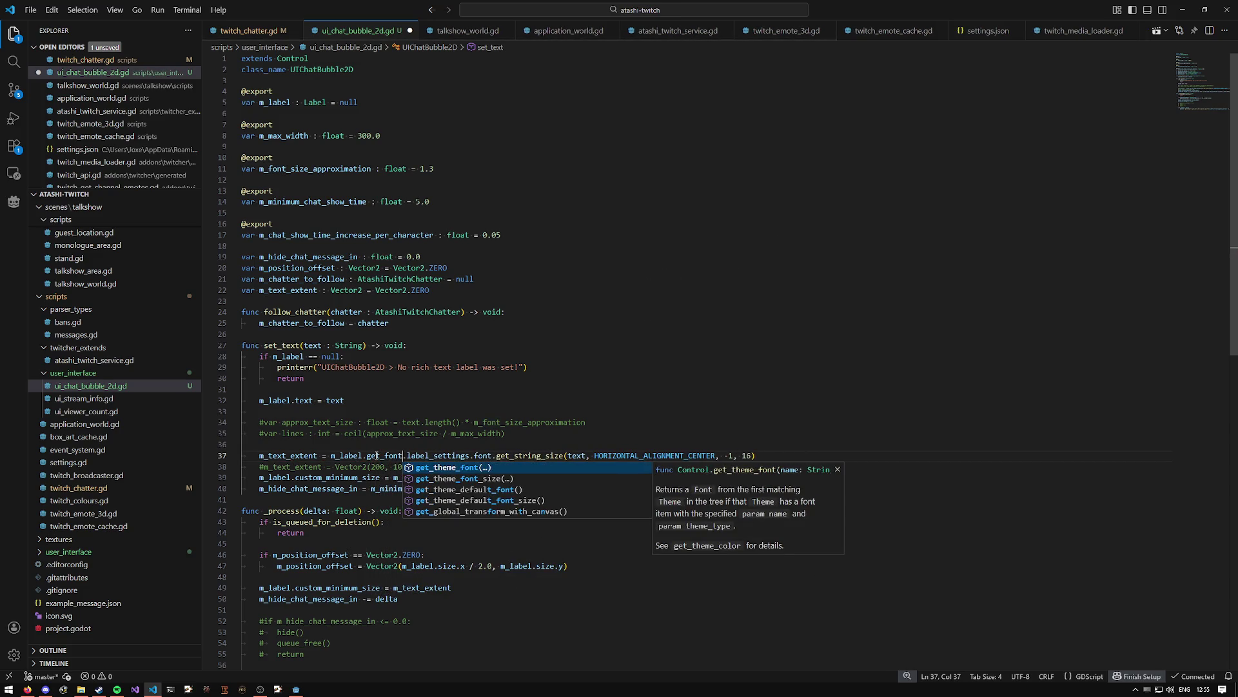
key(Down)
key(Down)
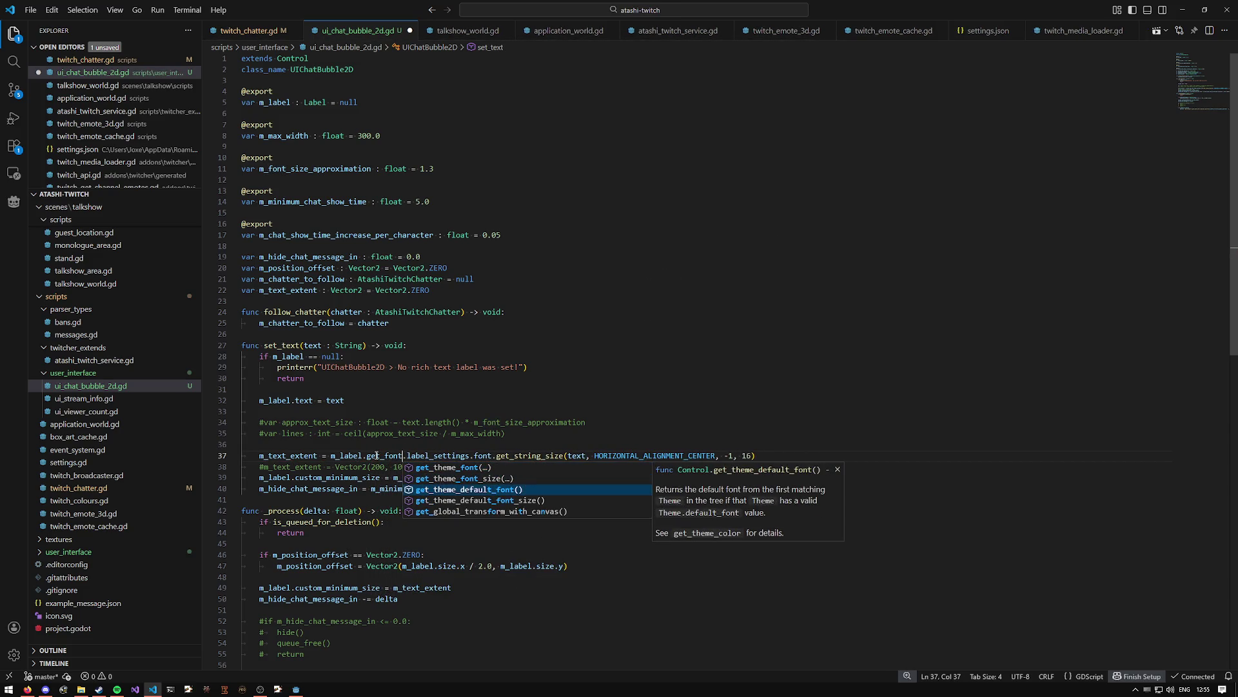
key(Up)
key(Up)
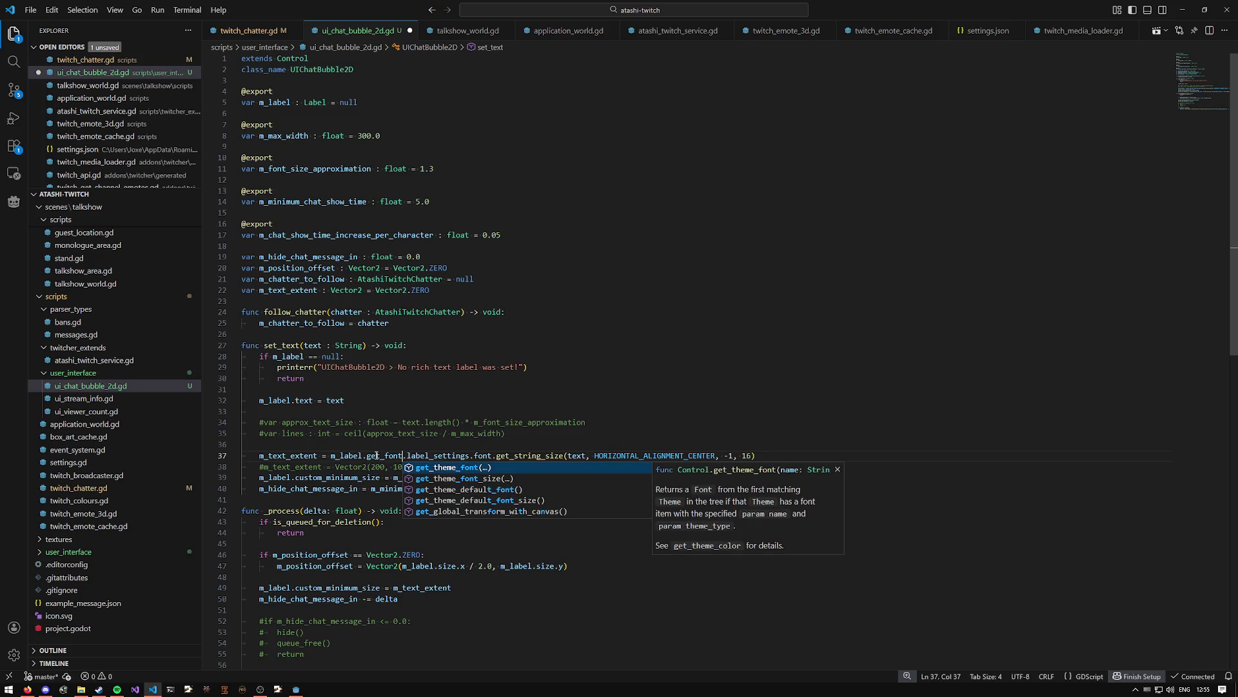
key(Down)
key(Down)
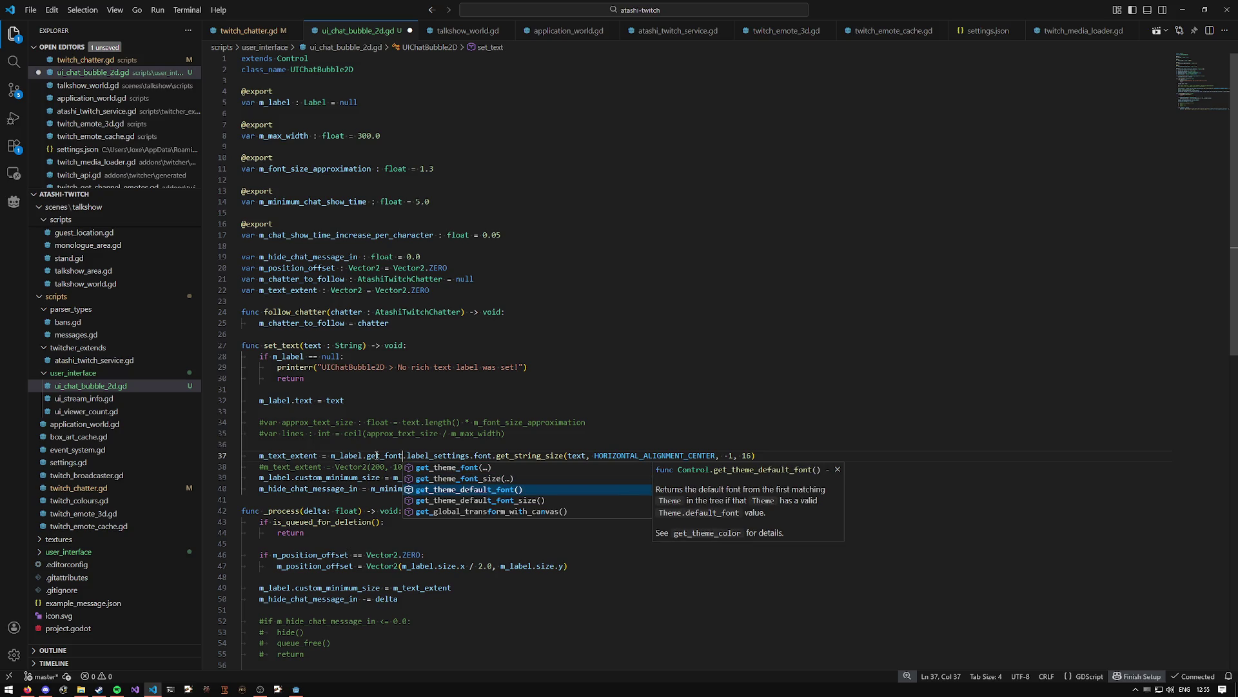
key(Return)
Swap the hard-coded size 16 for m_label.get_theme_default_font_size(), save, and return to Godot
key(End)
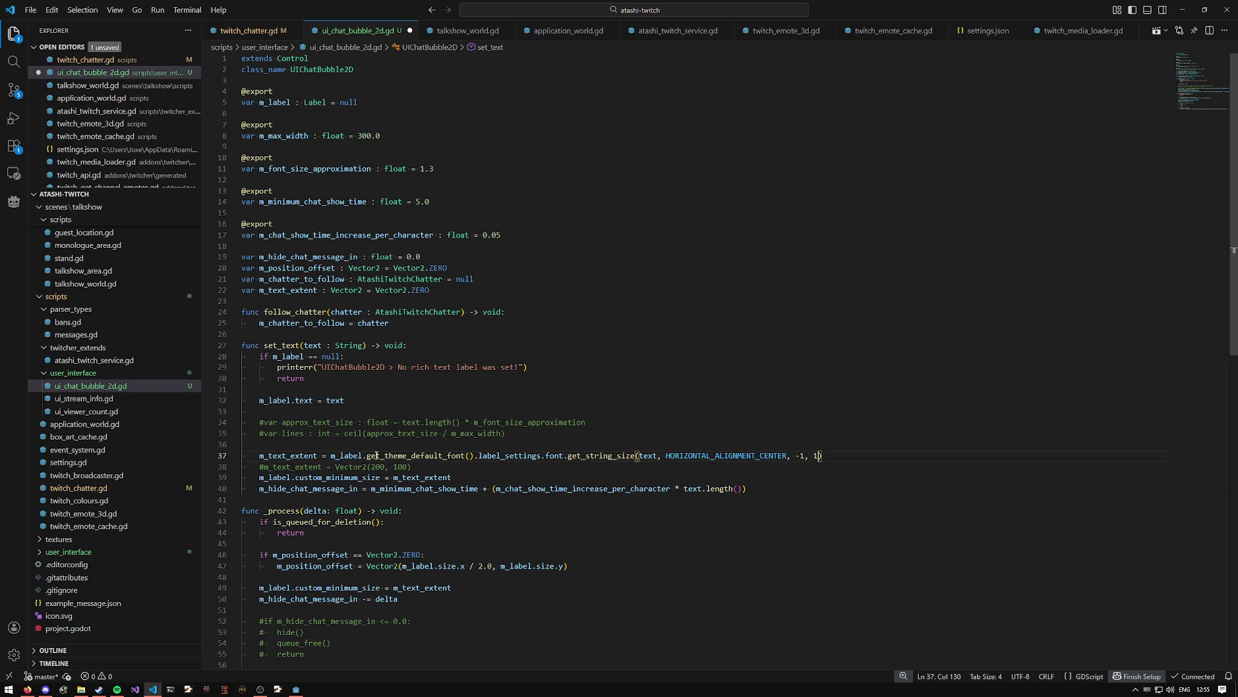
key(ctrl+space)
key(BackSpace)
key(BackSpace)
key(BackSpace)
text(m_label.ge)
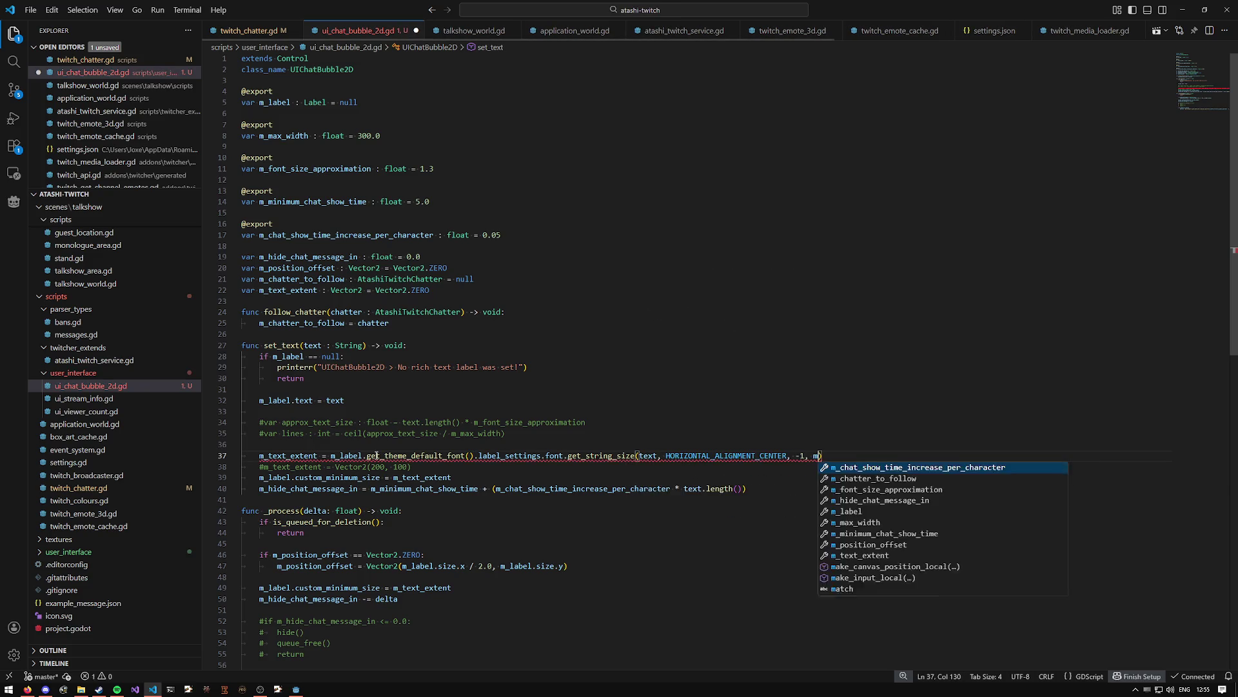
text(t_theme_def)
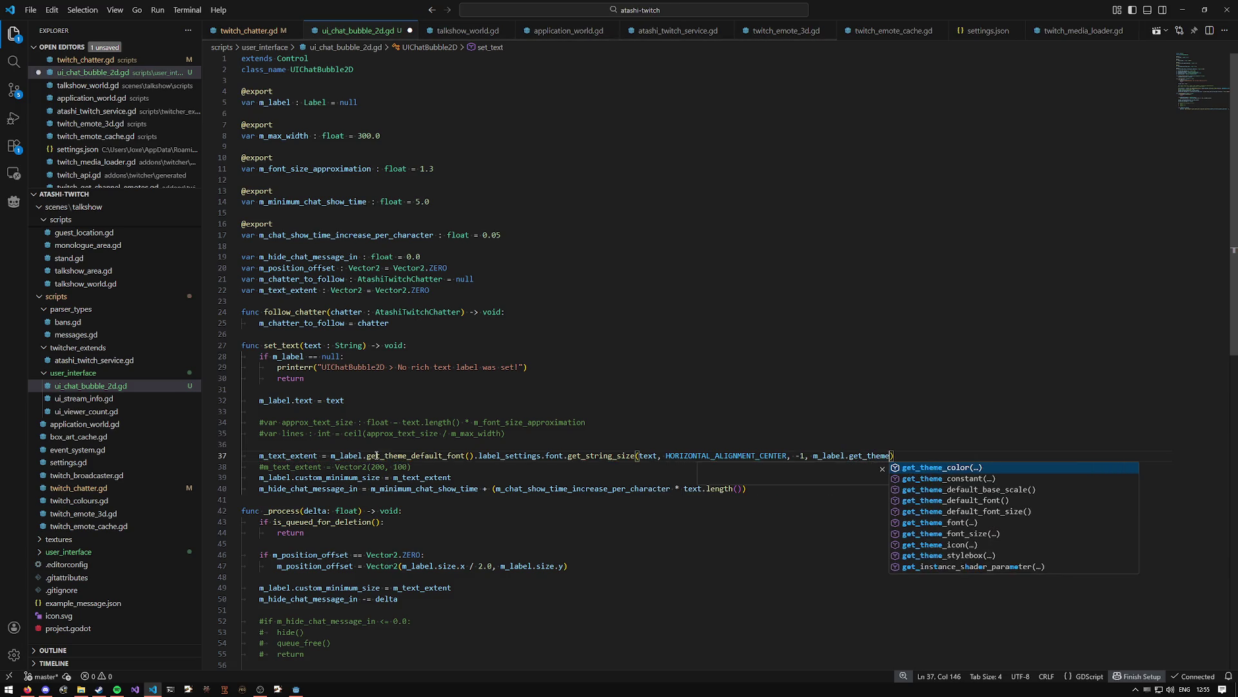
key(Down)
key(Down)
key(Return)
key(ctrl+s)
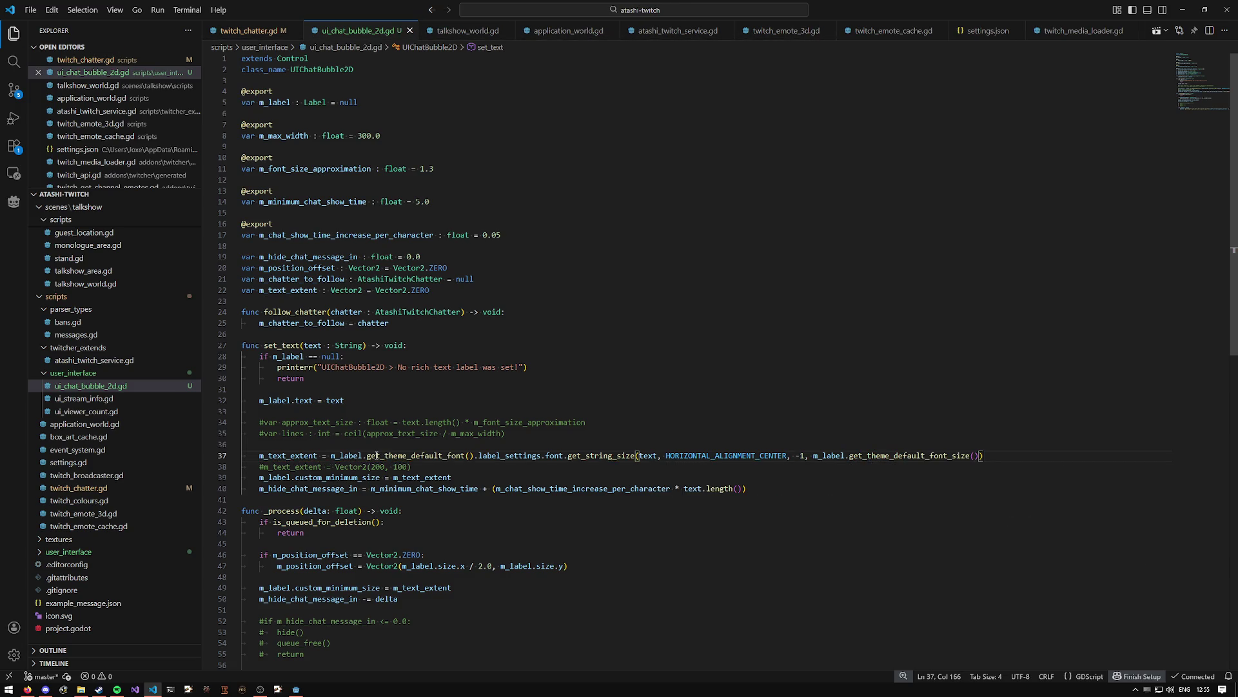
key(alt+Tab)
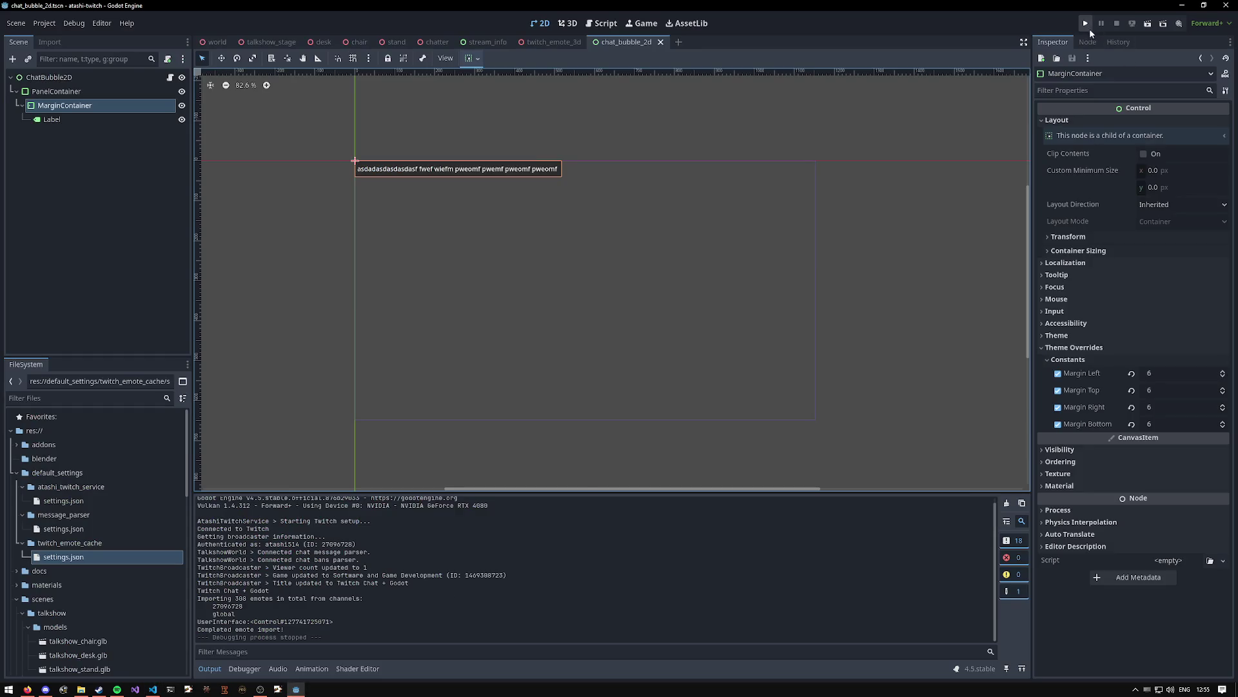
Run the project, see the line 37 label_settings-on-FontFile error, stop it, and reopen the script
click(1088, 25)
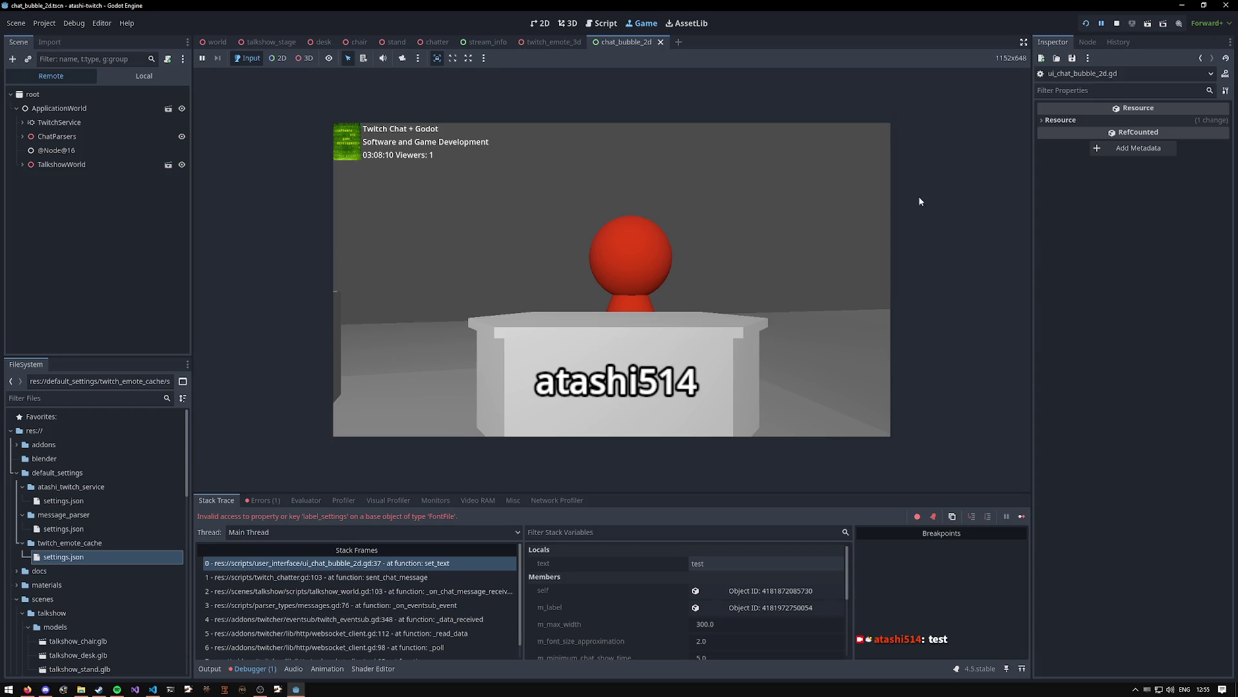
click(1115, 29)
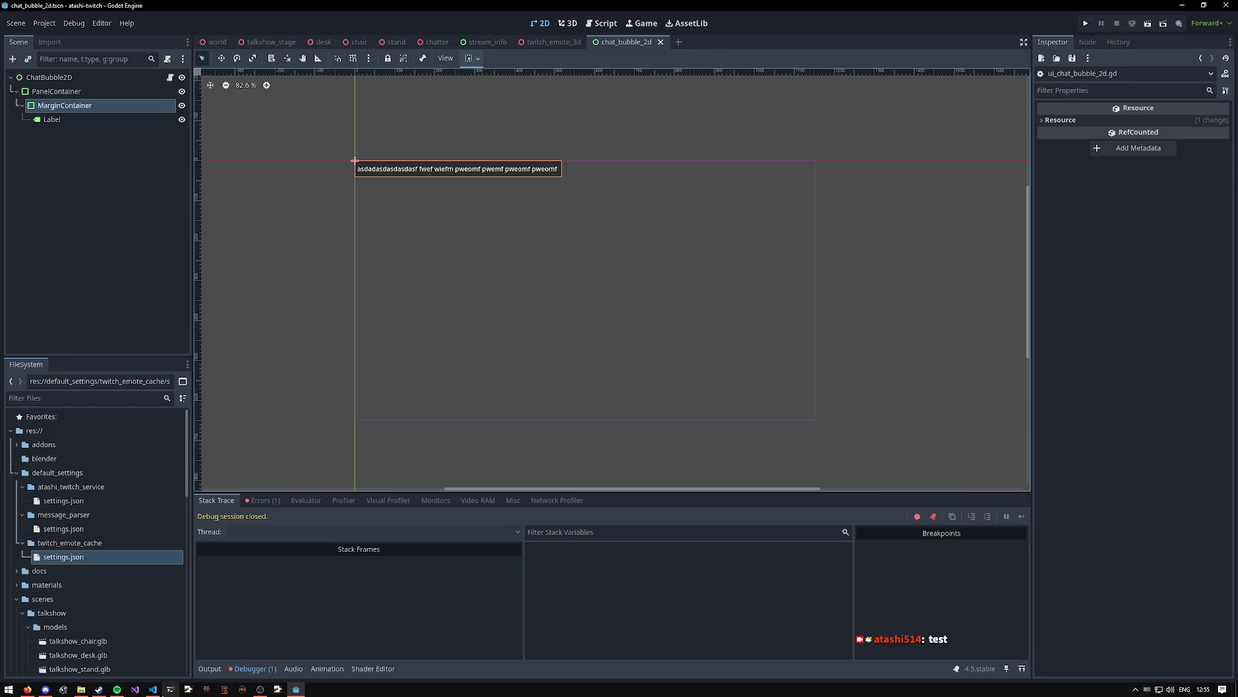
click(154, 689)
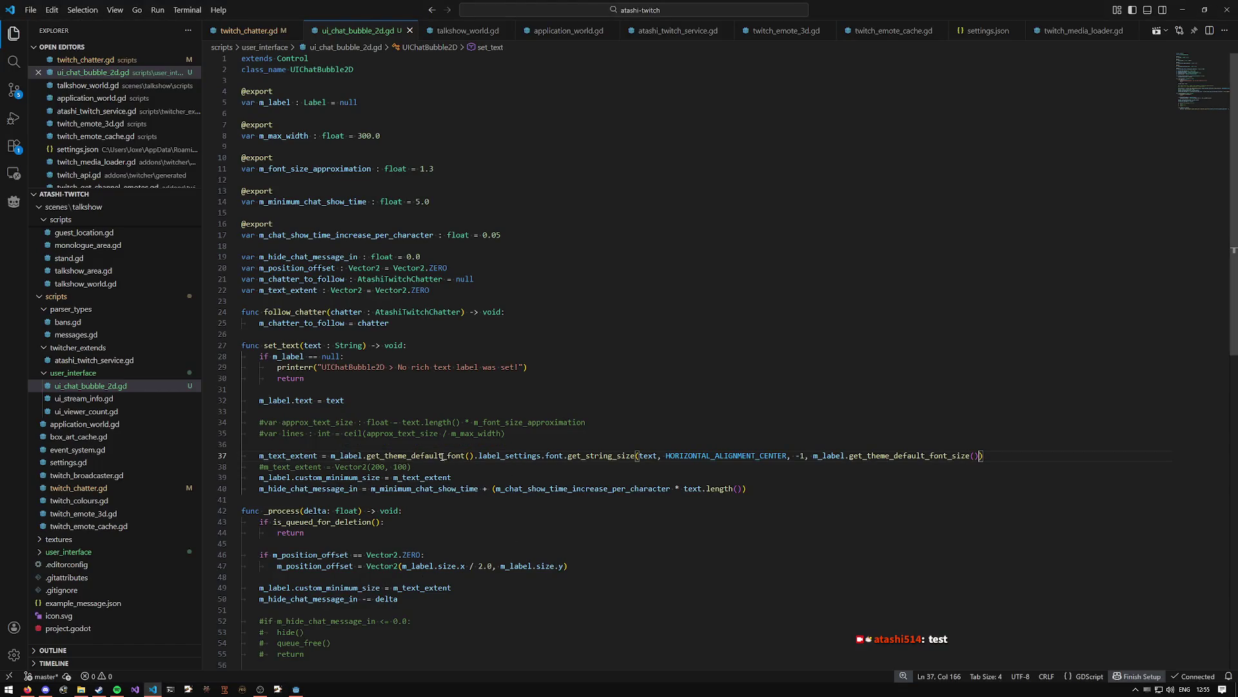
Remove 'label_settings.' and 'font.' from line 37, save, and switch back to Godot
double_click(519, 456)
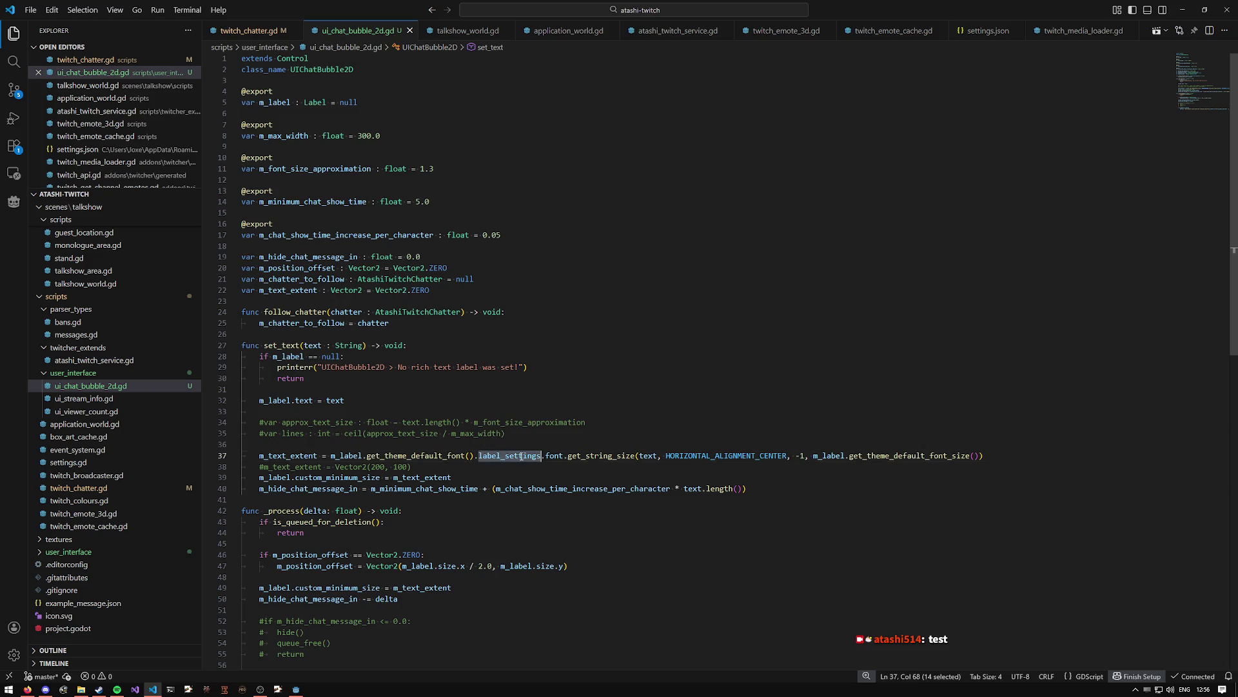
key(Delete)
key(Delete)
key(Delete)
key(Delete)
key(Delete)
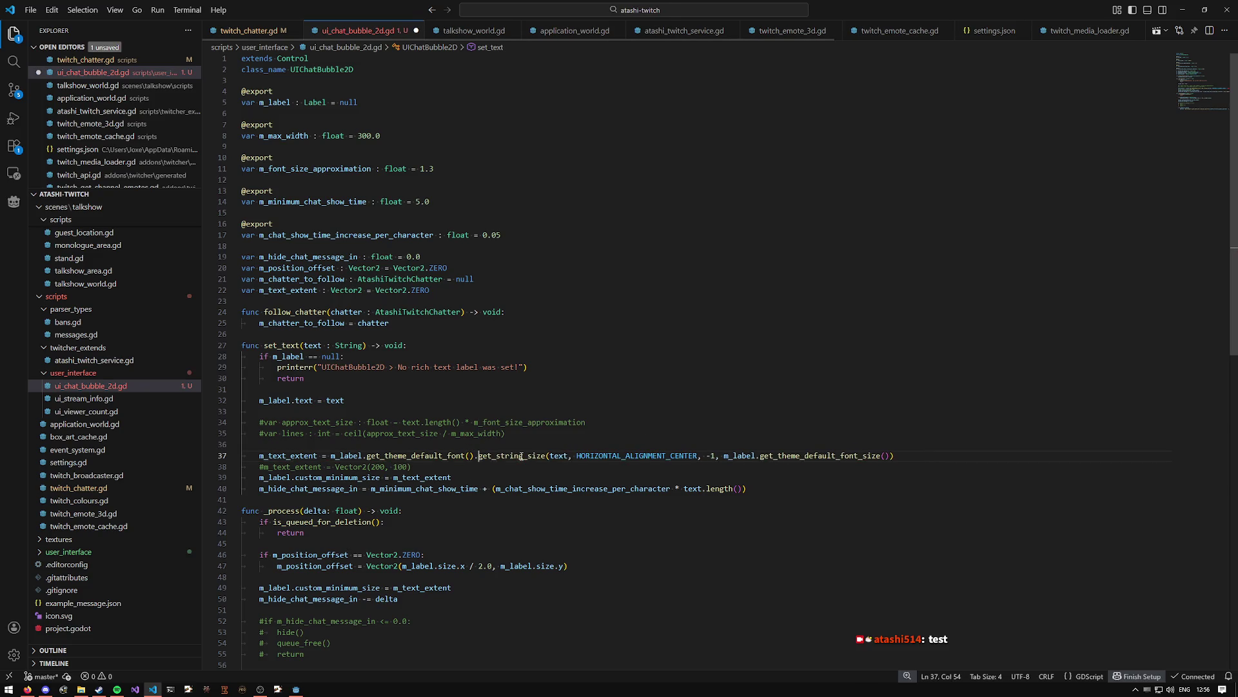
key(ctrl+s)
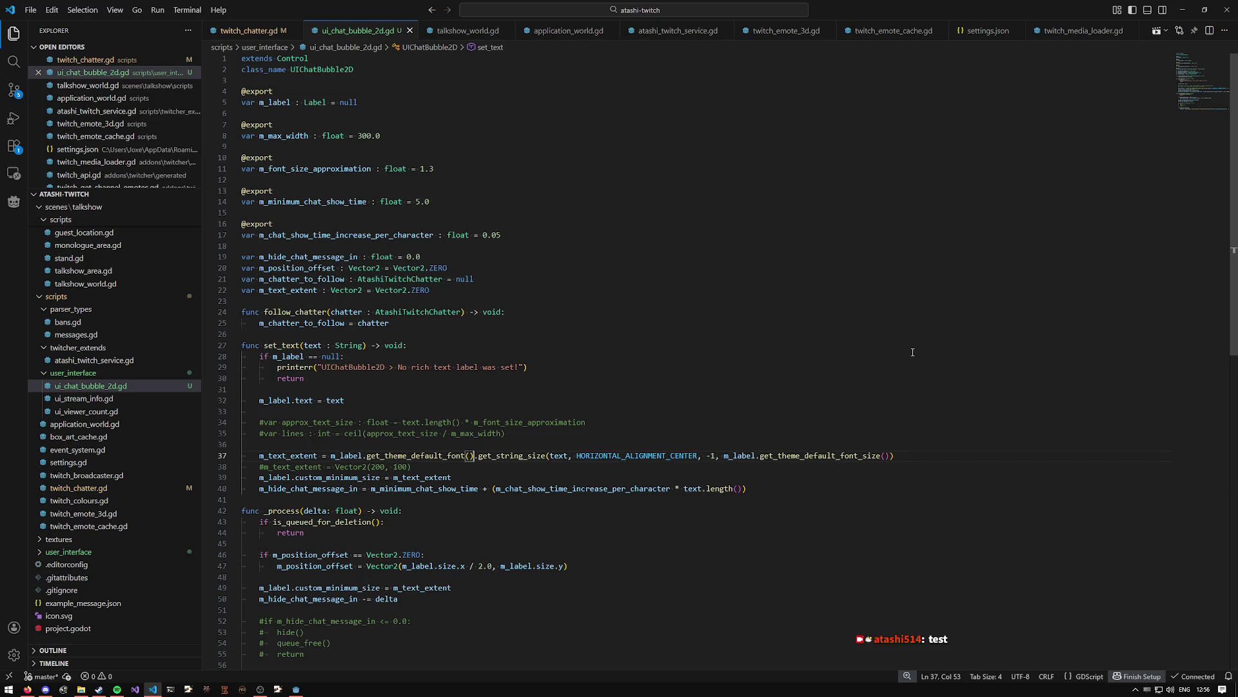
text(get)
key(BackSpace)
key(BackSpace)
key(BackSpace)
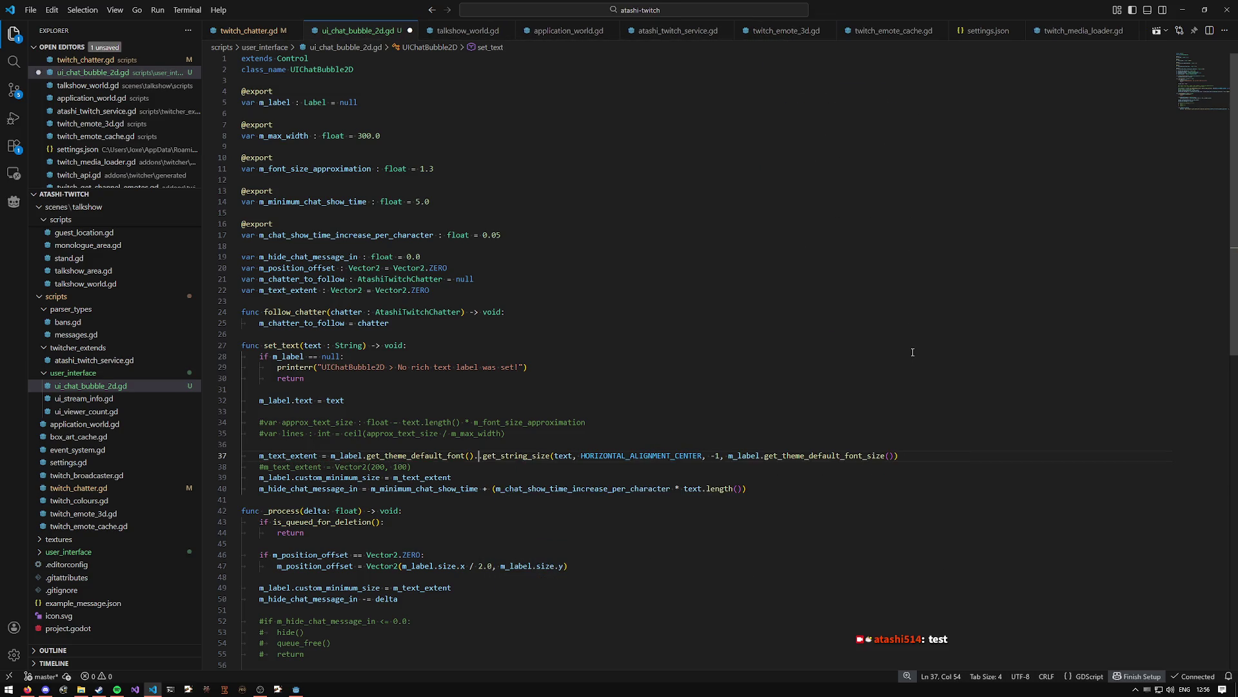
key(ctrl+s)
key(alt+Tab)
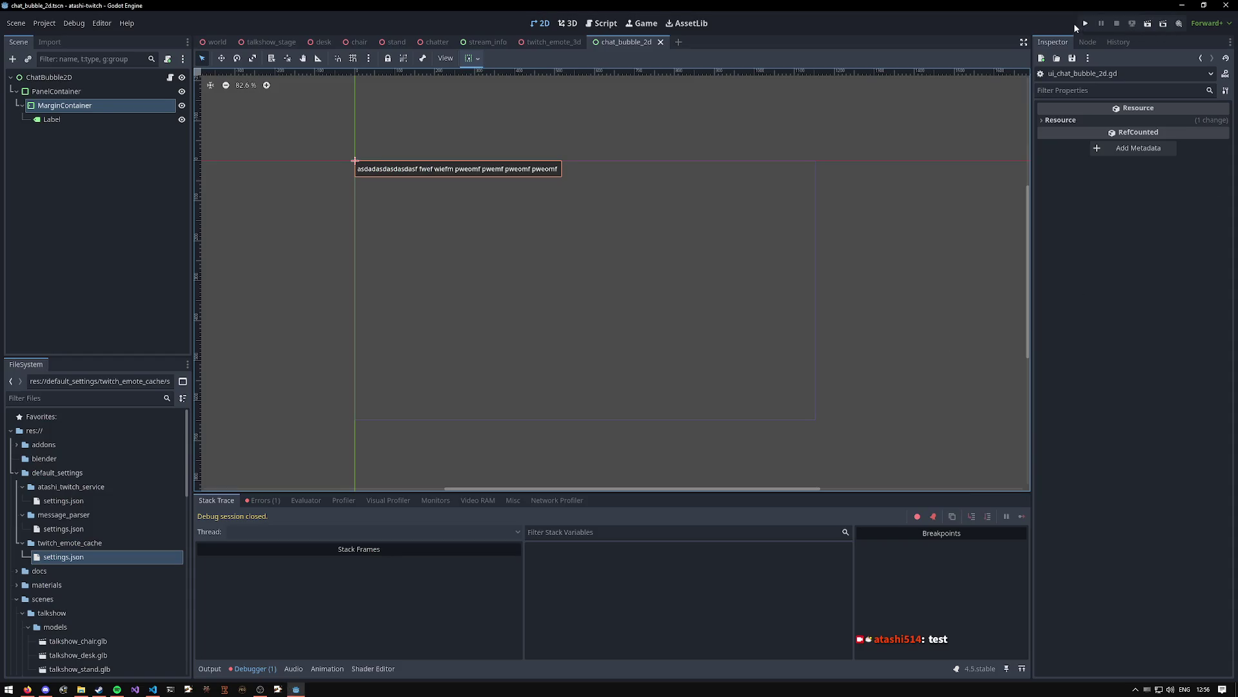
Run the project to confirm a longer chat message gets a text-sized bubble, then stop it
click(1086, 23)
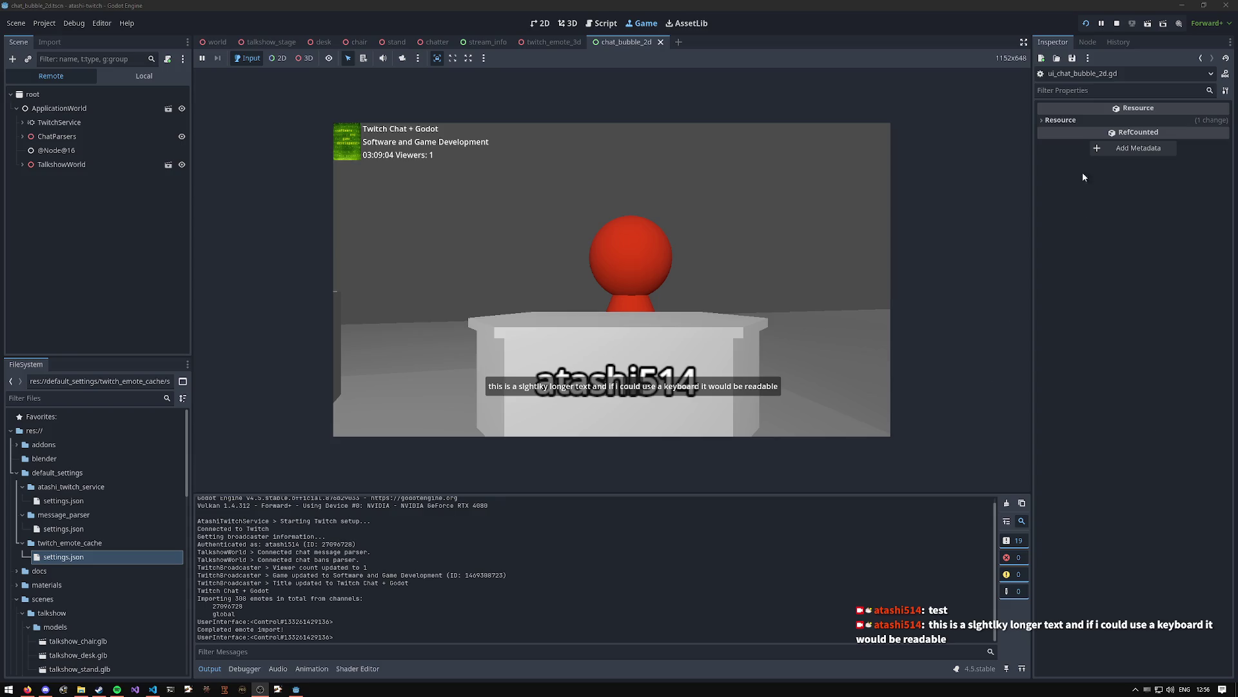
click(1118, 26)
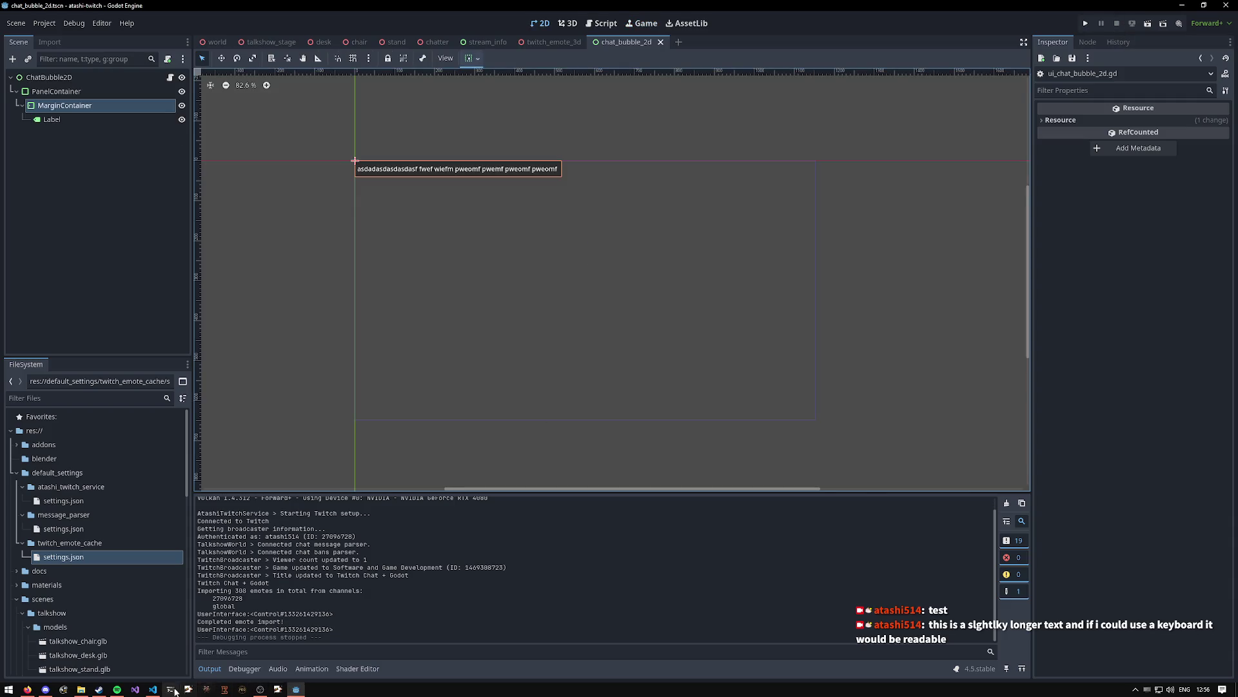
click(153, 689)
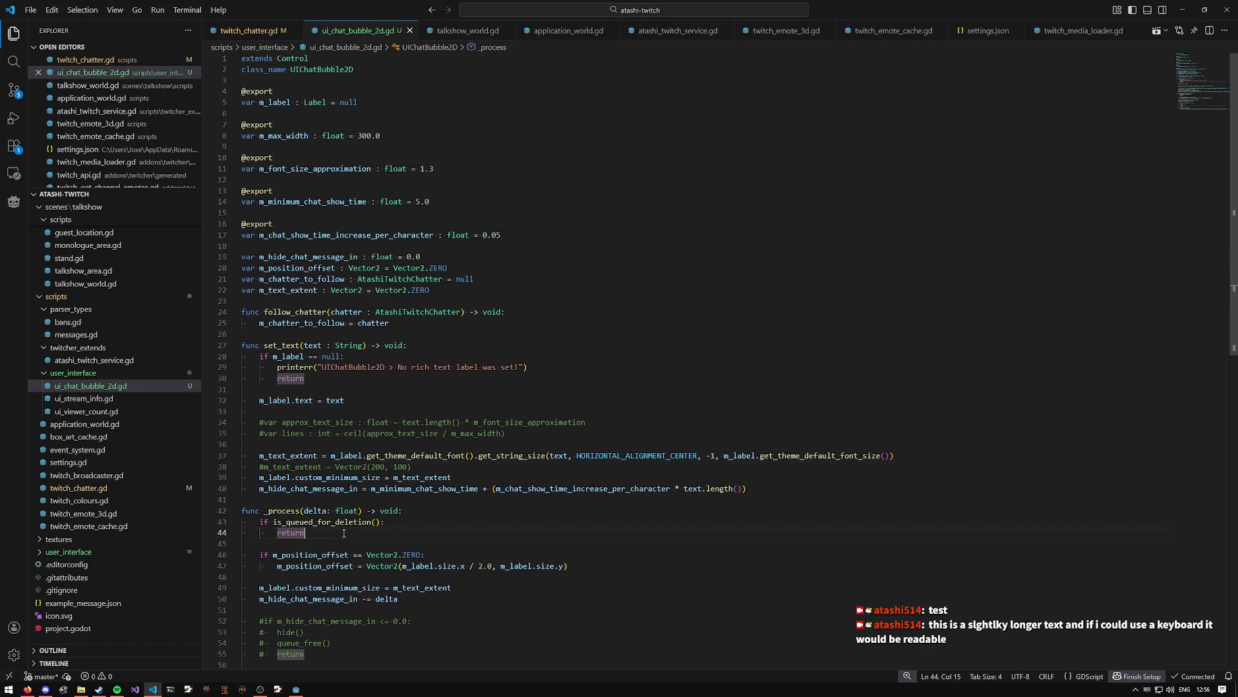
Delete the commented Vector2(200, 100) placeholder extent line in set_text
click(535, 477)
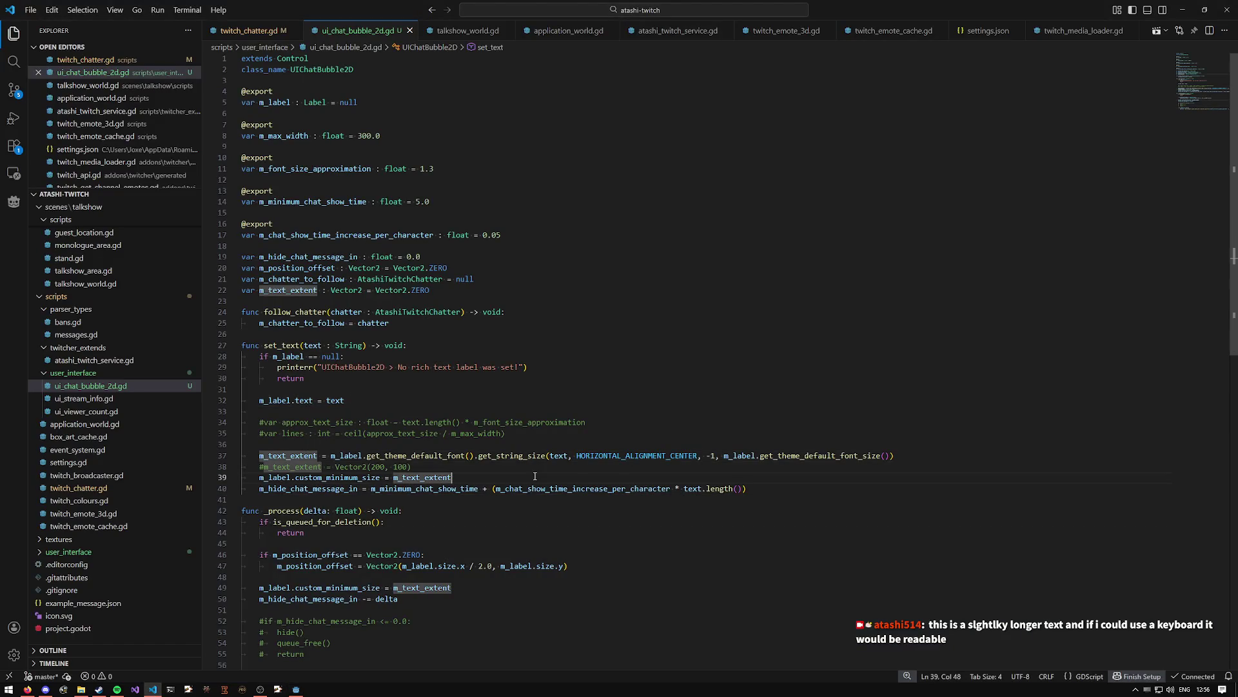
key(Up)
key(ctrl+shift+k)
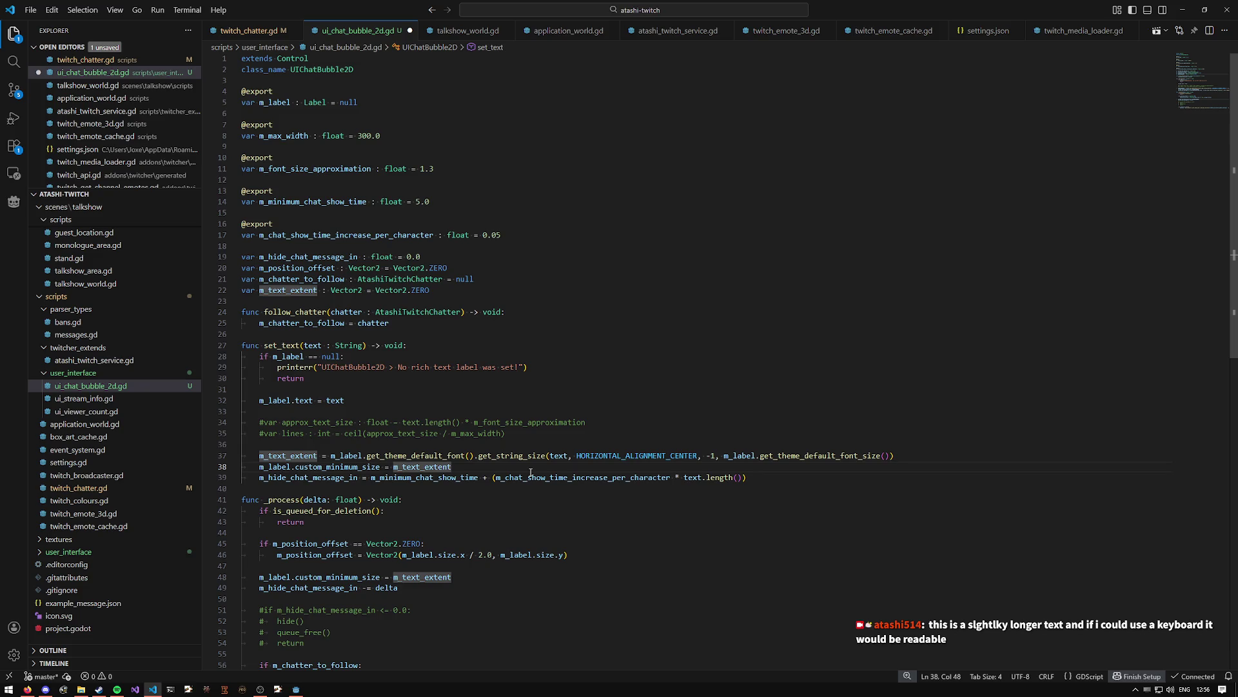
key(Up)
key(Return)
key(Return)
key(Return)
Add 'if m_text_extent.x > m_max_width: m_text_extent.x = m_max_width' and save the script
key(Up)
text(i)
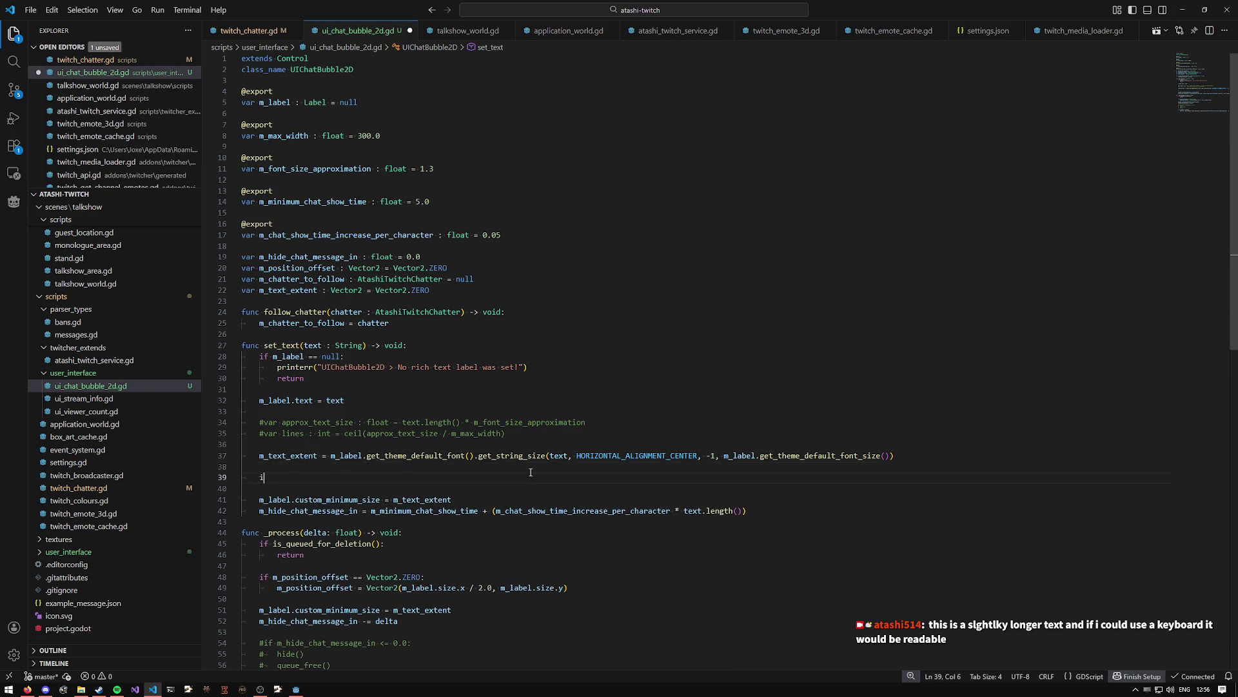
text(f m_text_extent.x)
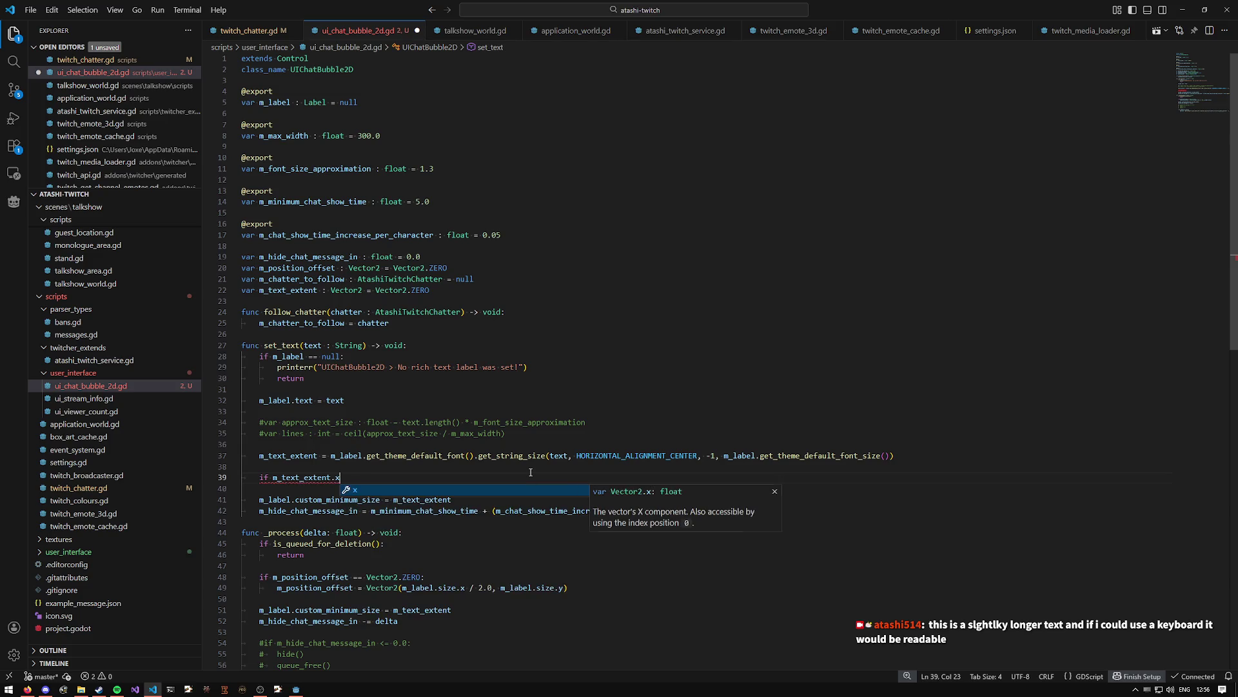
text( > m_max)
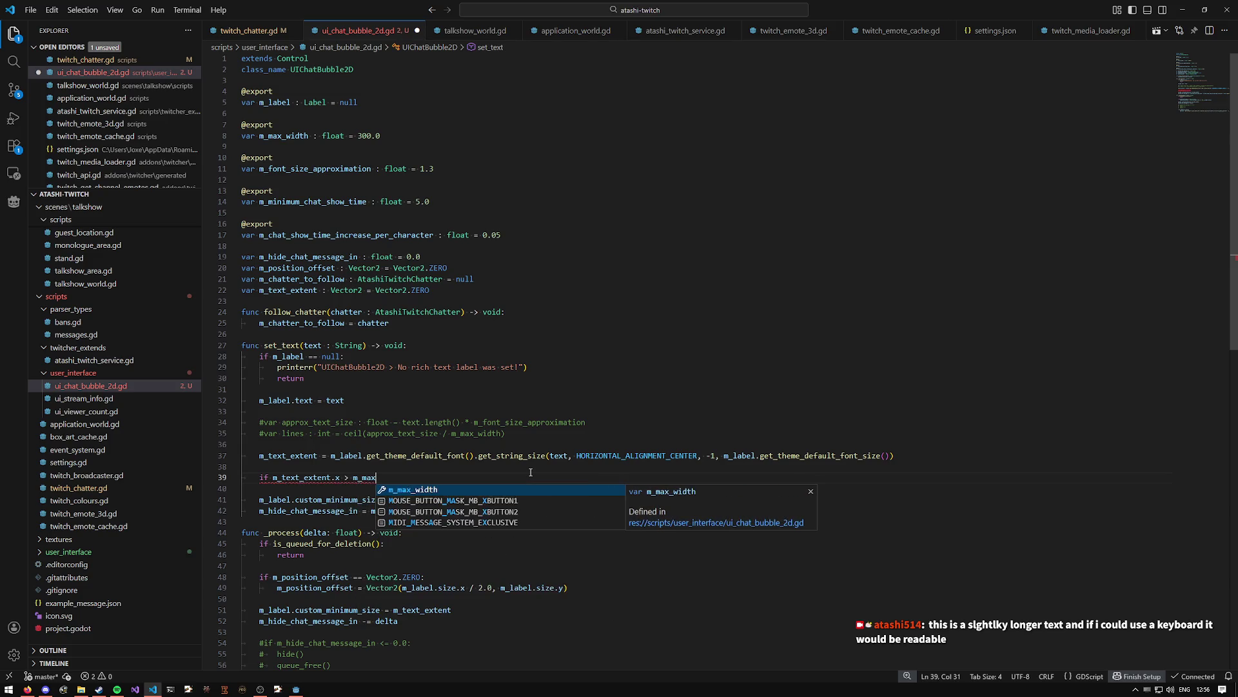
key(Tab)
text(:)
key(Return)
text(m_te)
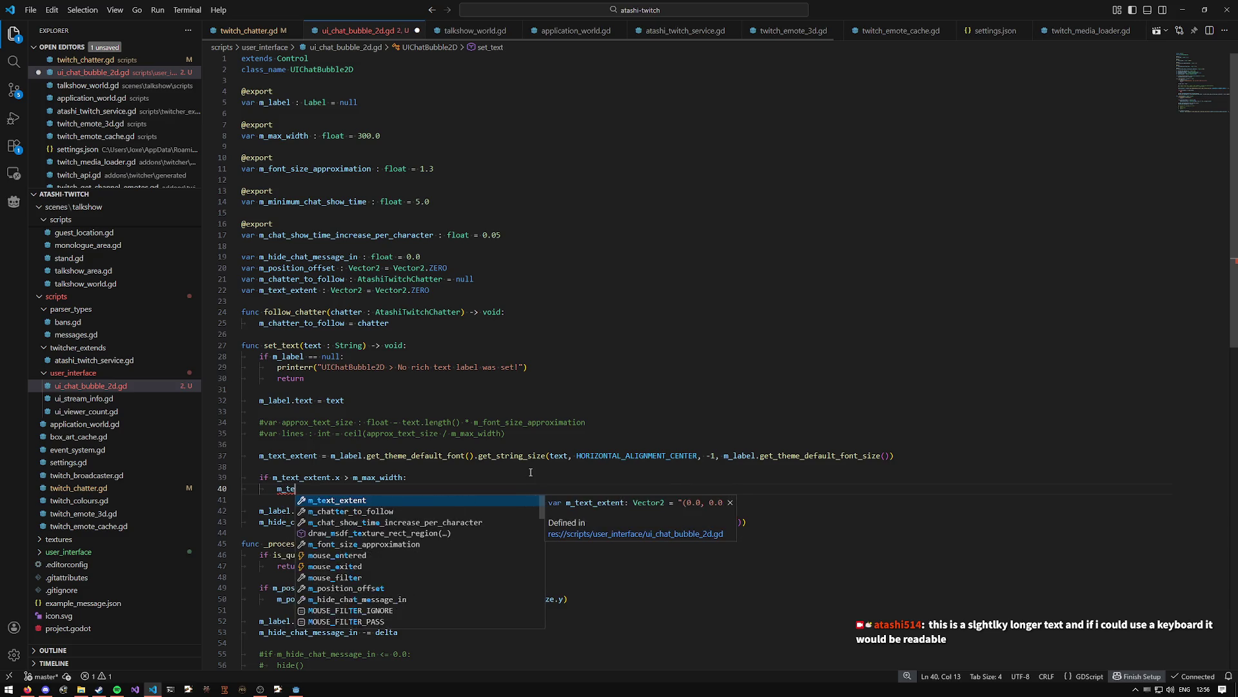
key(Tab)
text(.)
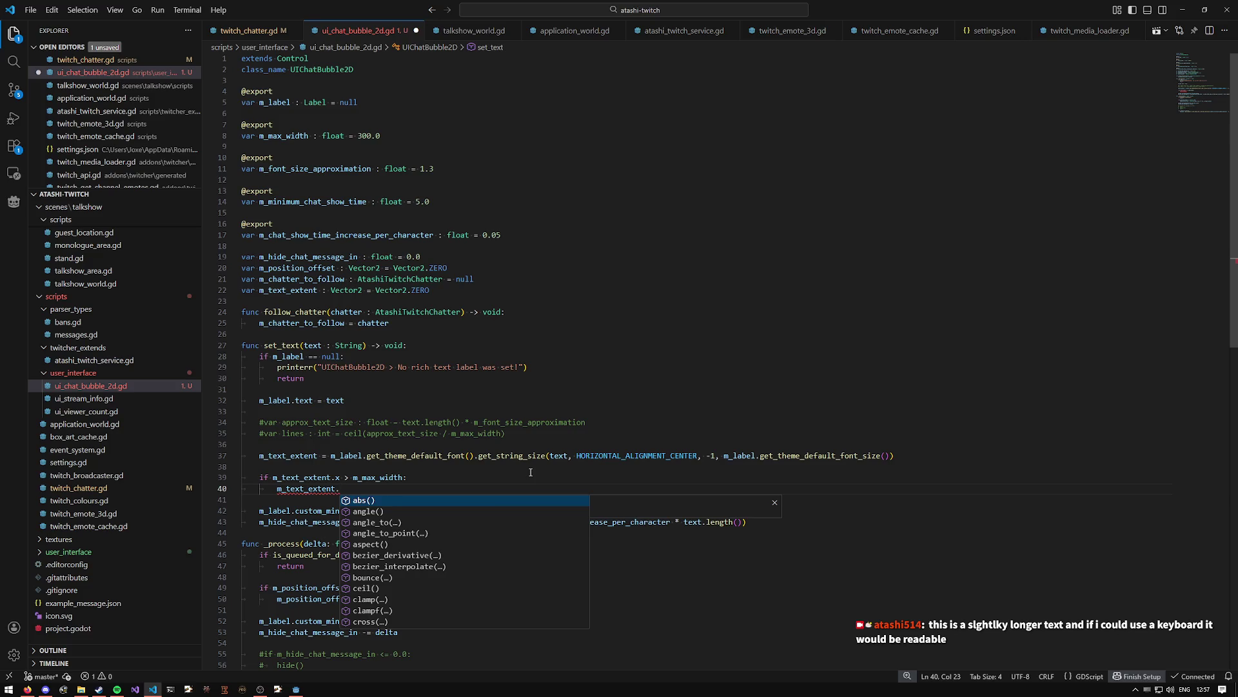
text(x = m_max)
key(Tab)
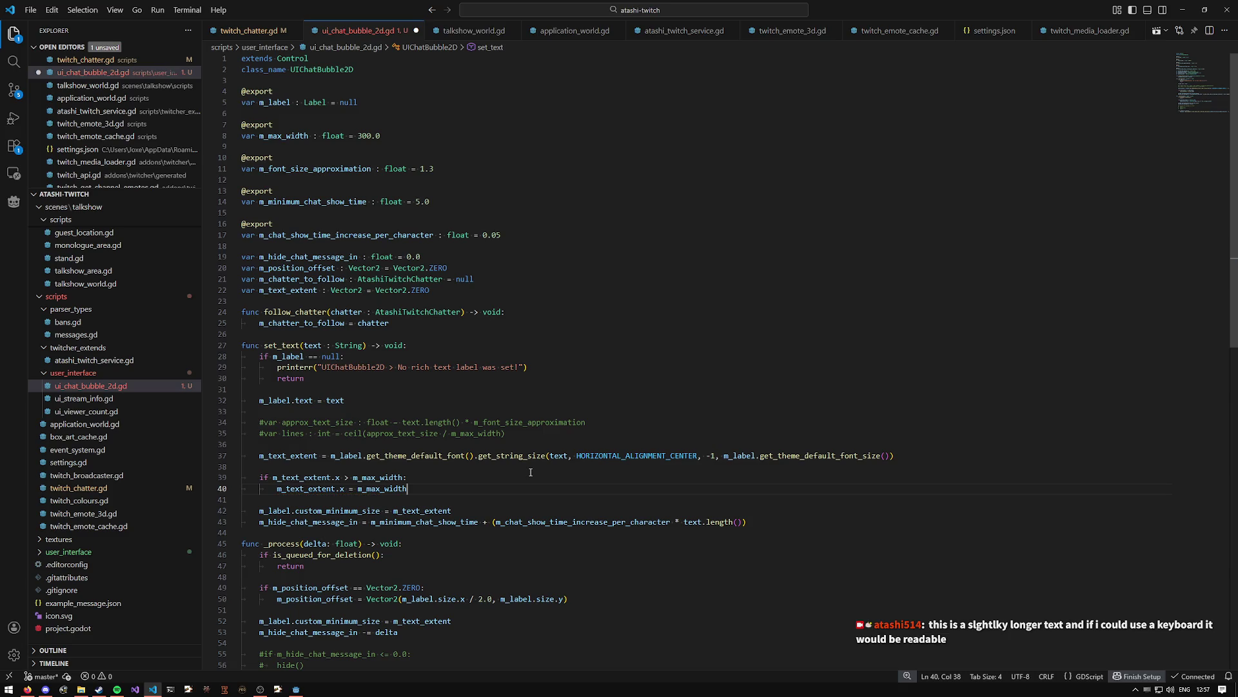
key(ctrl+s)
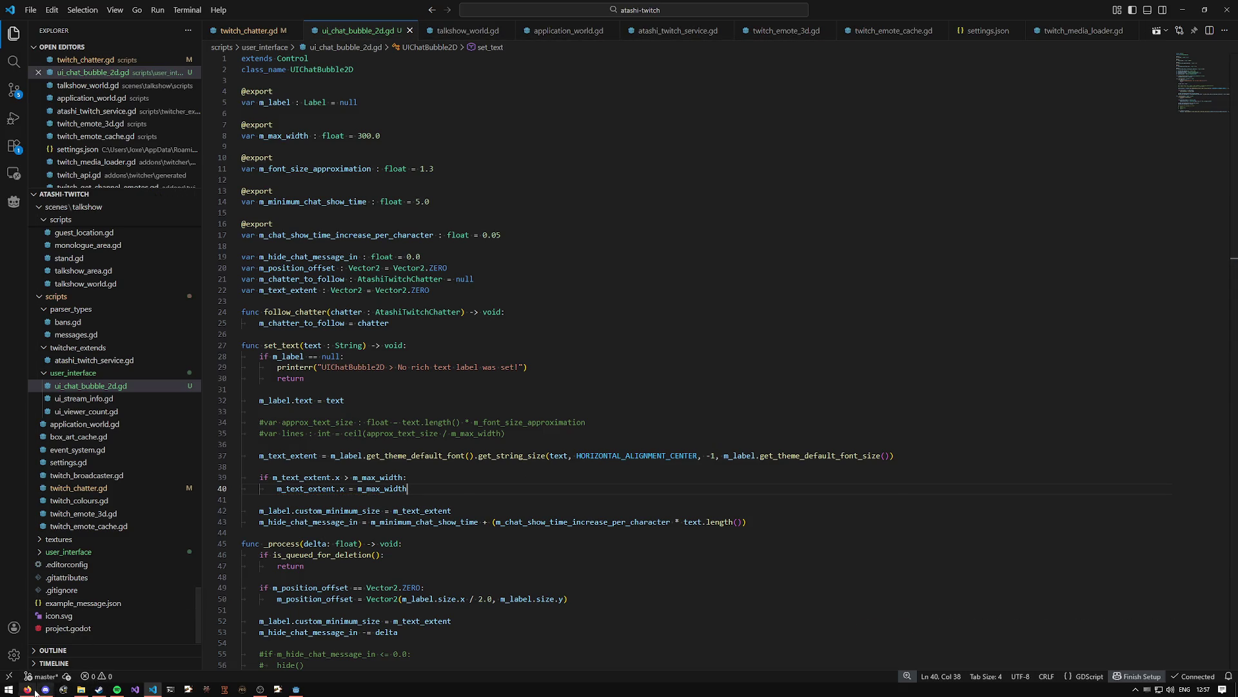
mouse_move(31, 691)
click(52, 645)
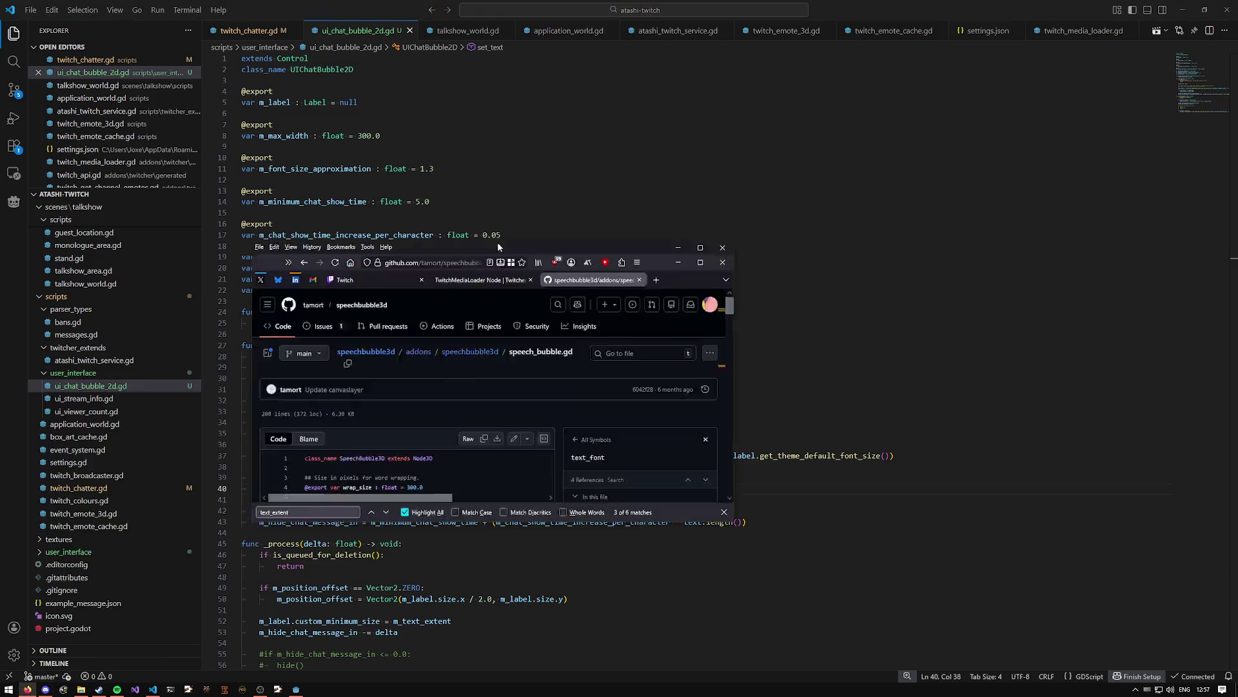
Scroll through the GitHub speech_bubble.gd reference and check where letter_time is used
scroll(439, 396, down, 6)
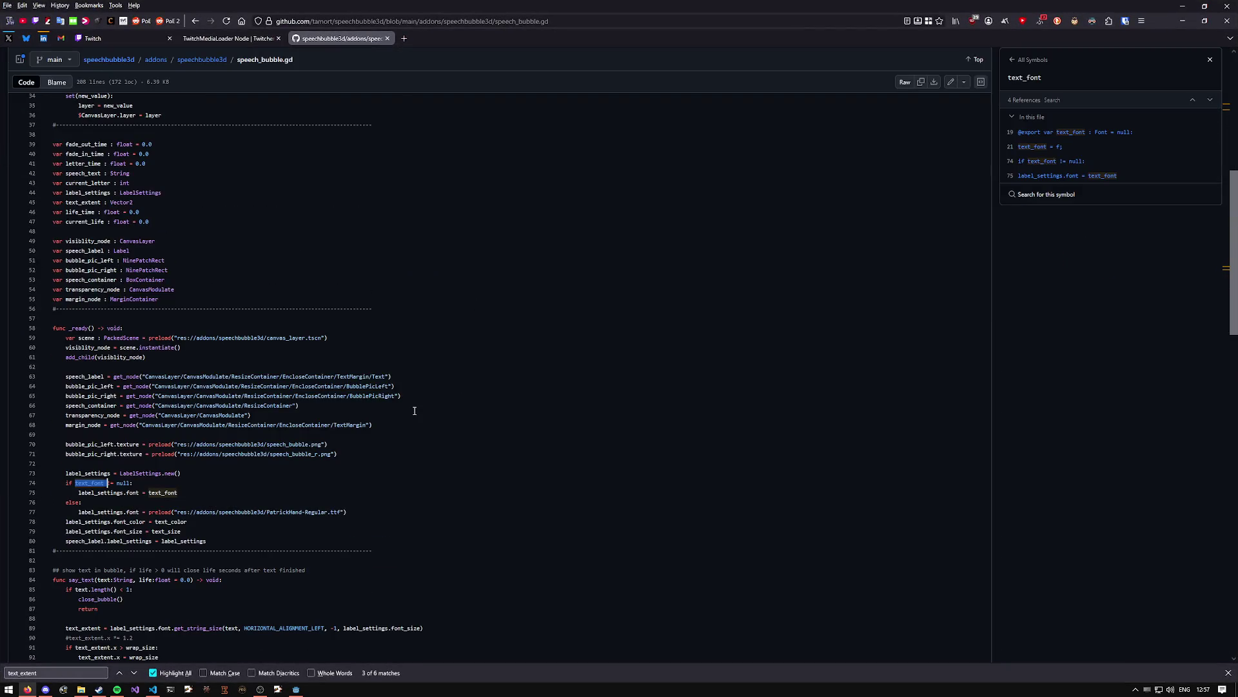
scroll(414, 410, down, 5)
scroll(414, 410, up, 4)
scroll(414, 410, down, 5)
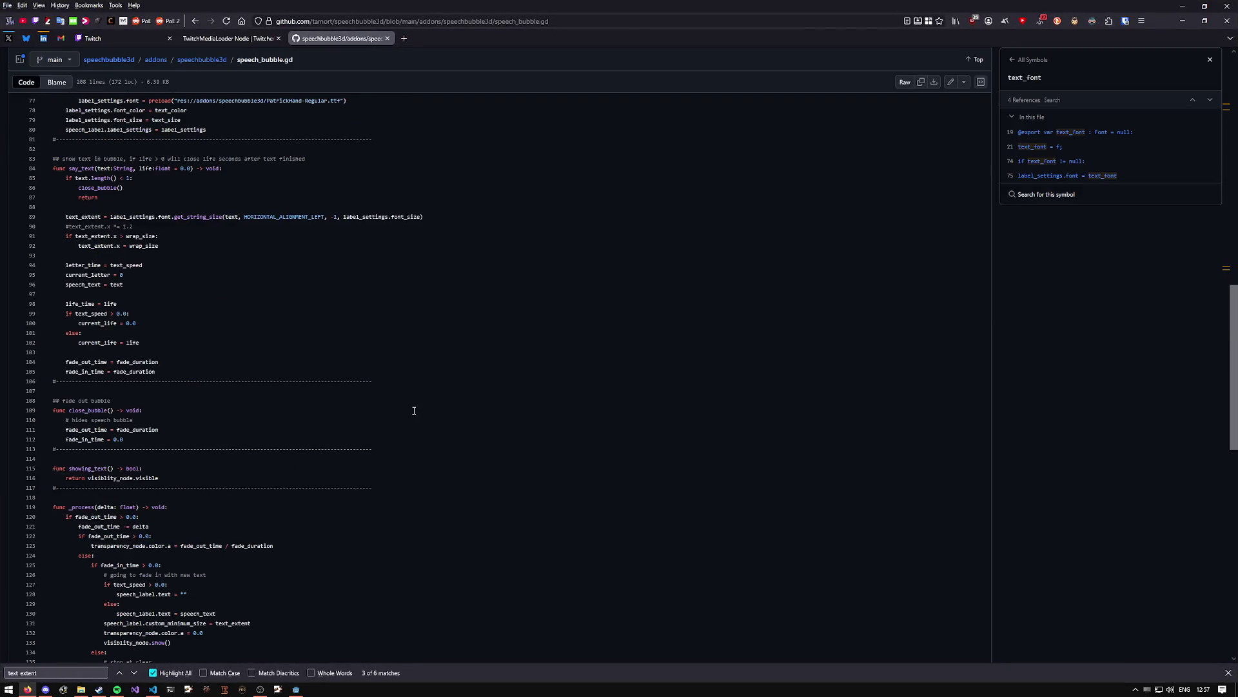
scroll(414, 410, down, 3)
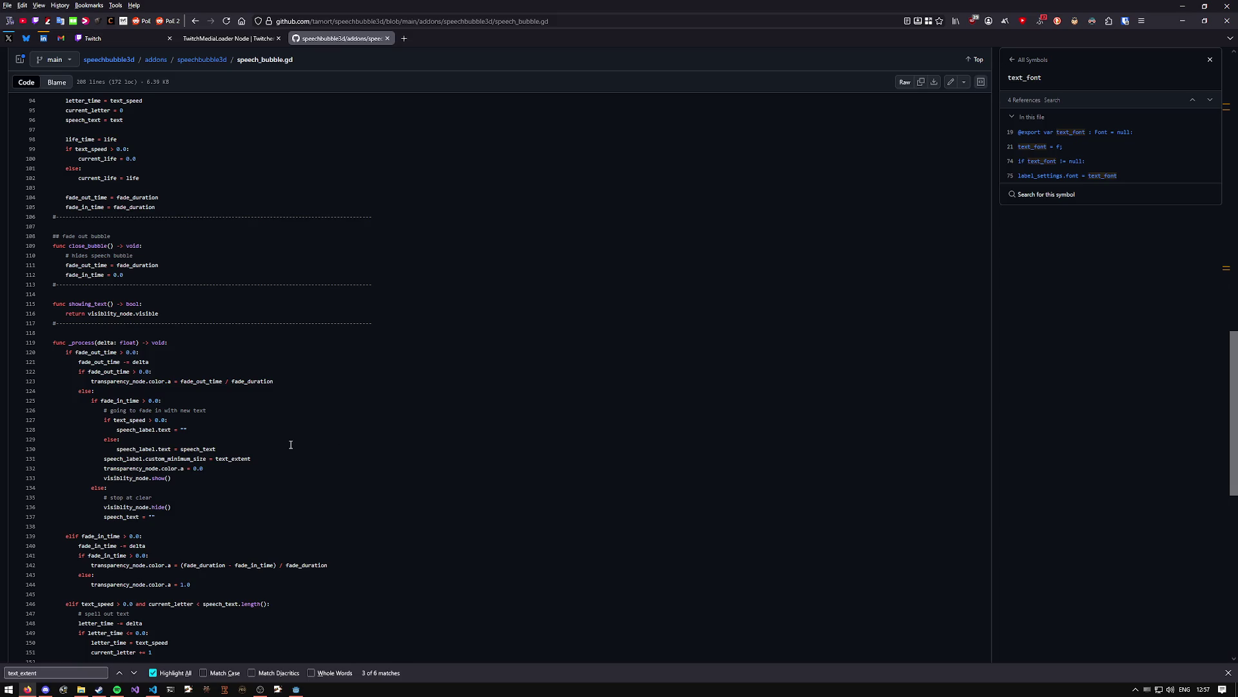
scroll(291, 444, up, 3)
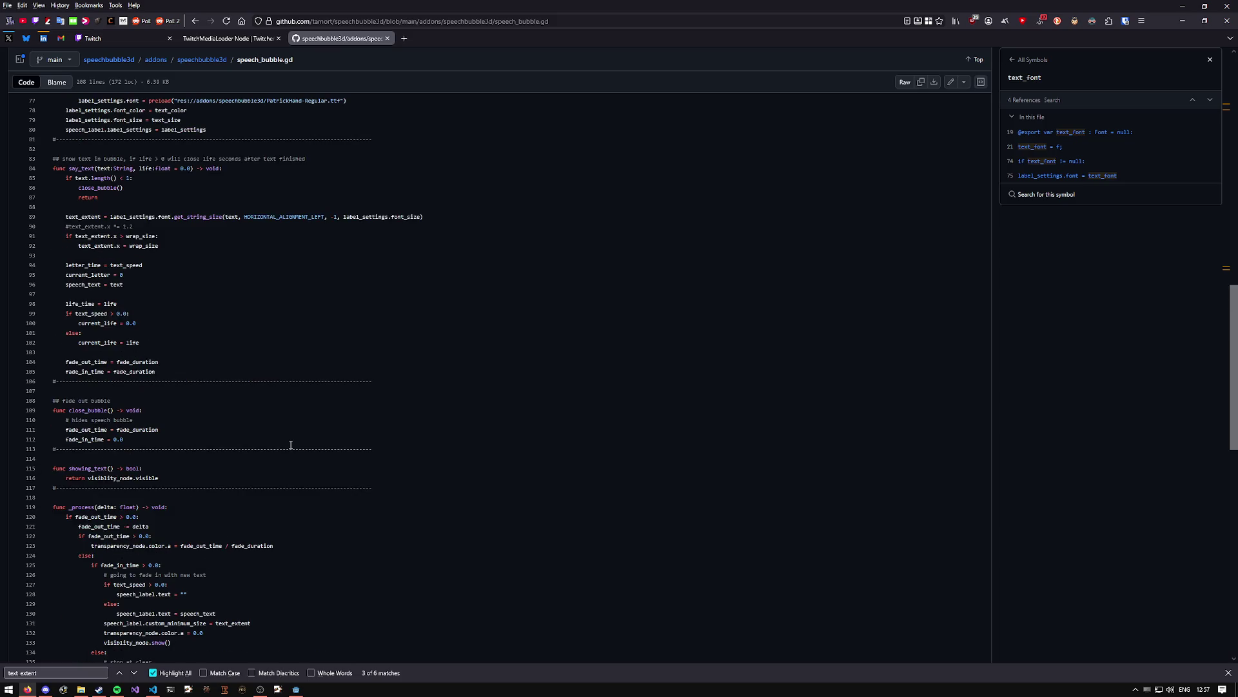
scroll(291, 444, up, 2)
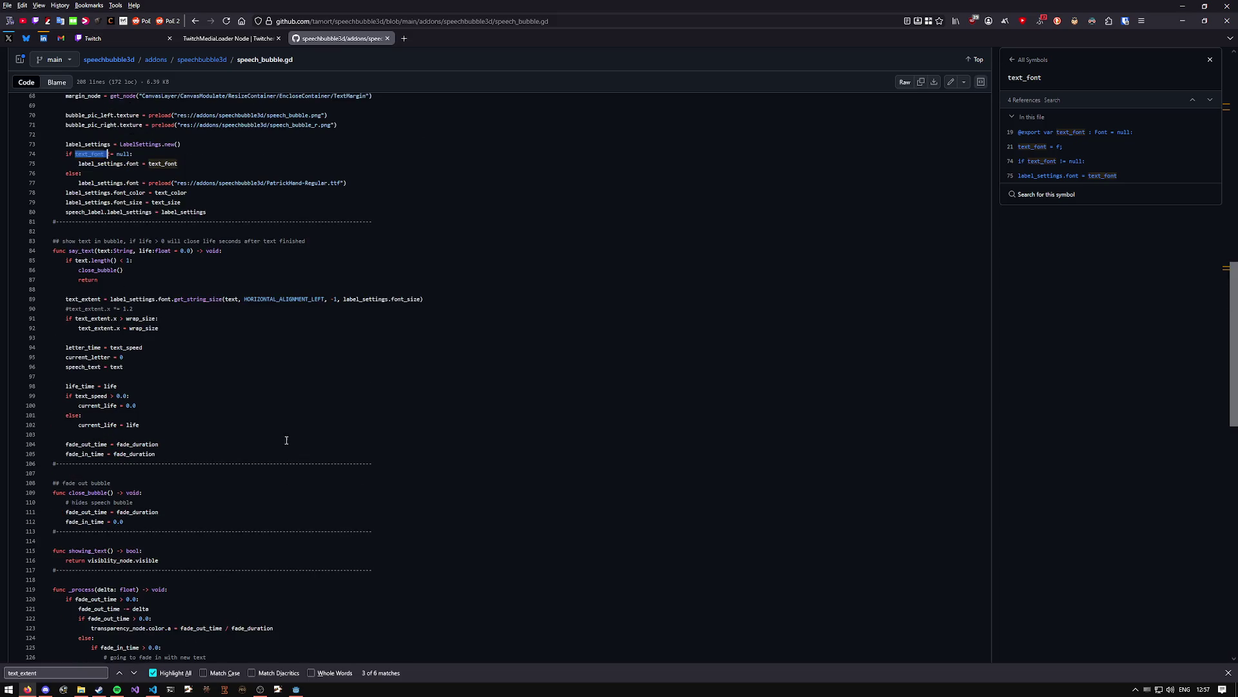
click(102, 347)
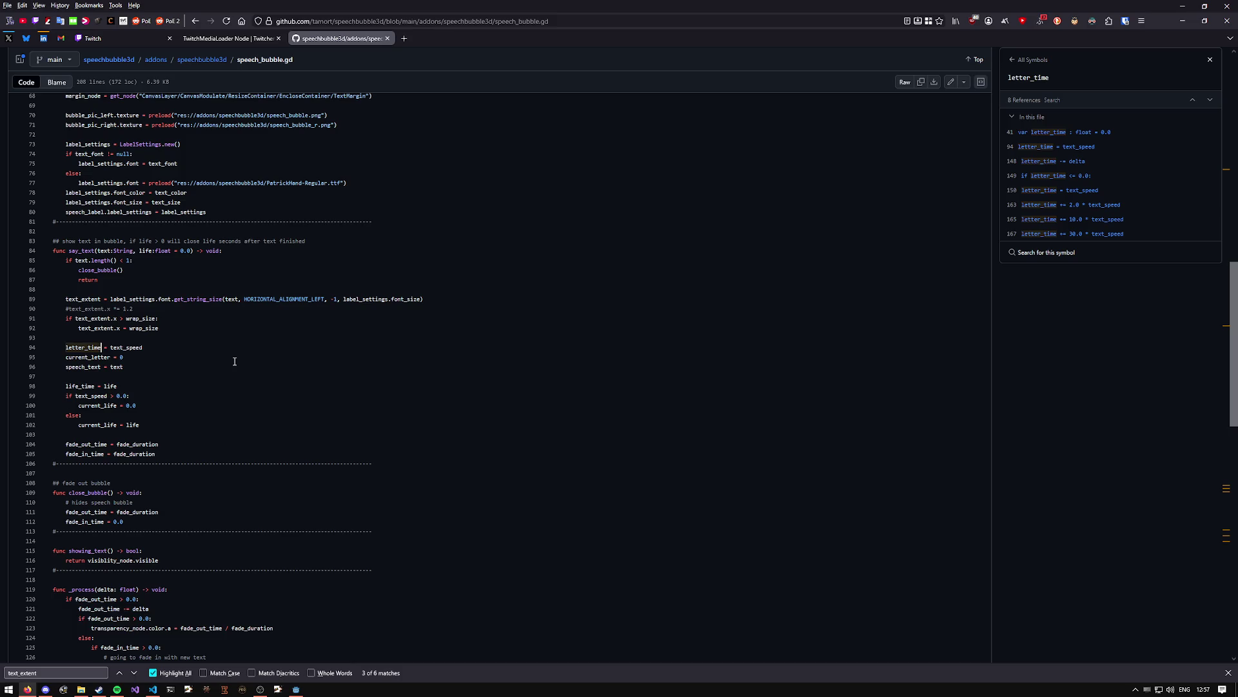
middle_click(328, 359)
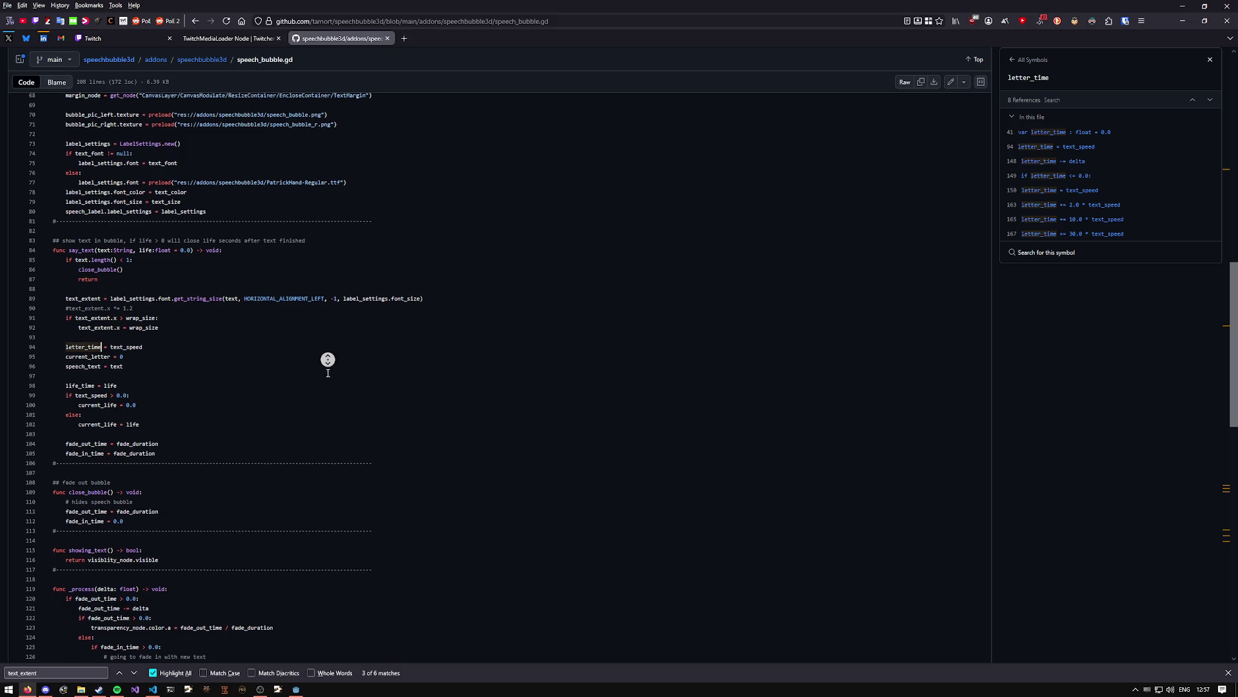
middle_click(326, 383)
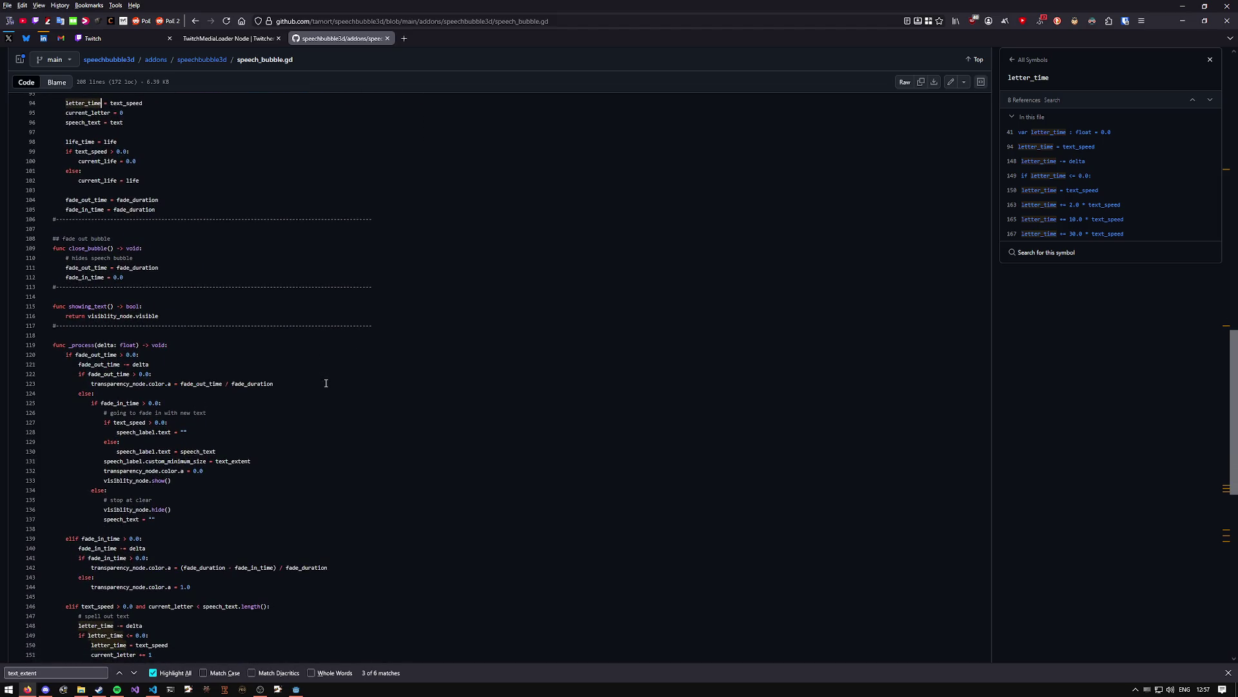
scroll(142, 311, up, 5)
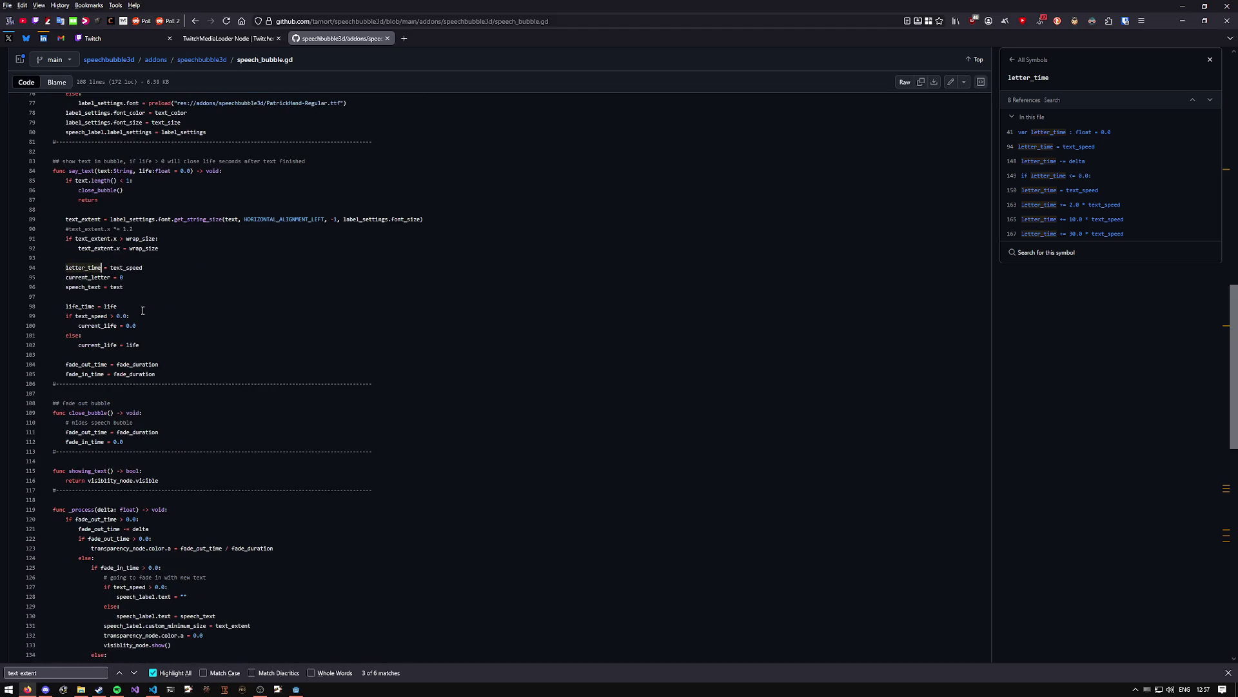
Look up the text_extent and wrap_size references, then minimize Firefox to show the script
click(85, 219)
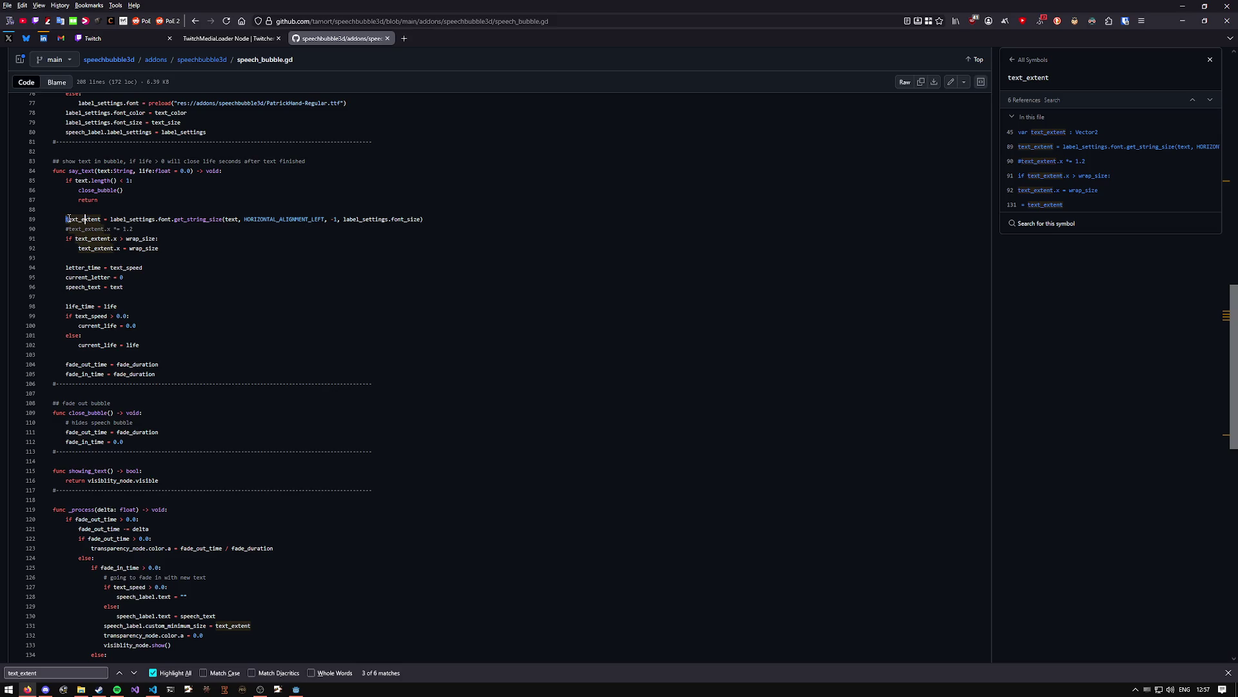
key(Home)
key(shift+End)
key(Down)
key(Down)
key(Down)
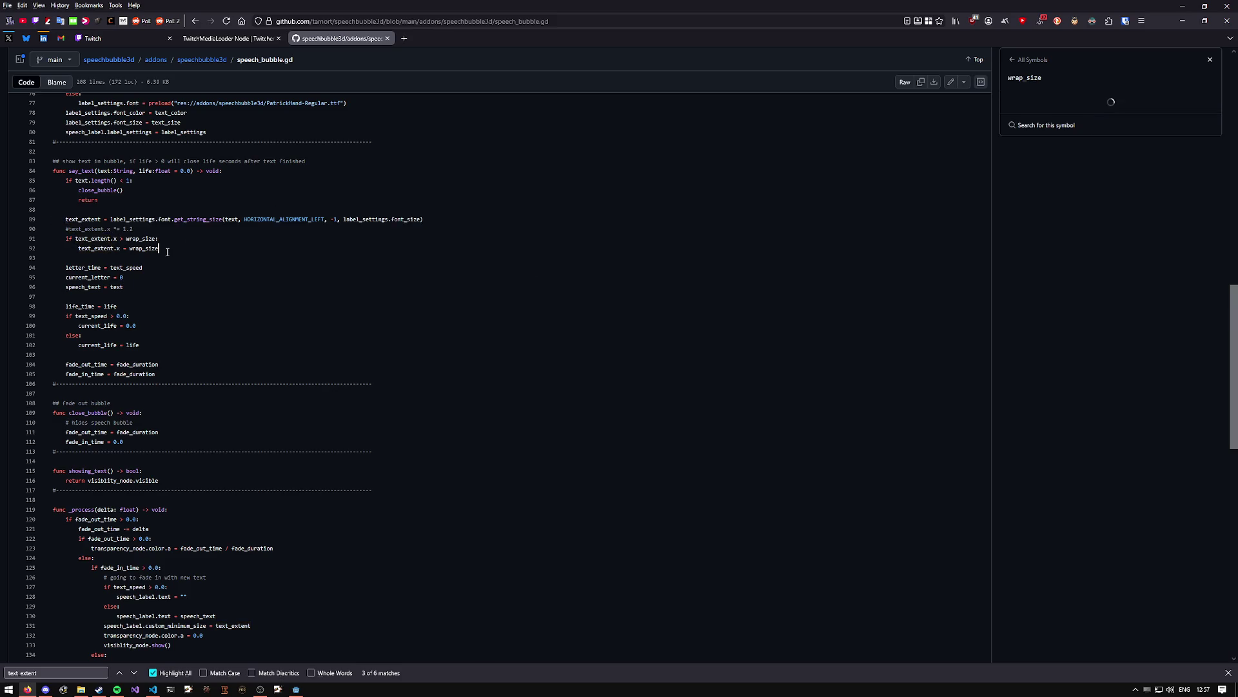
double_click(143, 248)
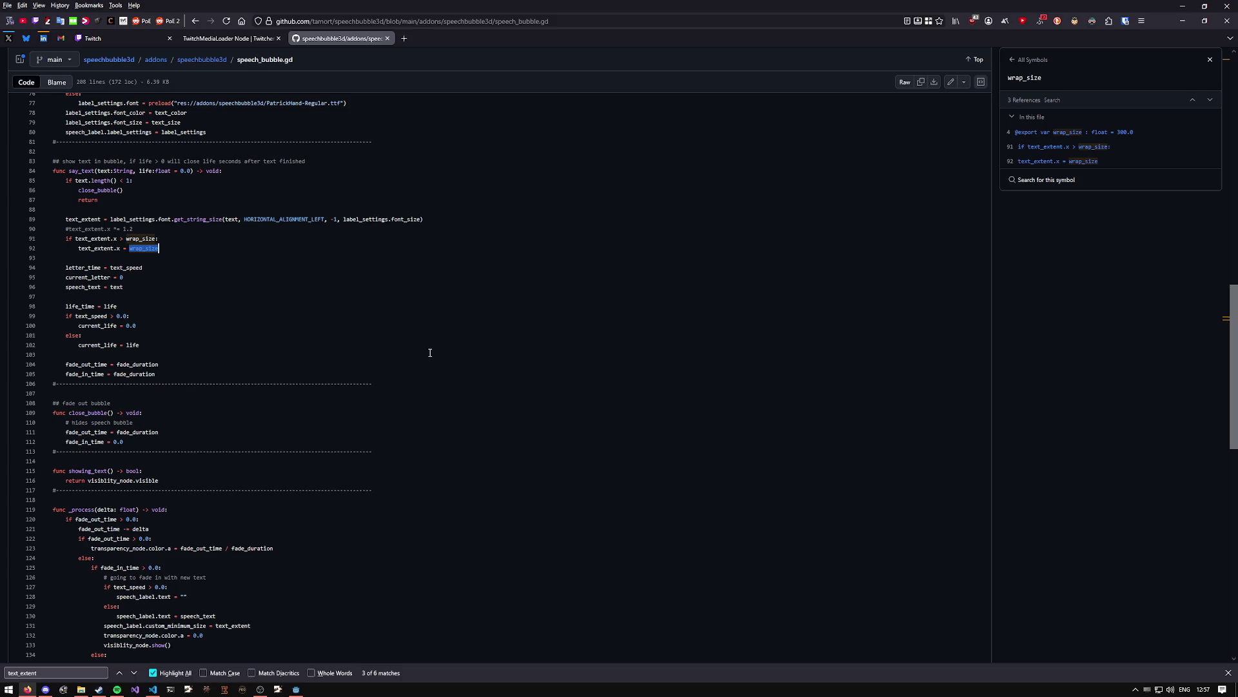
mouse_move(616, 6)
mouse_down()
mouse_move(645, 13)
mouse_move(587, 238)
mouse_up()
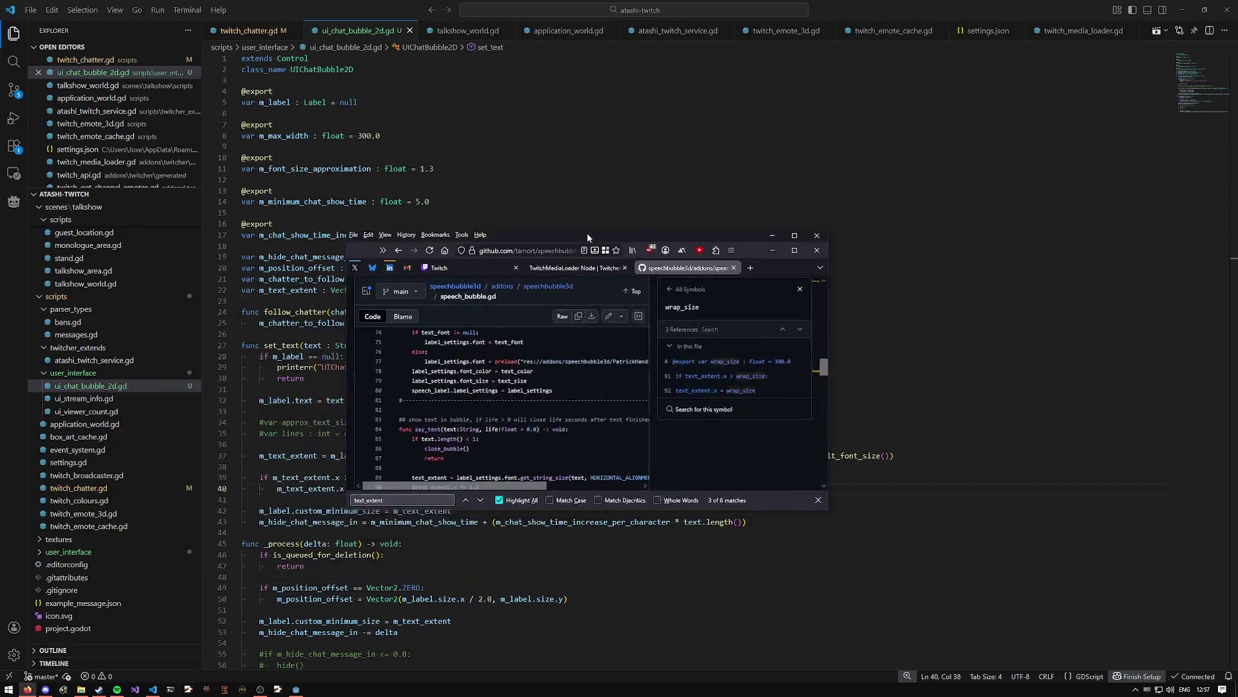
click(772, 234)
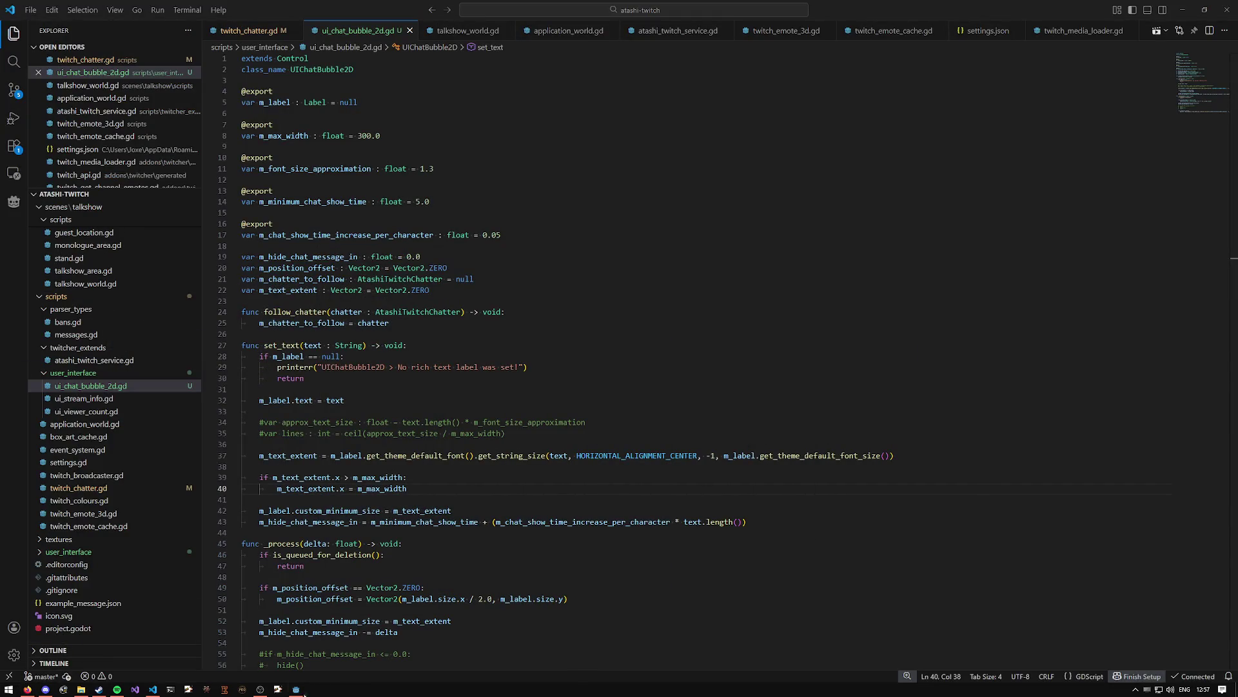
Run the project from Godot to watch the chat bubble, then stop it
click(296, 689)
click(1083, 25)
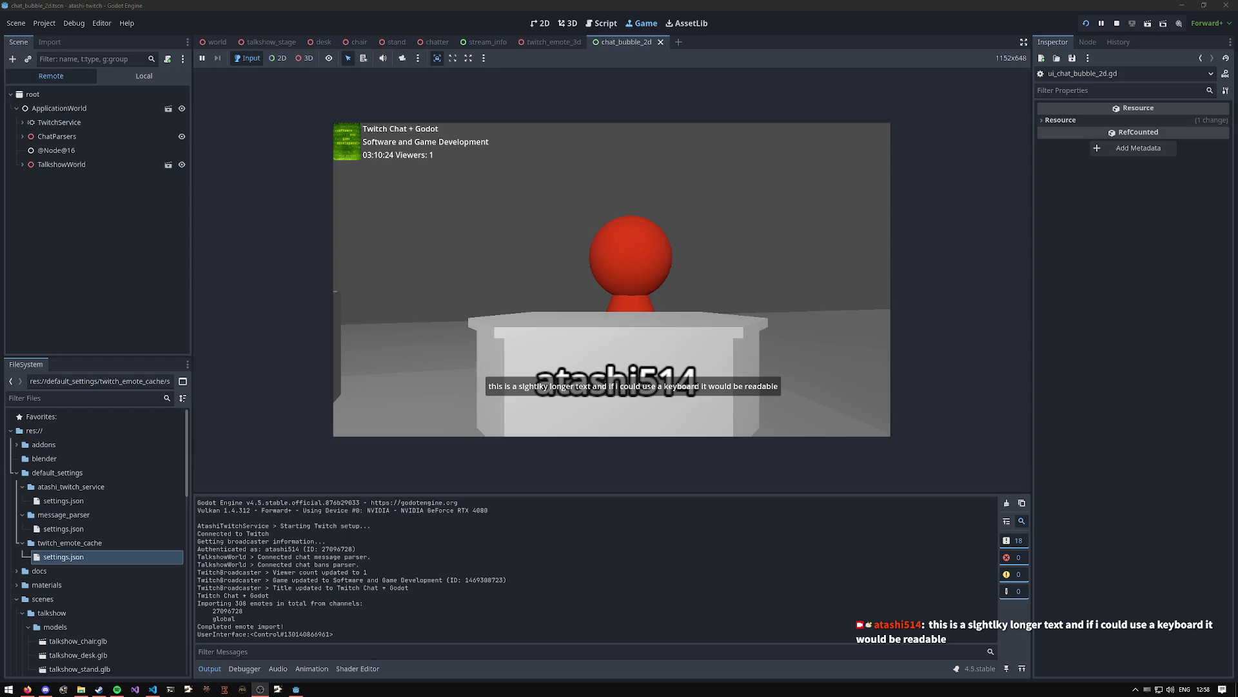
click(1116, 27)
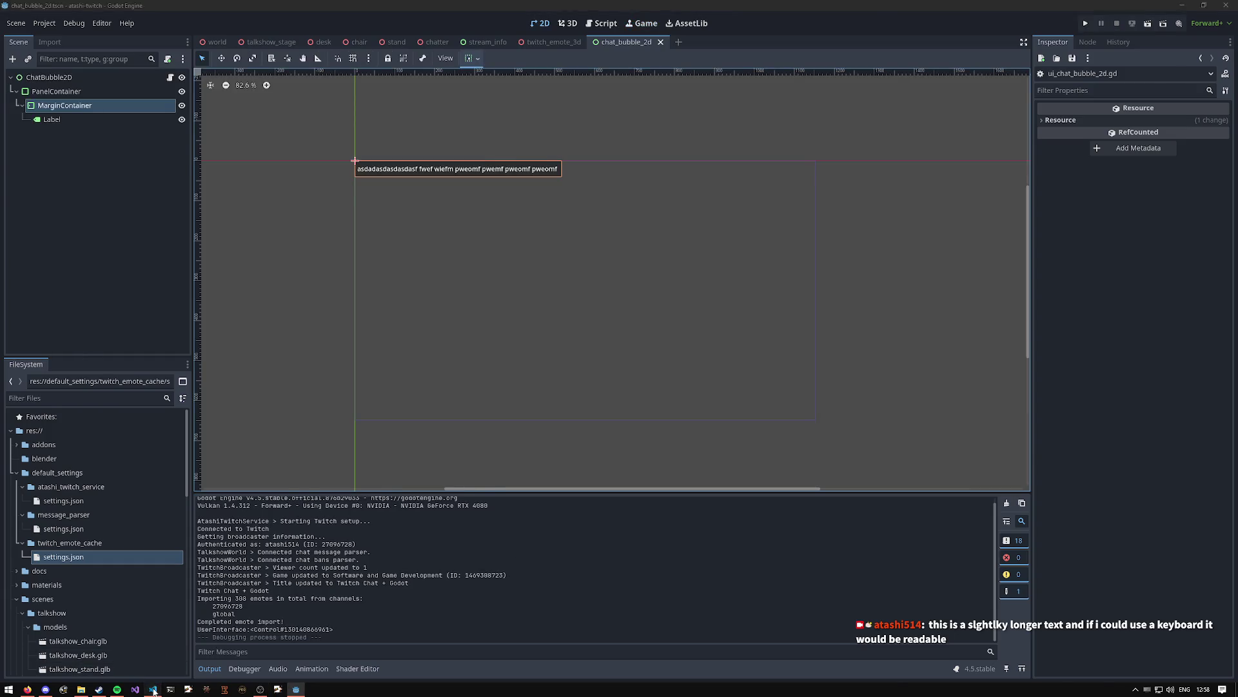
Add a print("too wide!") debug line inside the width check and save the script
key(alt+Tab)
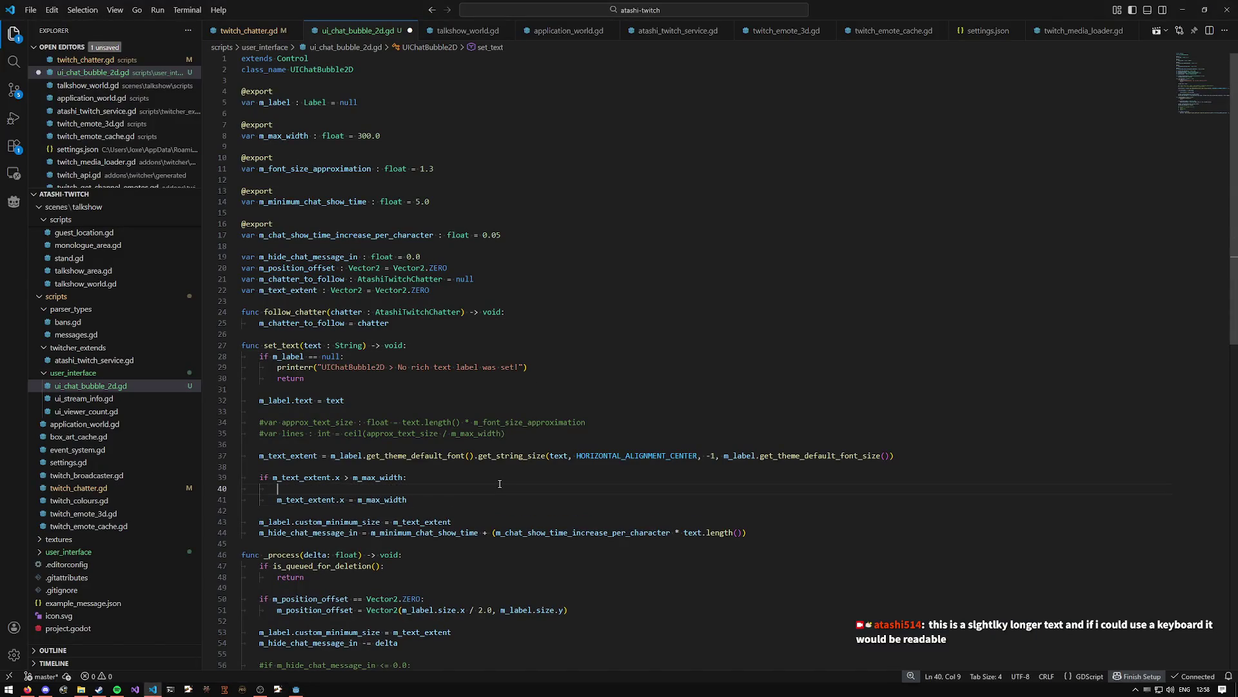
key(Return)
text(print("too wide!"))
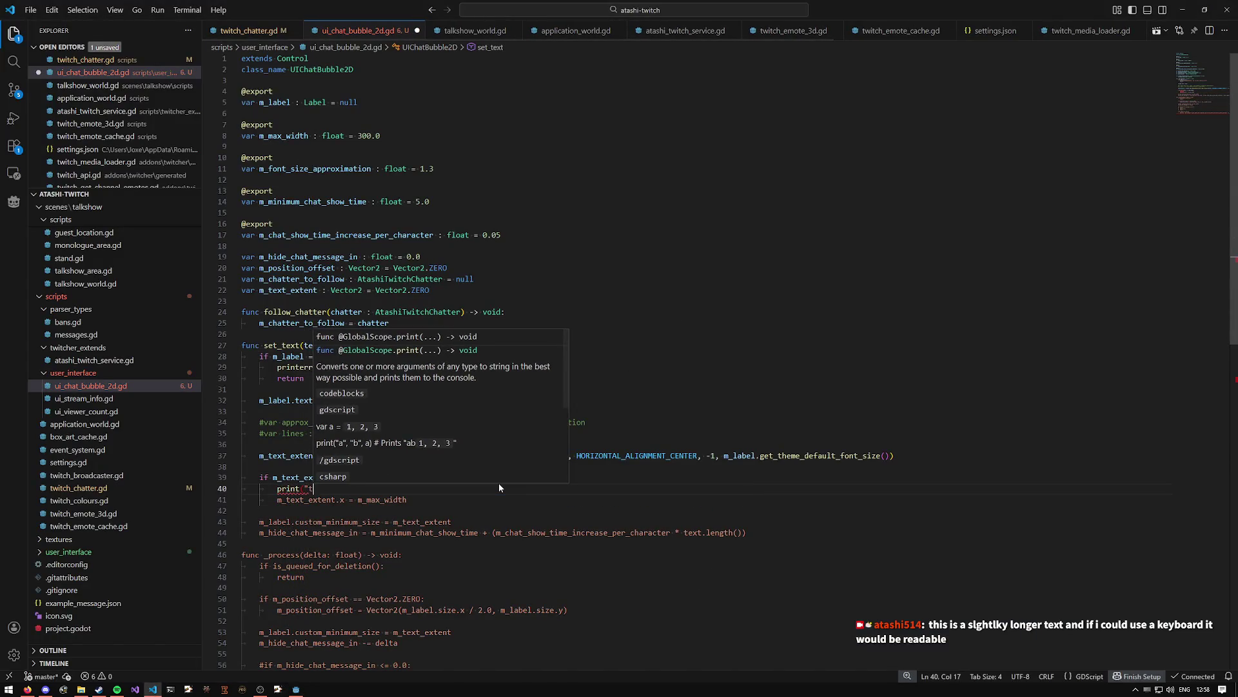
key(ctrl+s)
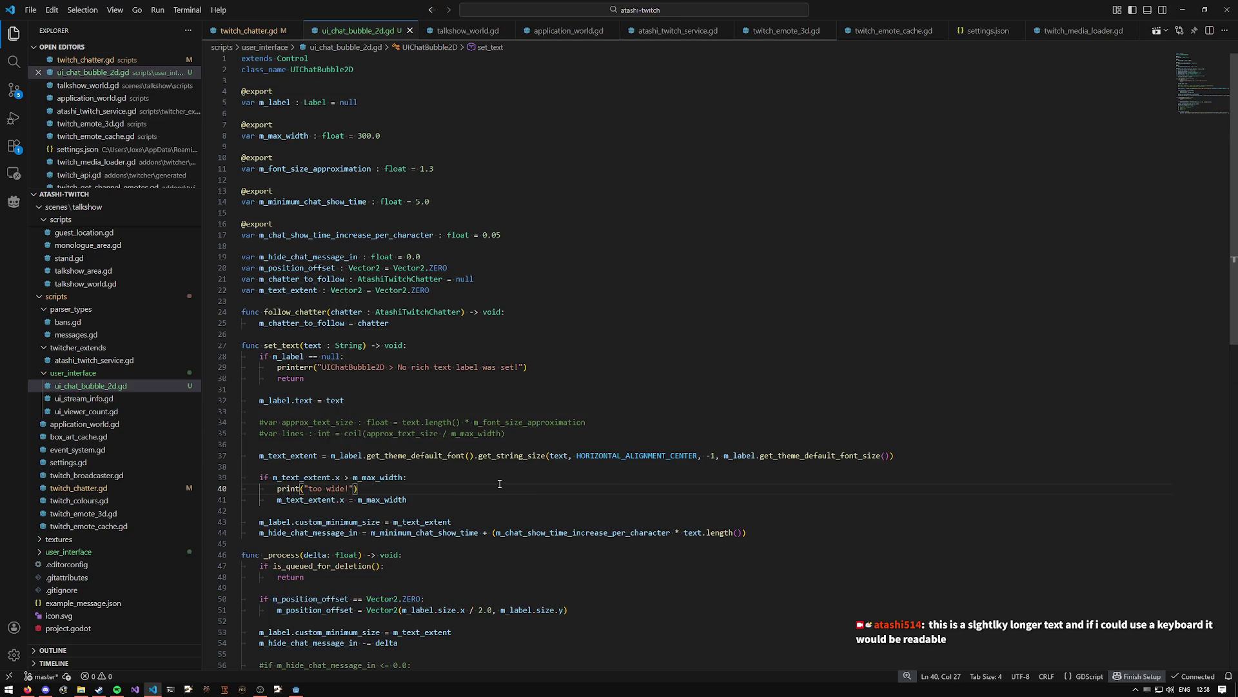
Select m_text_extent for a debug print, then run the project in Godot
scroll(470, 489, down, 3)
double_click(427, 557)
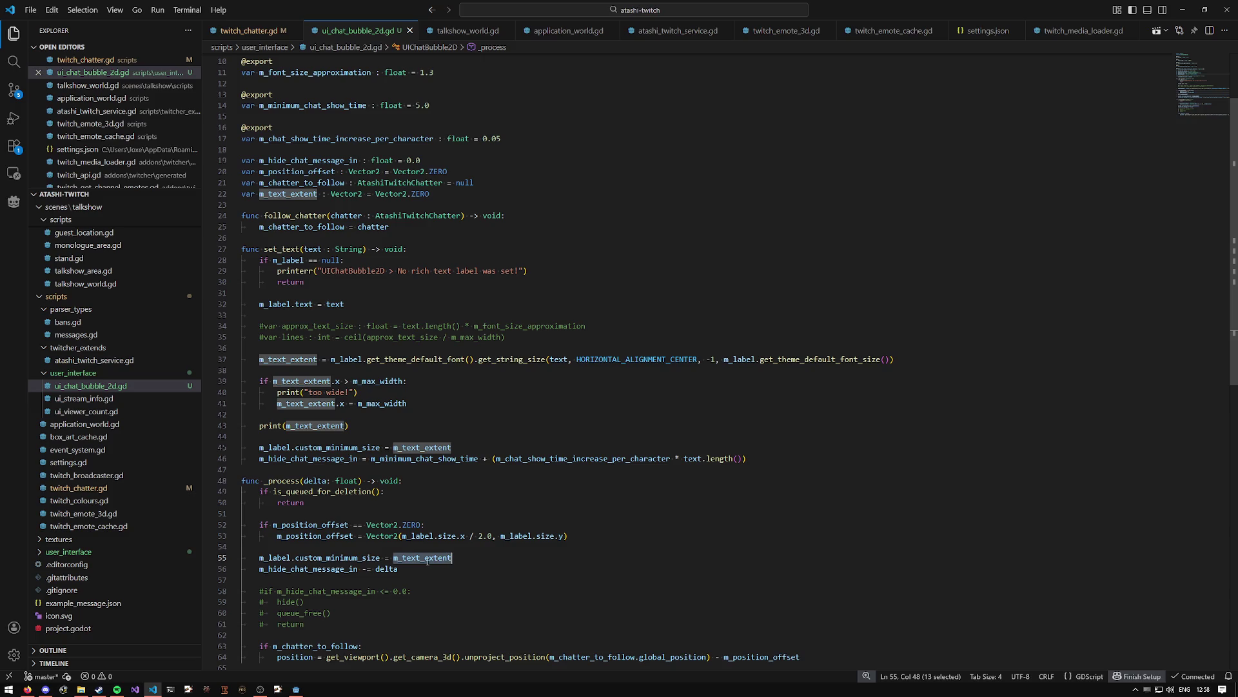
key(alt+Tab)
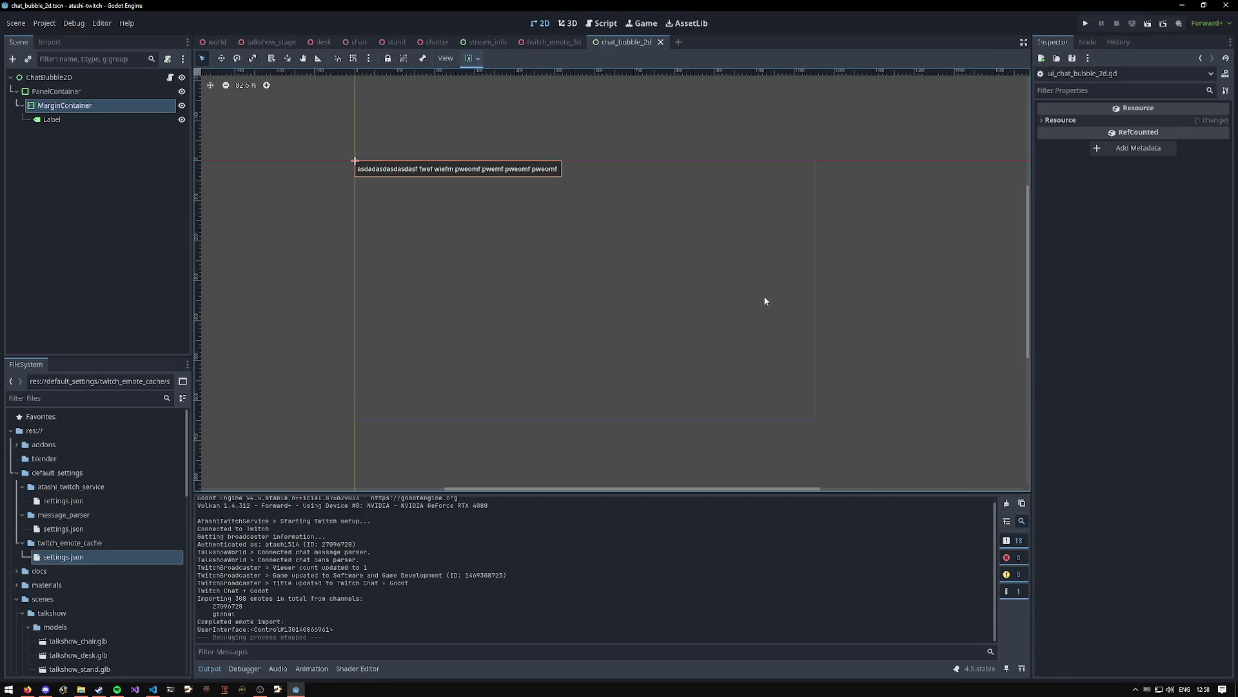
click(1086, 23)
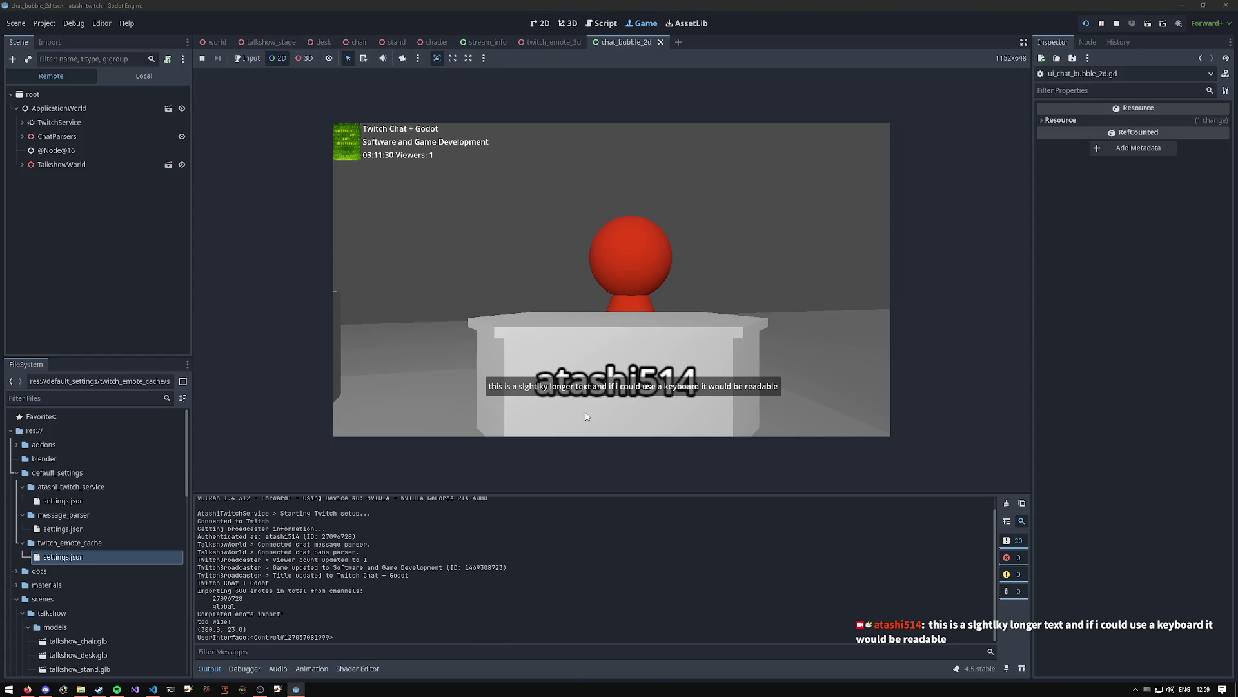
Inspect the live Label, MarginContainer, 611 px-wide PanelContainer and ChatBubble2D sizes in the Remote tree
click(587, 387)
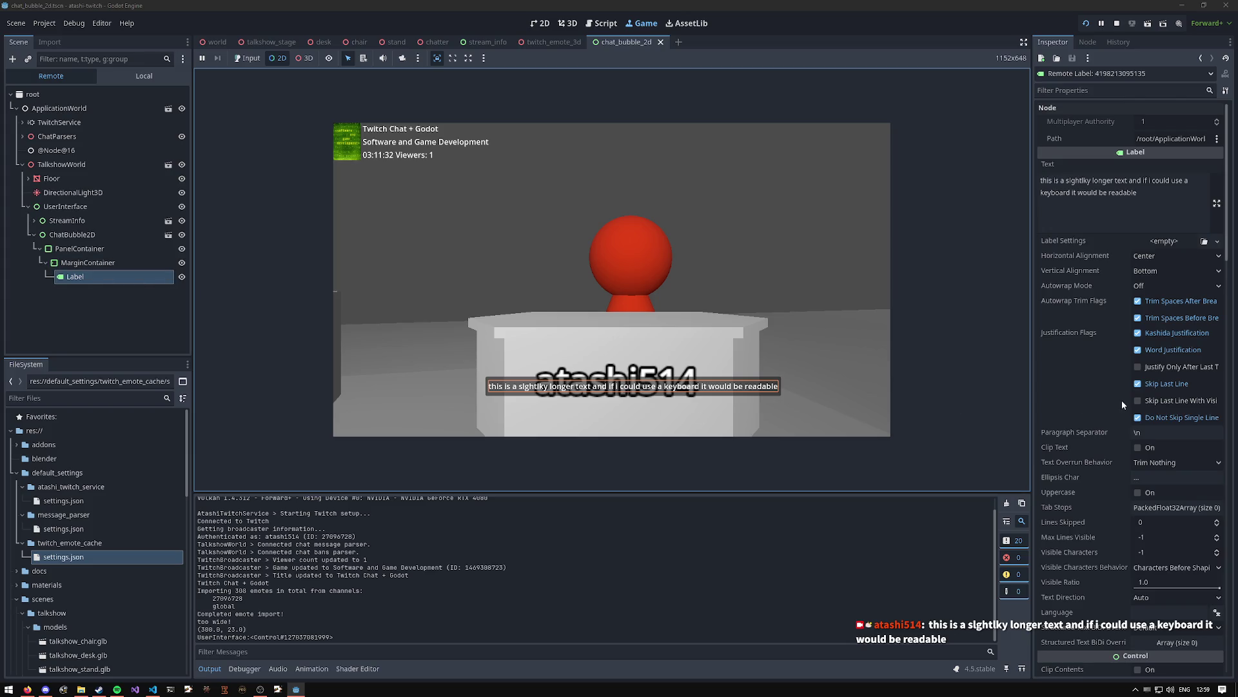
scroll(1102, 315, down, 5)
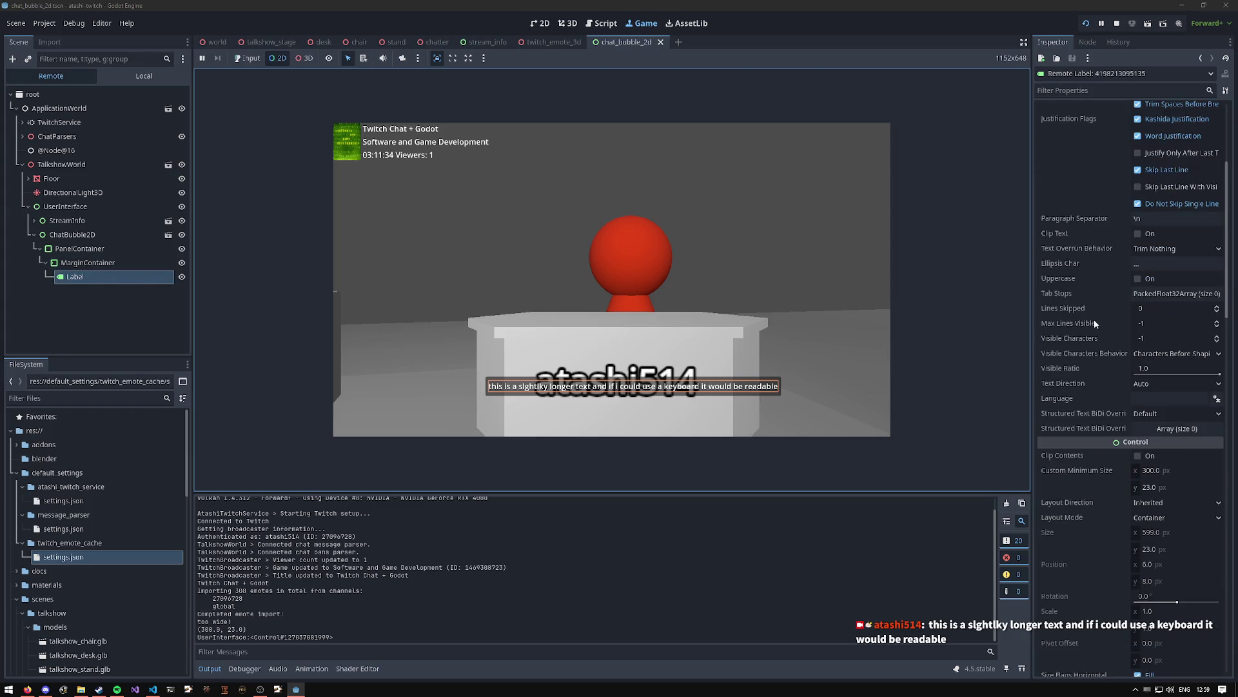
click(82, 264)
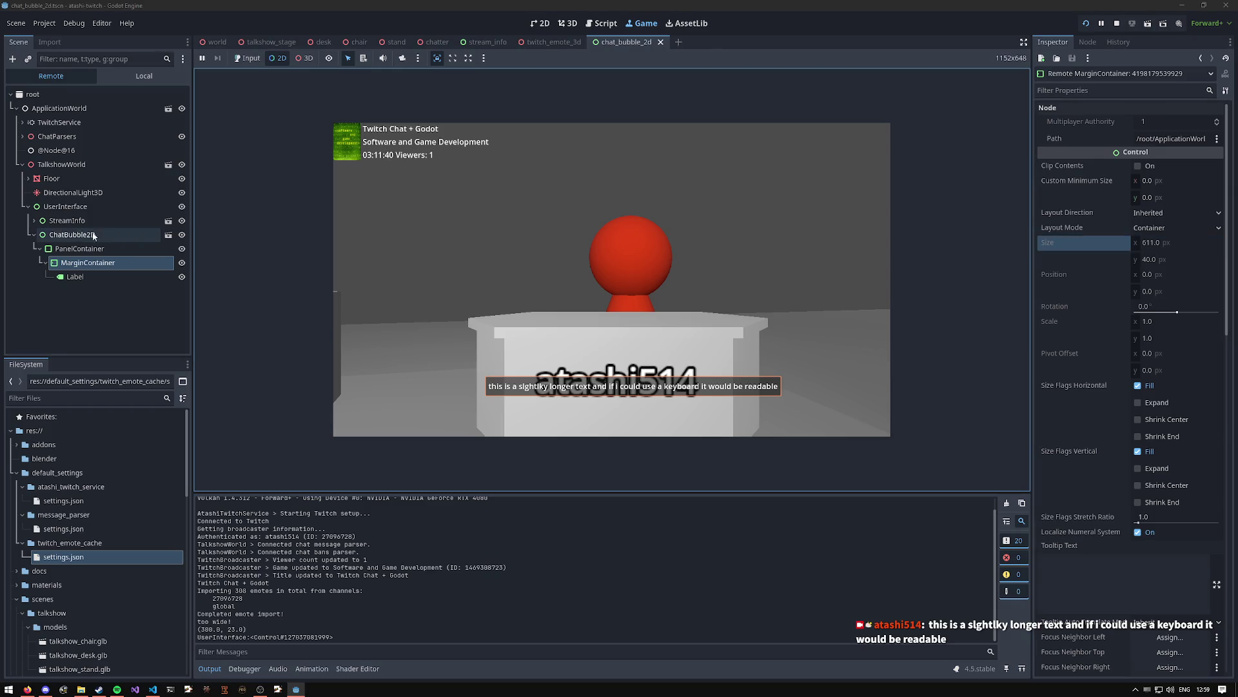
click(79, 248)
click(1187, 407)
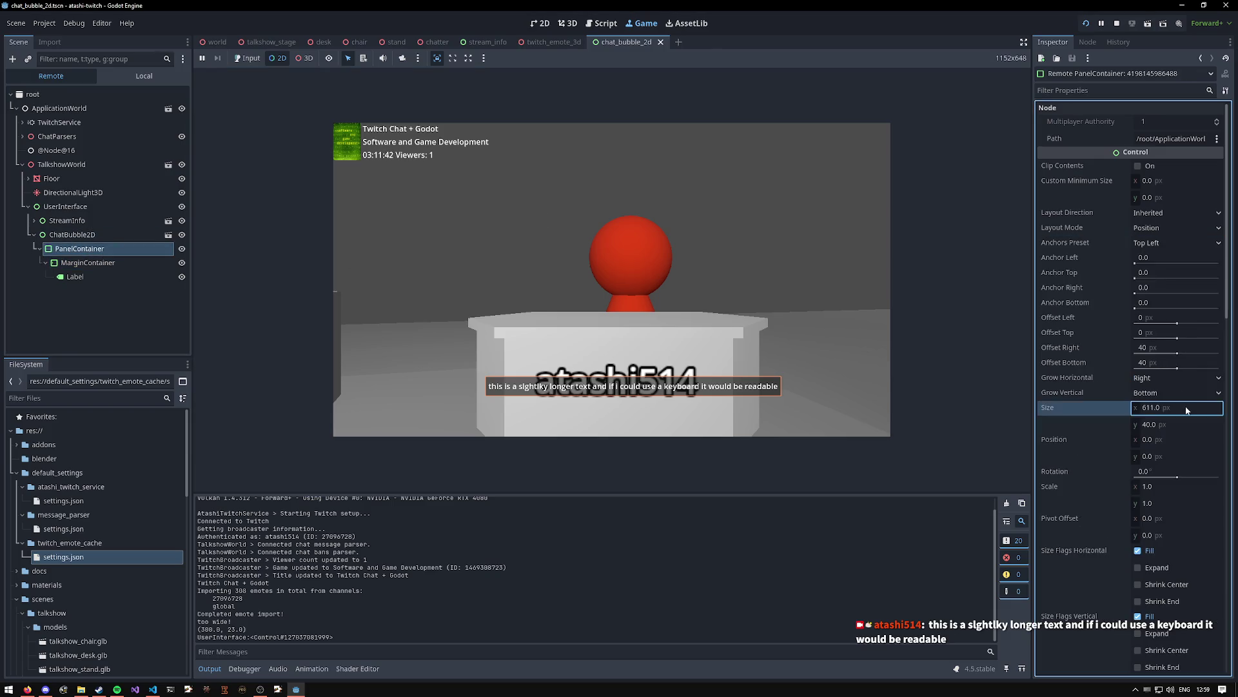
key(Return)
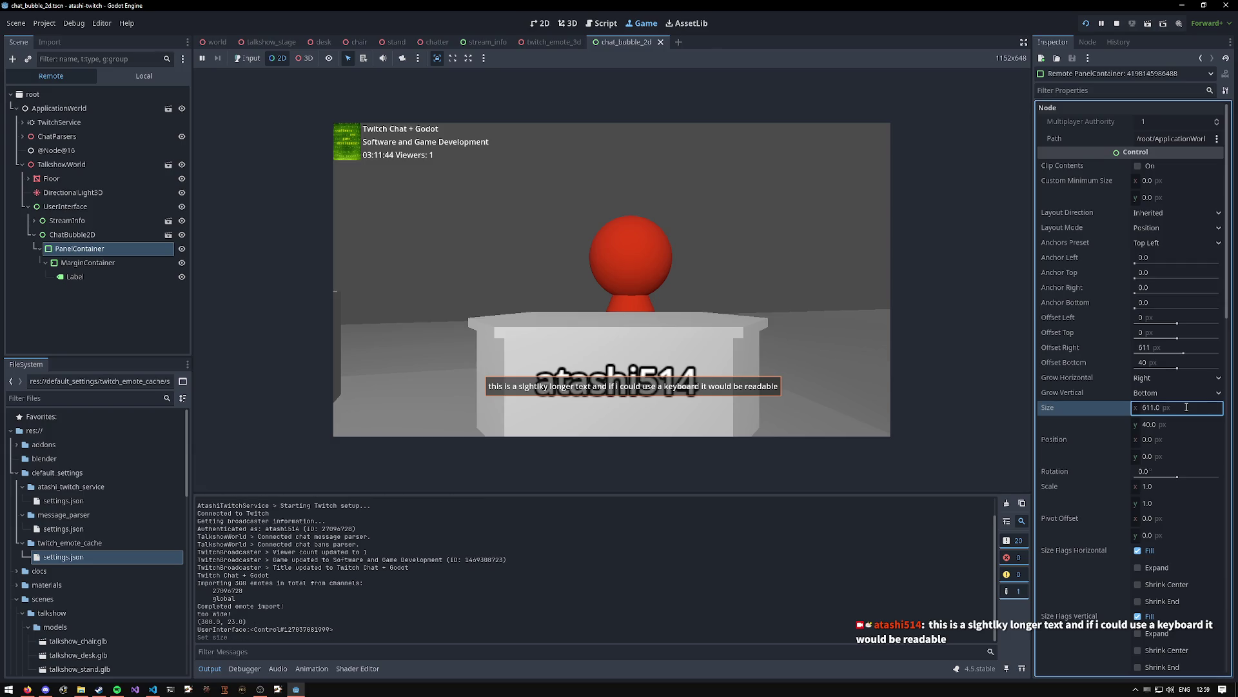
click(90, 235)
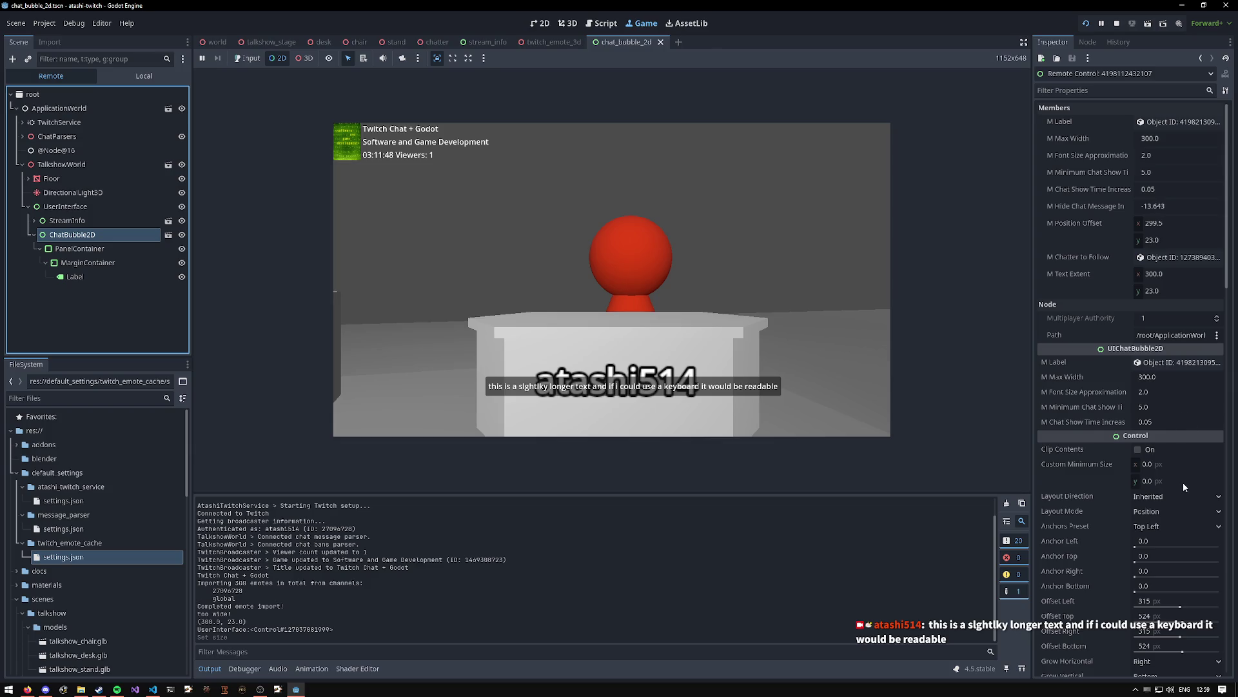
Set the live PanelContainer's Grow Vertical direction to Top, leaving horizontal sizing unchanged
click(378, 379)
scroll(1187, 543, down, 3)
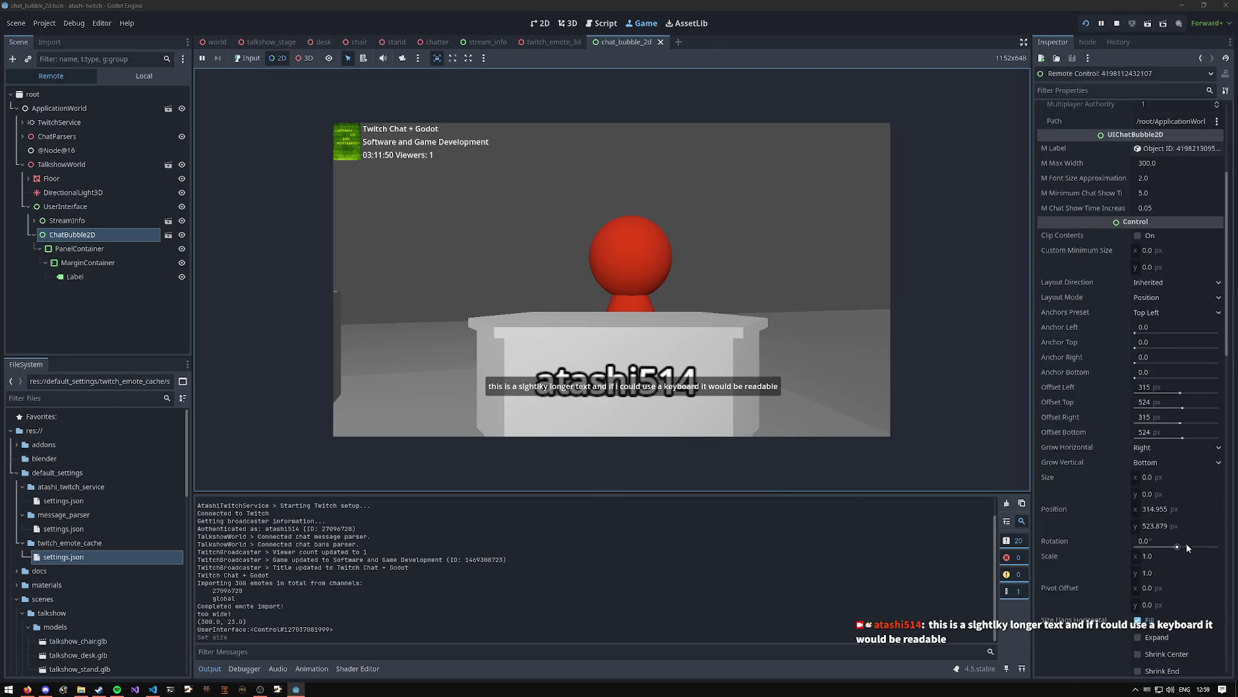
click(103, 247)
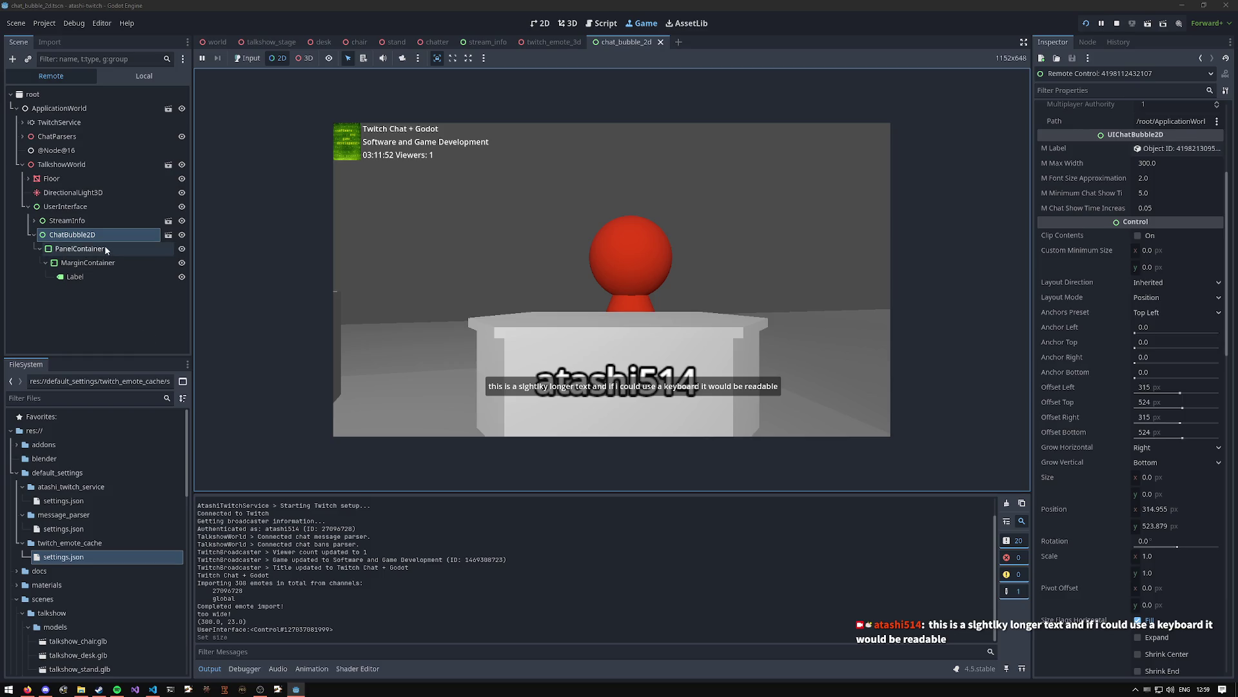
click(1182, 408)
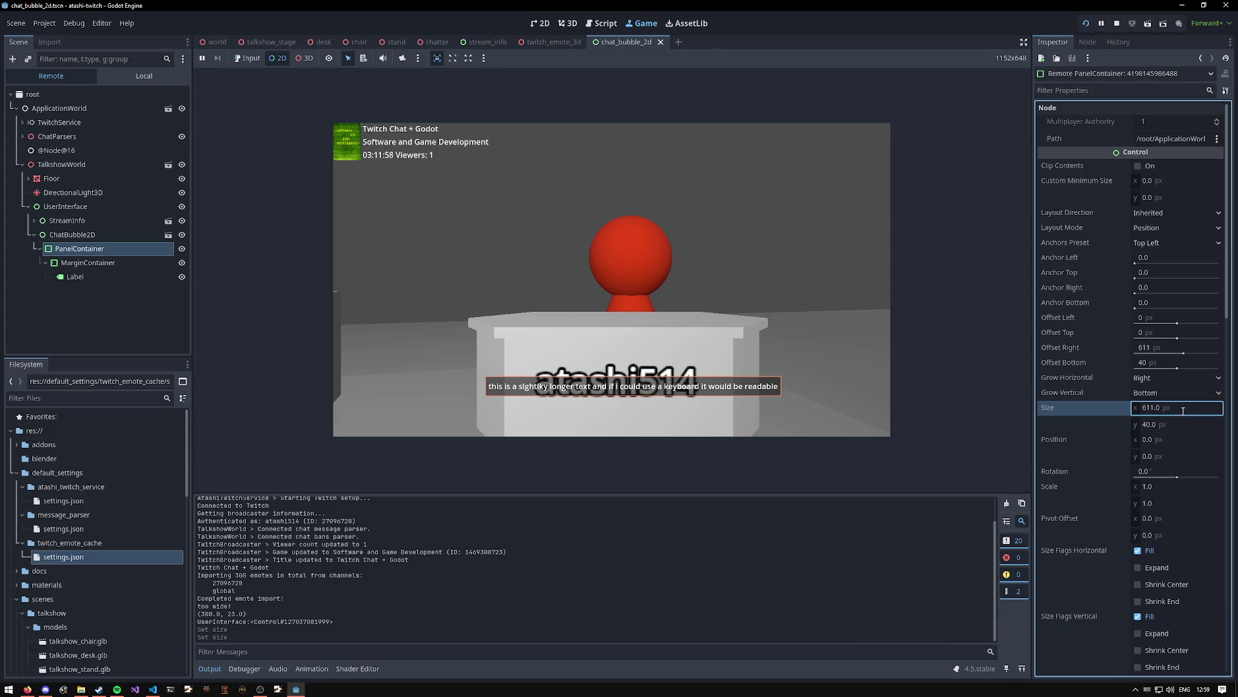
click(1138, 600)
click(1138, 601)
scroll(1198, 564, down, 3)
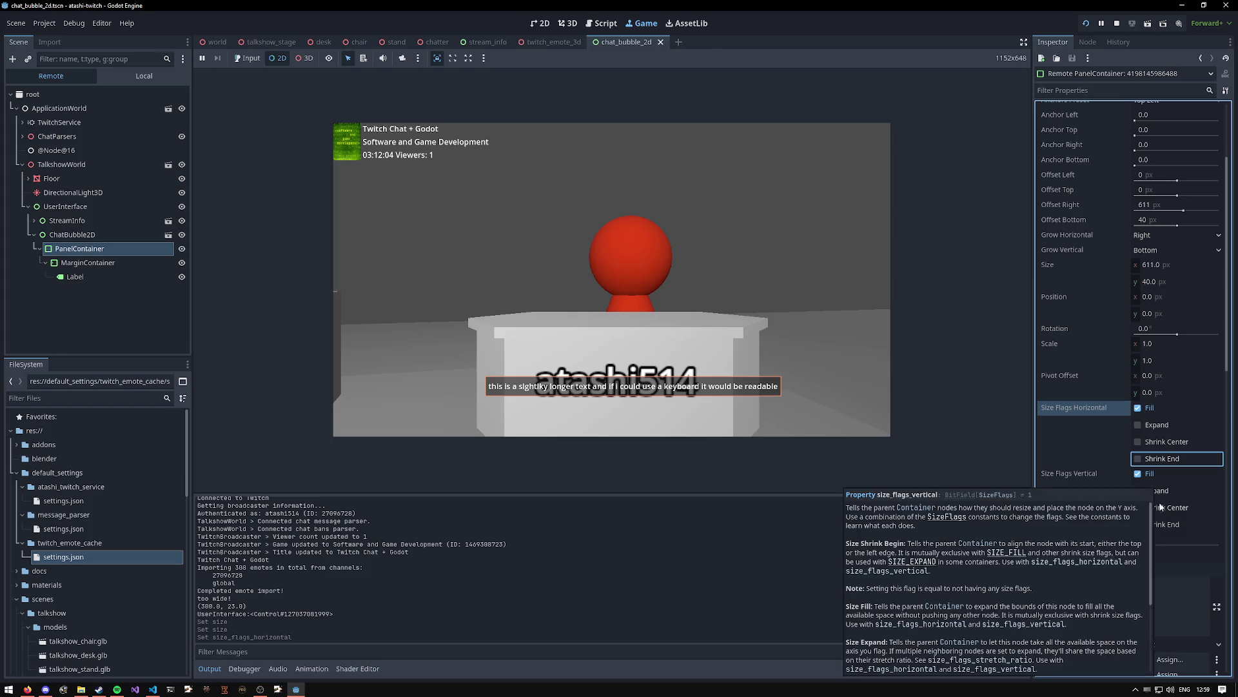
scroll(1067, 451, up, 3)
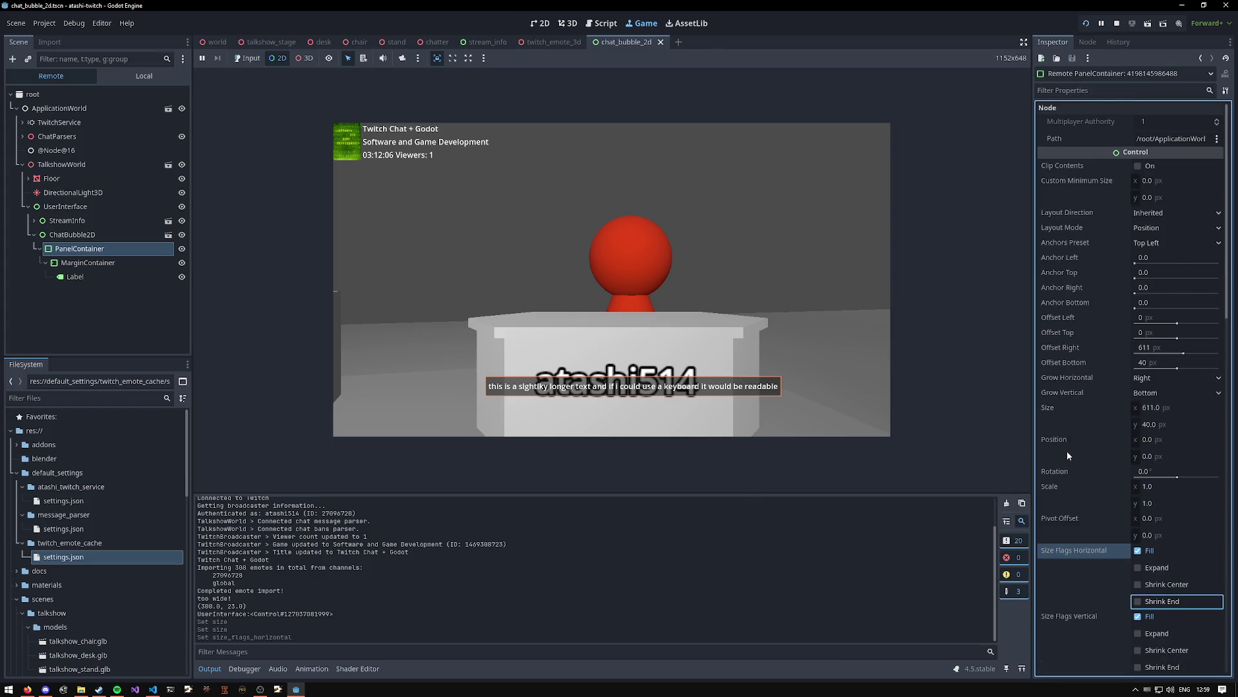
click(1183, 381)
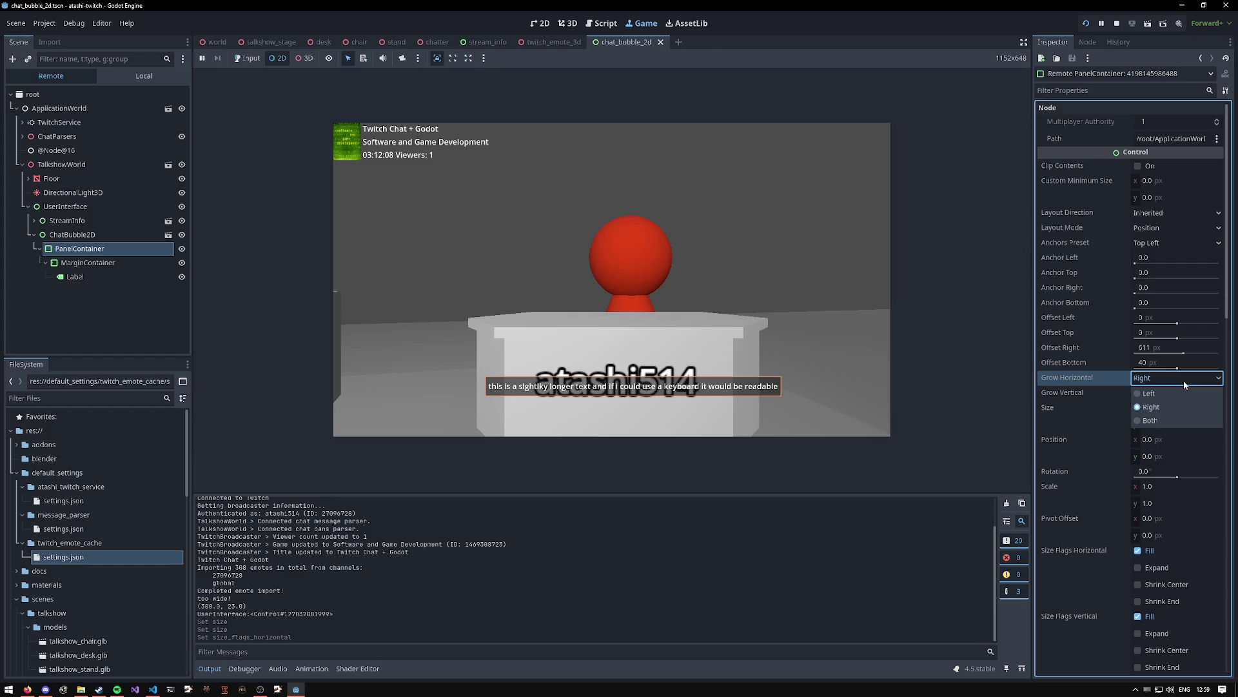
click(1182, 380)
click(1167, 395)
click(1167, 411)
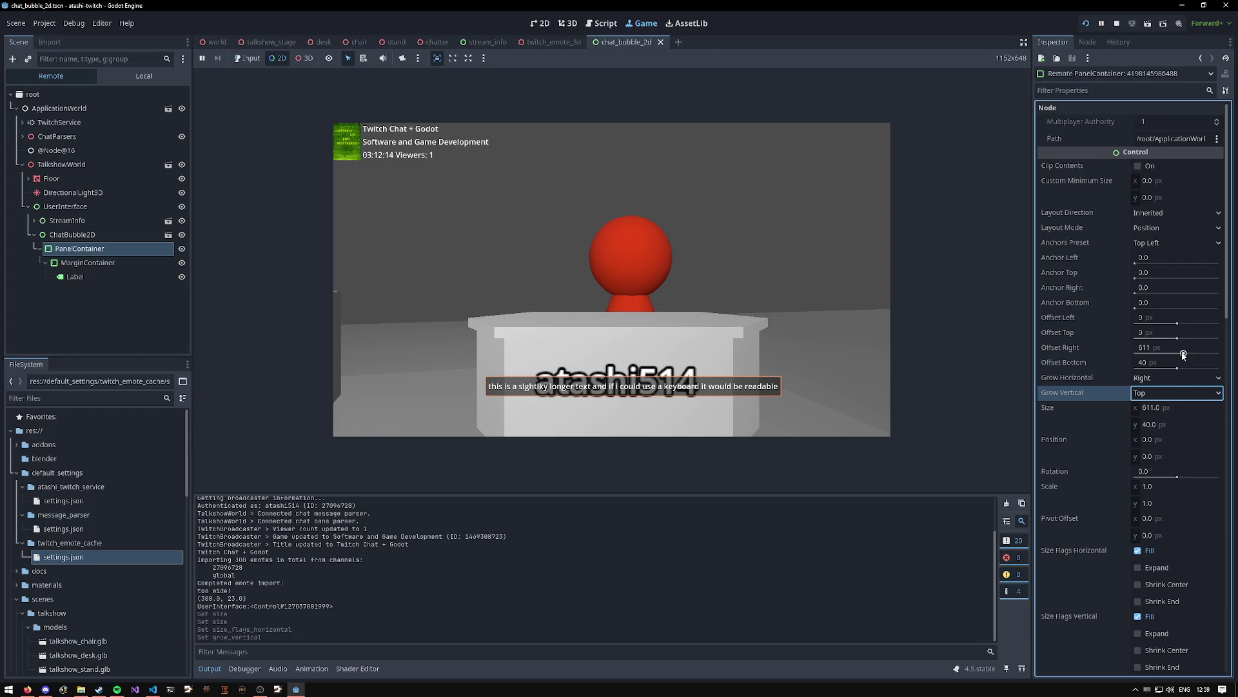
Check the live MarginContainer width and the Label's 599 px width, then return to the script
click(115, 263)
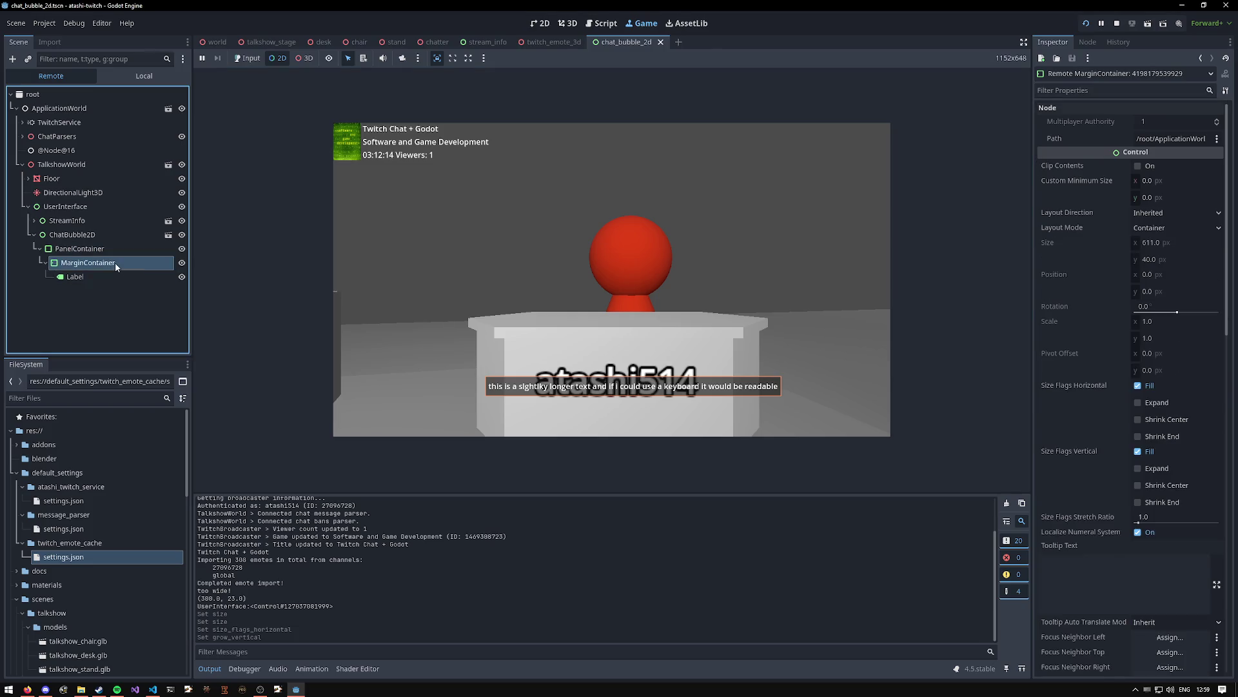
click(1172, 244)
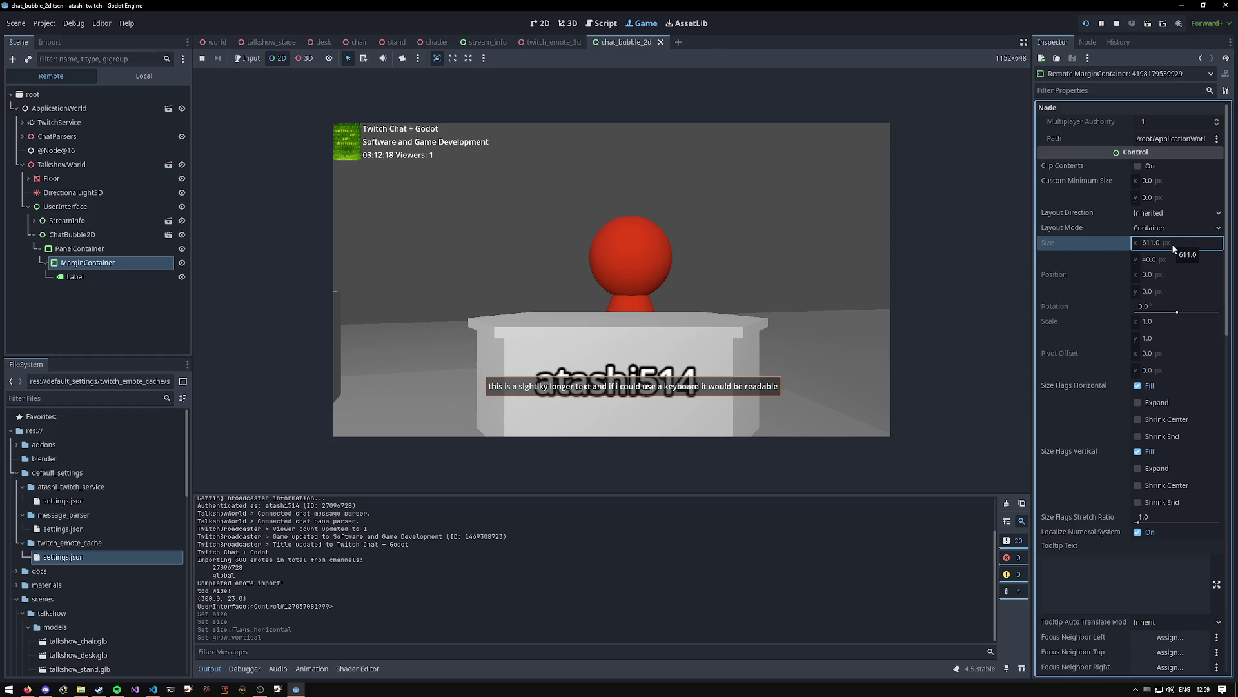
click(95, 276)
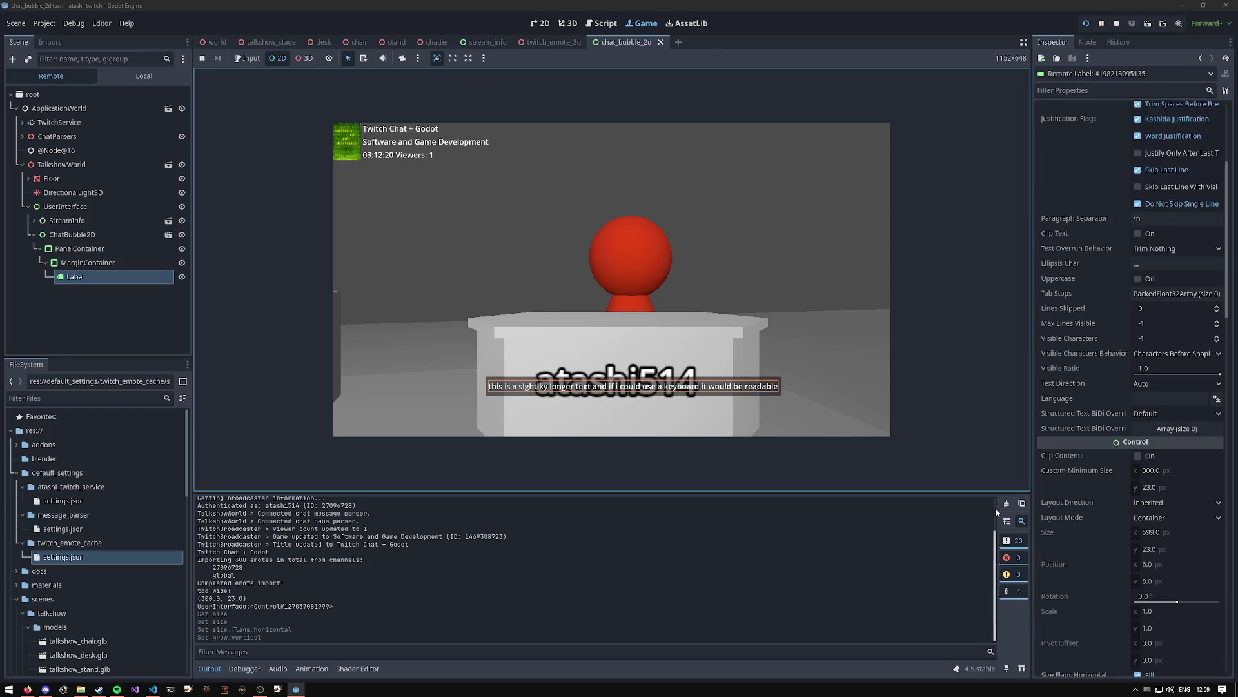
click(1181, 534)
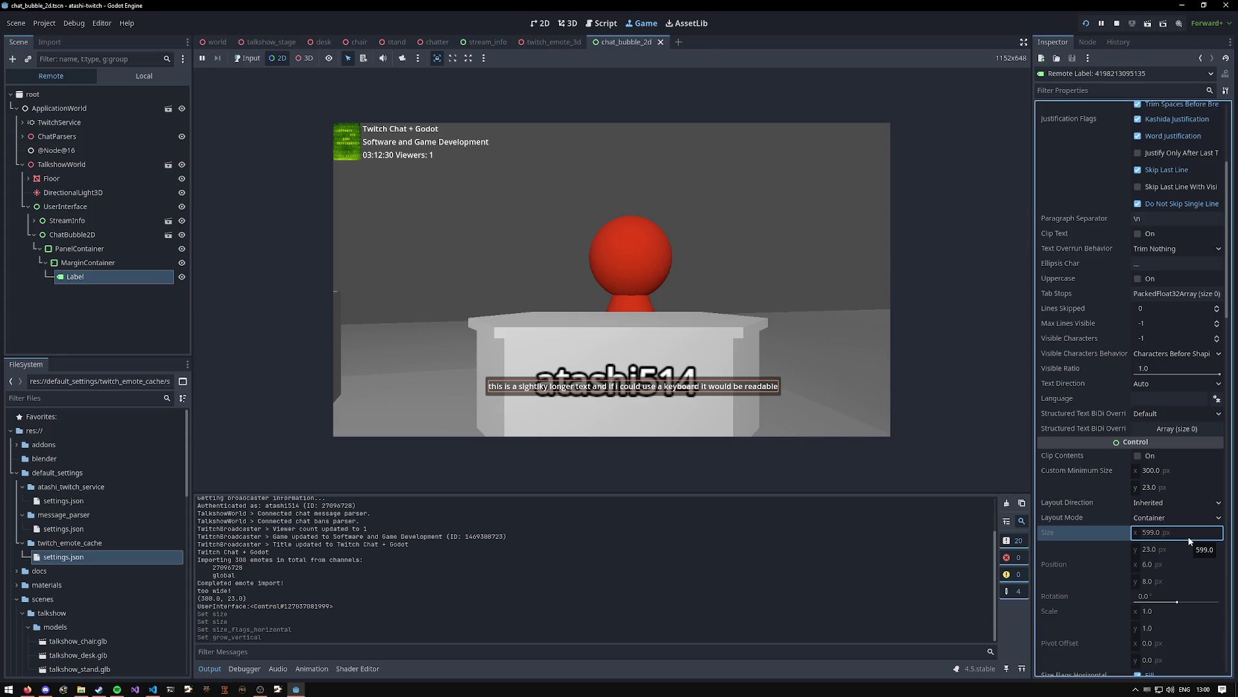
scroll(1188, 536, down, 3)
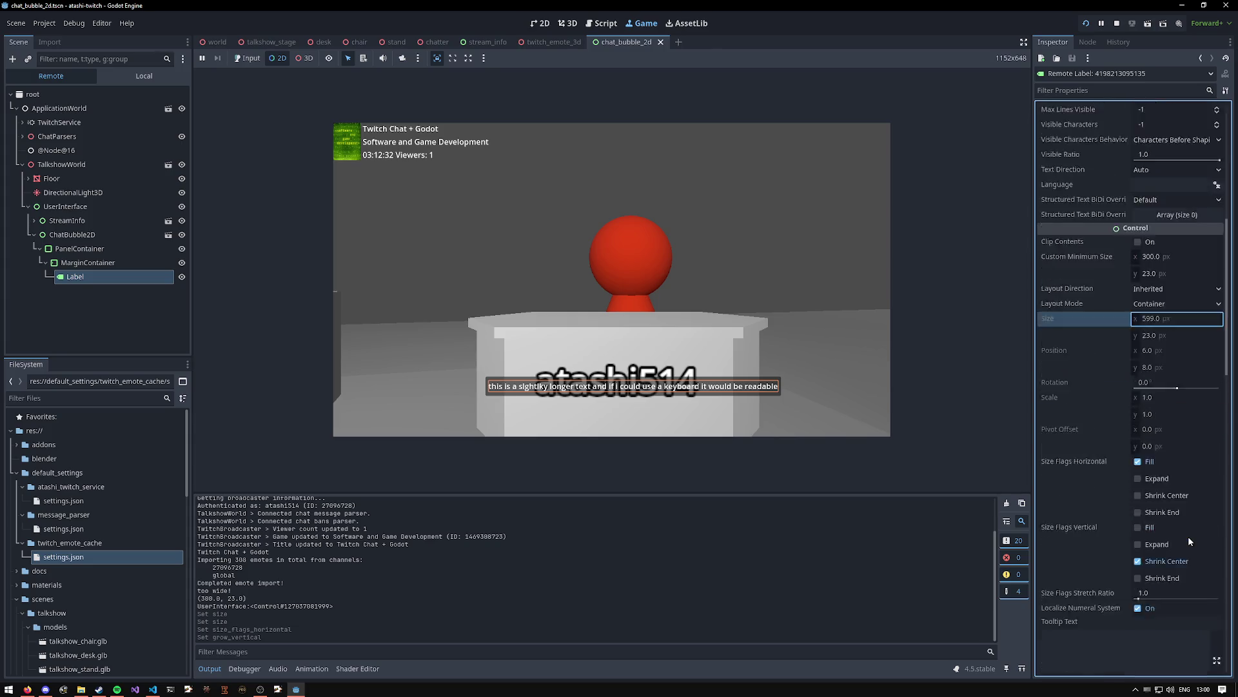
scroll(1188, 536, up, 3)
click(153, 689)
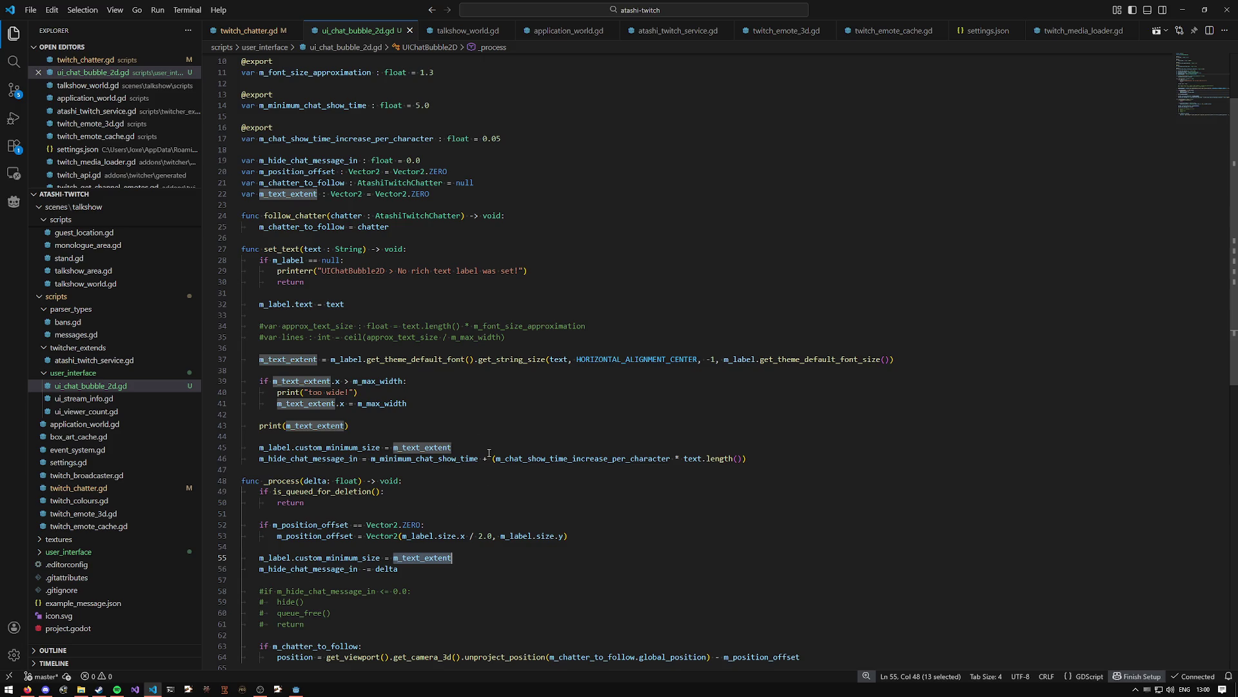
Read the custom_minimum_size documentation on line 45, then switch back to the Godot editor
mouse_move(376, 448)
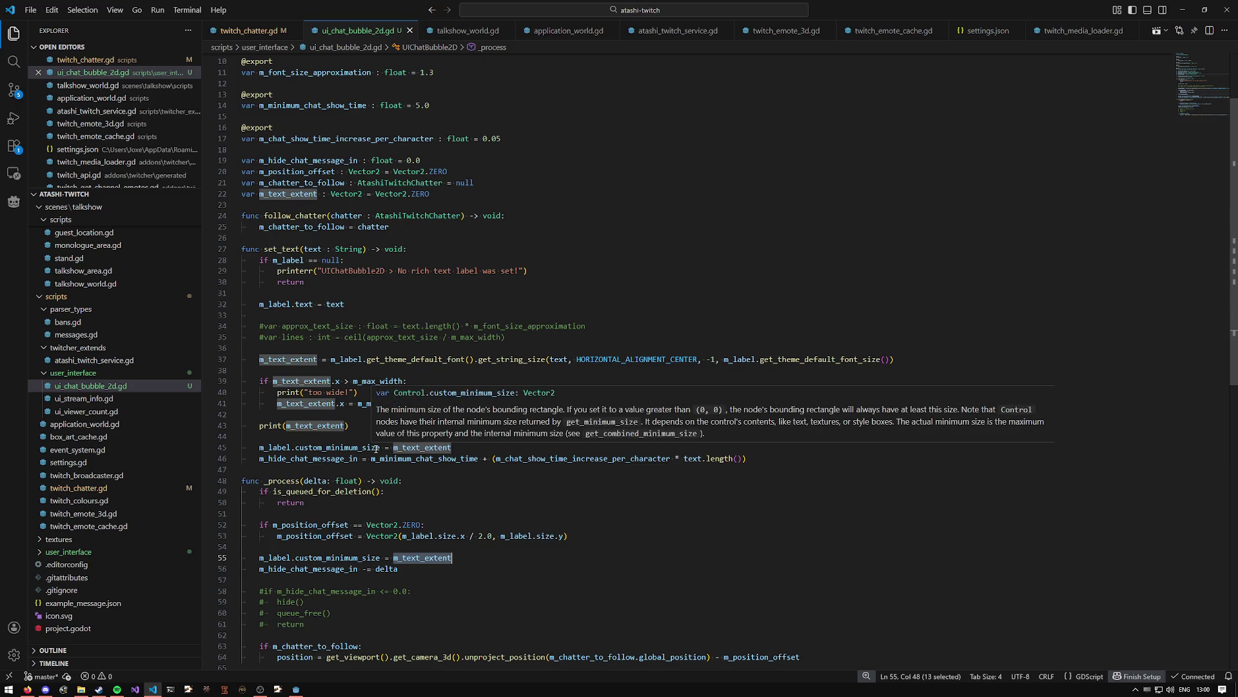
mouse_move(28, 688)
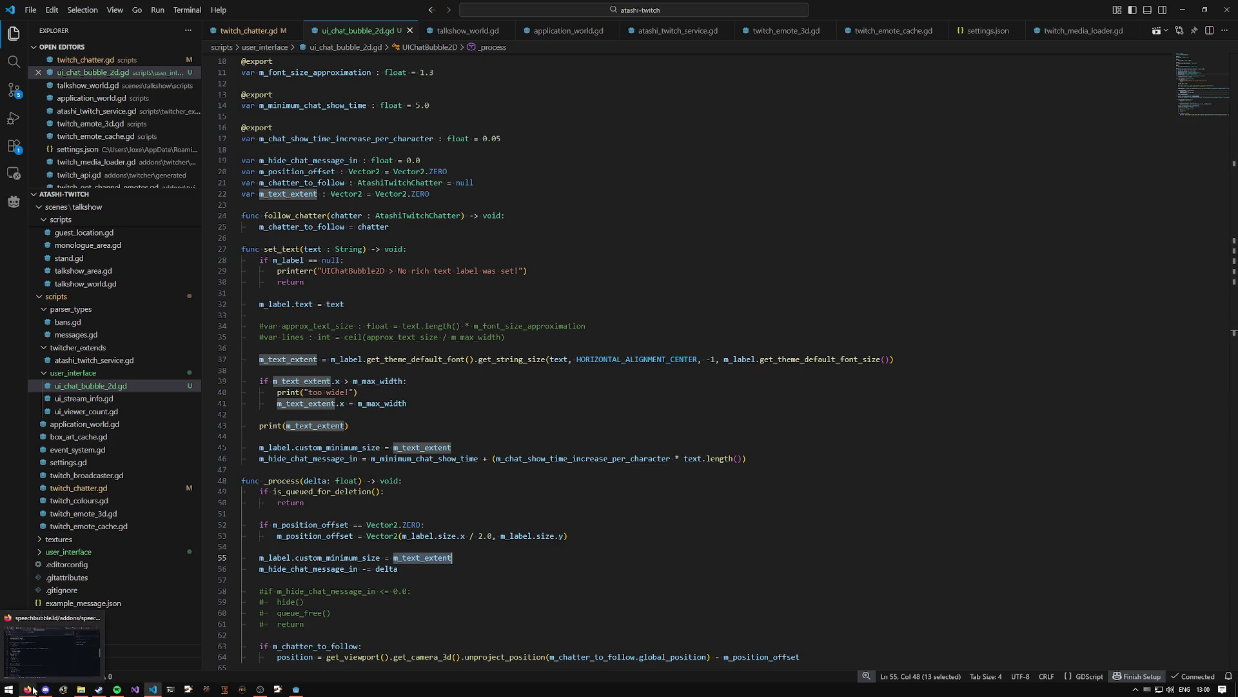
mouse_move(45, 663)
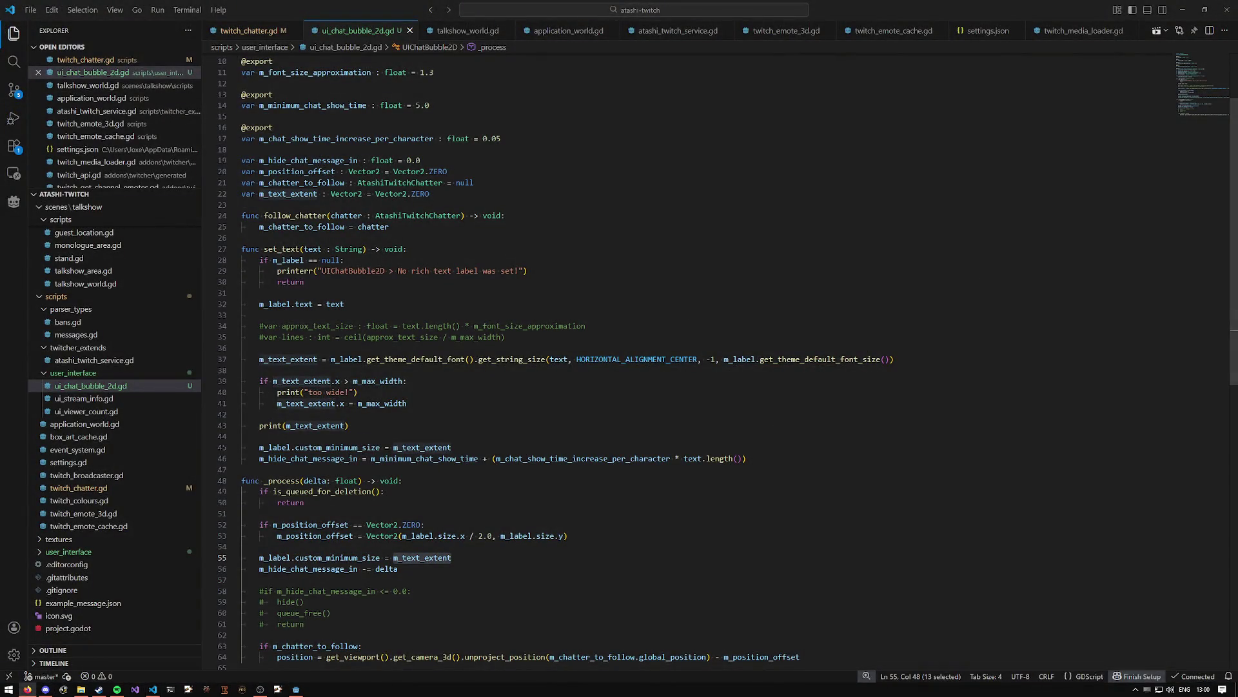
click(296, 688)
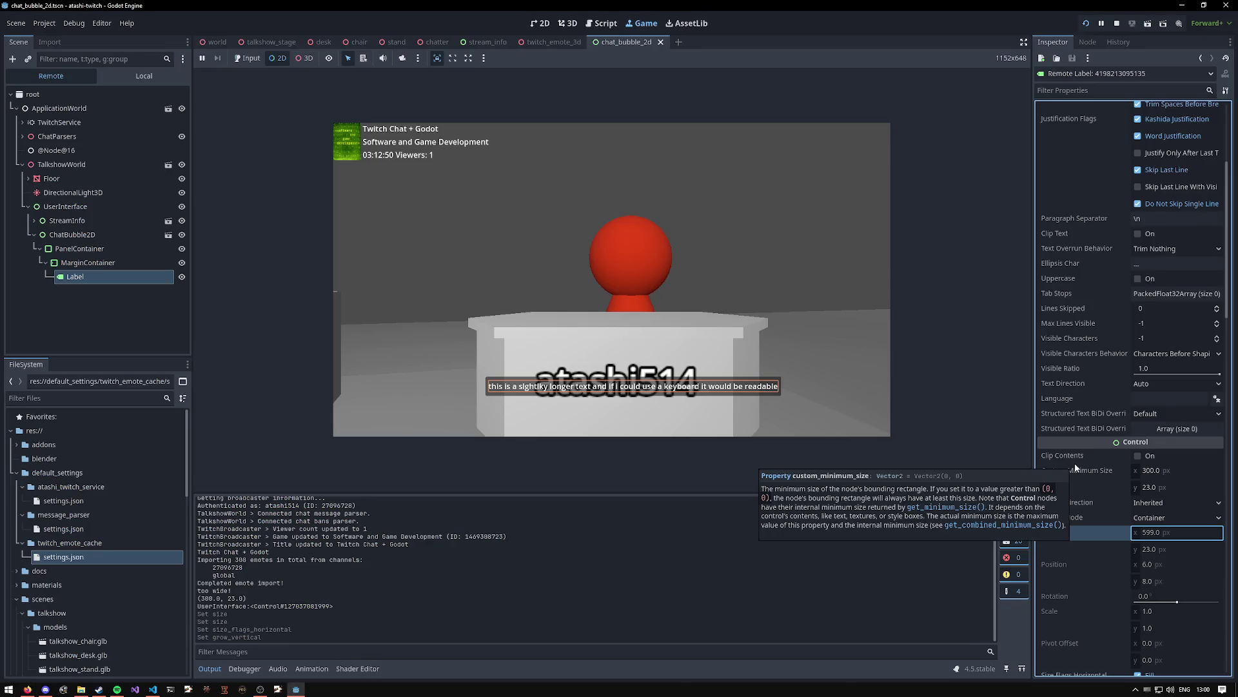
Stop the running project to get back to the chat_bubble_2d scene
click(459, 384)
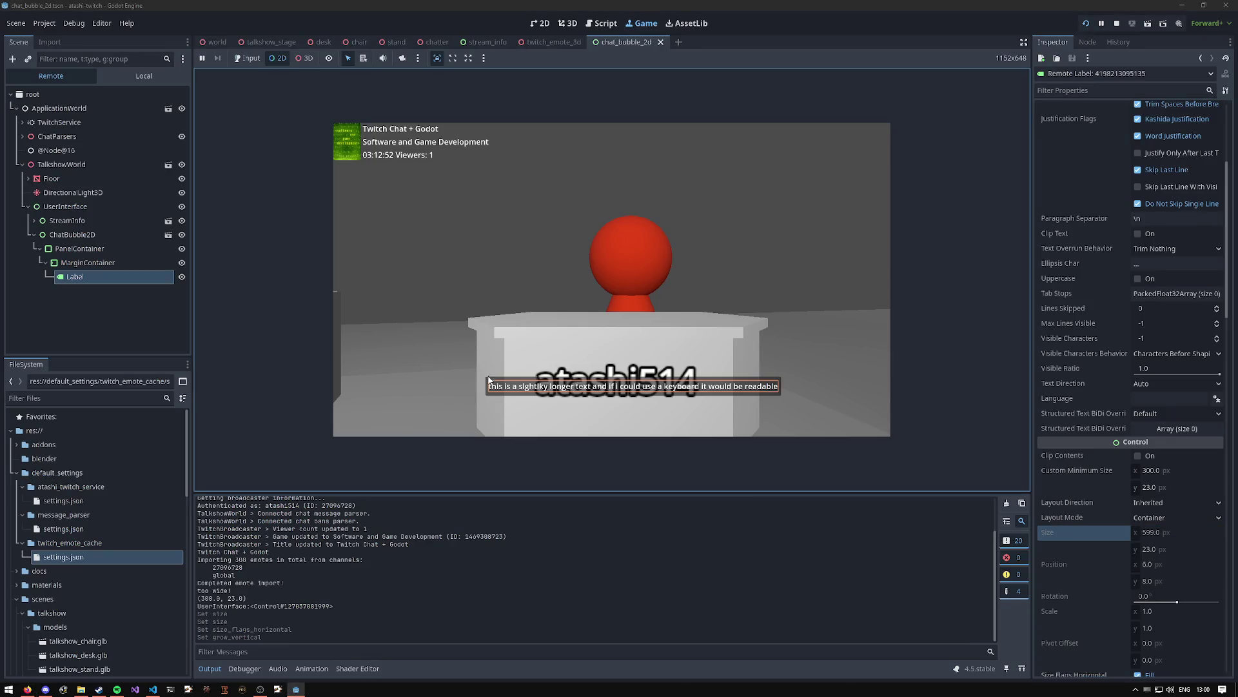
click(1116, 24)
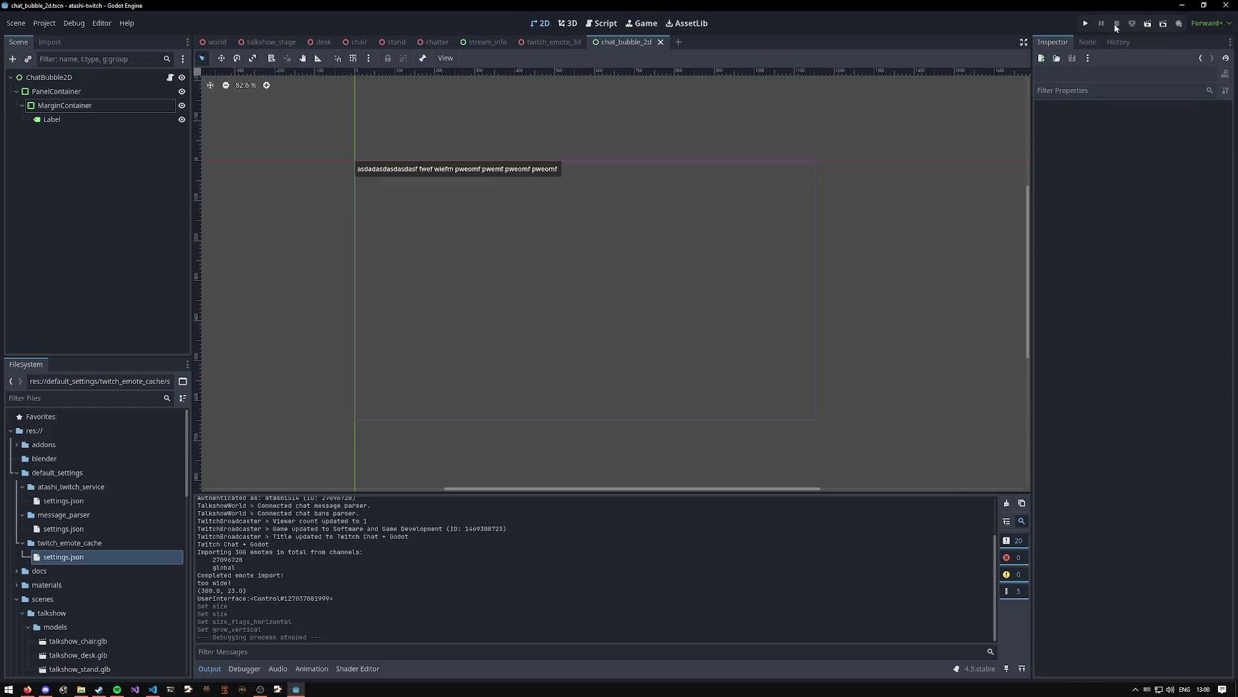
Revert the PanelContainer's Size height to 35 px
click(92, 90)
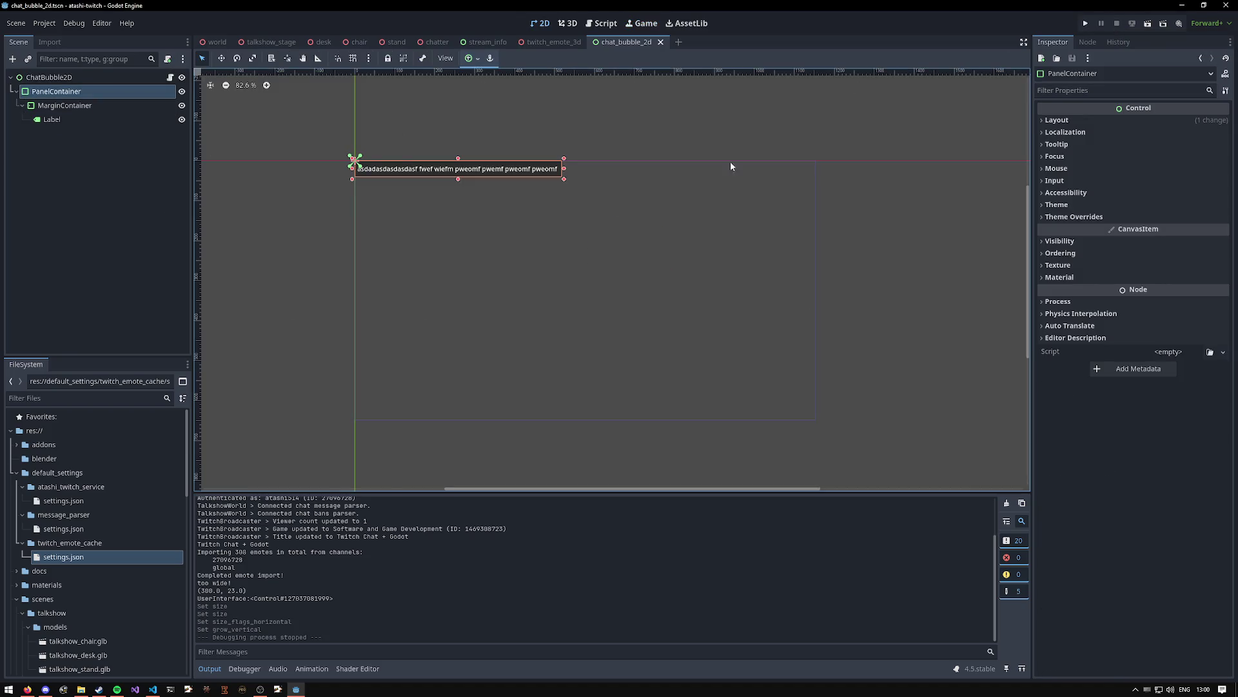
click(1069, 117)
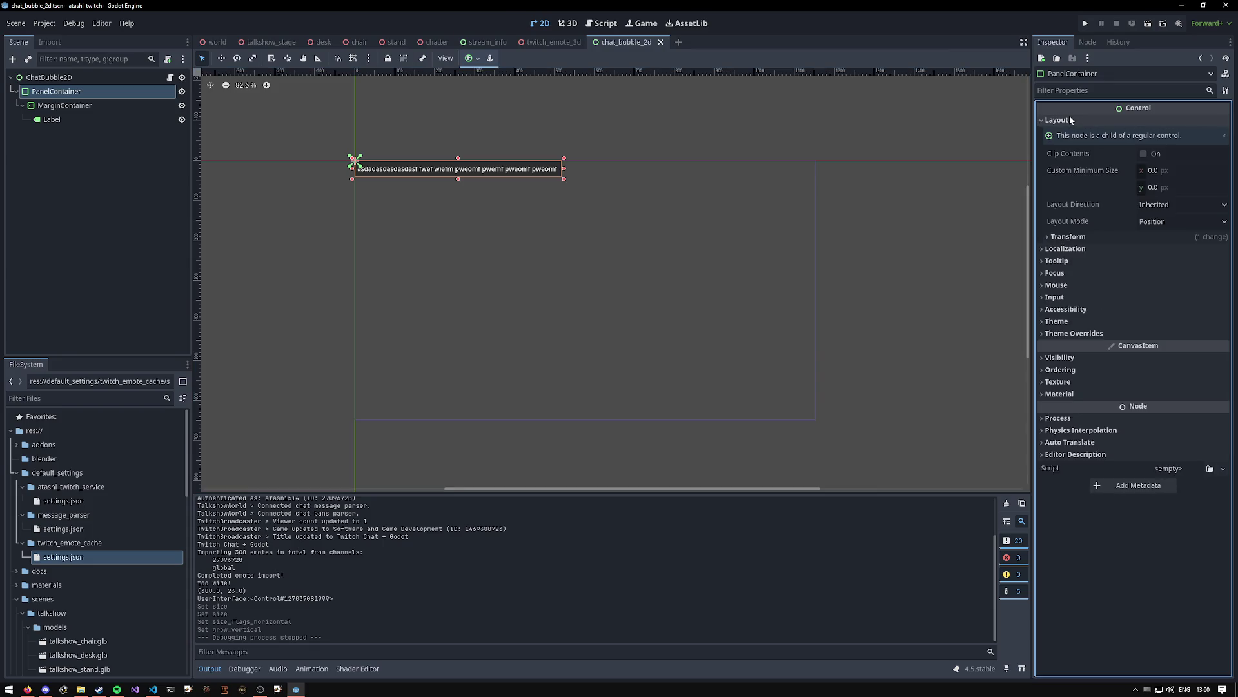
click(1085, 238)
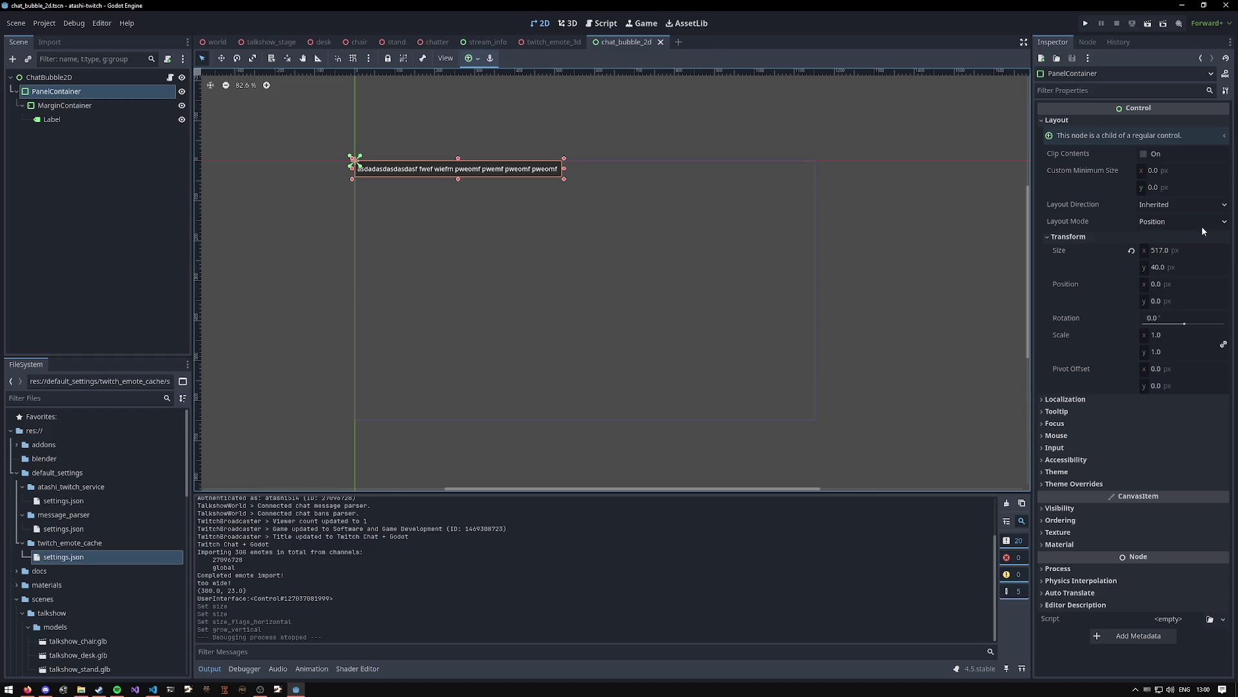
click(1131, 250)
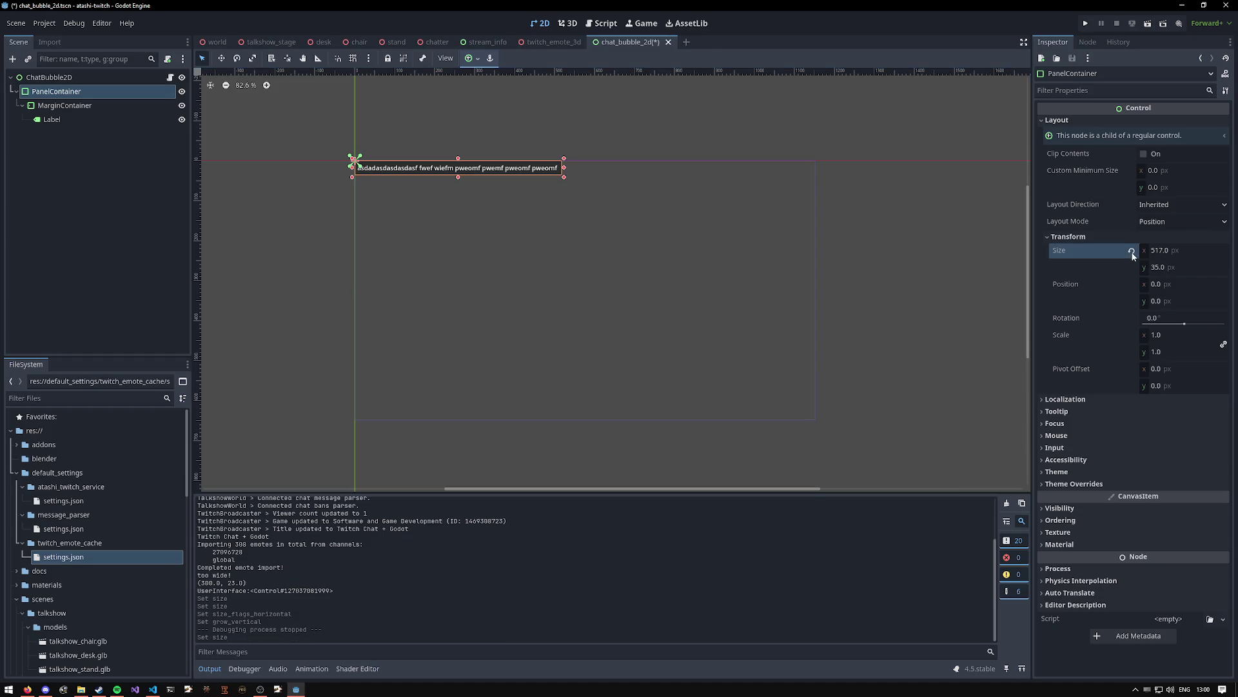
Review the Label's Layout, Container Sizing (horizontal kept at Fill) and Transform settings
click(65, 104)
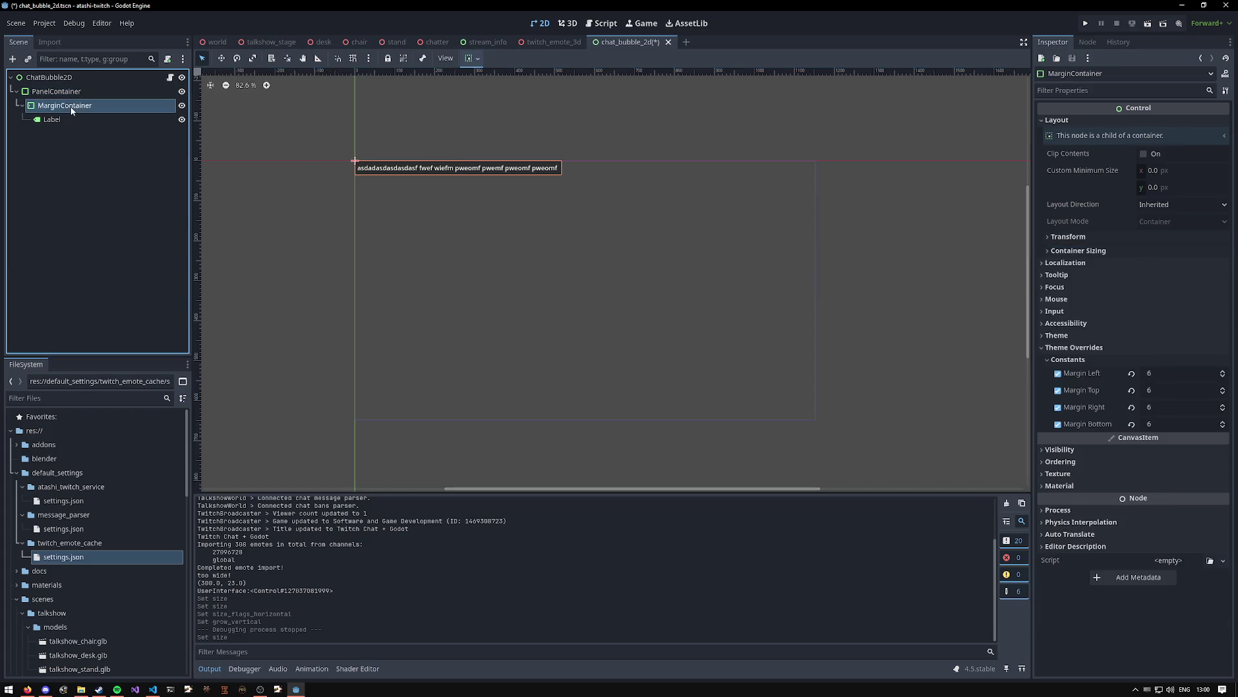
click(103, 119)
mouse_move(1071, 275)
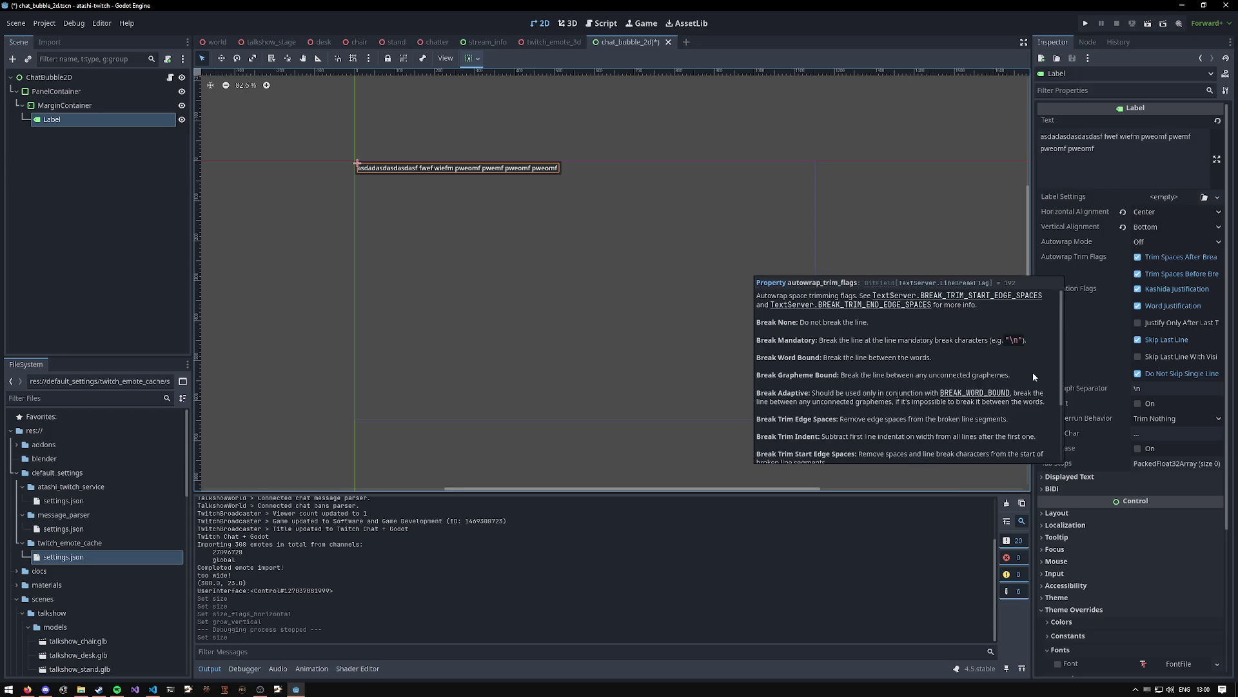
click(1084, 514)
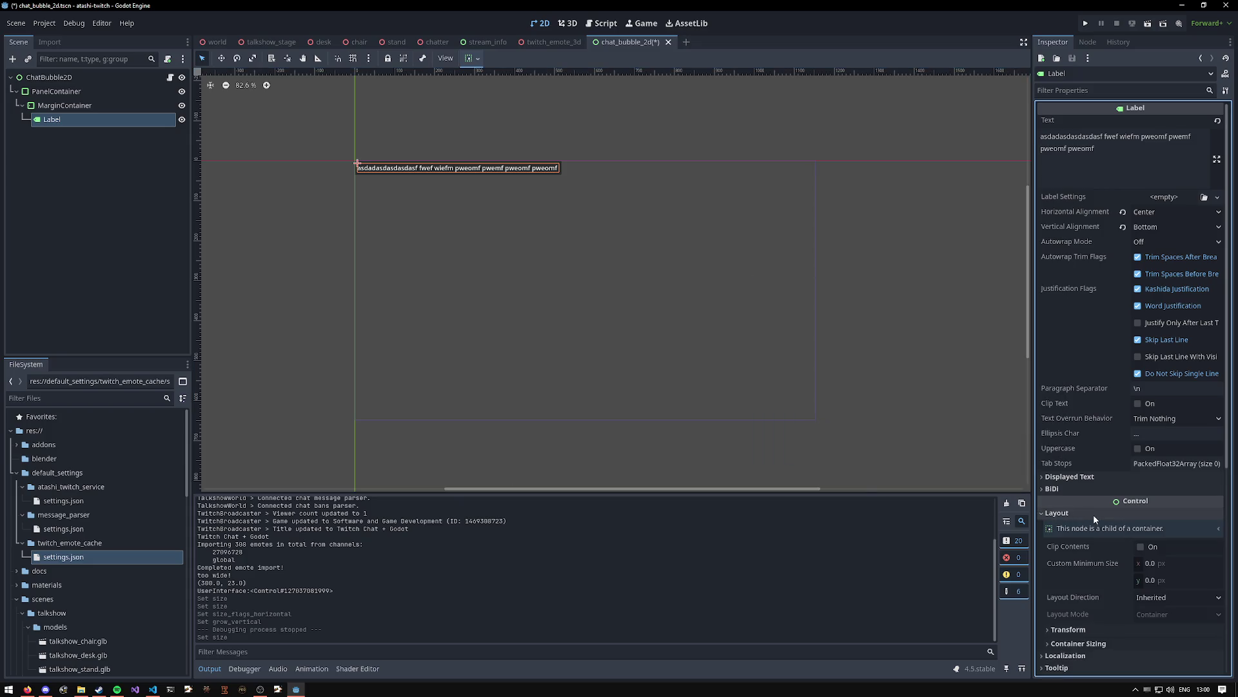
click(1097, 644)
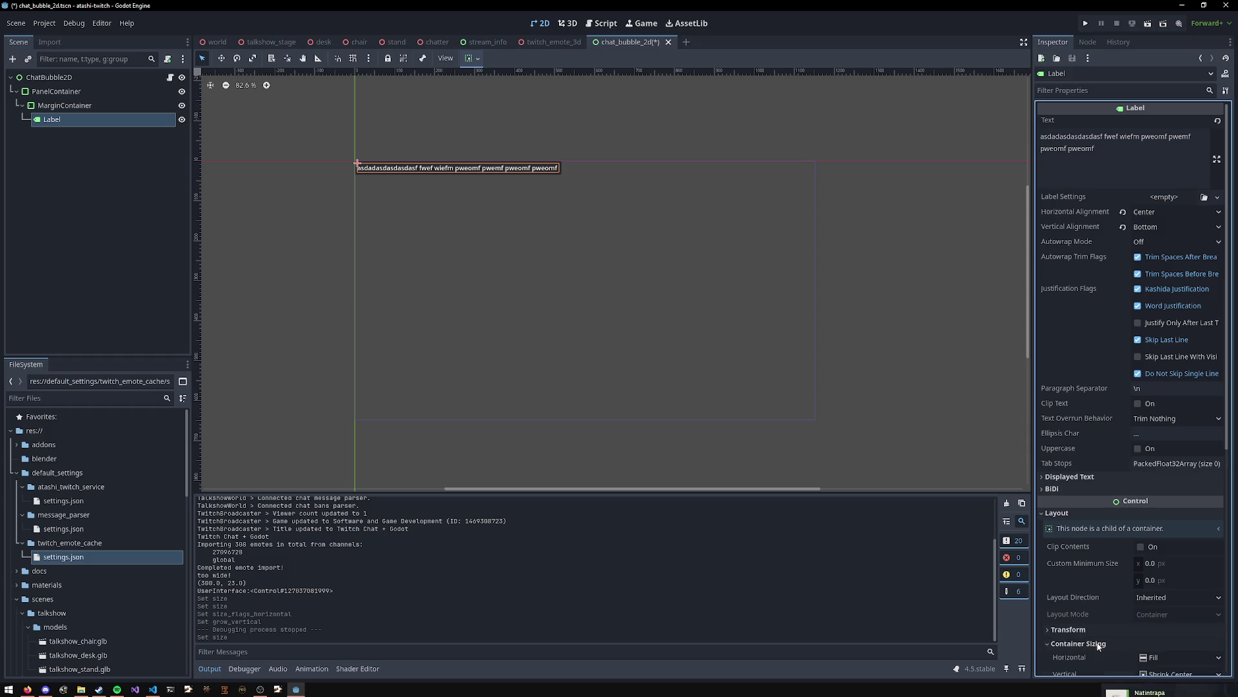
scroll(1109, 516, down, 3)
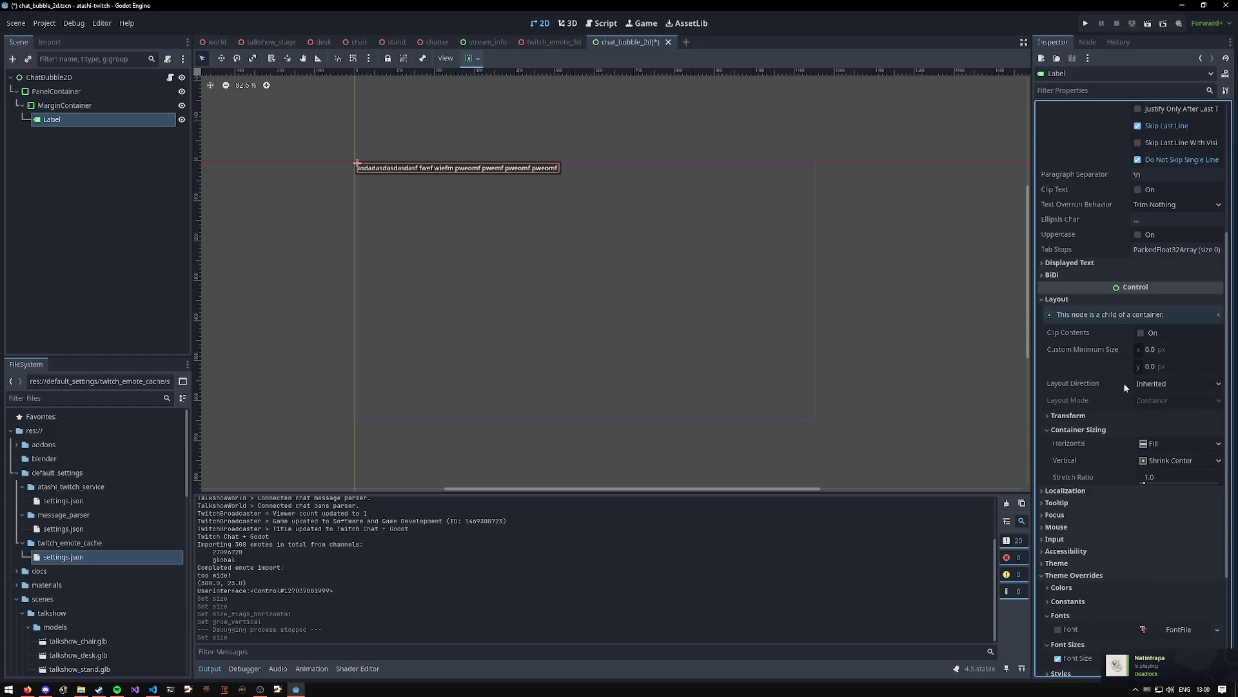
scroll(1124, 382, up, 3)
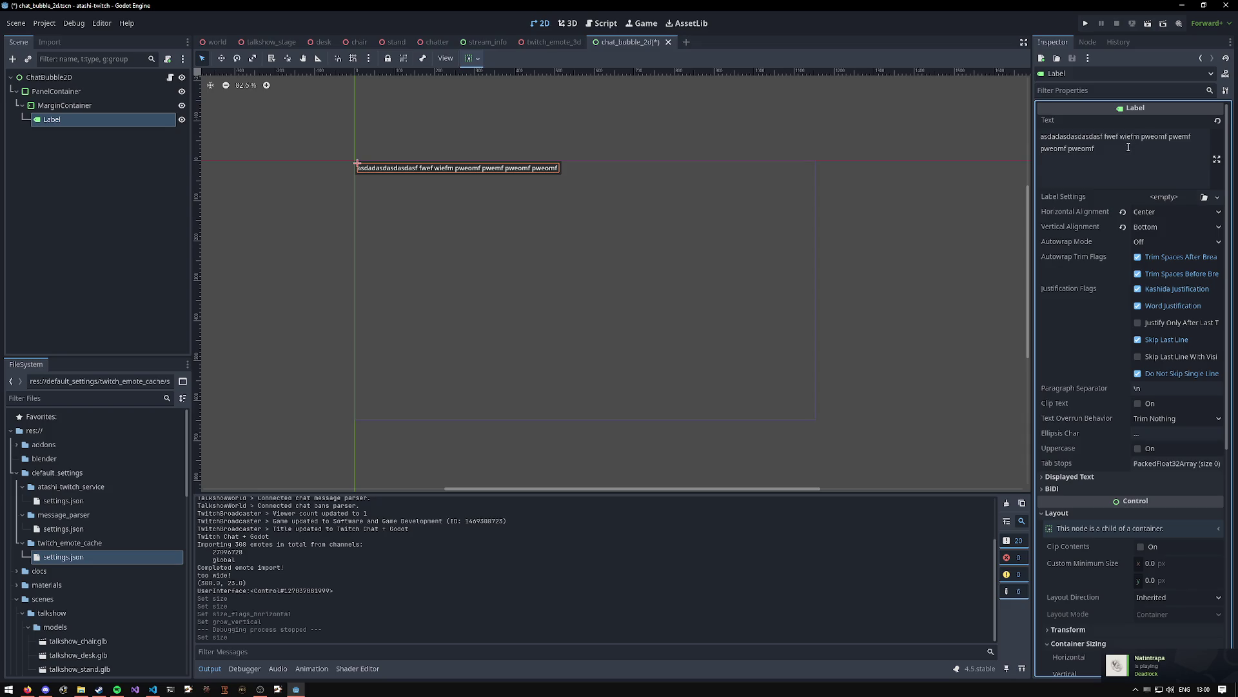
scroll(1117, 341, down, 5)
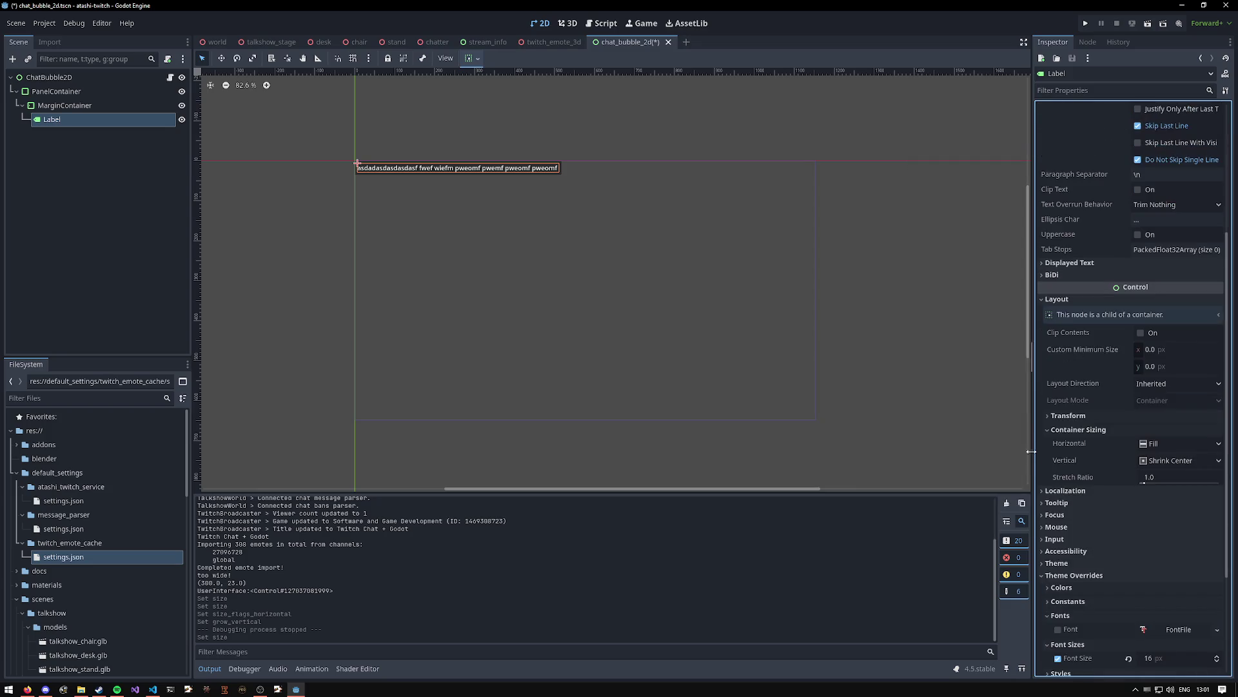
click(1172, 445)
click(1172, 450)
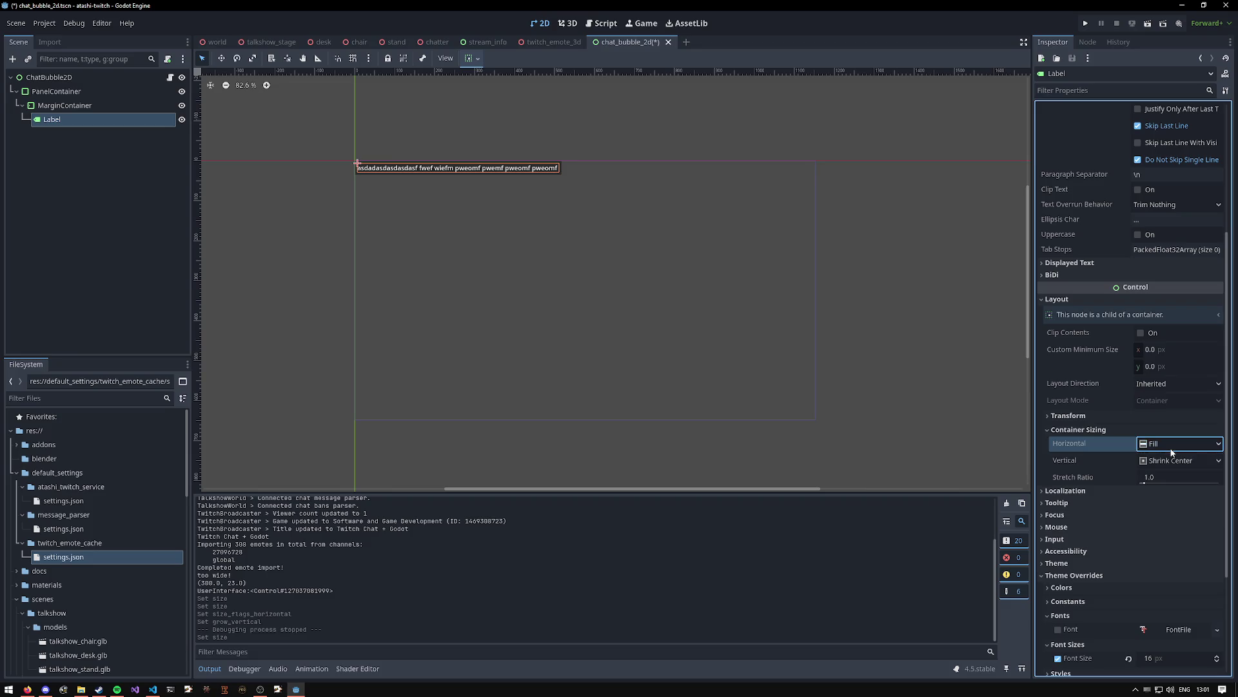
click(1110, 416)
click(1110, 416)
scroll(1111, 418, up, 5)
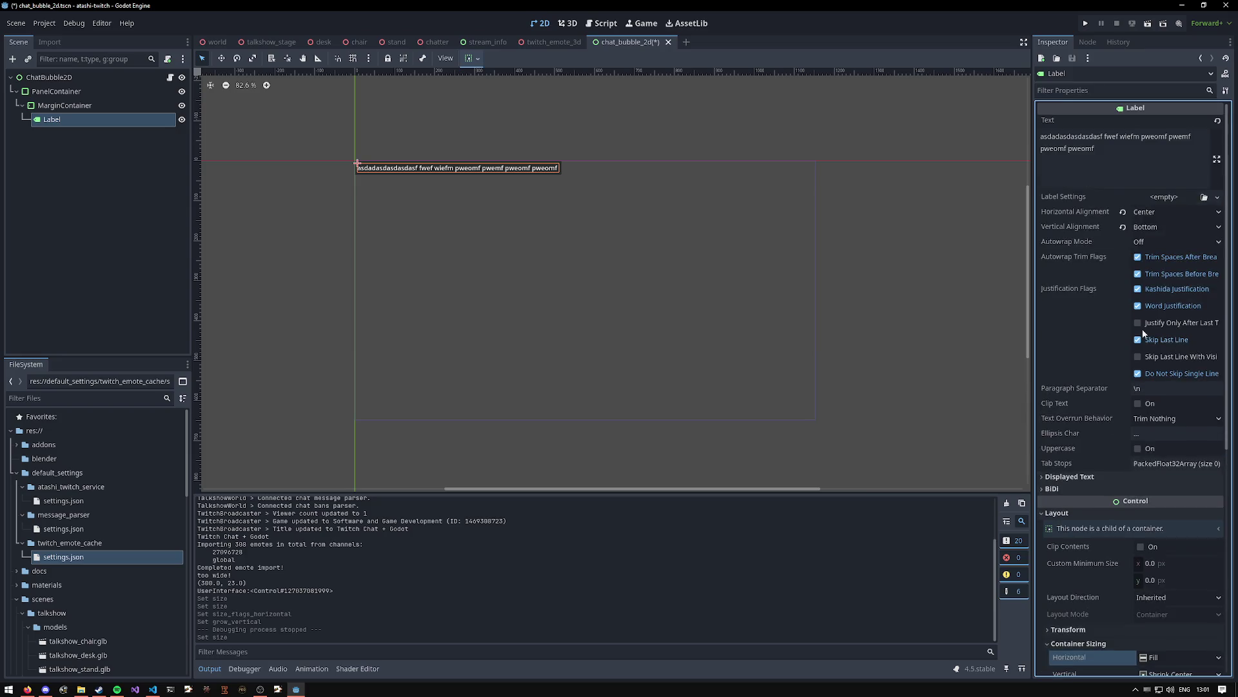
Set the Label's Autowrap Mode to Word (Smart) and check its 505 px width under a 'size' filter
click(1141, 246)
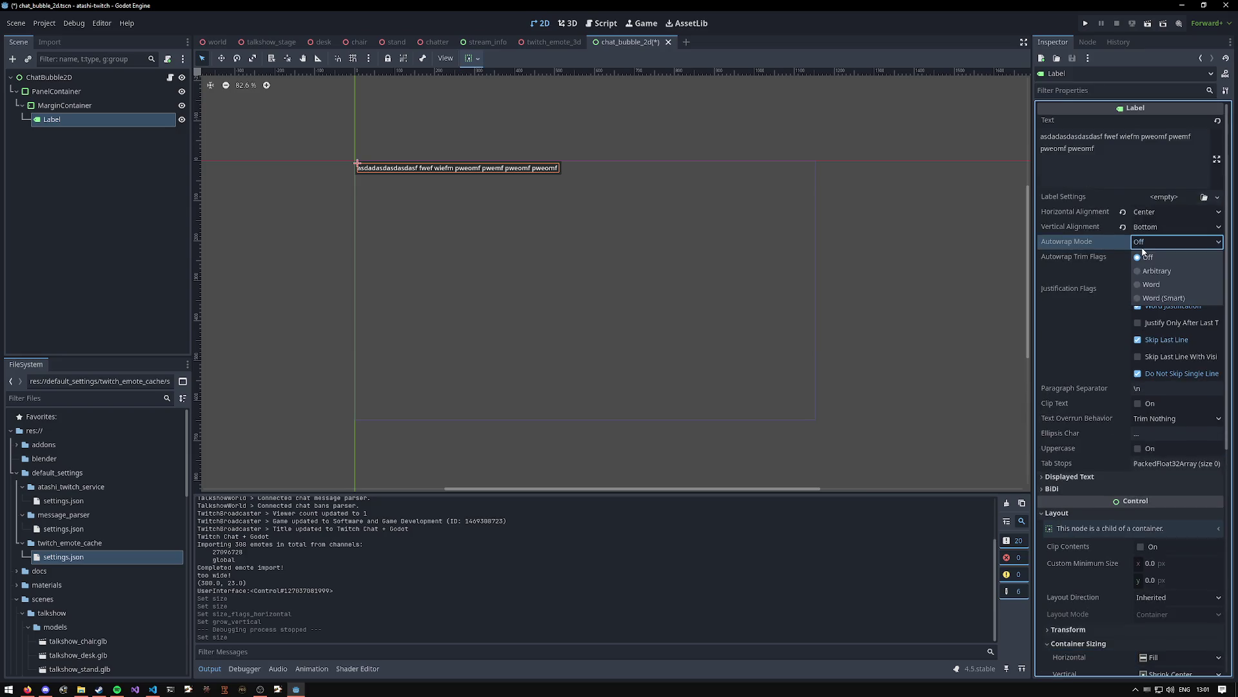
click(1183, 296)
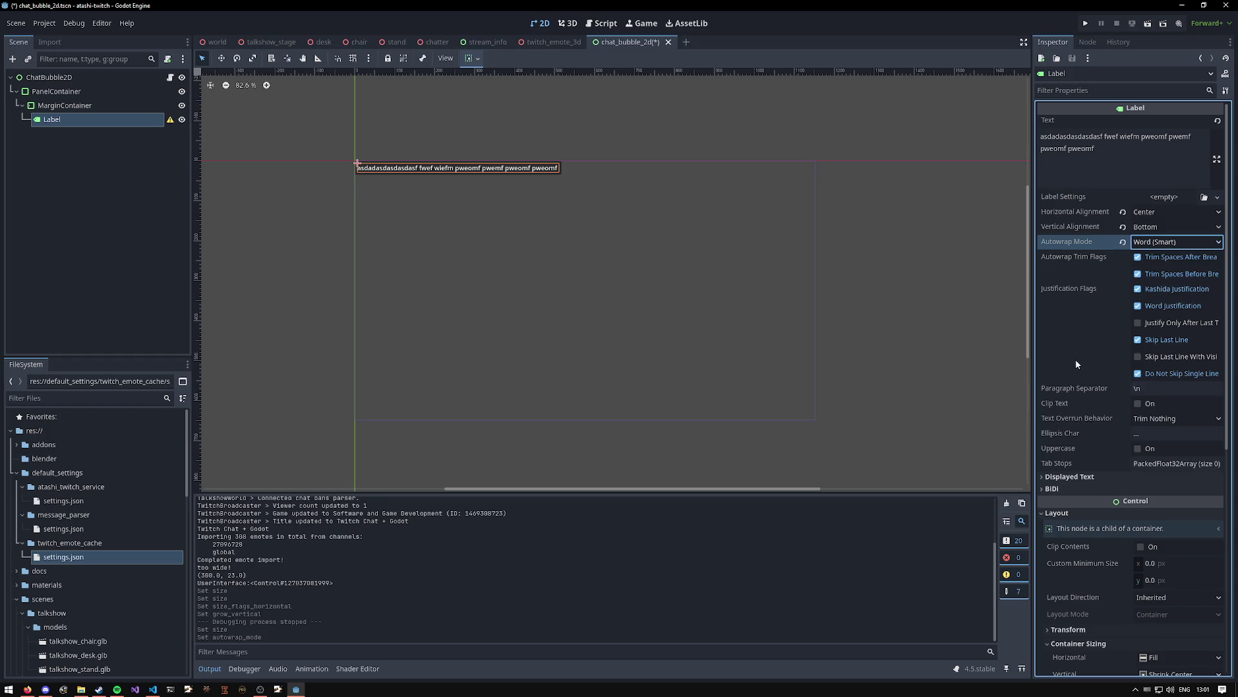
scroll(1076, 364, down, 5)
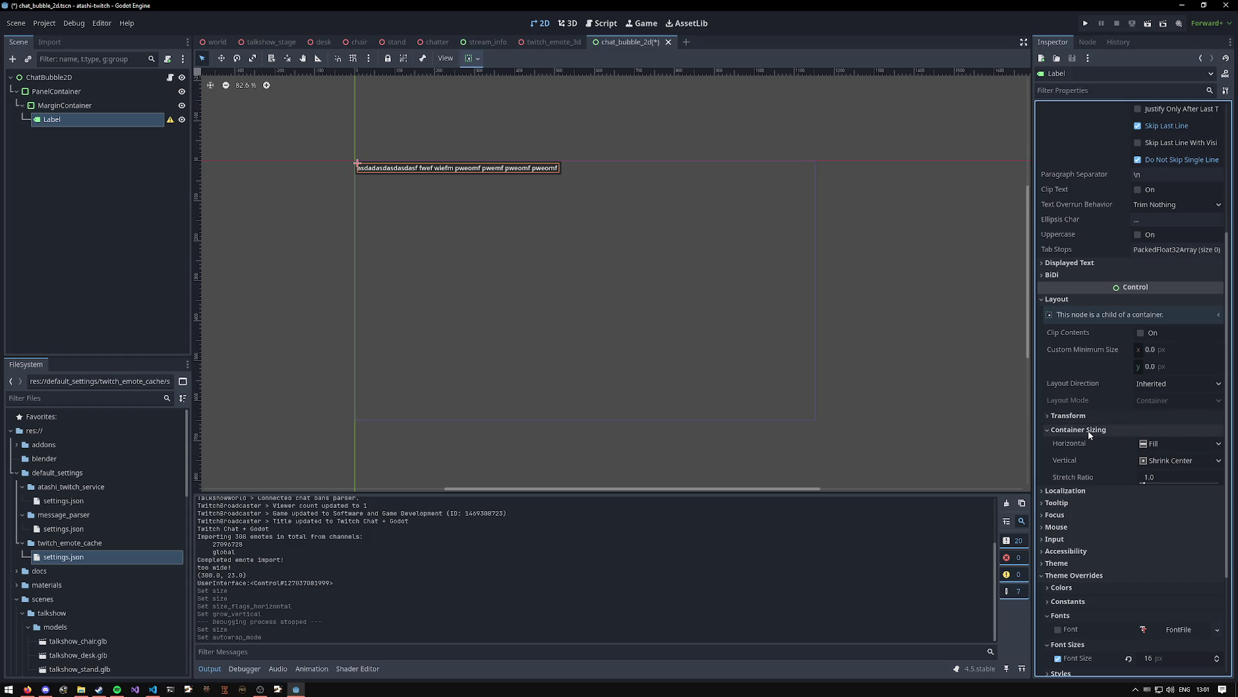
scroll(1097, 474, down, 2)
click(1081, 602)
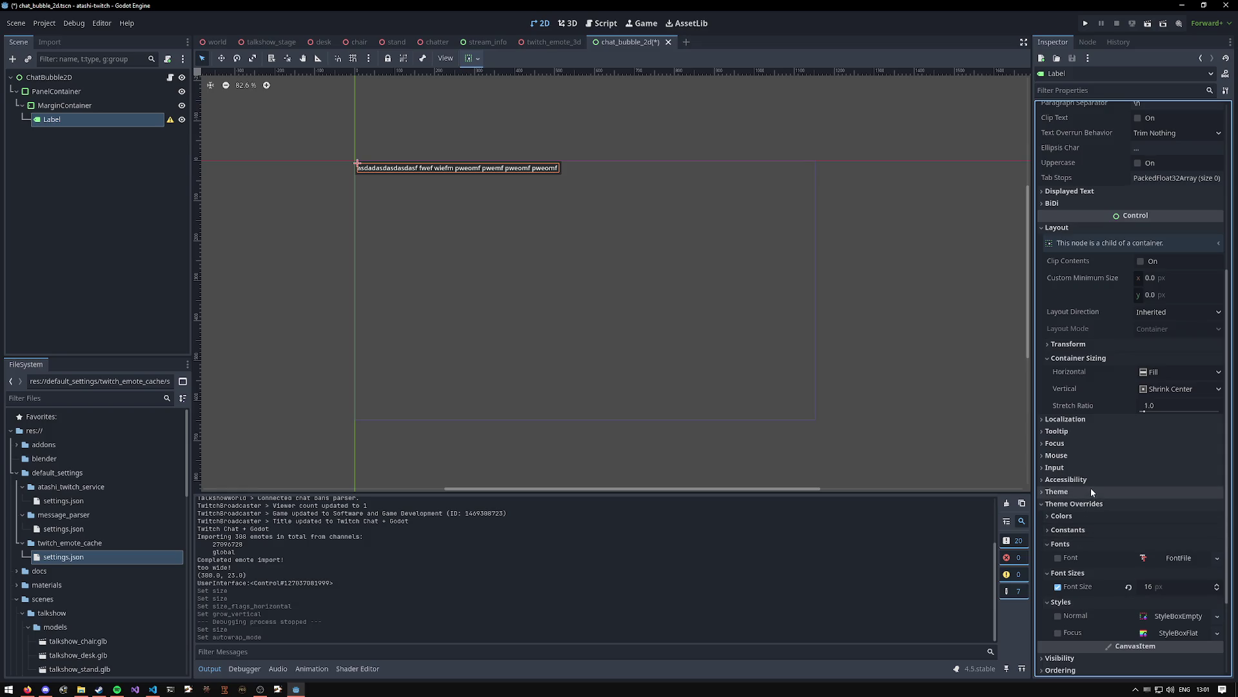
click(1085, 89)
text(size)
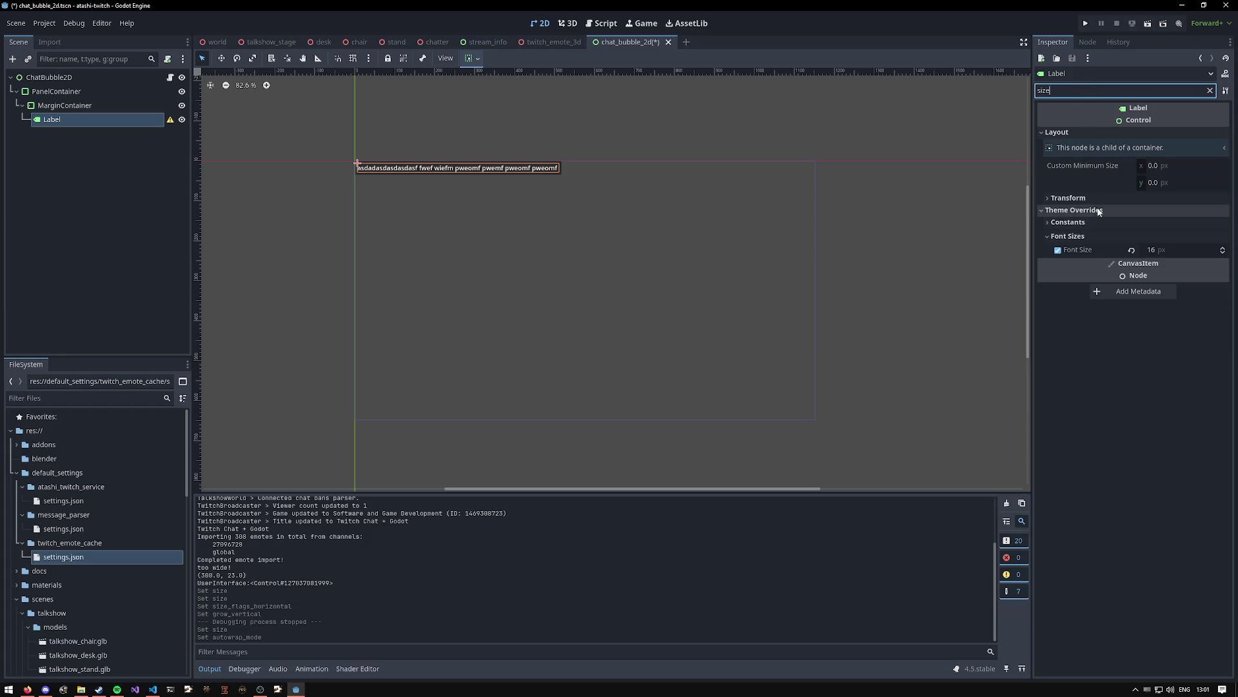
click(1093, 198)
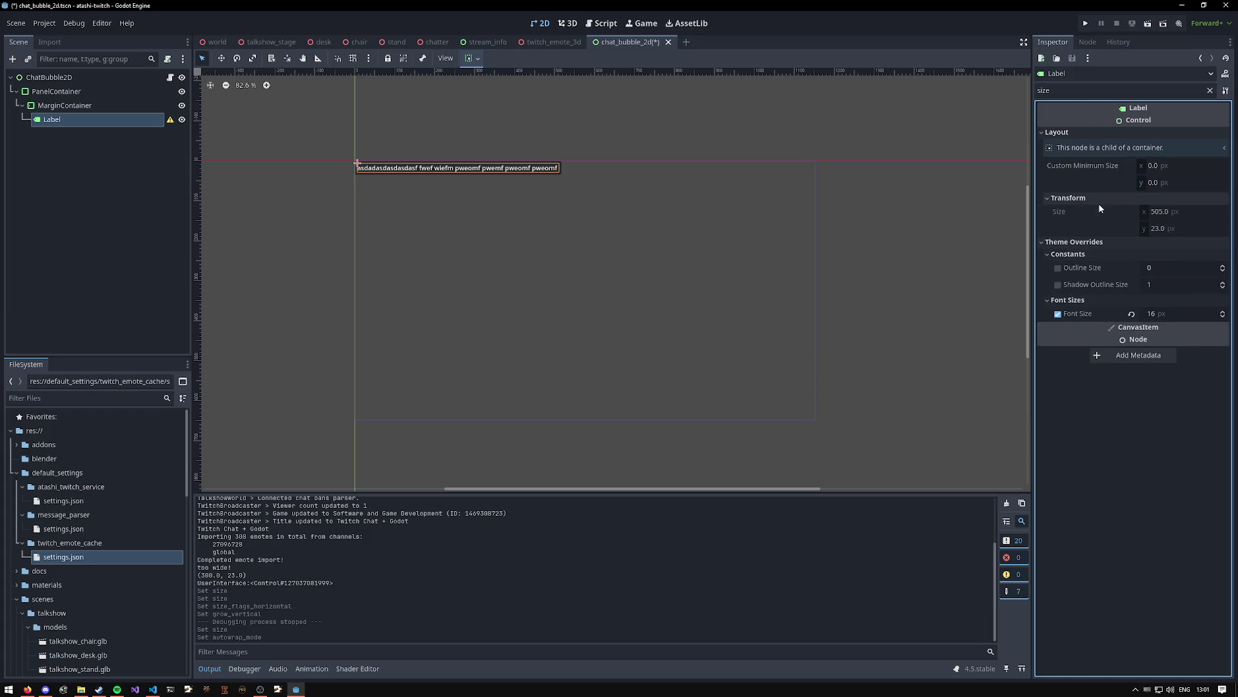
click(1169, 215)
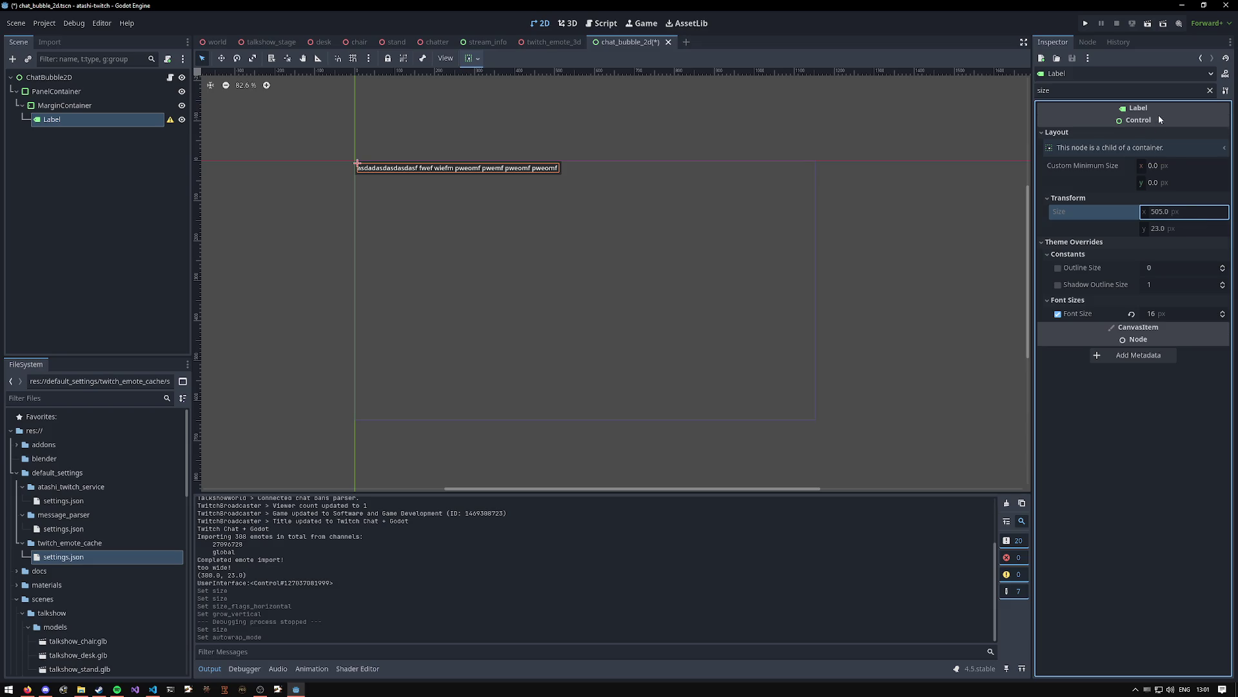
Replace the Label text with a longer 'wefwefwefwef efwef wef…' sample and check the MarginContainer's Label warning
click(1210, 90)
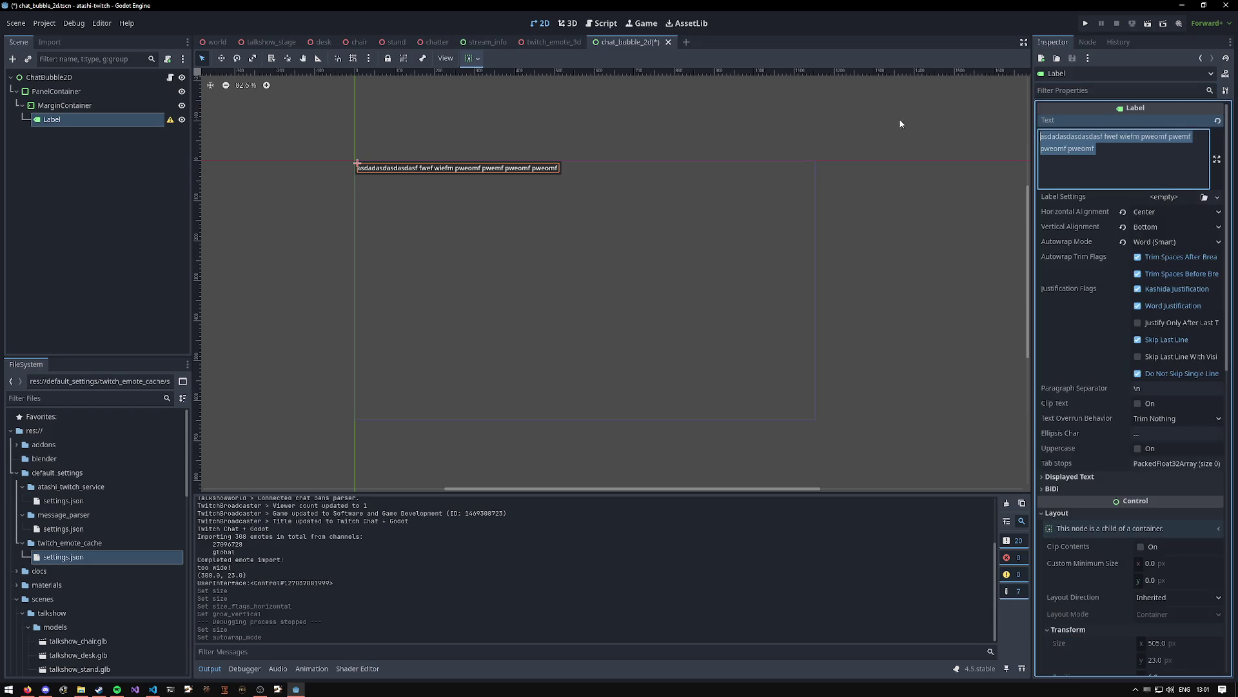
text(wefwefwefwef efwef wef wef wef wef )
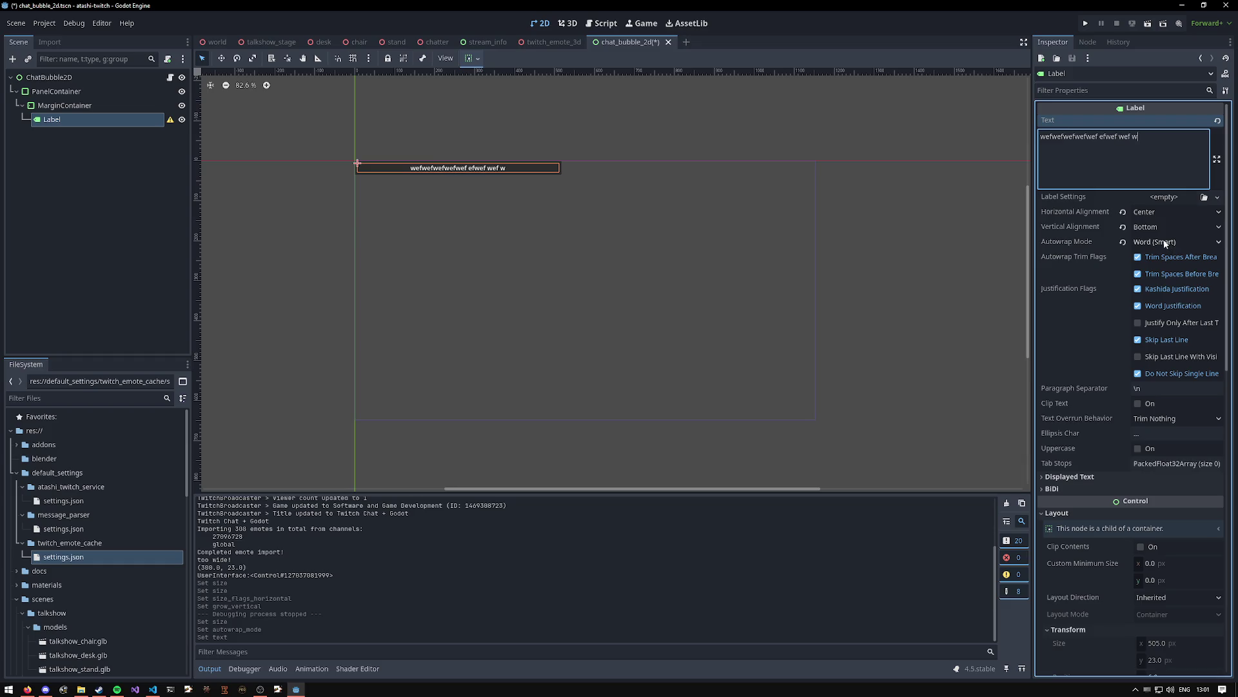
text(wefwe fwefwefwef wef wef wef wef we f)
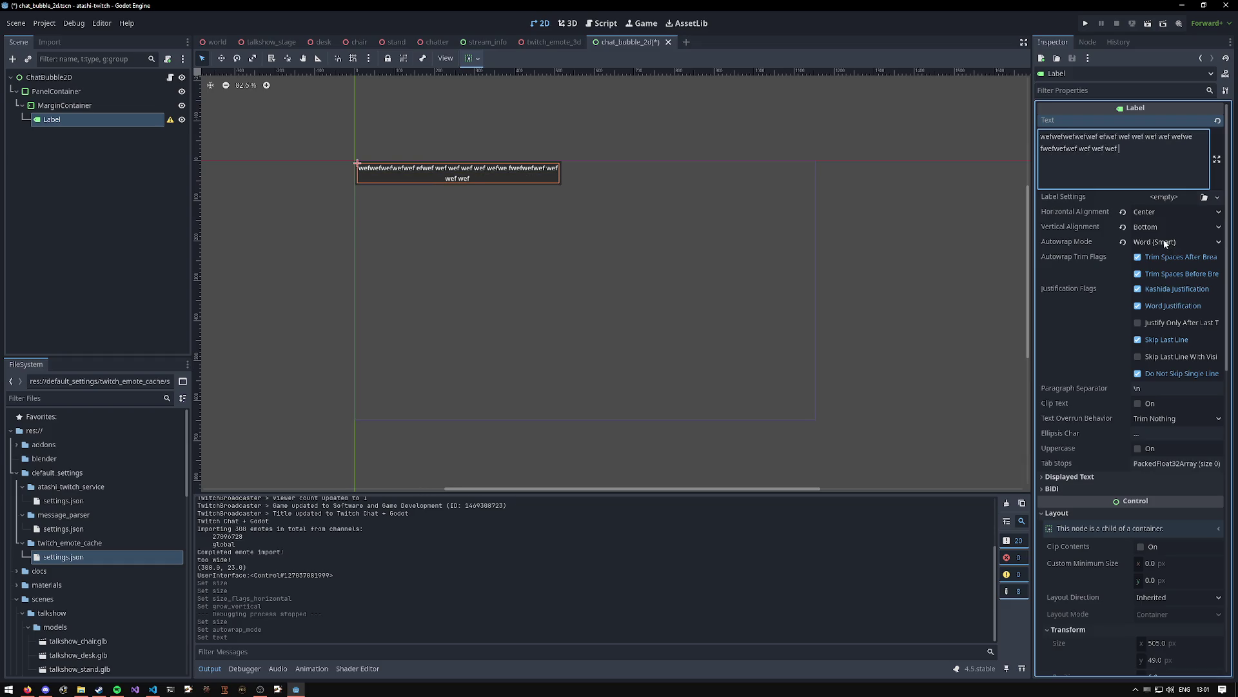
click(103, 106)
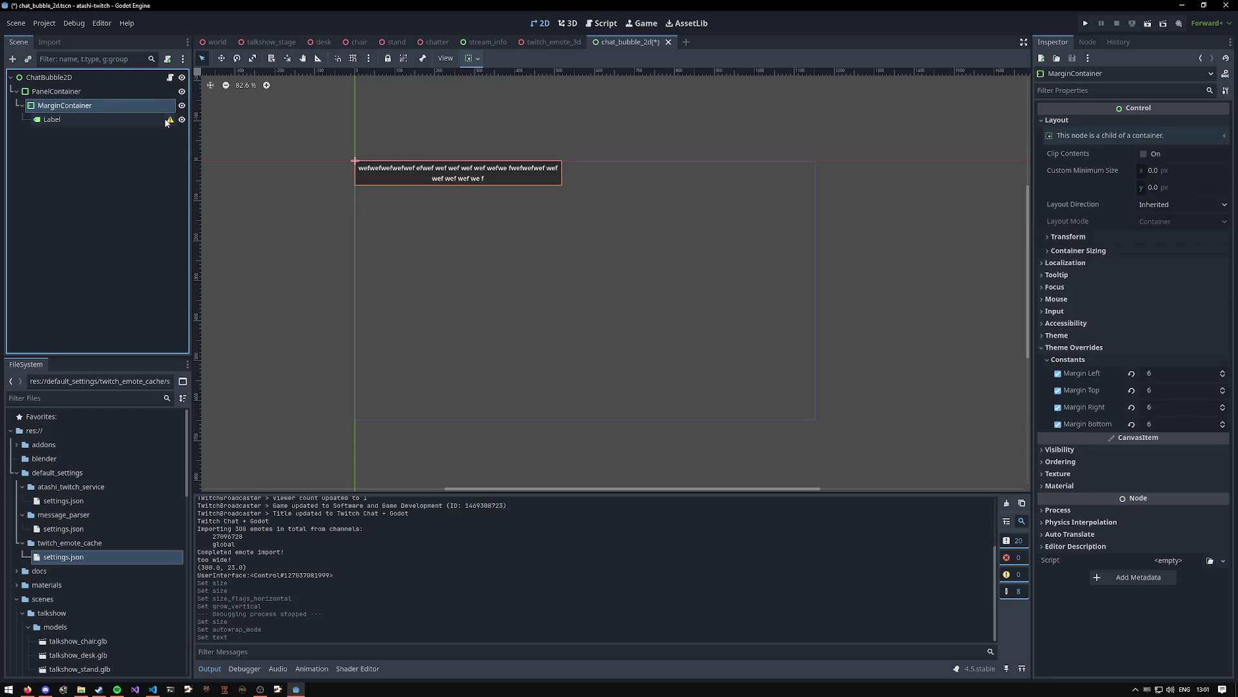
mouse_move(170, 123)
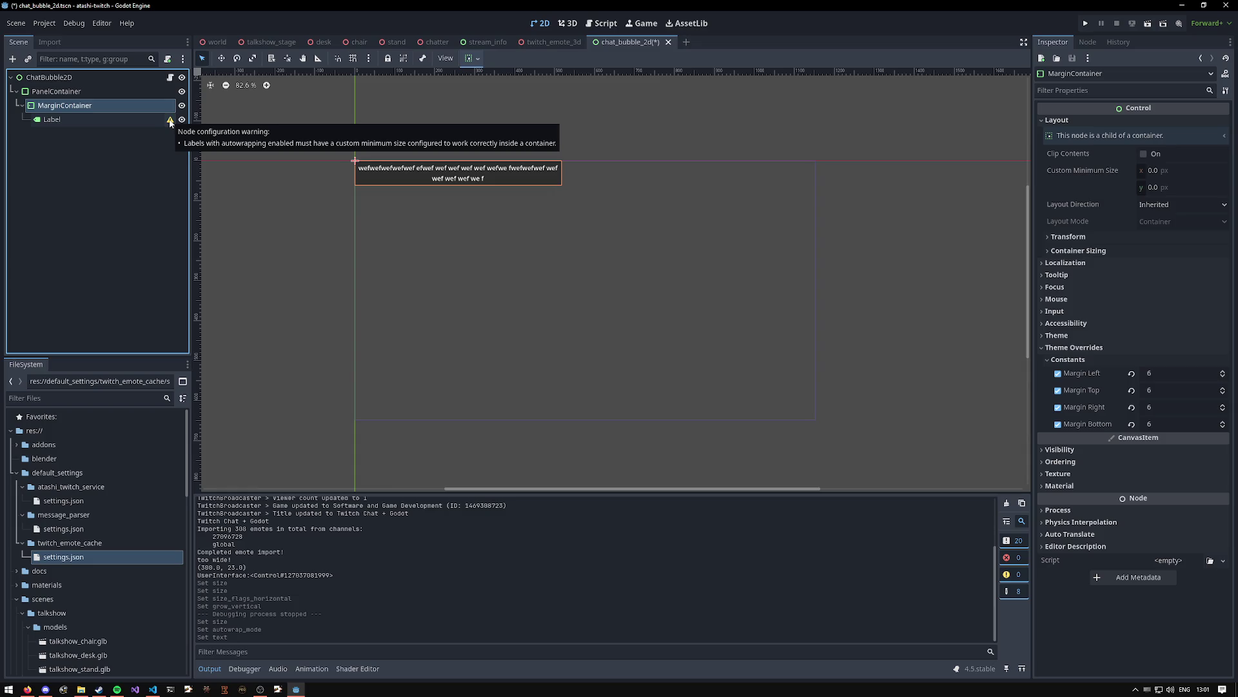
click(97, 120)
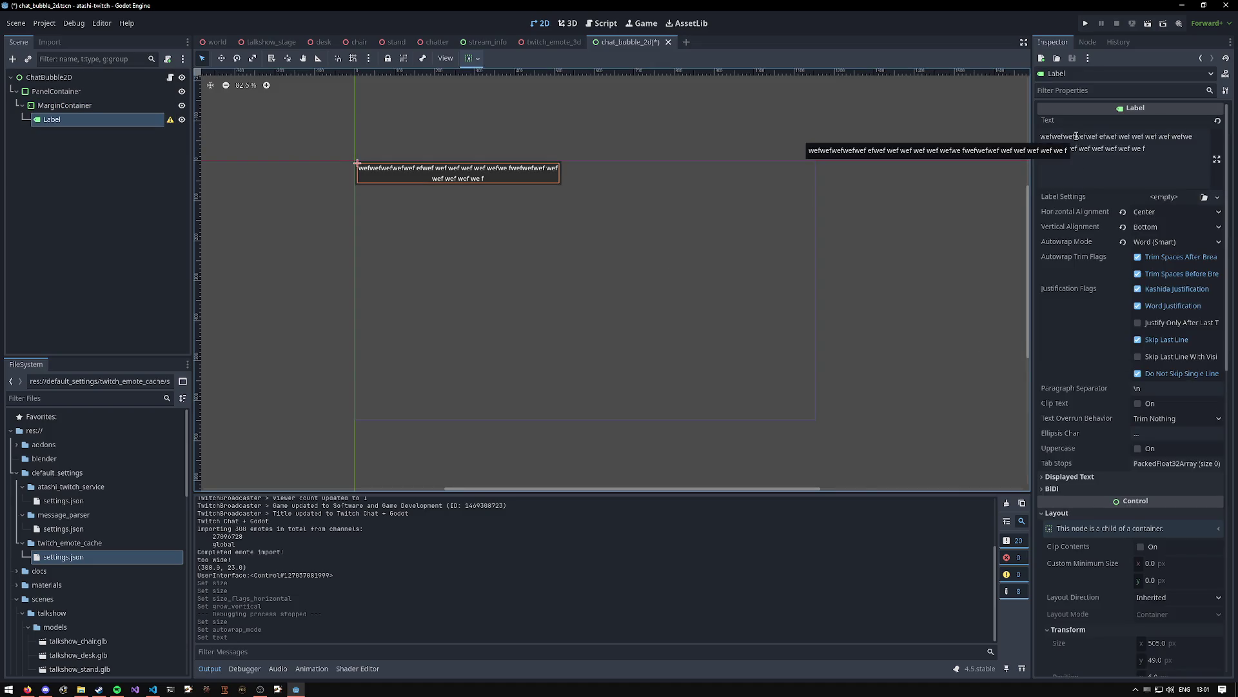
Set the Label's Custom Minimum Size x to 50, save the scene, and run the project
click(1117, 91)
text(size)
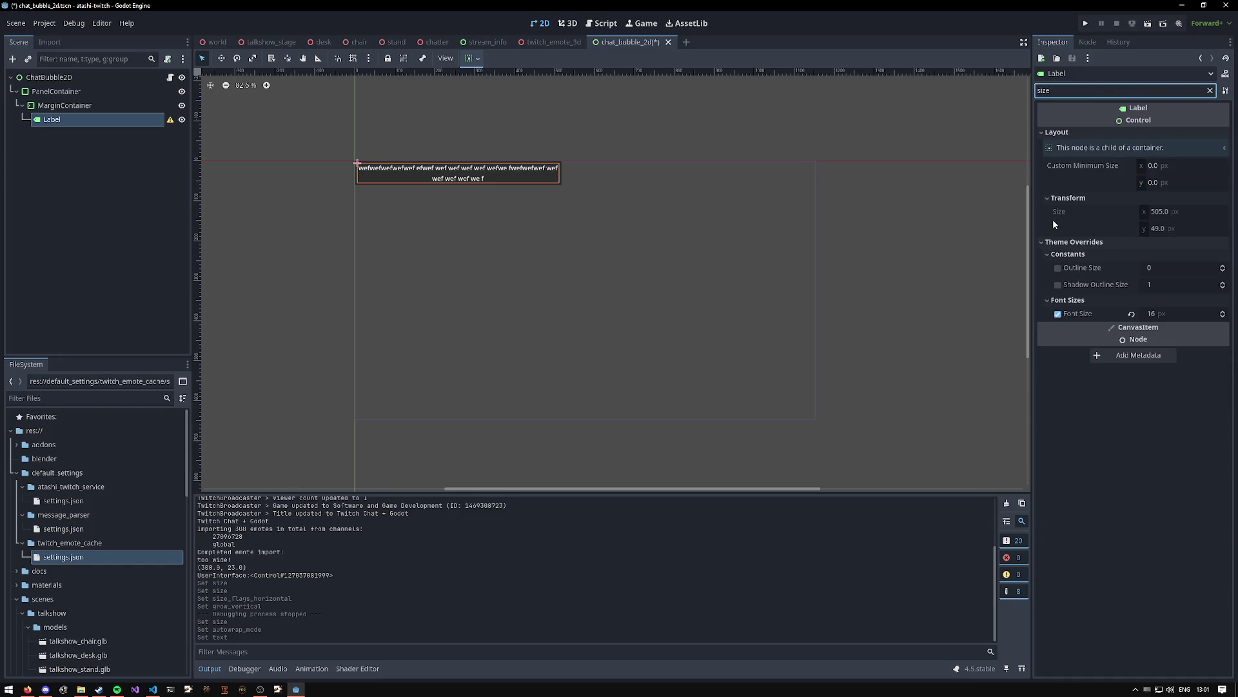
click(1201, 166)
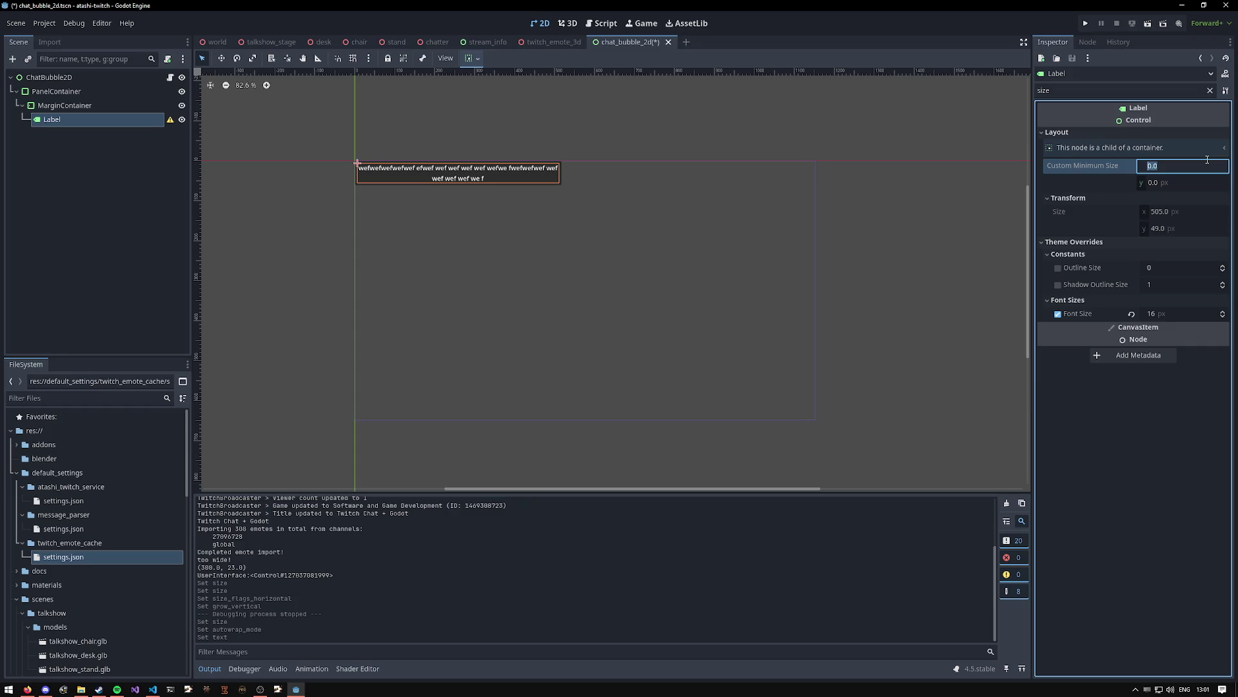
text(50)
key(Return)
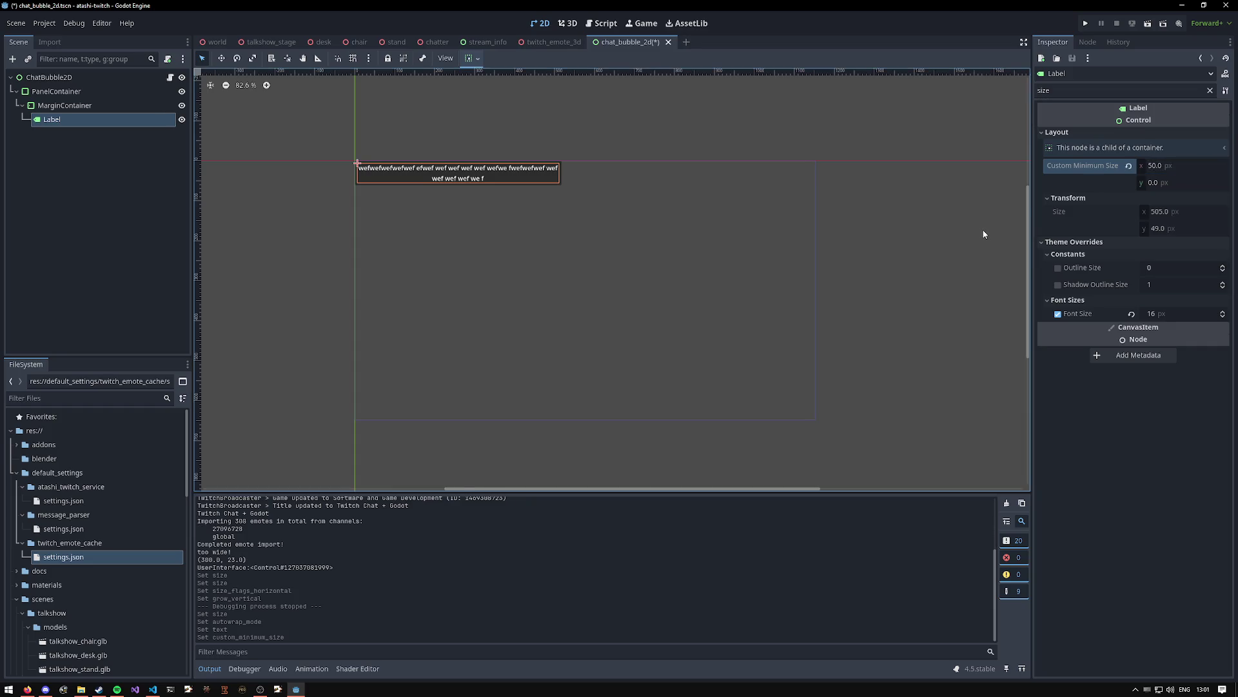
key(ctrl+s)
click(1086, 24)
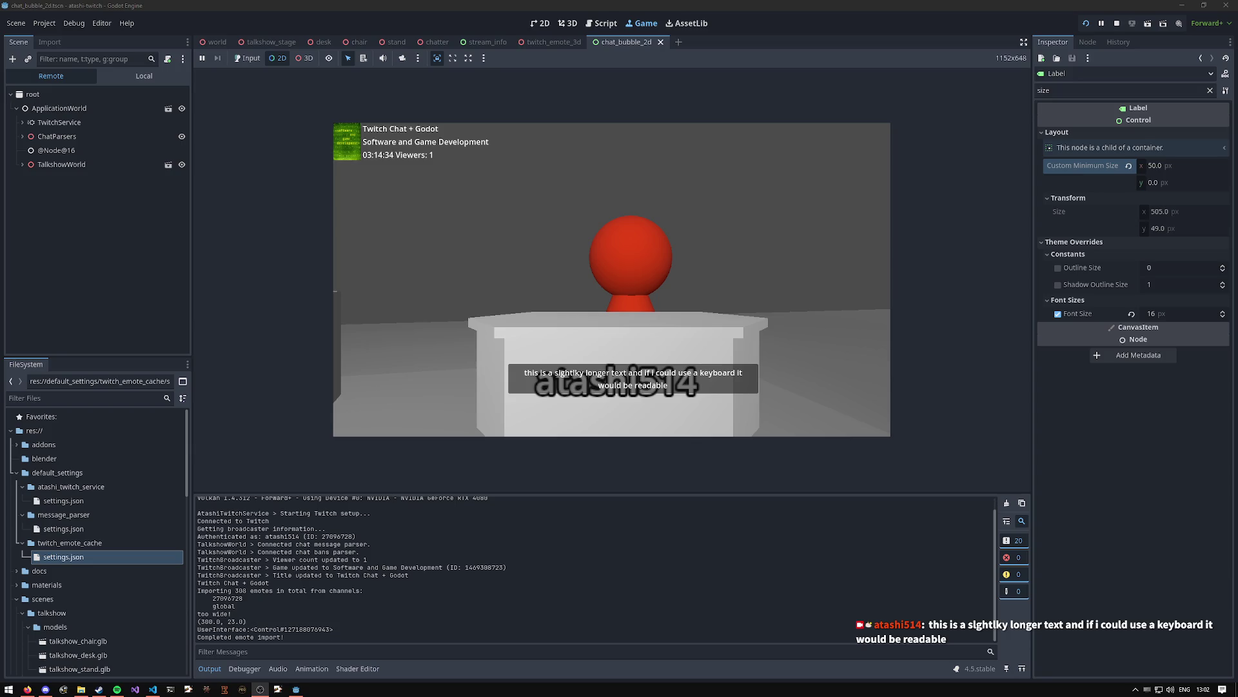
Set the live PanelContainer width to 312, stop the game, and reopen the chat bubble script
click(718, 398)
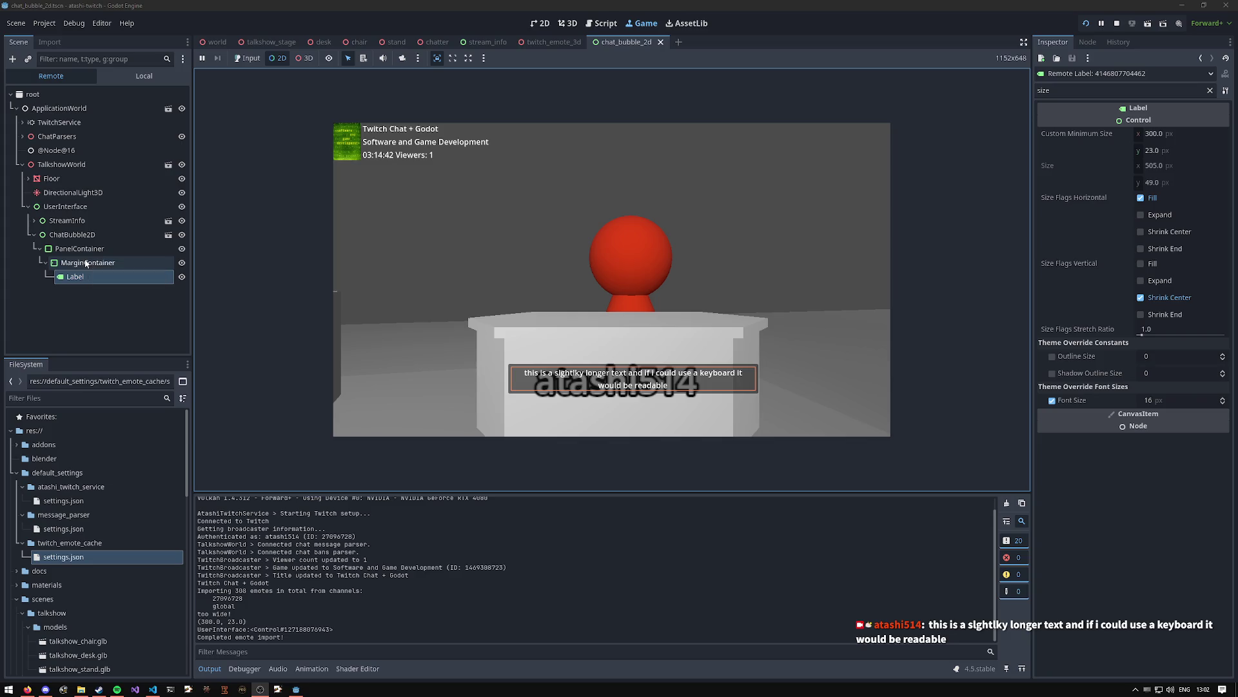
click(89, 250)
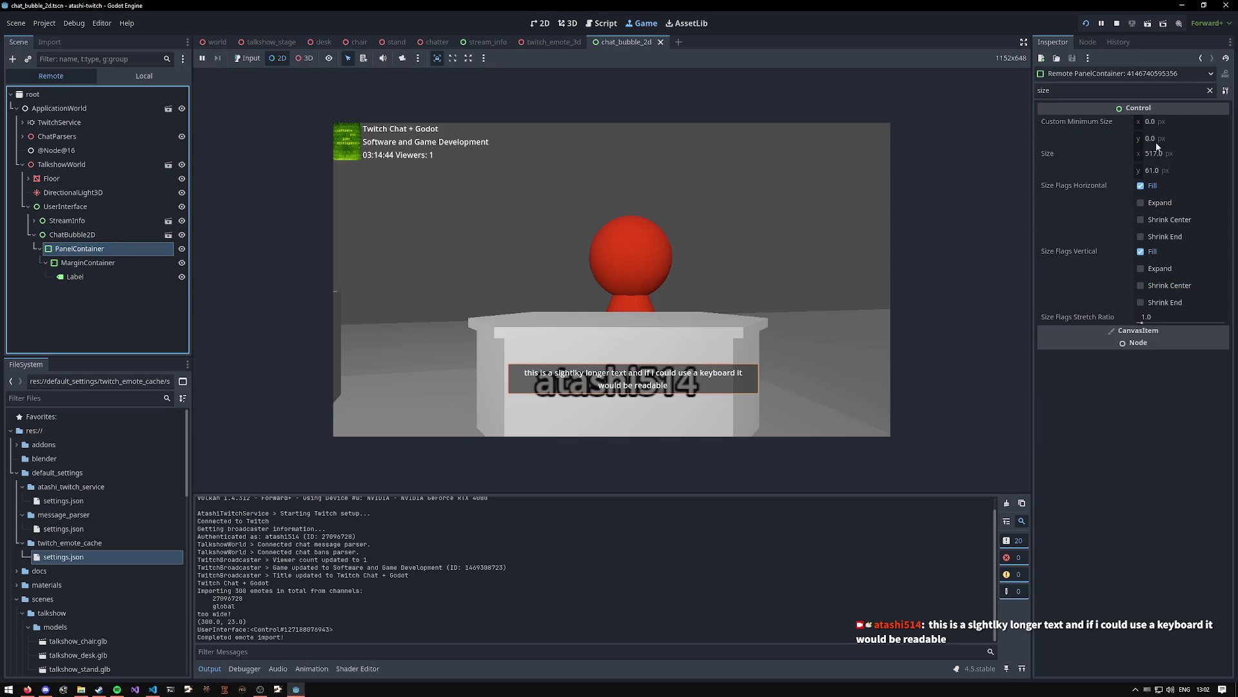
click(1186, 154)
text(312)
key(Return)
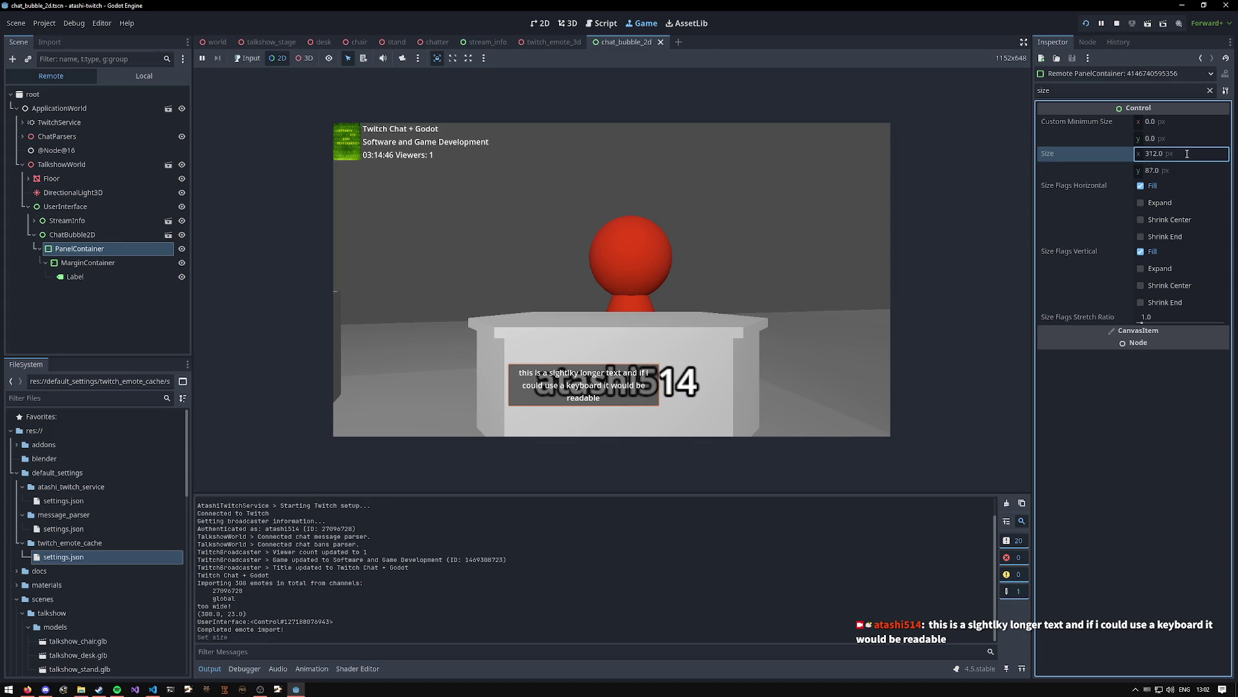
click(1188, 154)
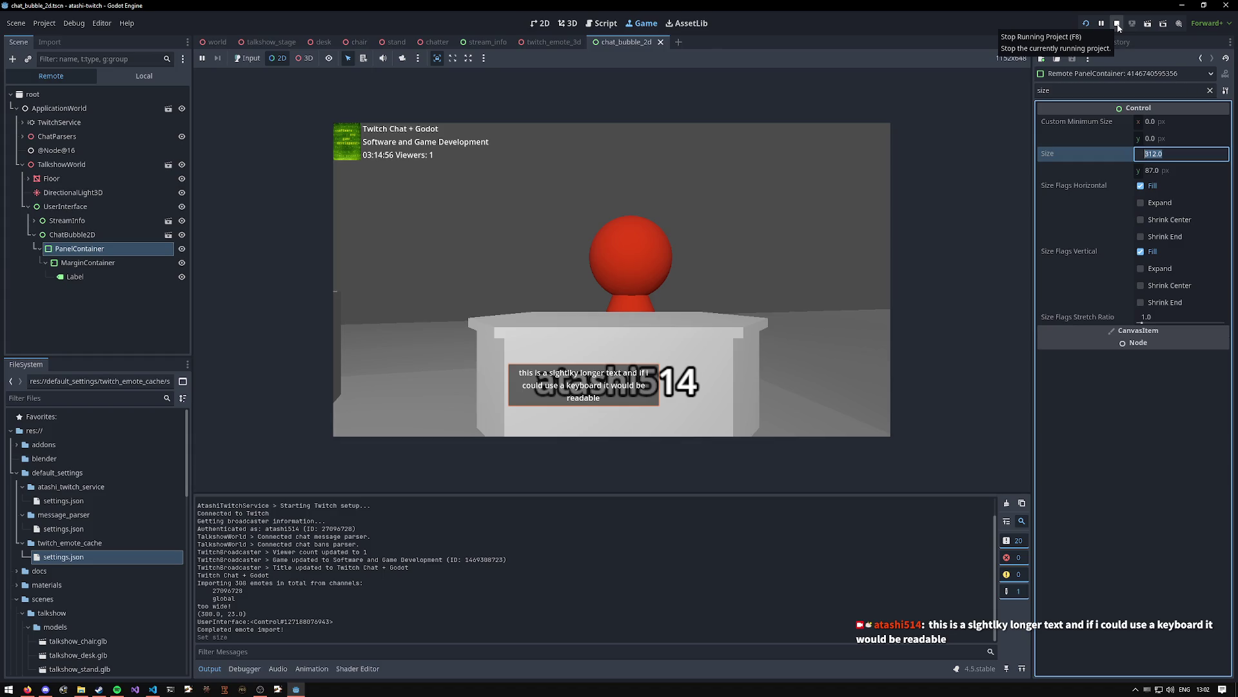
click(1117, 25)
click(153, 688)
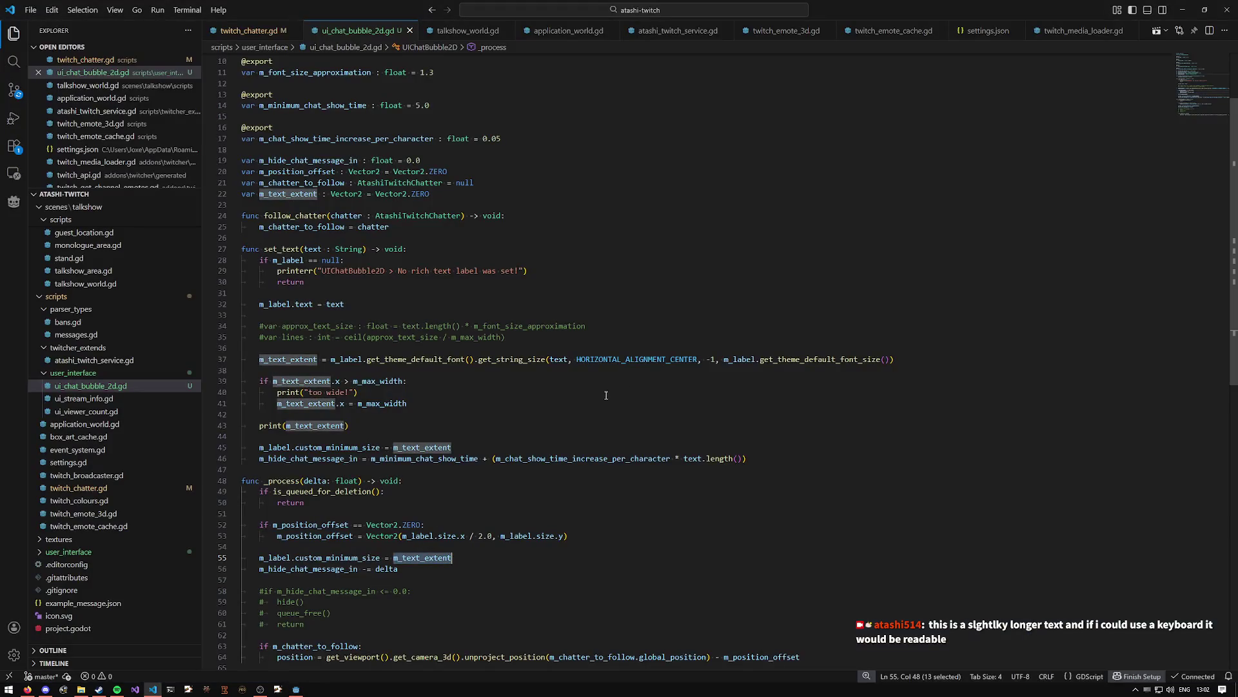
key(alt+Left)
scroll(558, 454, up, 2)
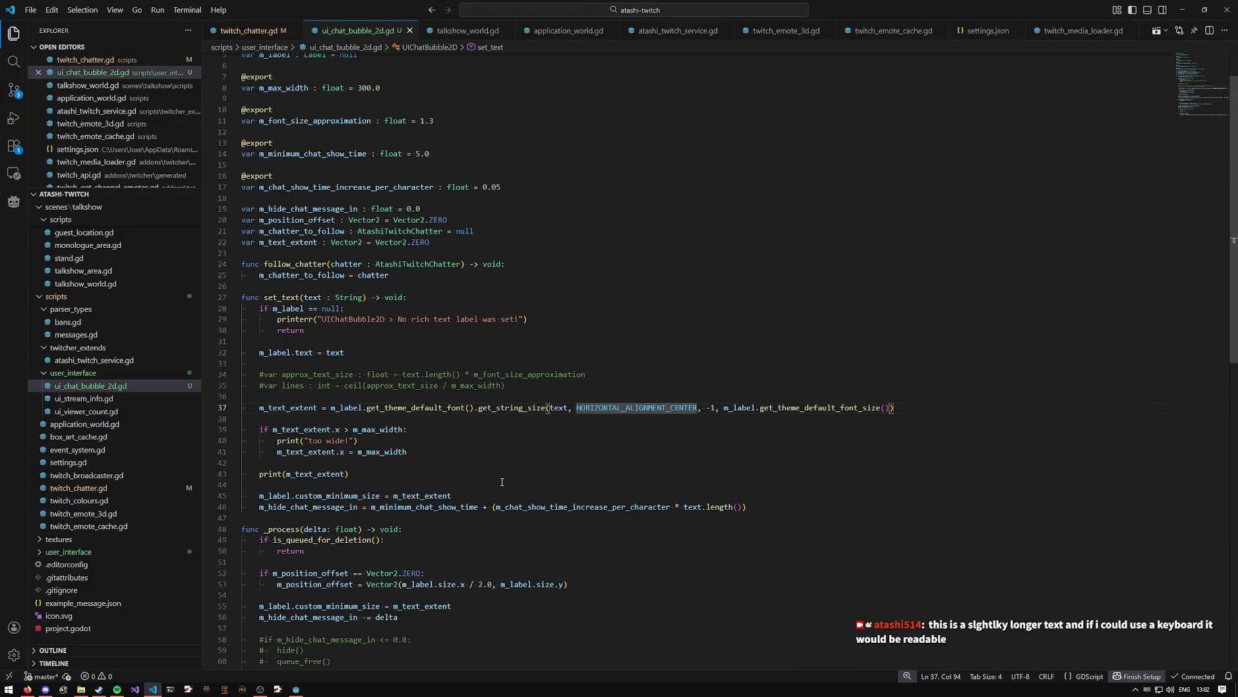
scroll(502, 482, up, 2)
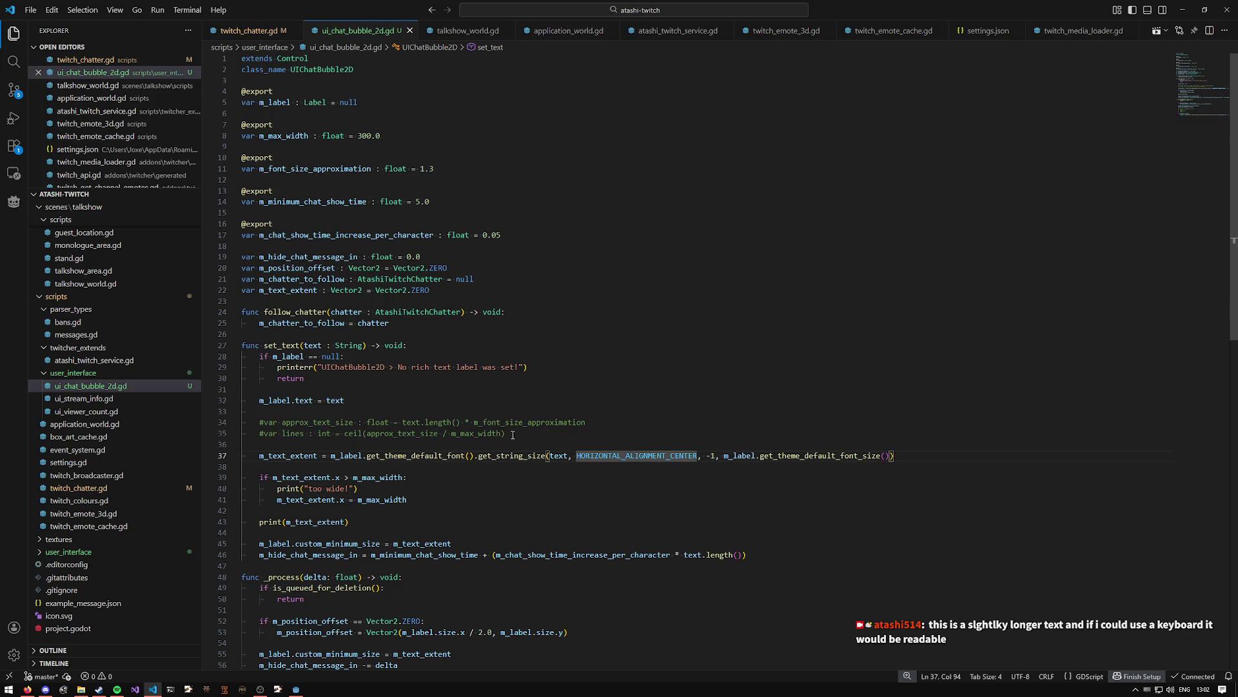
click(639, 202)
key(Down)
key(Down)
key(Down)
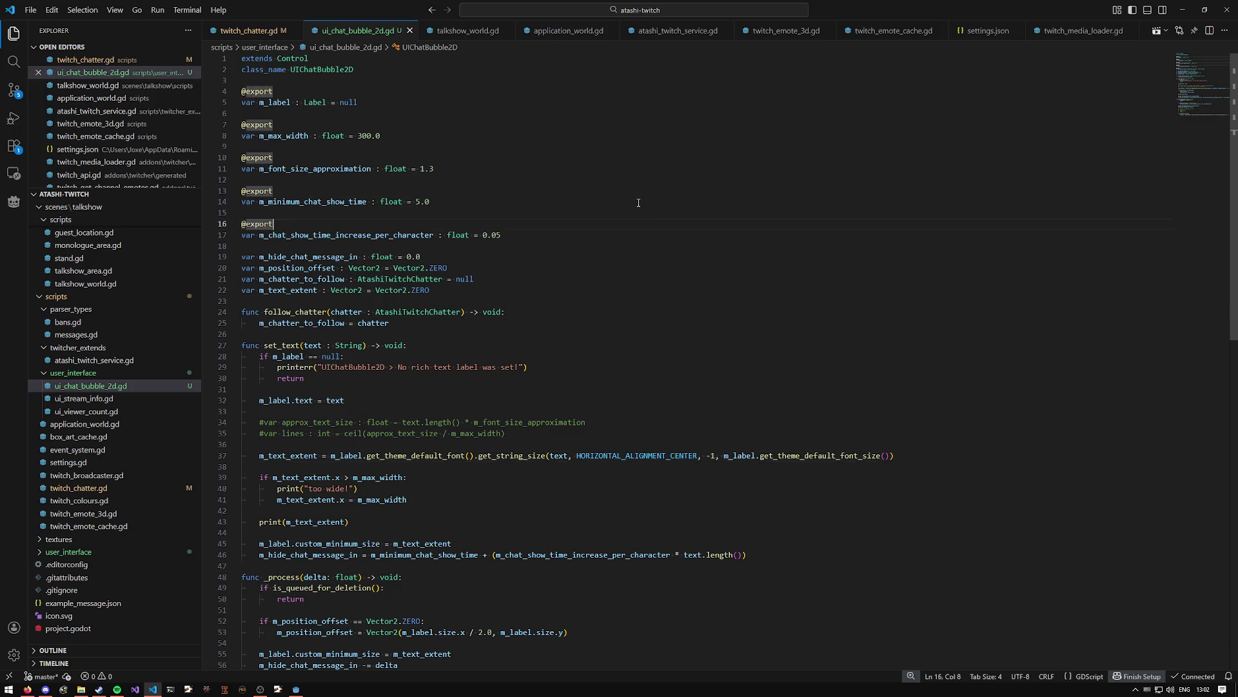
key(End)
key(Return)
key(Return)
text(@export)
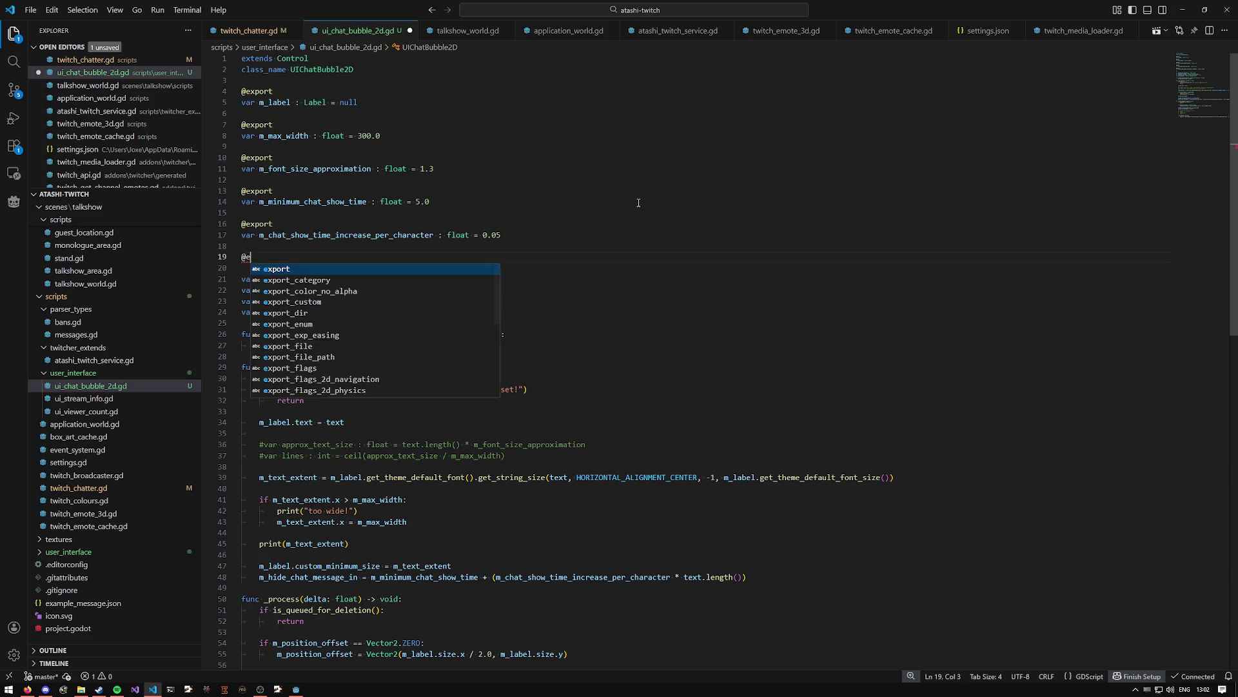
key(Return)
text(var m_panel_co)
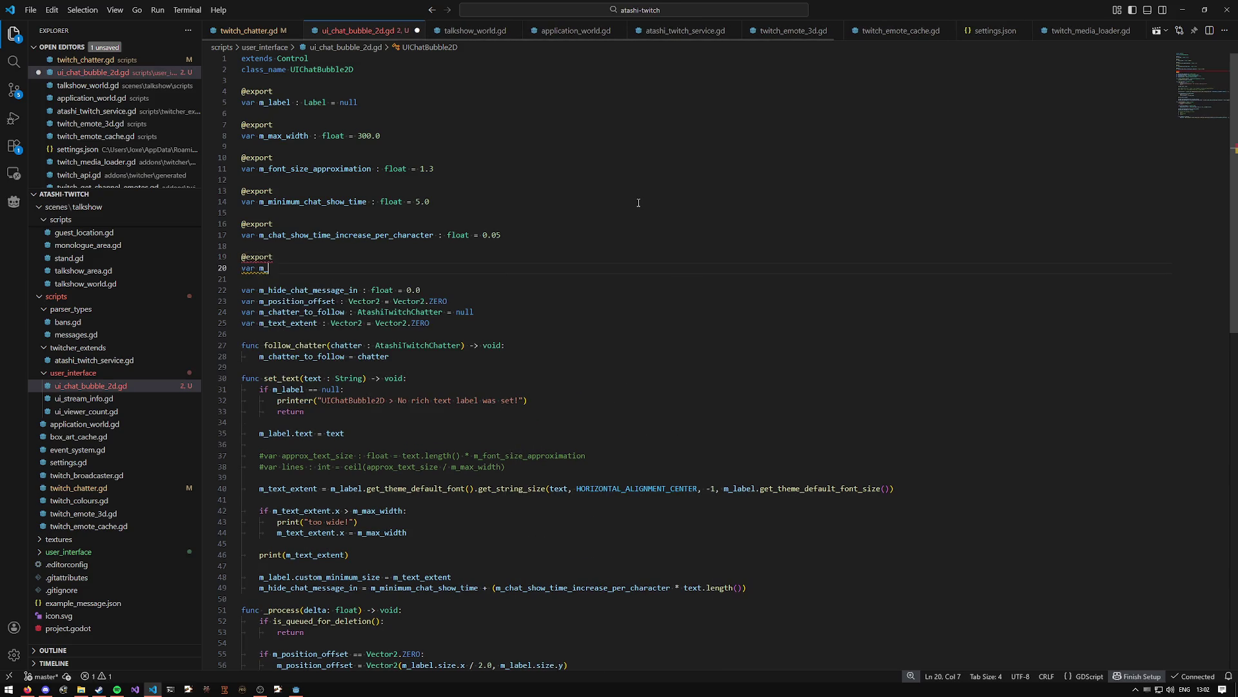
text(ntainer : Panel)
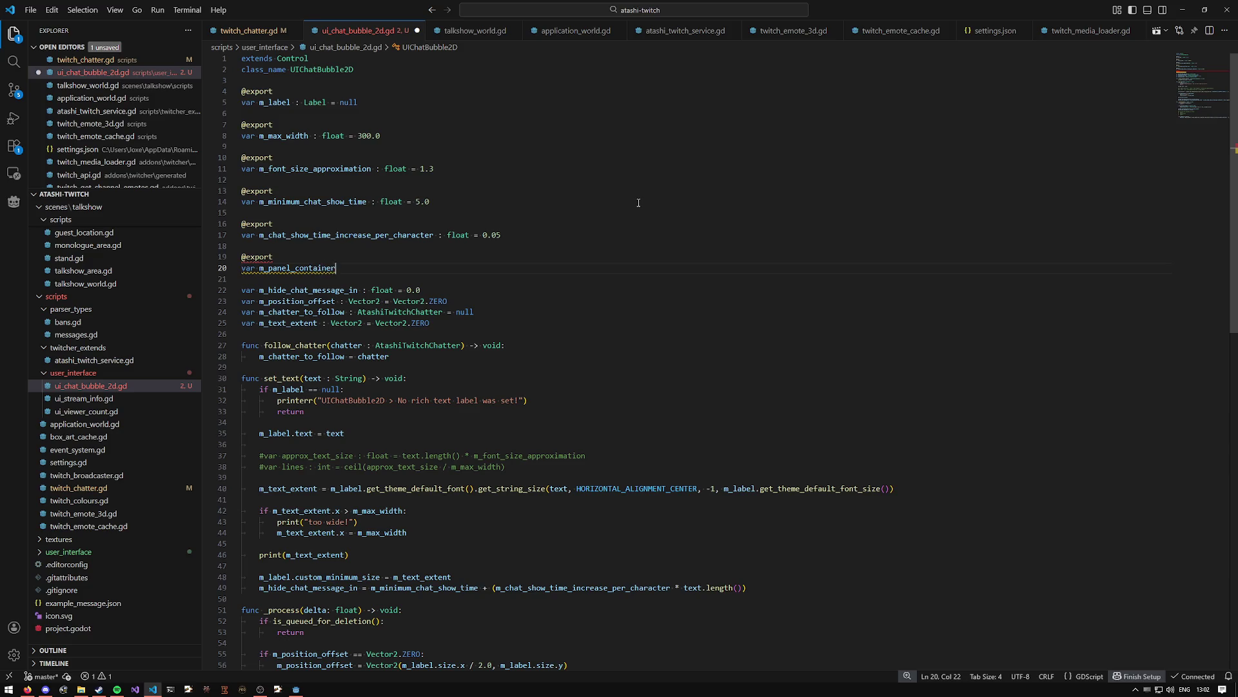
key(Down)
key(Return)
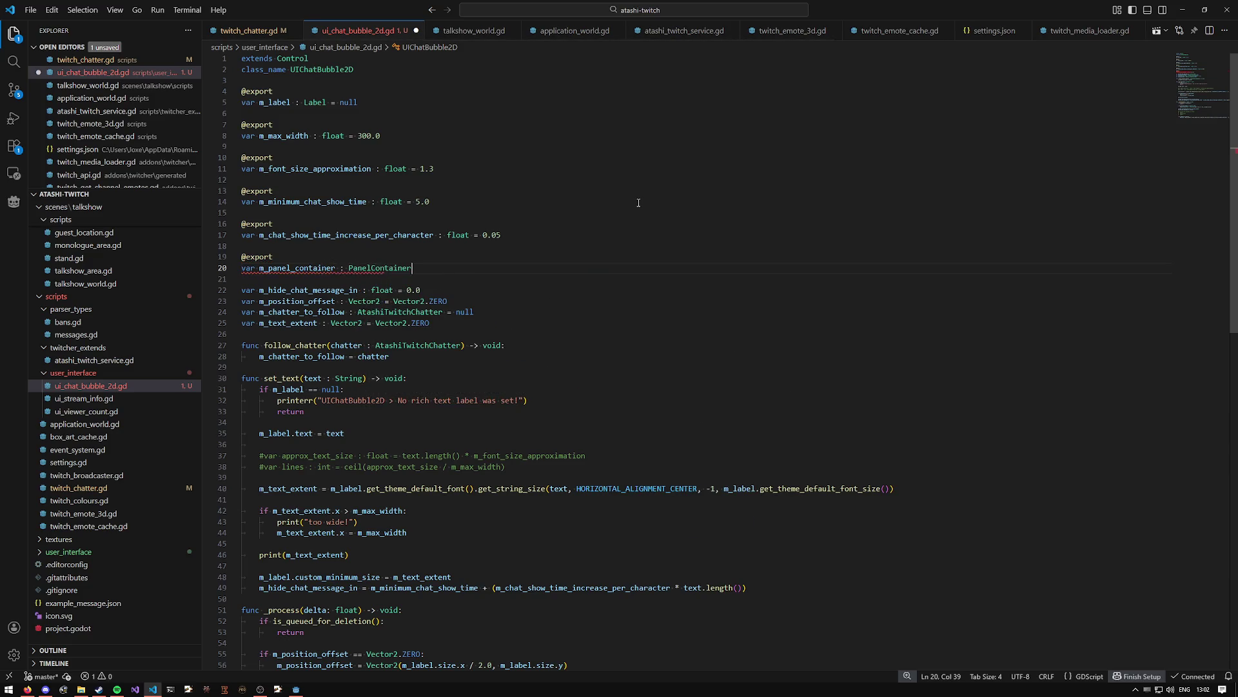
text(= null)
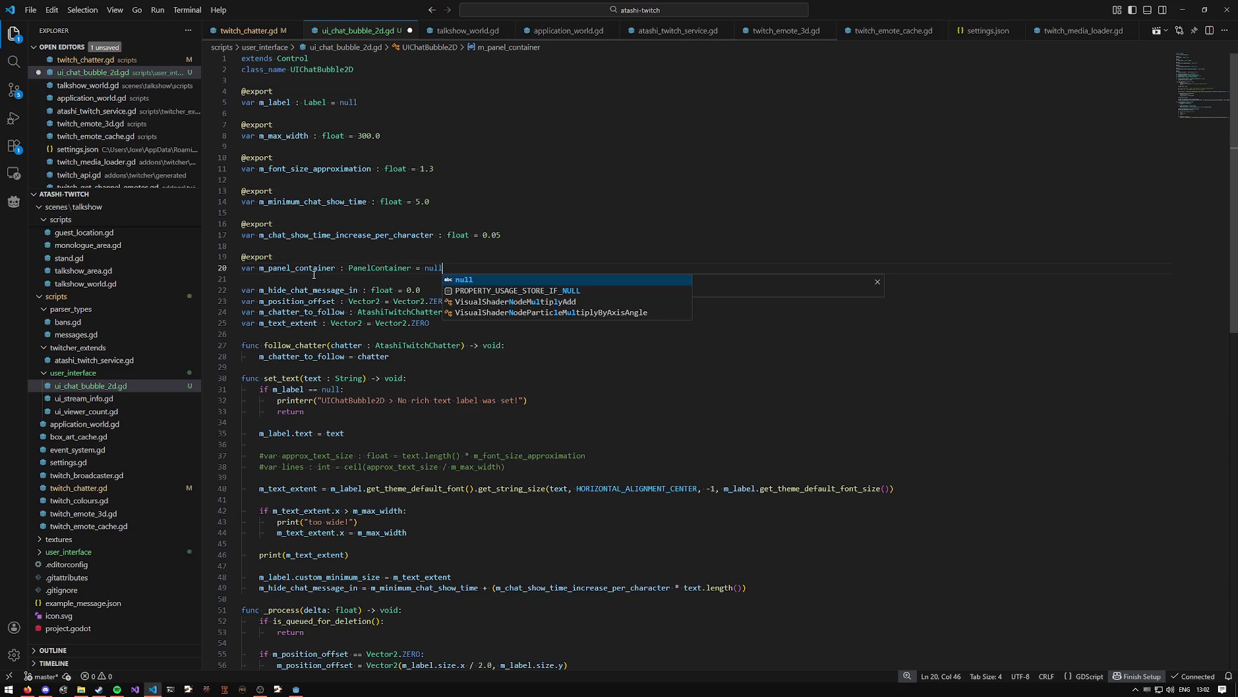
Add 'm_panel_container.size = m_text_extent' in set_text and save the script
double_click(296, 268)
scroll(421, 323, down, 5)
key(ctrl+c)
click(536, 291)
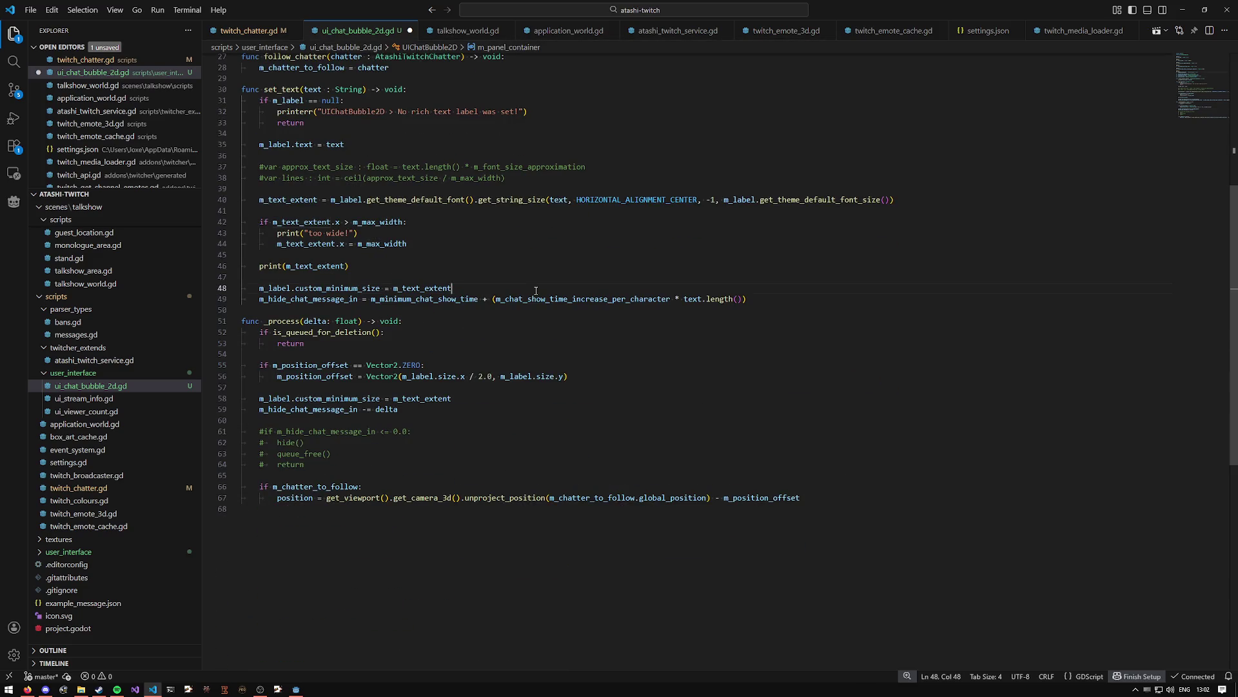
key(Return)
key(ctrl+v)
text(.size = )
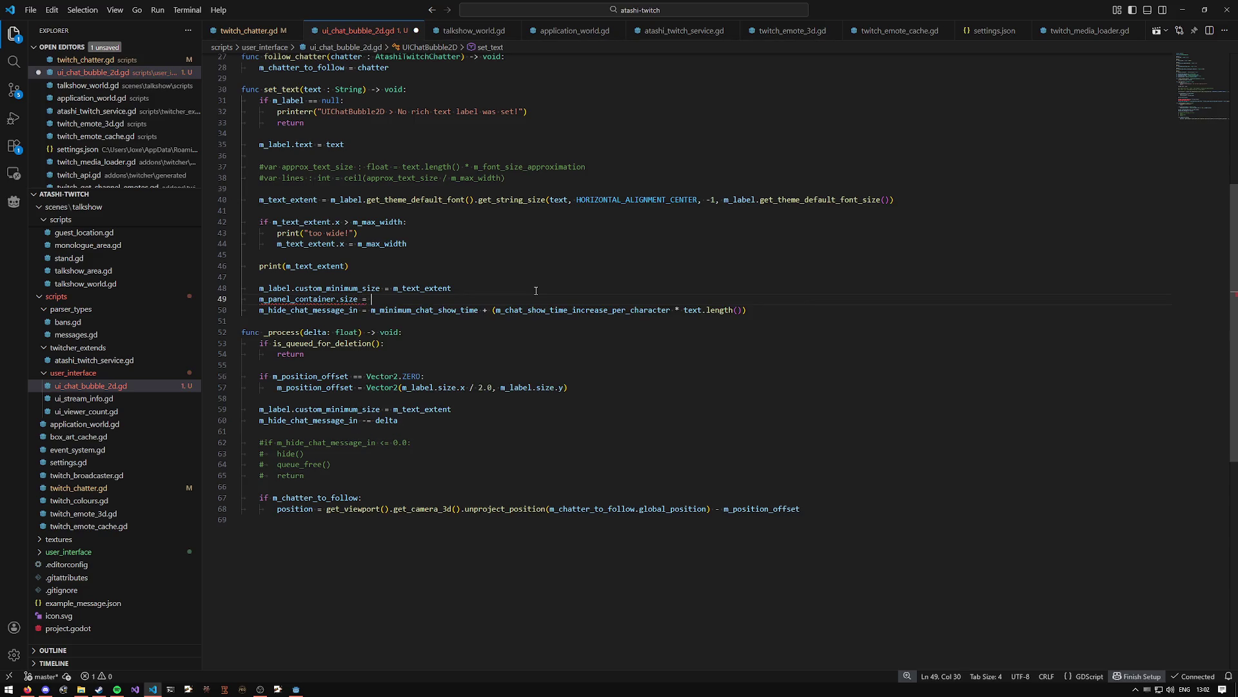
text(m_text_extent)
key(ctrl+s)
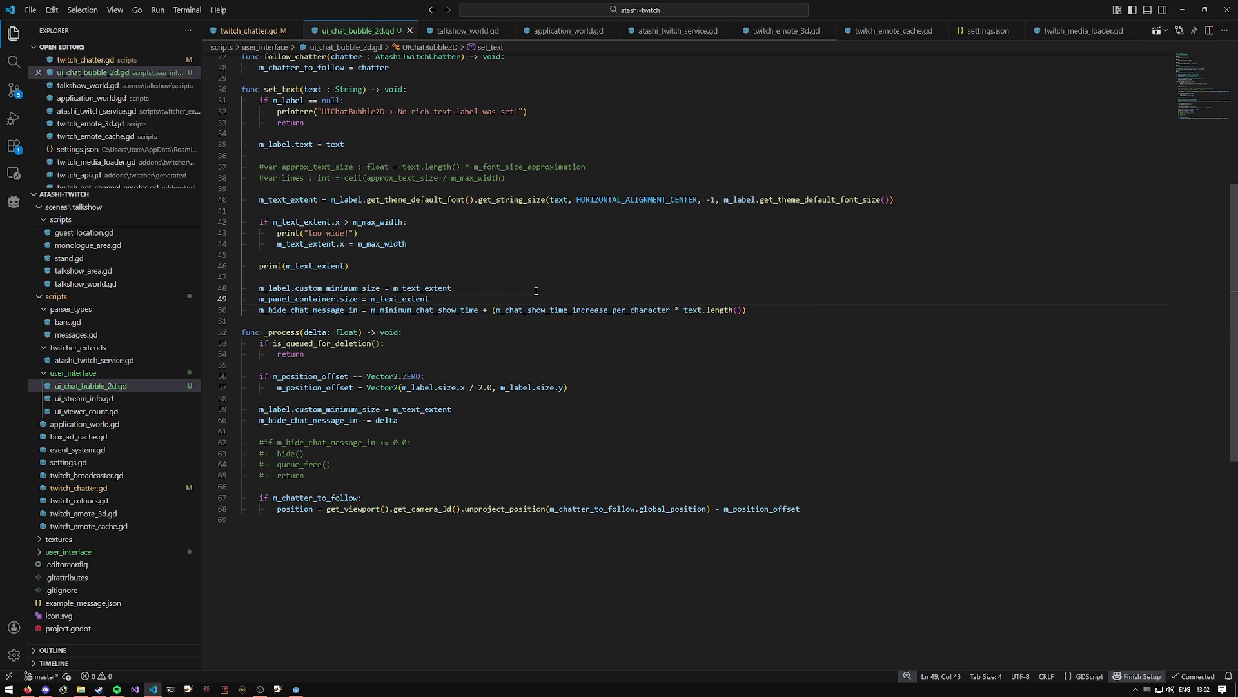
Set the PanelContainer's Size x to 0 in the Inspector
mouse_move(296, 689)
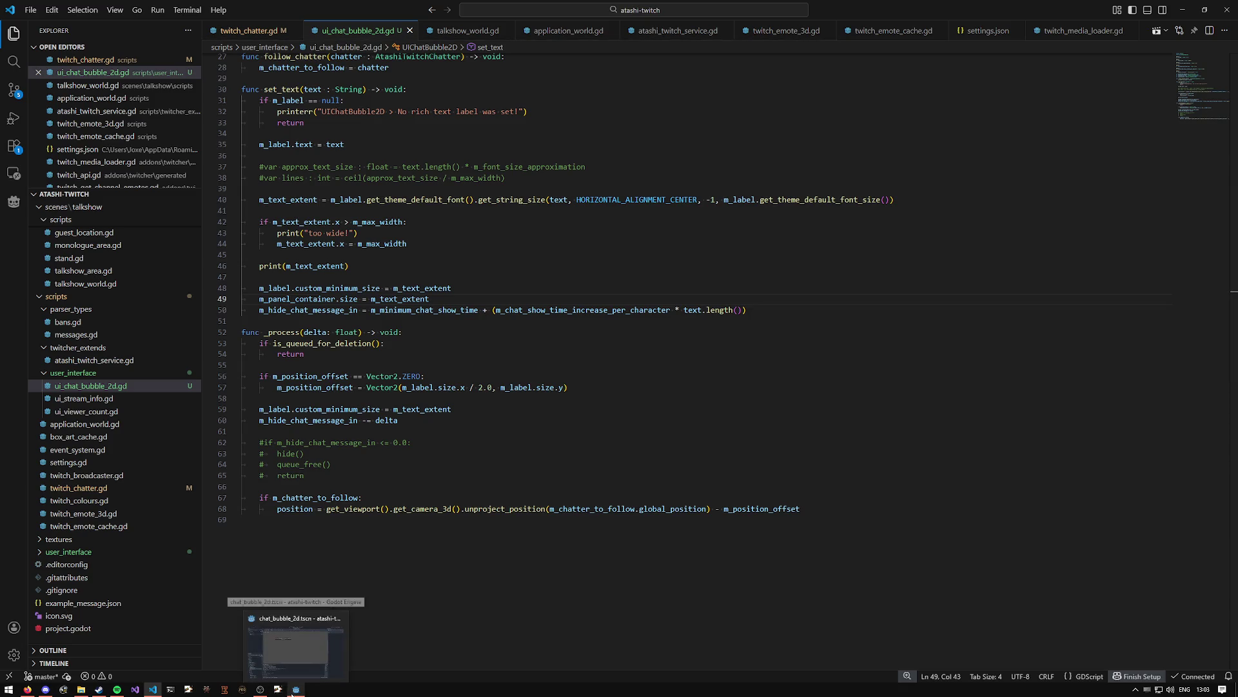
click(296, 645)
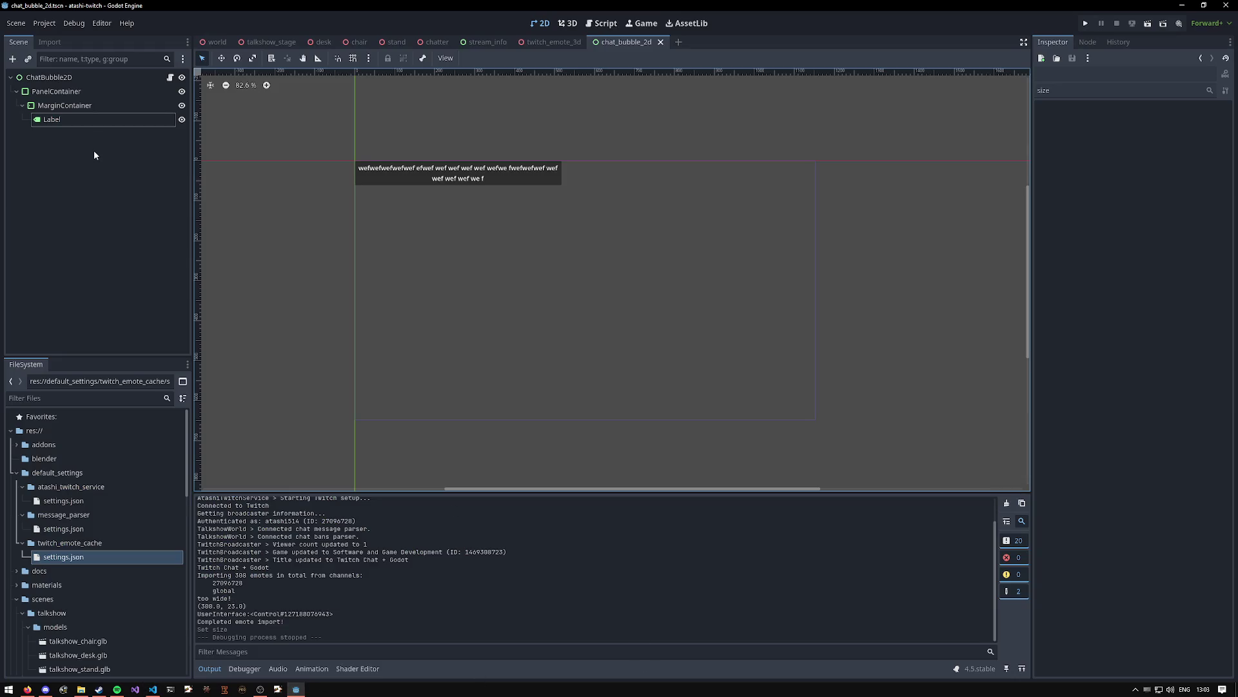
click(61, 91)
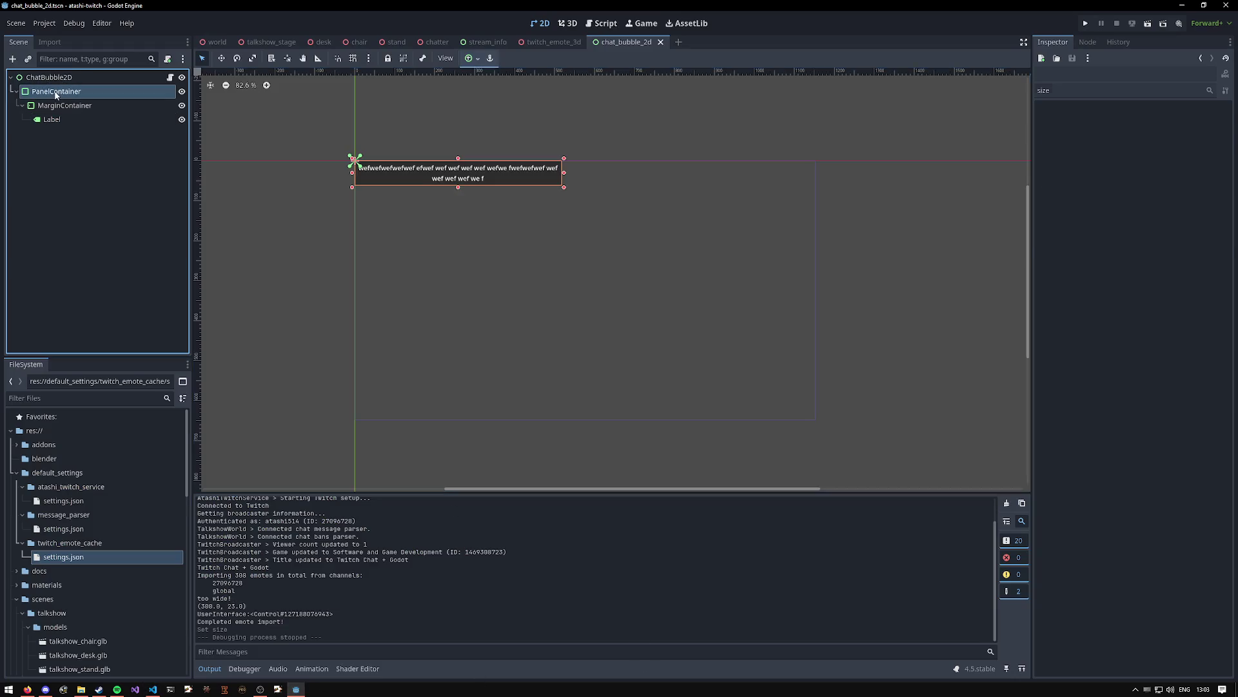
click(1159, 199)
text(0)
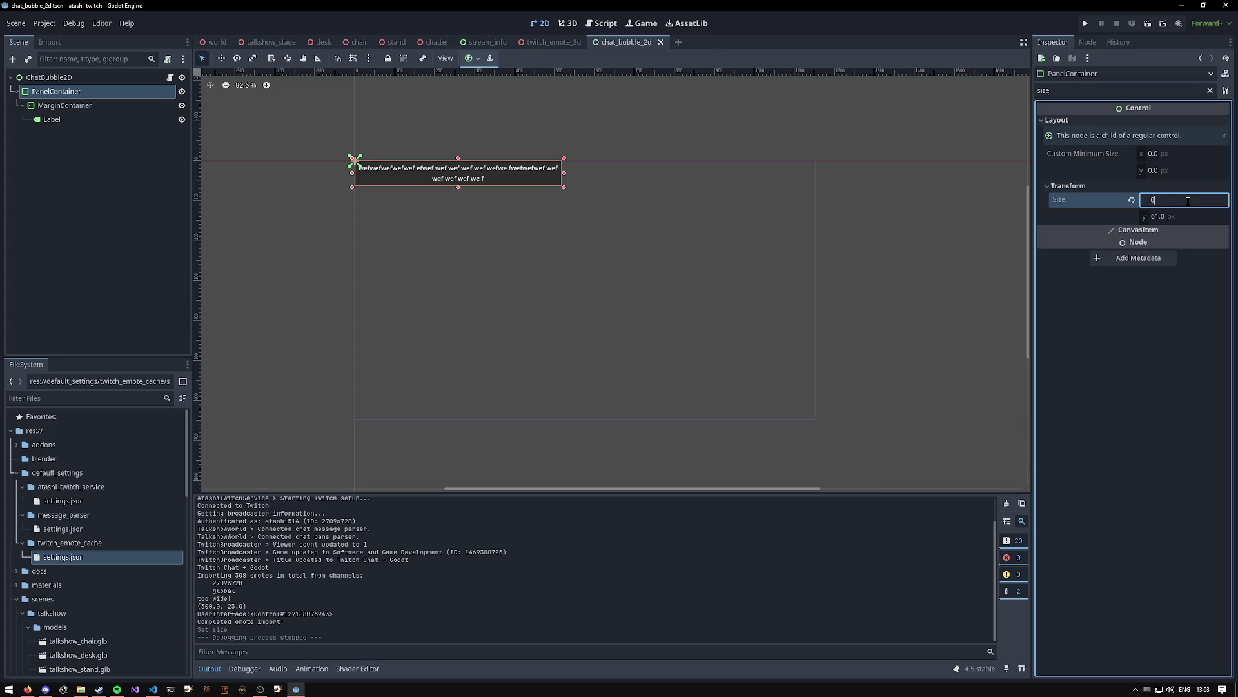
key(Return)
Save the chat bubble scene and run the project, which errors on the Nil panel reference
key(ctrl+s)
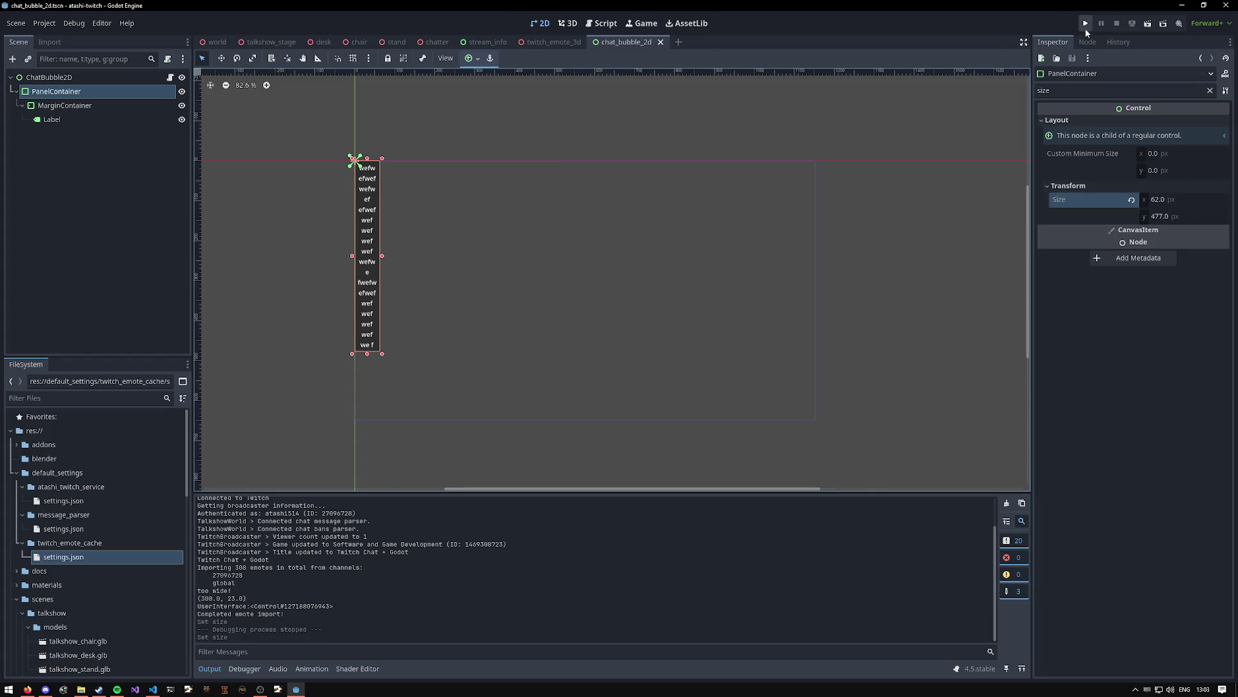
click(1196, 216)
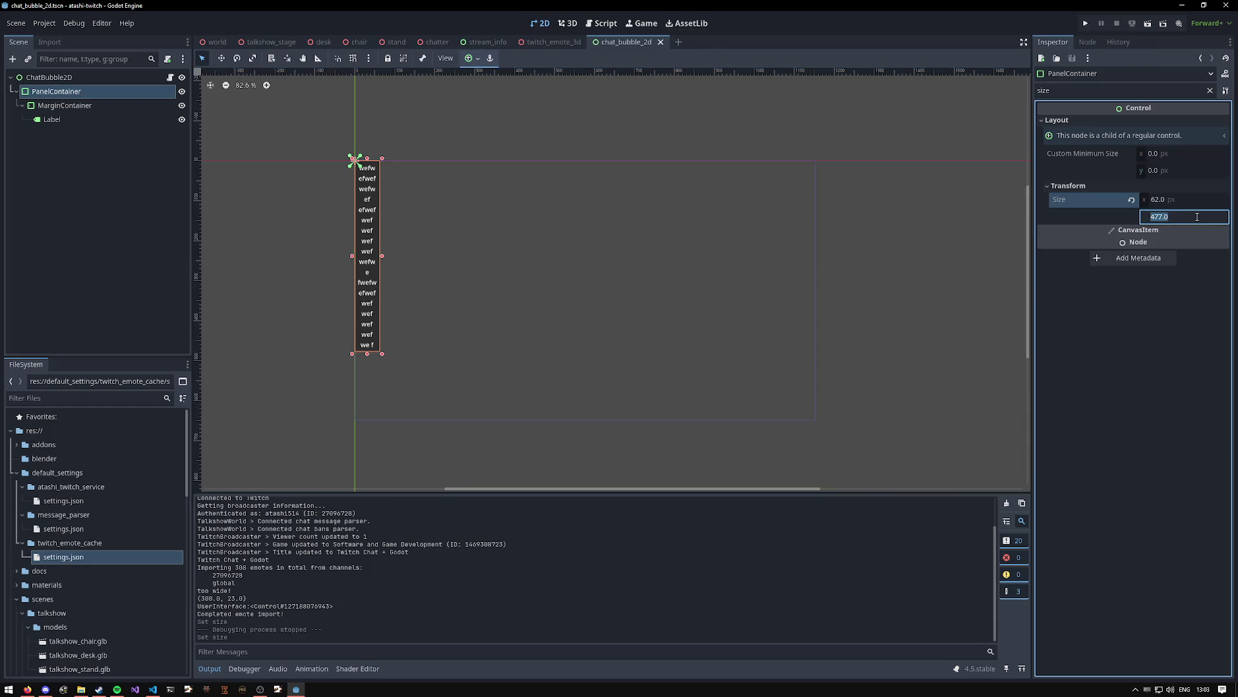
click(1086, 25)
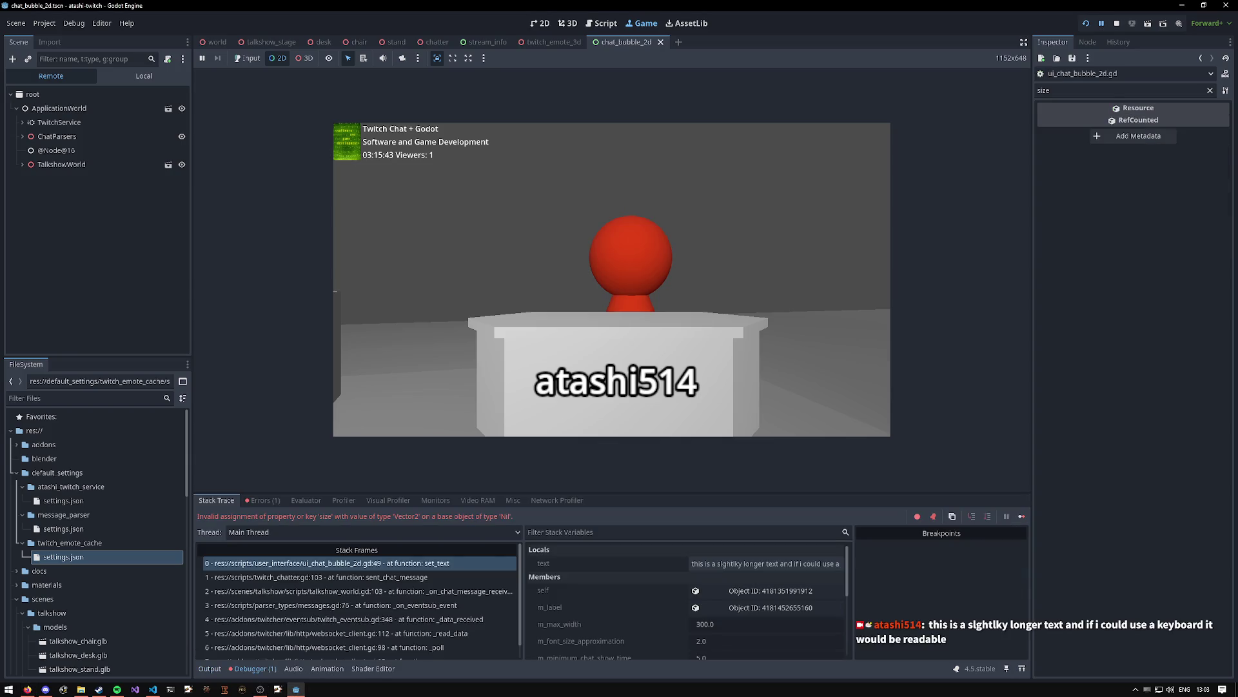
Stop the erroring game and review the set_text code in the chat bubble script
click(1117, 23)
click(65, 78)
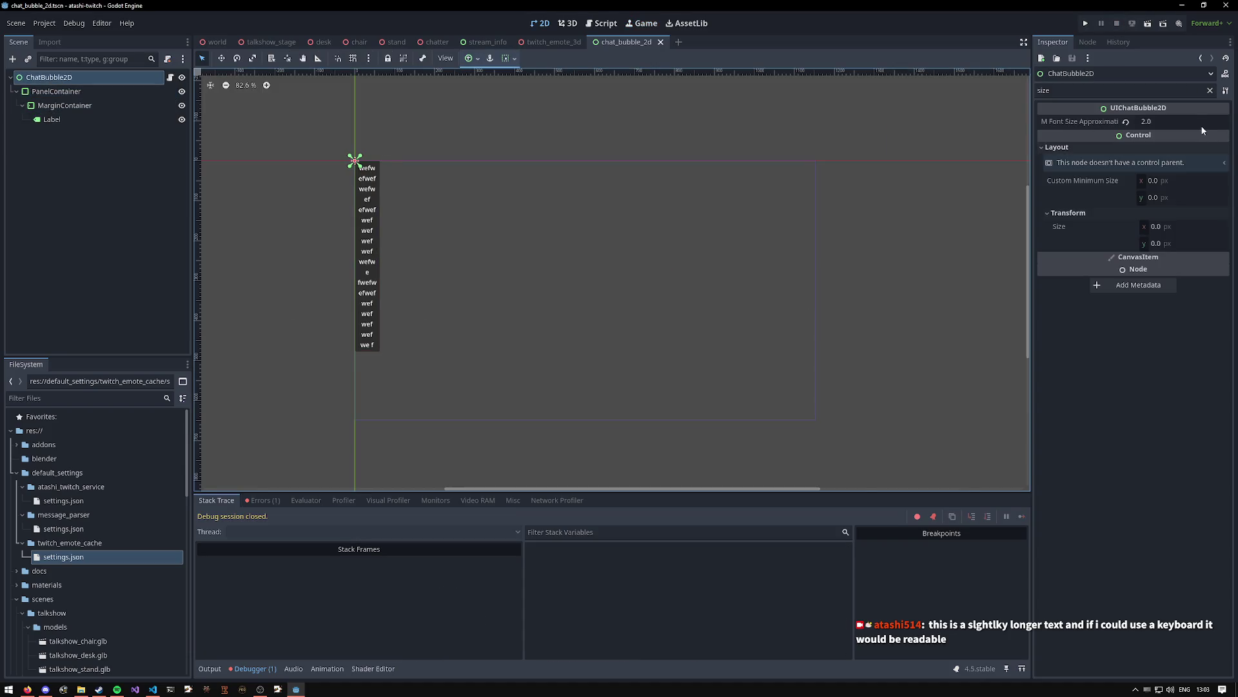
click(153, 689)
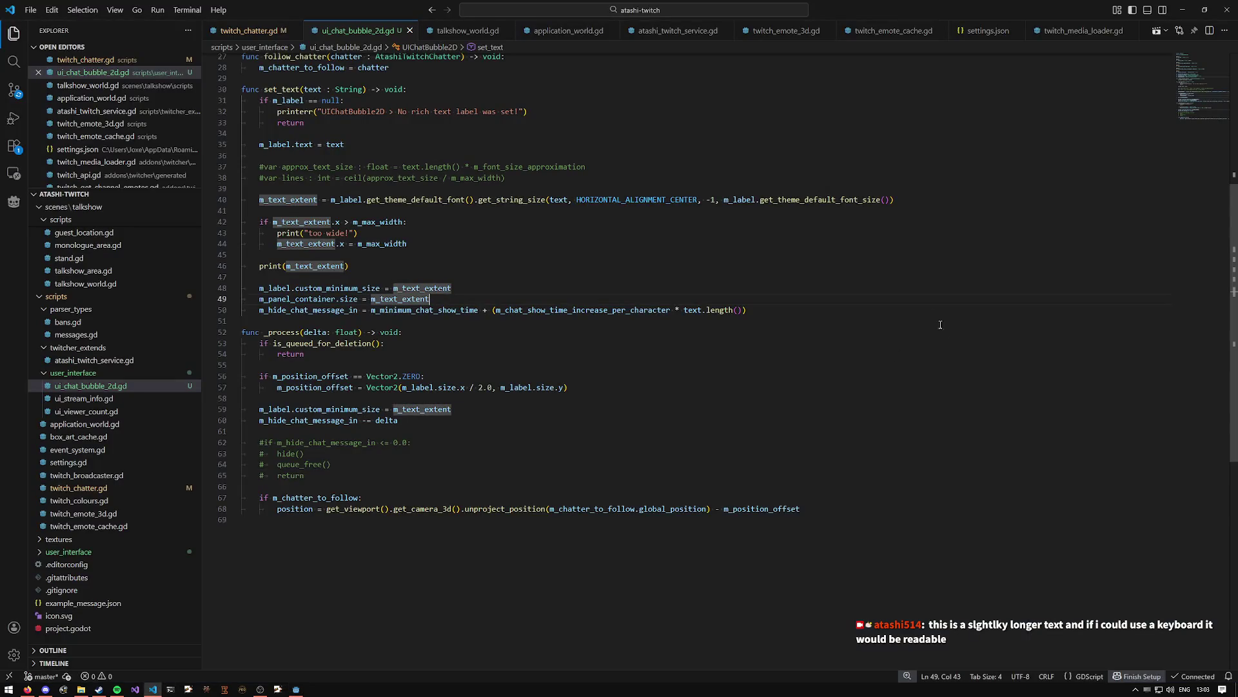
click(808, 200)
scroll(755, 411, up, 5)
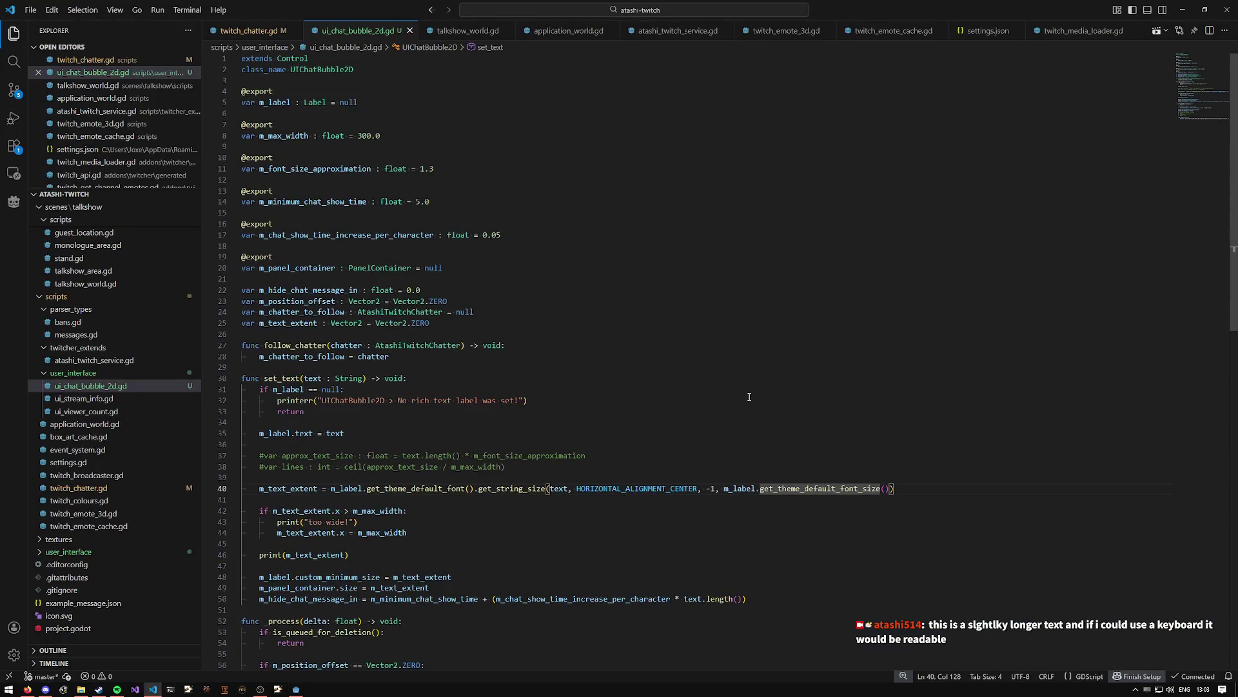
Assign PanelContainer to ChatBubble2D's M Panel Container property, then rerun and stop the project
key(alt+Tab)
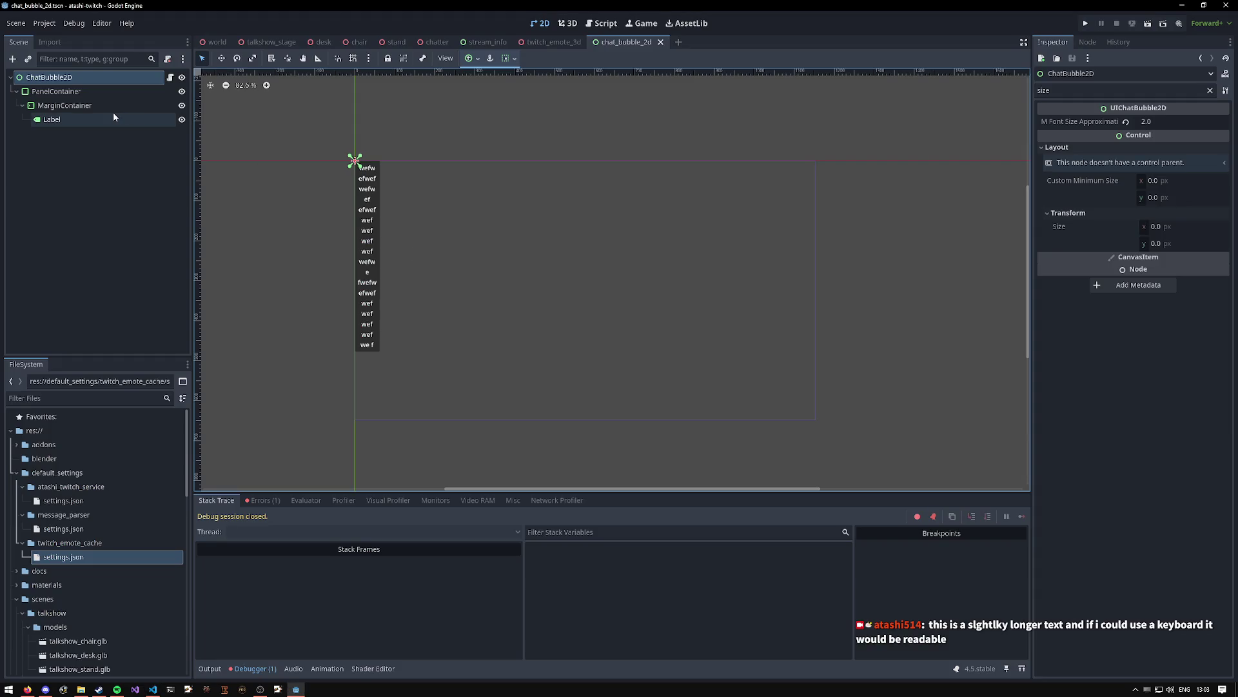
click(1210, 91)
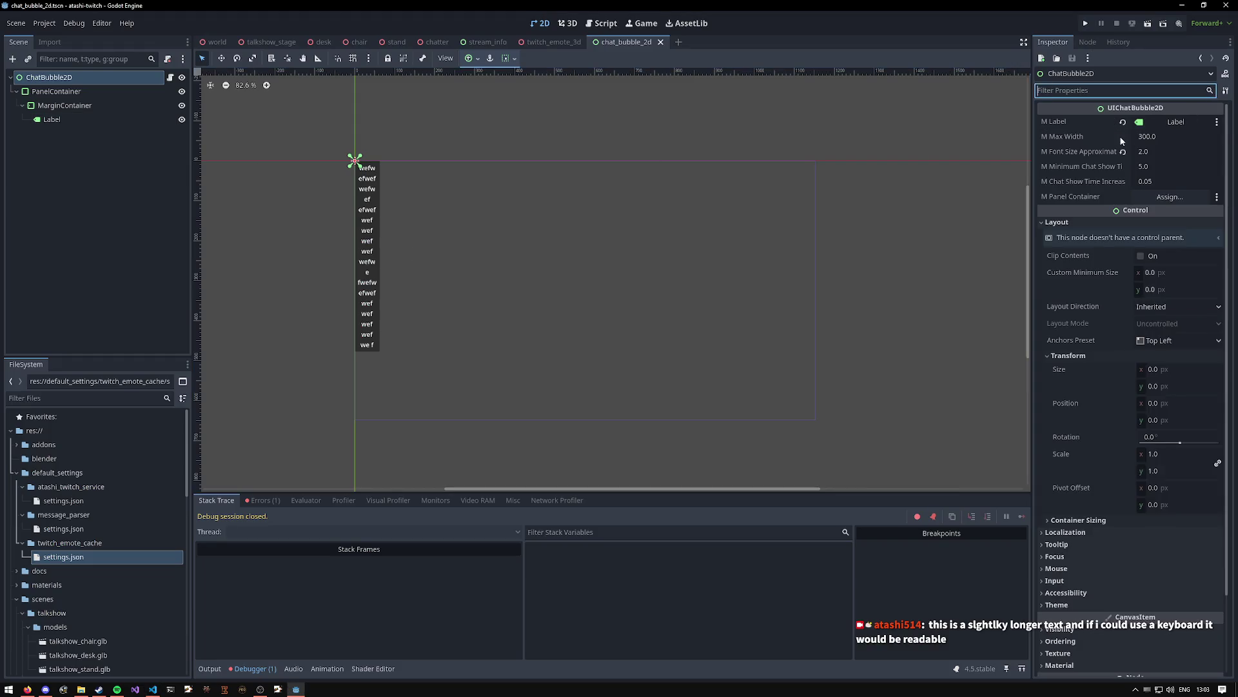
click(1161, 196)
double_click(595, 240)
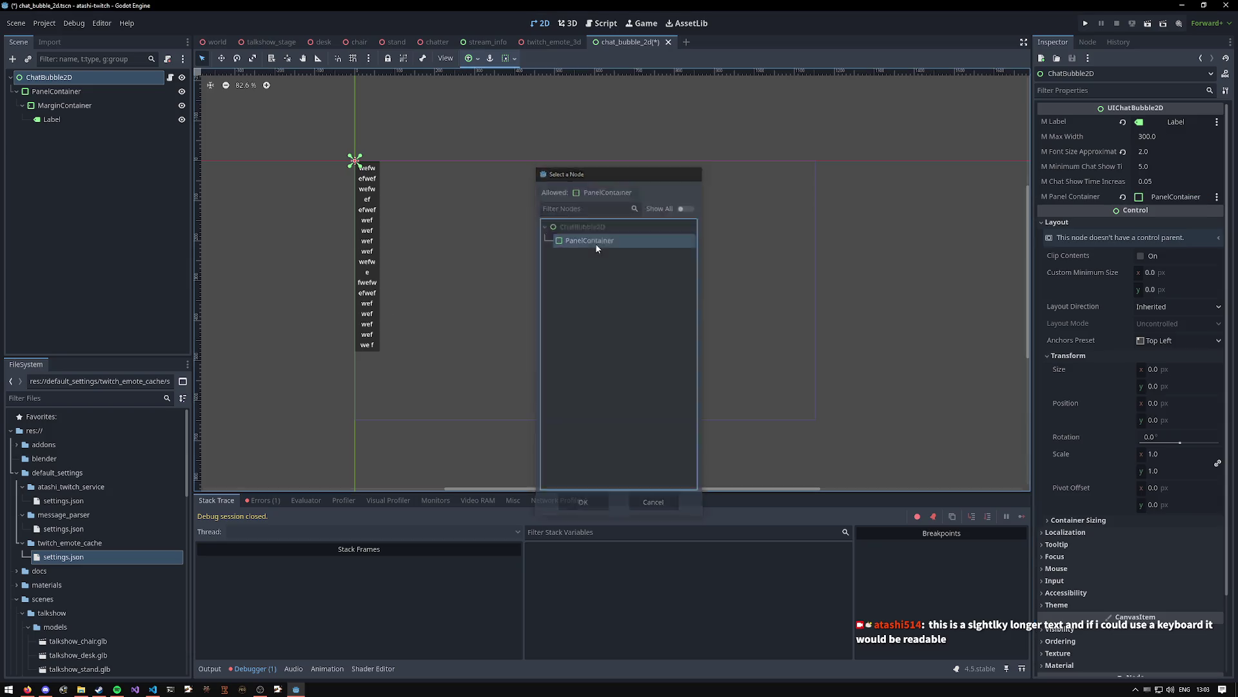
key(F5)
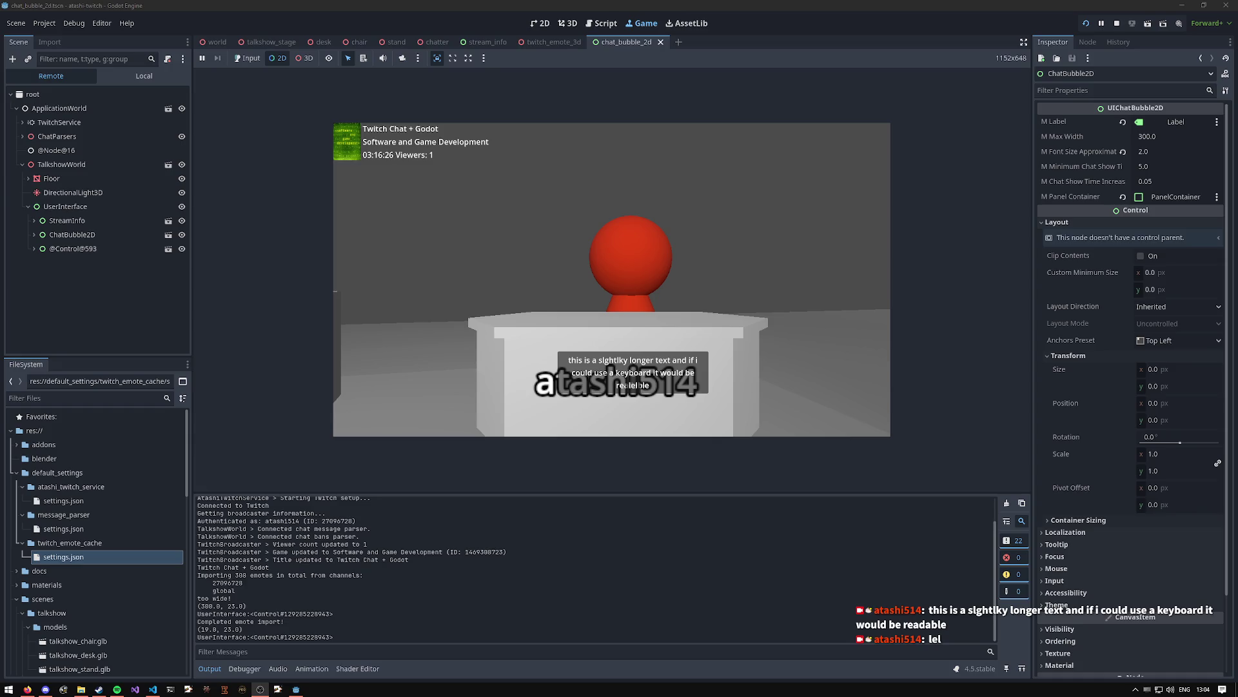
click(1117, 23)
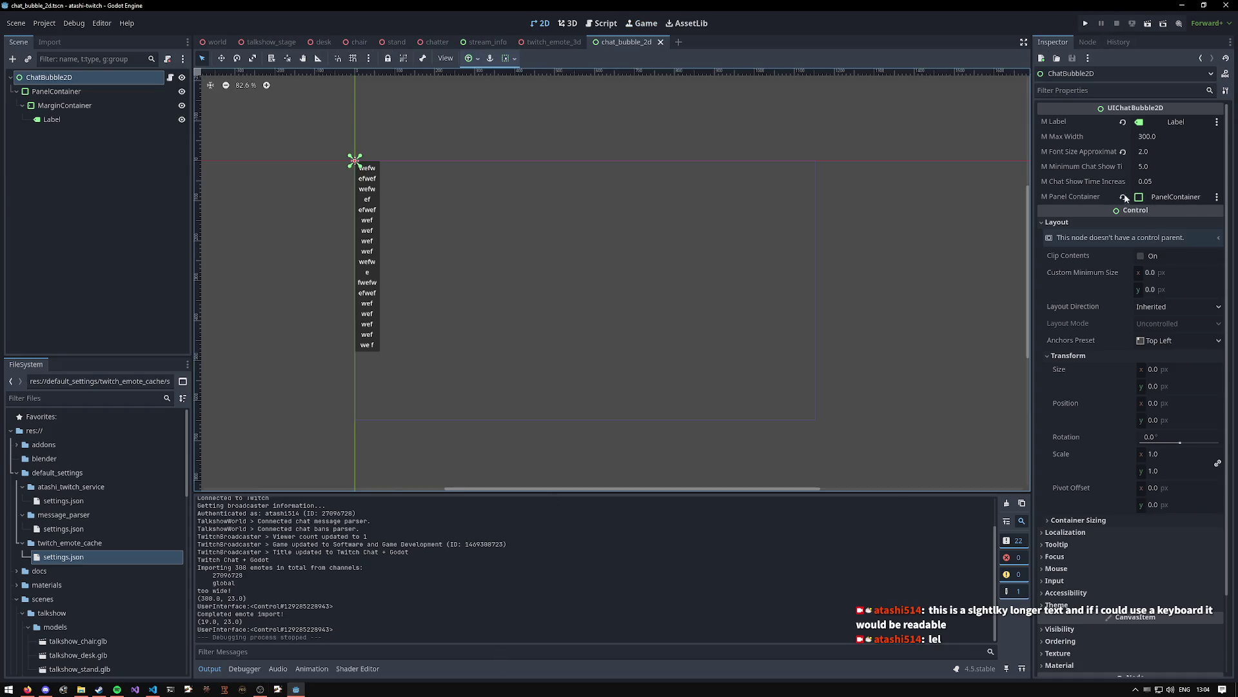
click(153, 689)
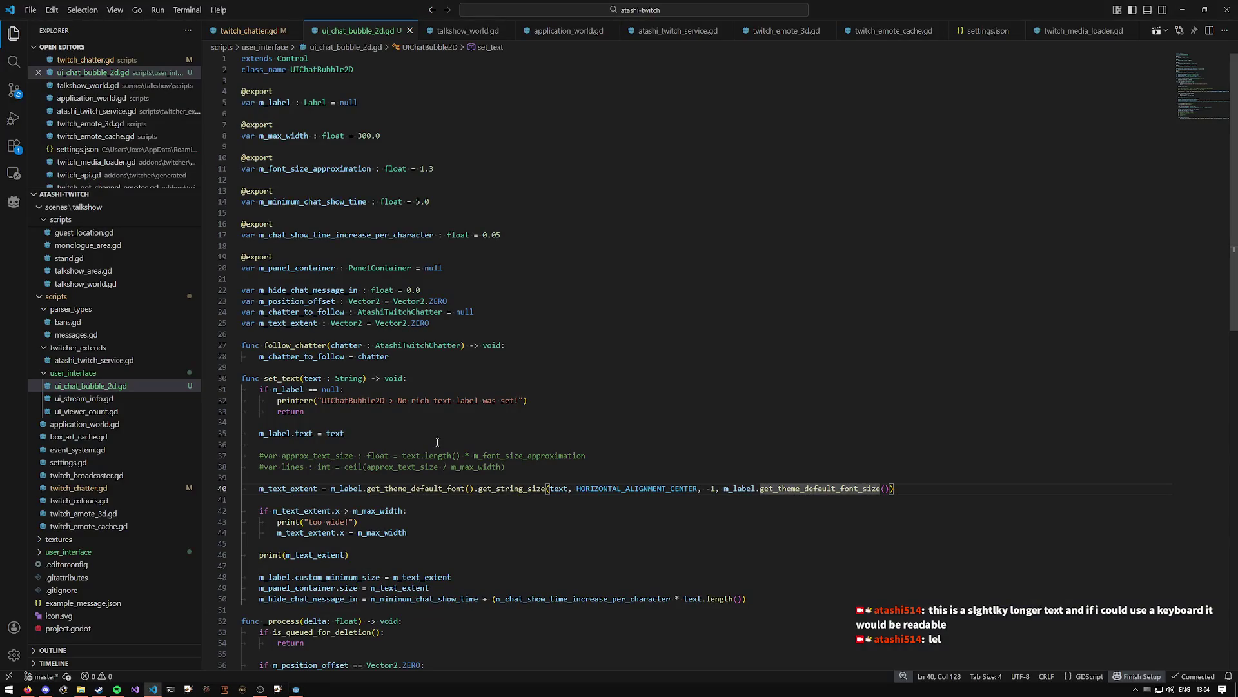
Delete the exported m_panel_container variable lines from the script and save it
click(372, 257)
key(ctrl+shift+k)
key(ctrl+shift+k)
key(ctrl+shift+k)
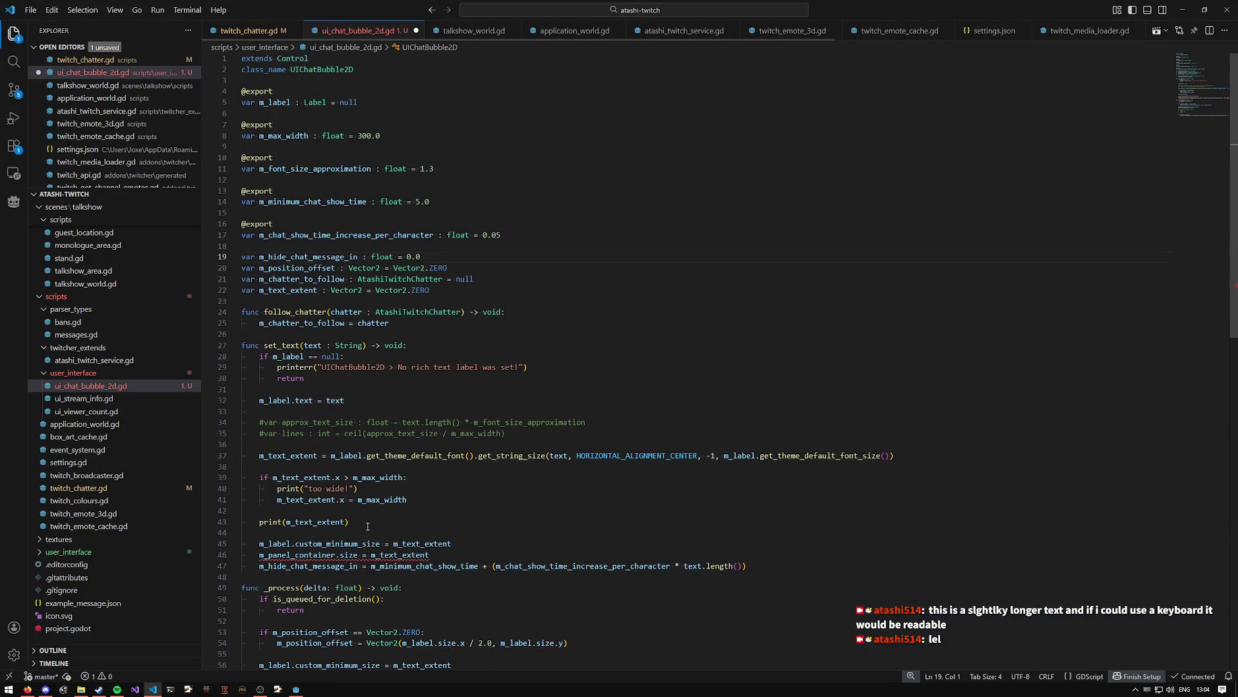
key(ctrl+s)
Clear the Label's placeholder text in the Inspector
key(alt+Tab)
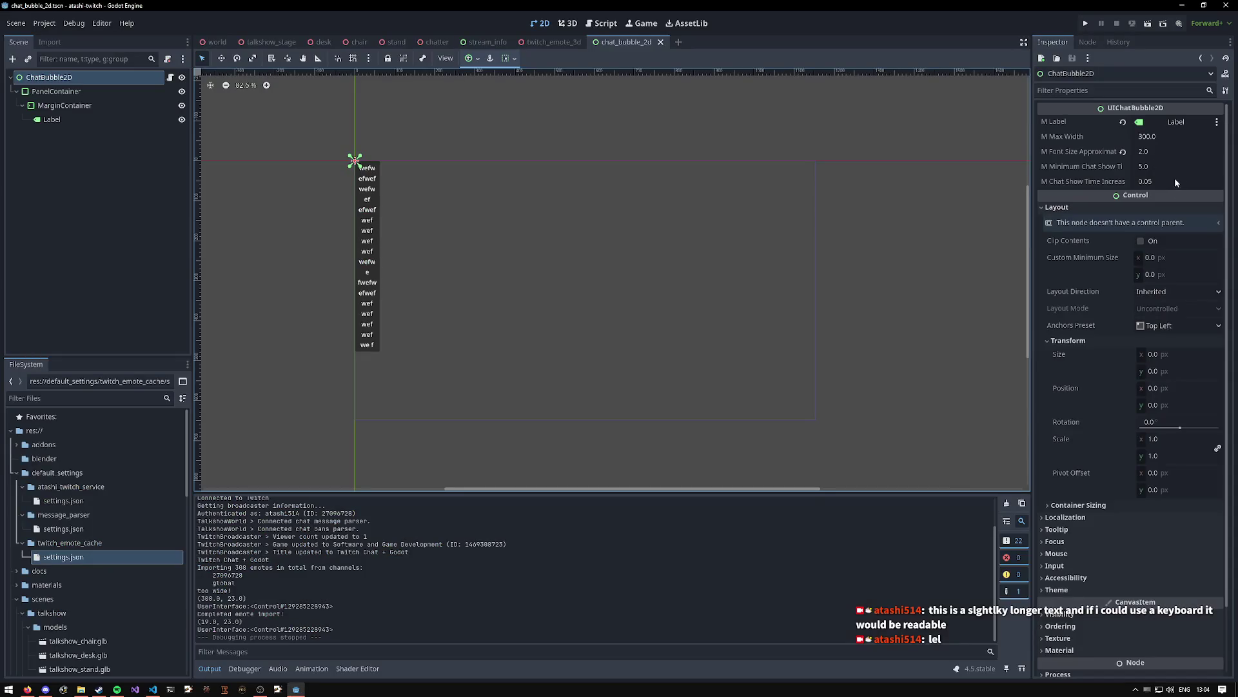
click(79, 109)
click(71, 118)
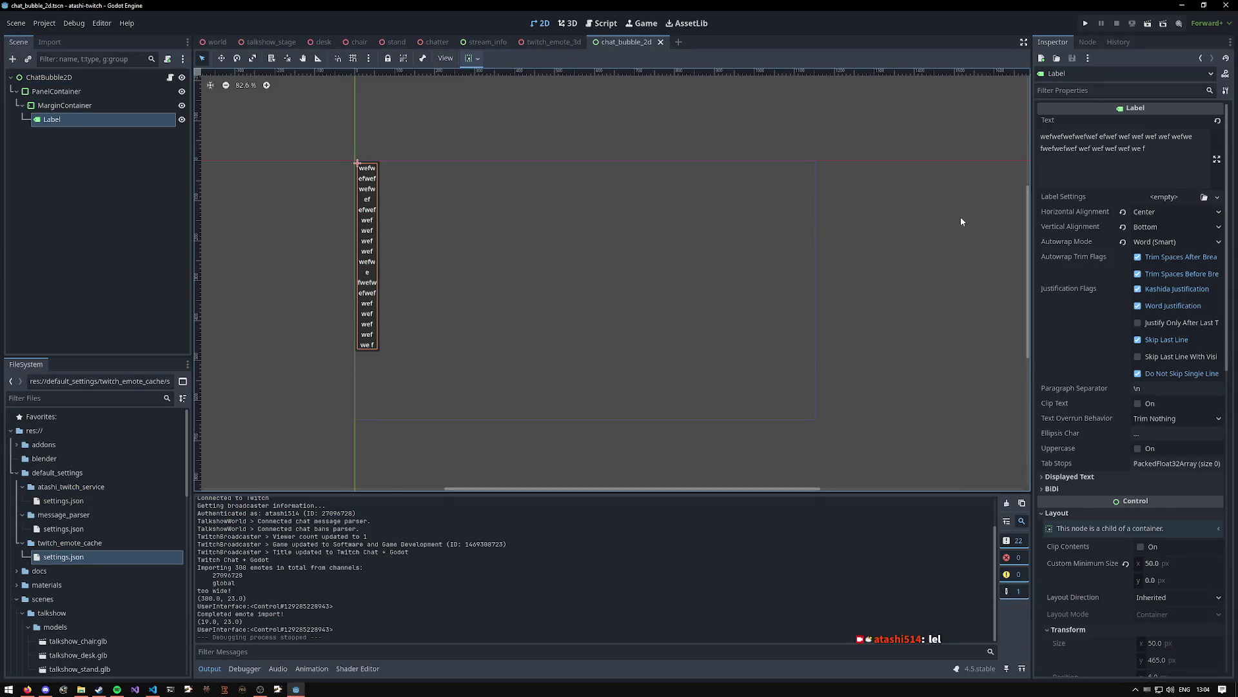
click(1166, 173)
key(ctrl+a)
key(BackSpace)
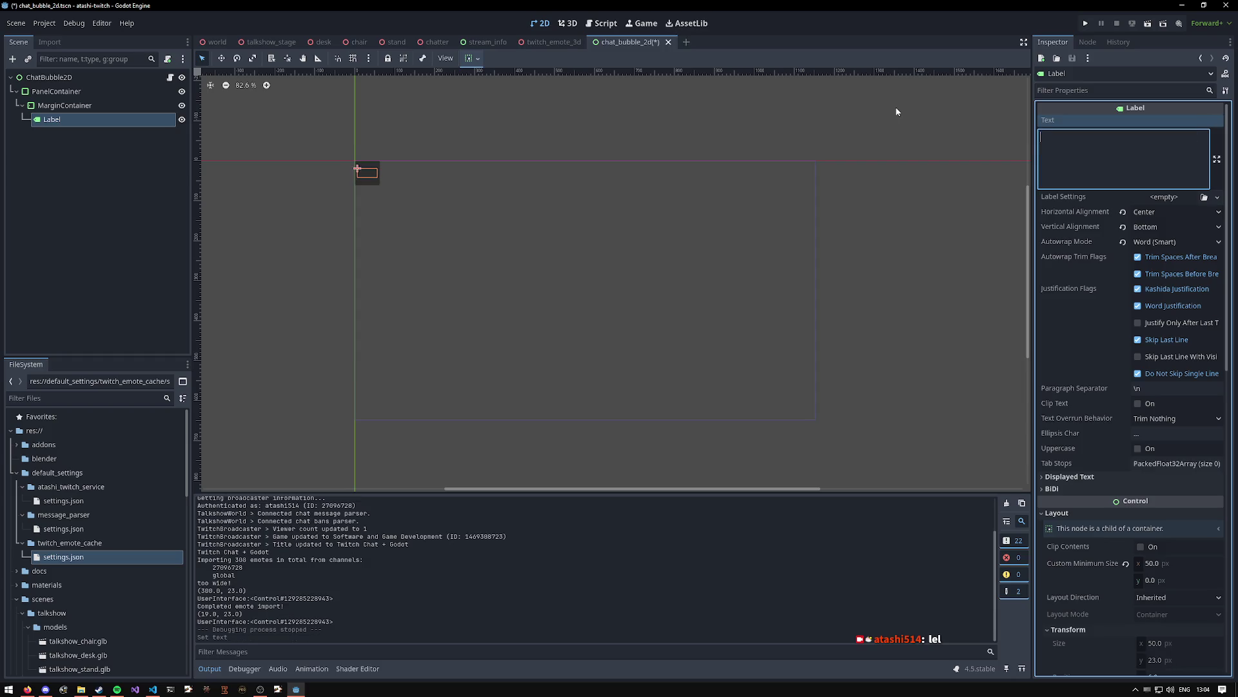
Reset the PanelContainer to its 62×35 fitted size, save the scene and test-run it
click(101, 91)
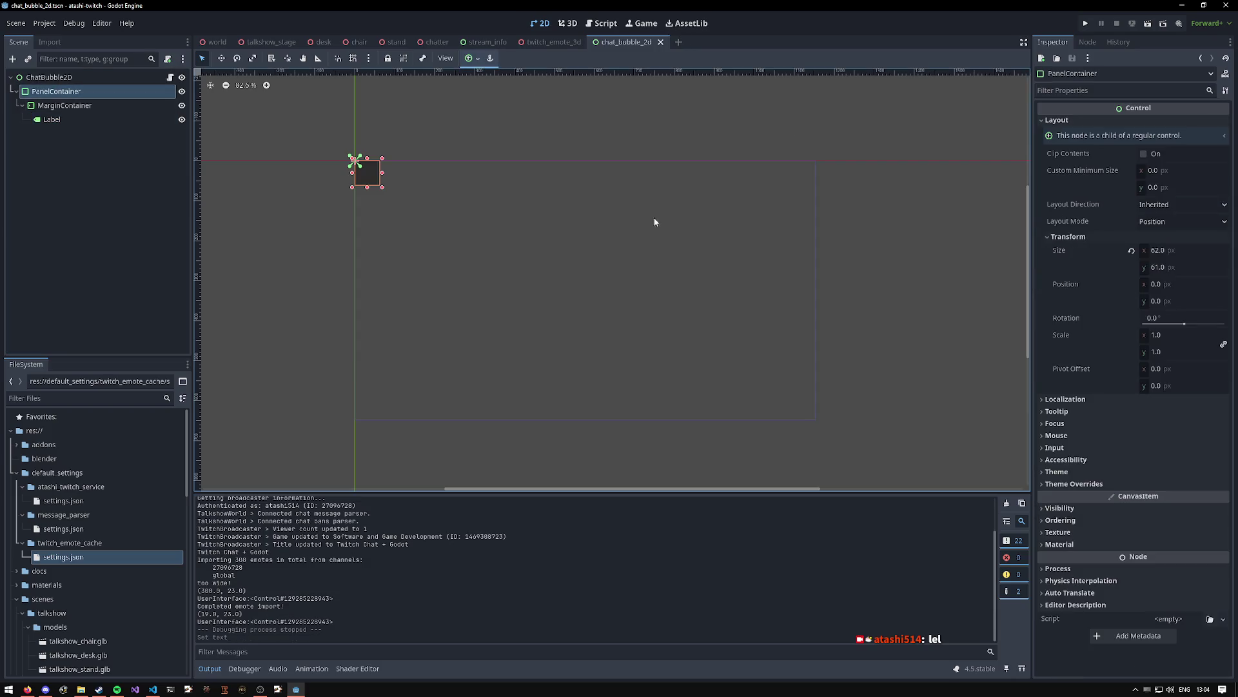
click(1129, 251)
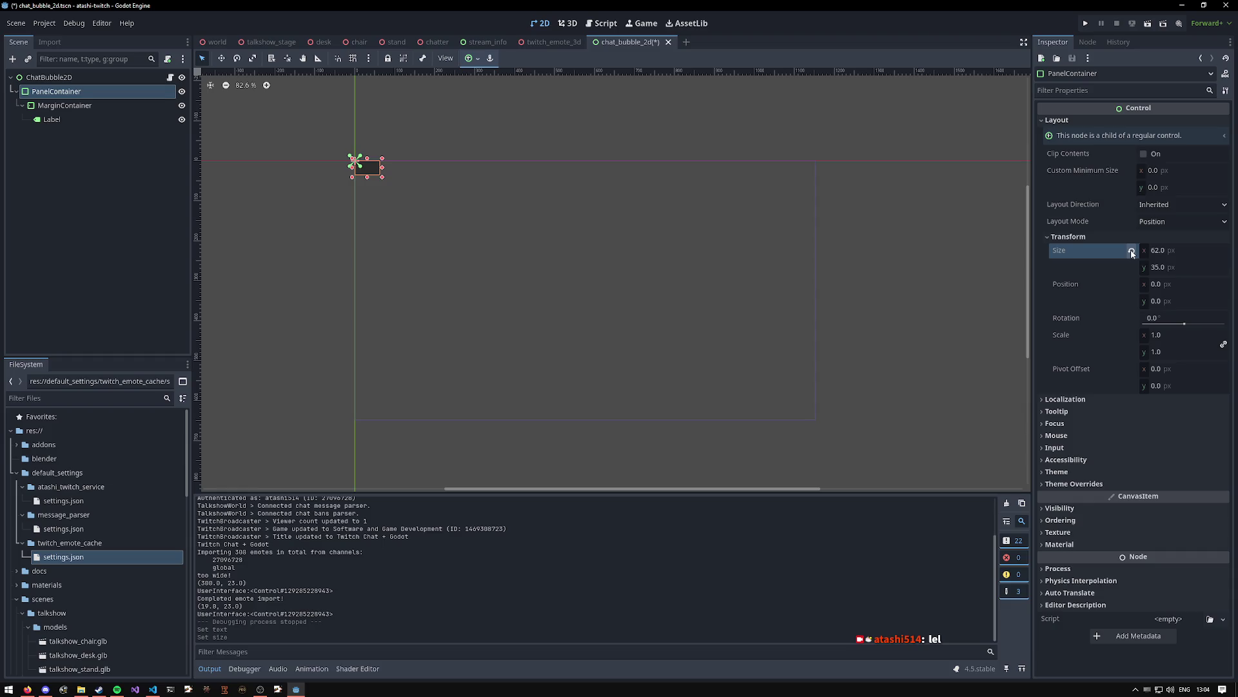
key(ctrl+s)
click(1085, 23)
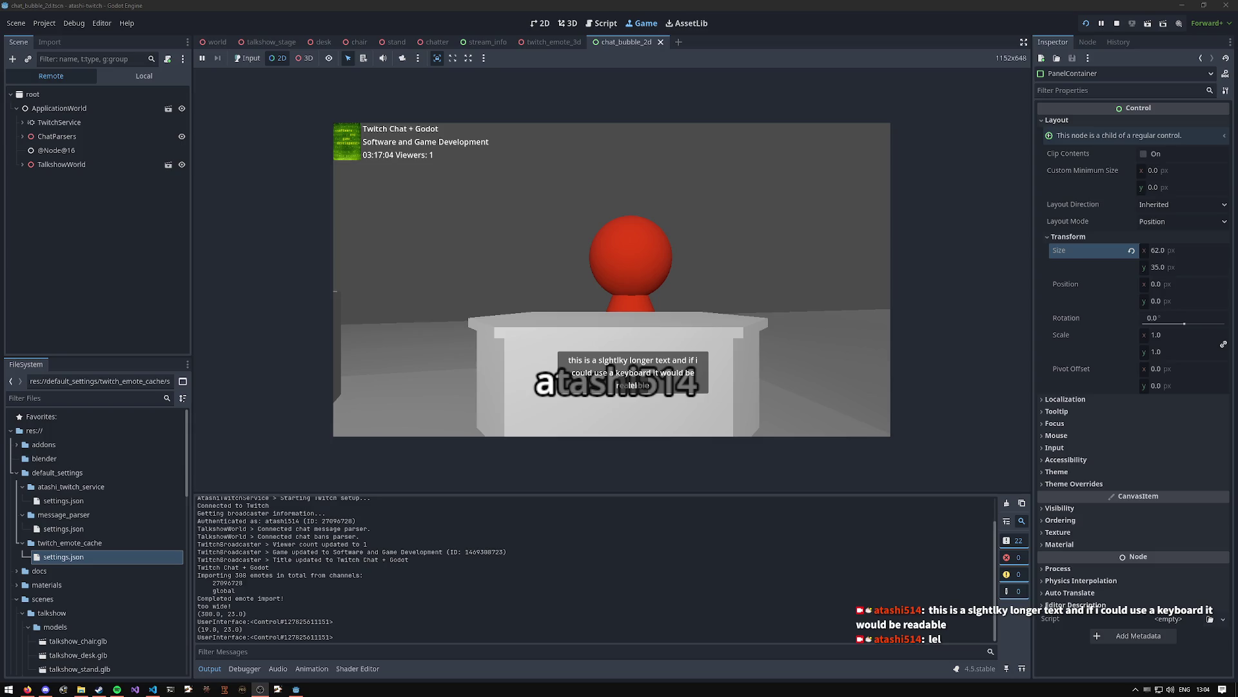
click(1116, 23)
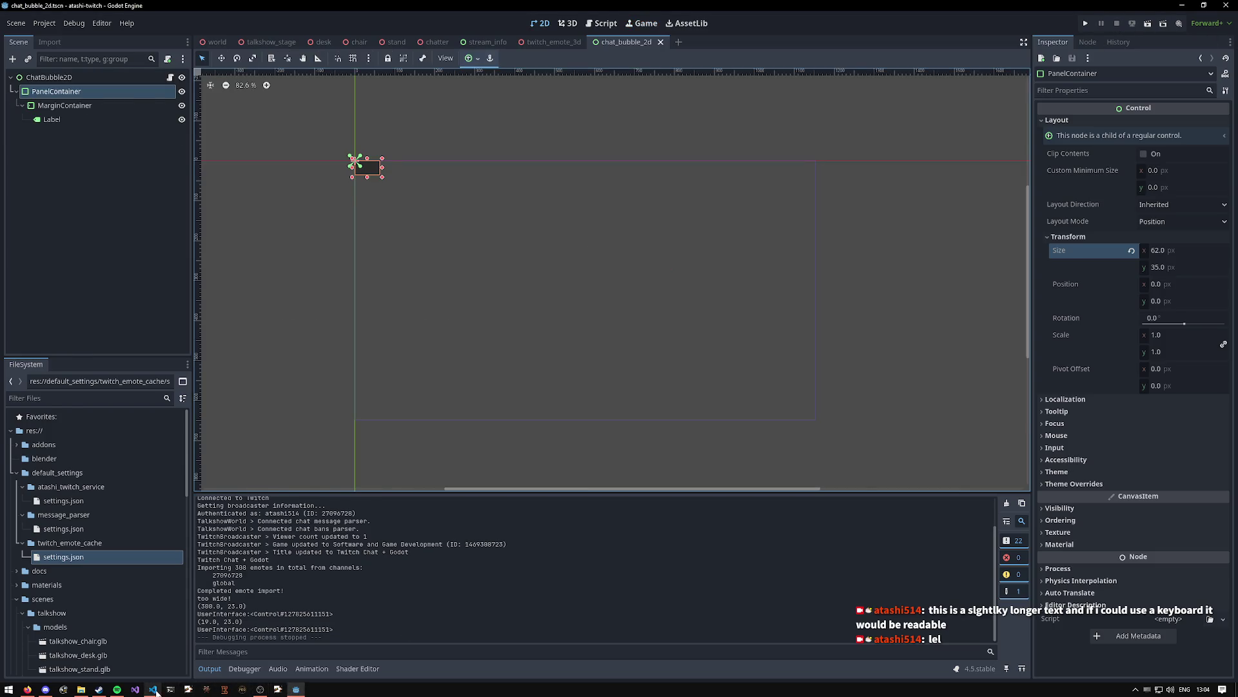
Delete the debug print lines and the commented-out size approximation lines
click(153, 689)
click(413, 493)
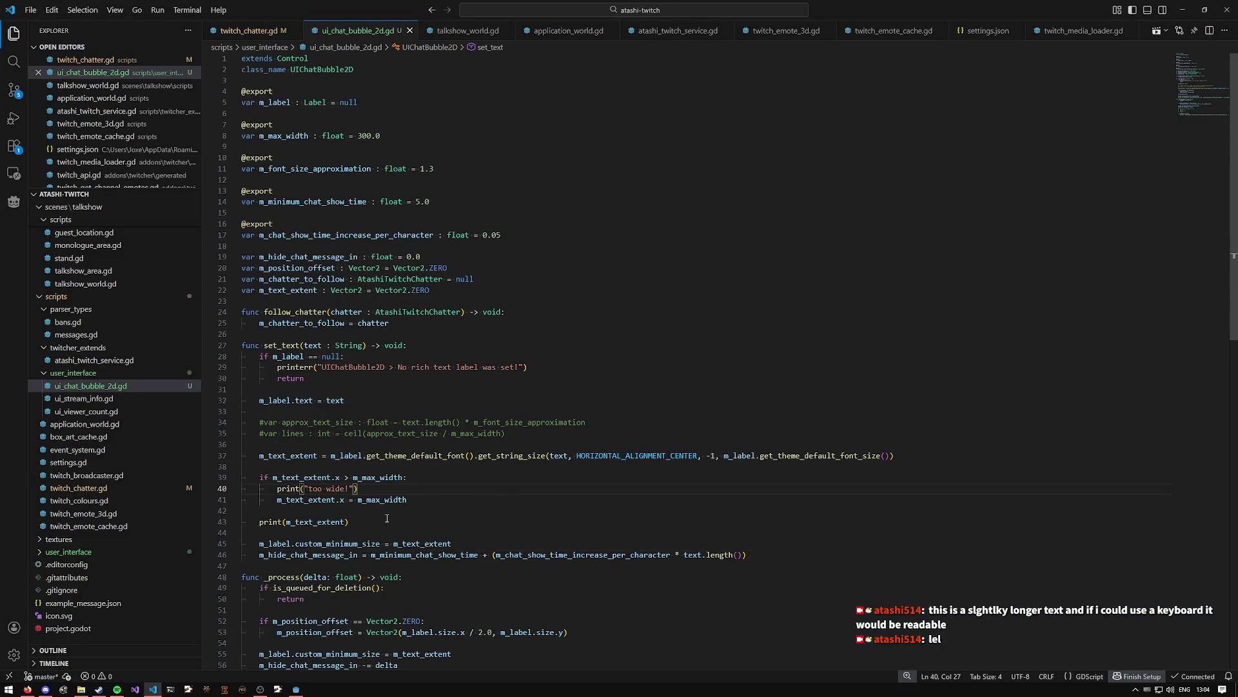
key(ctrl+shift+k)
key(Down)
key(Down)
key(ctrl+shift+k)
key(BackSpace)
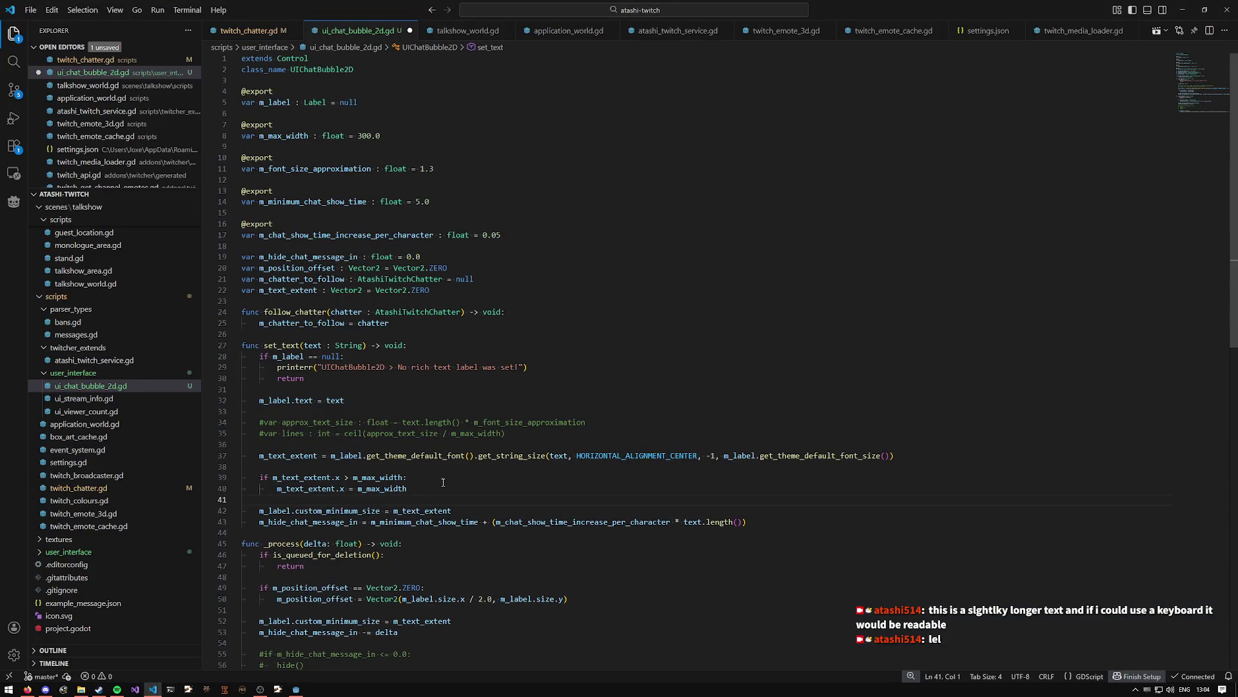
key(Up)
key(Up)
key(Up)
key(ctrl+shift+k)
key(ctrl+shift+k)
key(ctrl+shift+k)
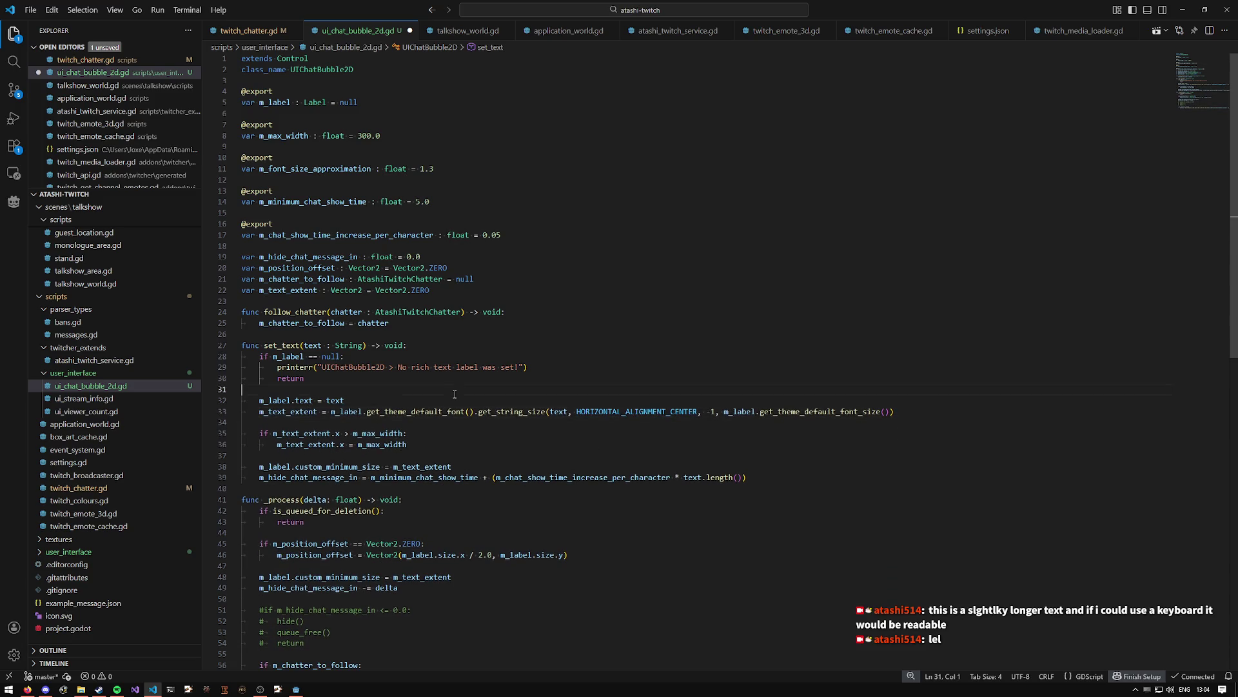
key(BackSpace)
Comment out the per-frame custom_minimum_size line in _process
click(298, 412)
double_click(299, 412)
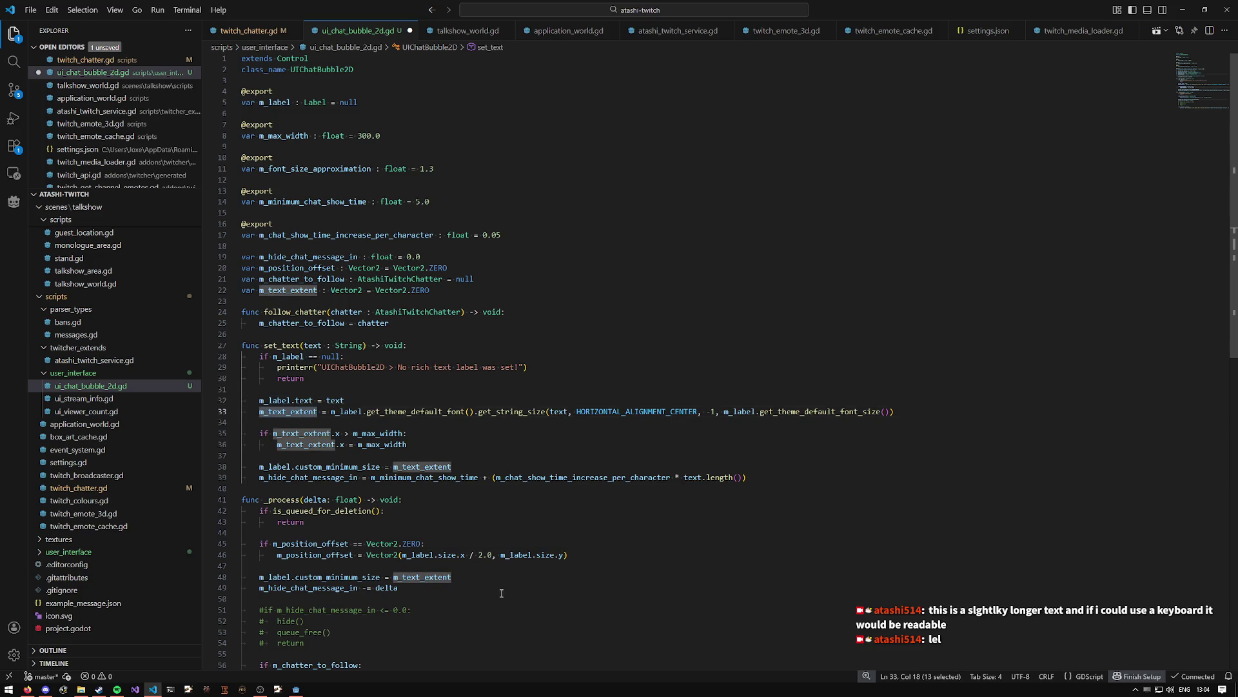
scroll(501, 593, down, 3)
click(255, 484)
text(#)
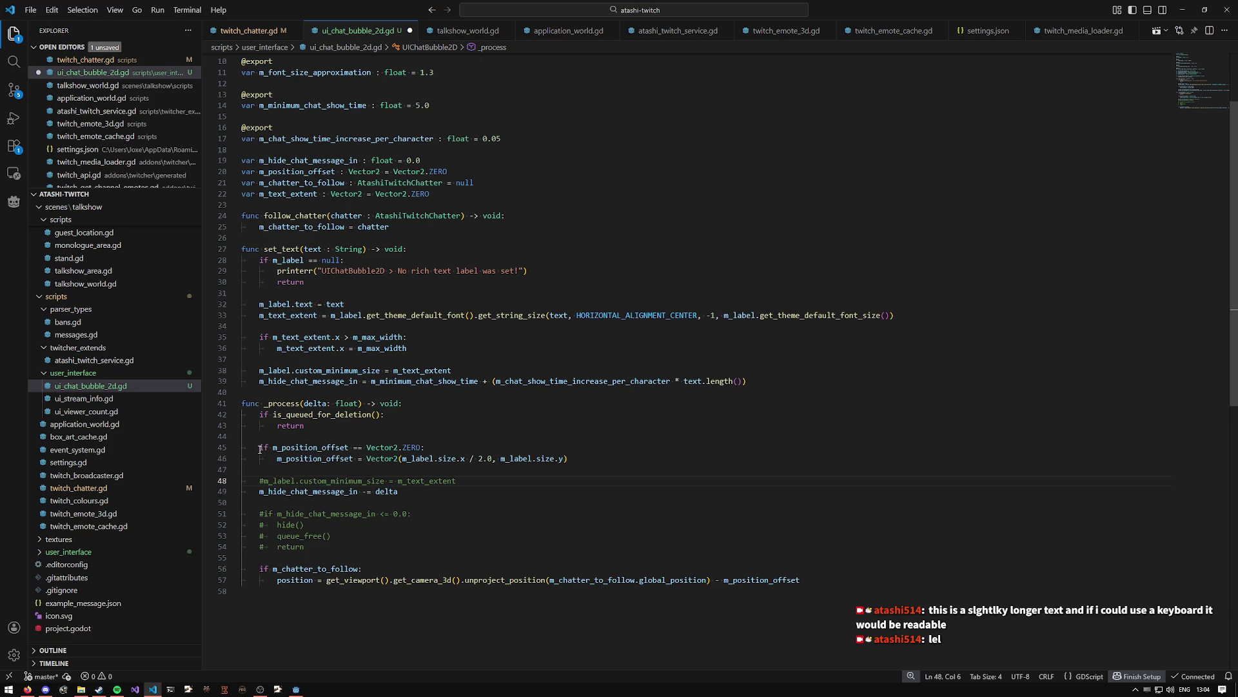
Drop 'm_label.' so the offset uses size.x / 2.0 and size.y, and save the script
double_click(327, 459)
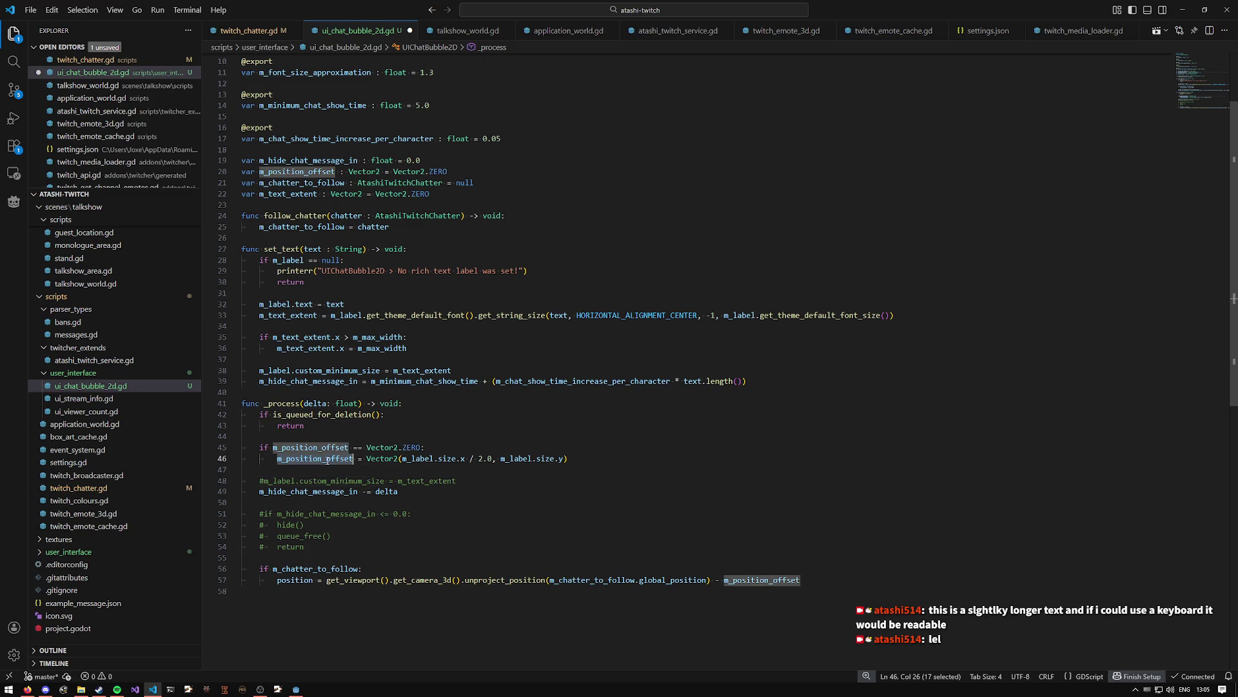
double_click(431, 460)
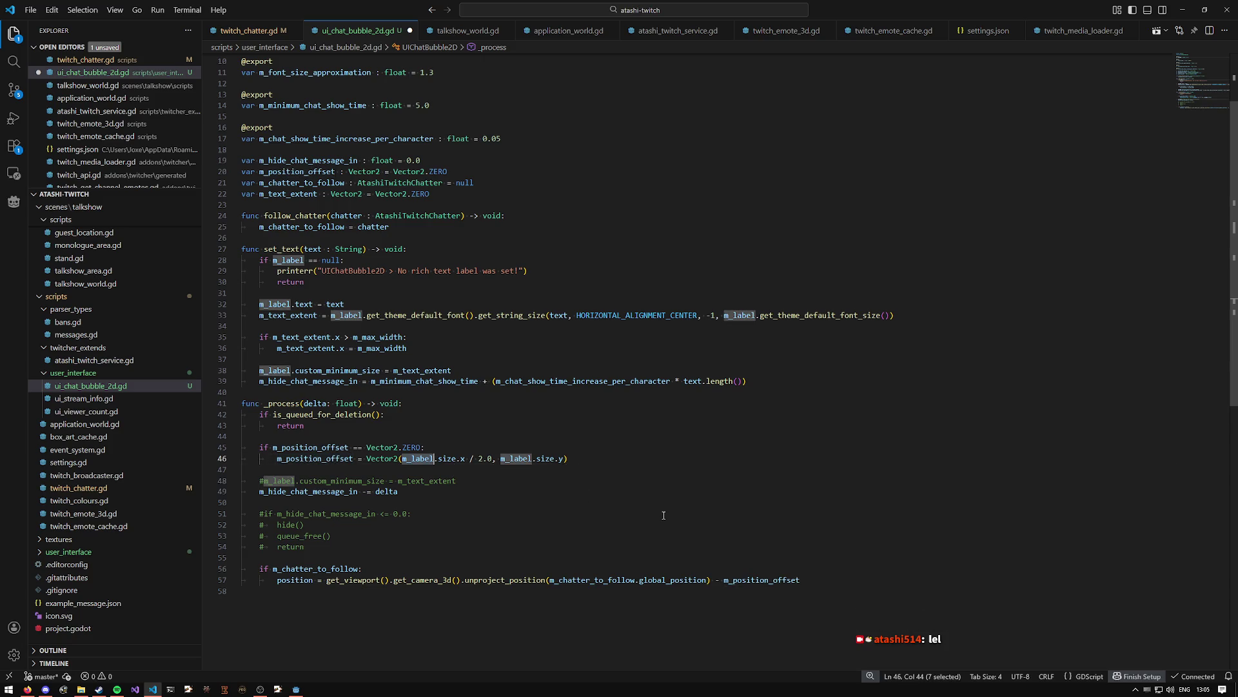
scroll(664, 515, up, 3)
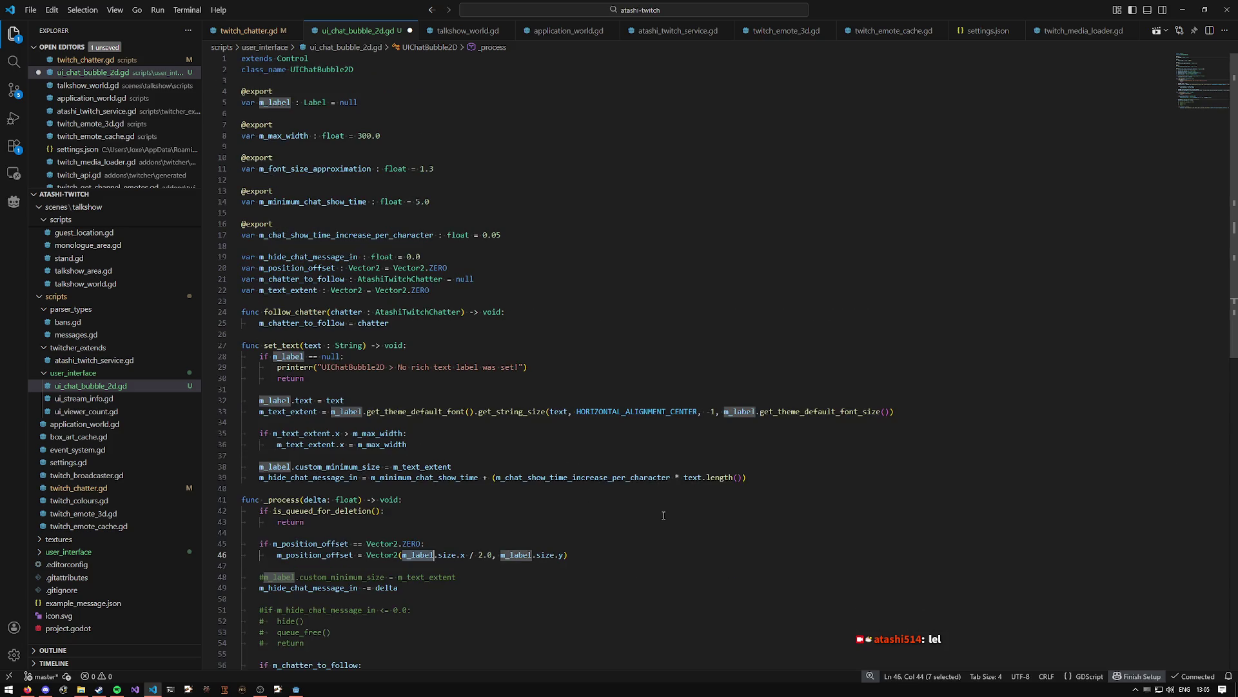
key(Delete)
key(Delete)
key(End)
key(Left)
key(Left)
key(ctrl+Left)
key(ctrl+shift+Left)
key(ctrl+shift+Left)
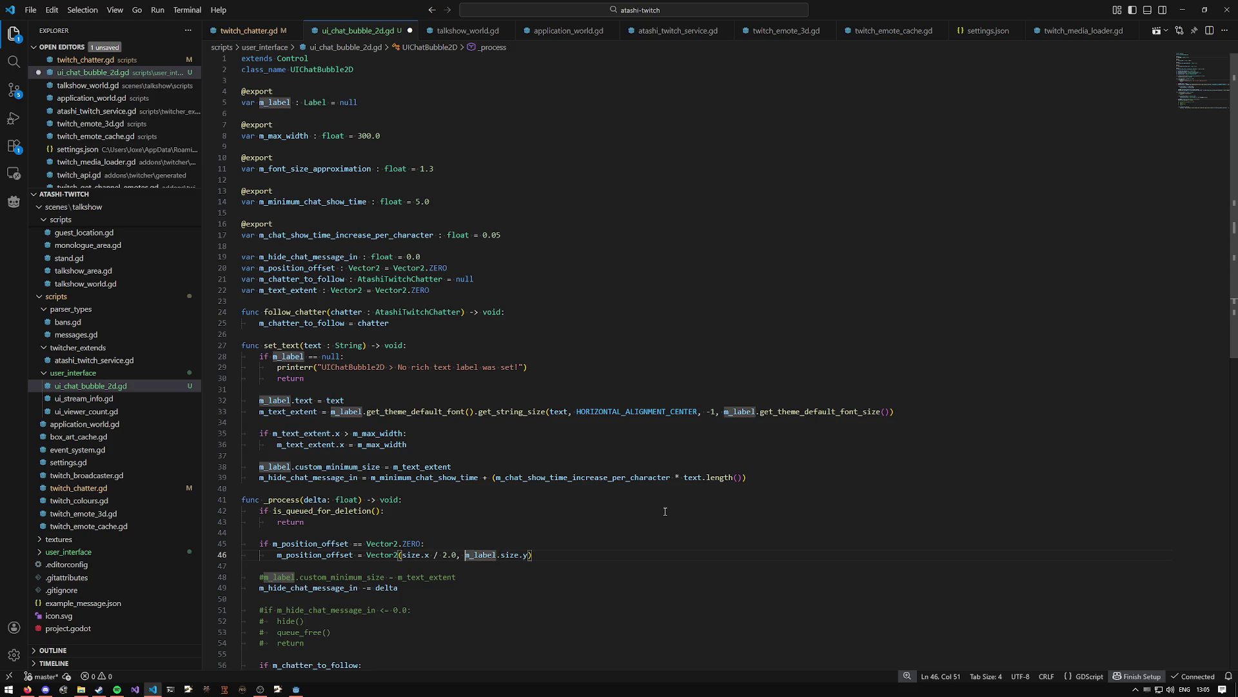
key(BackSpace)
key(ctrl+s)
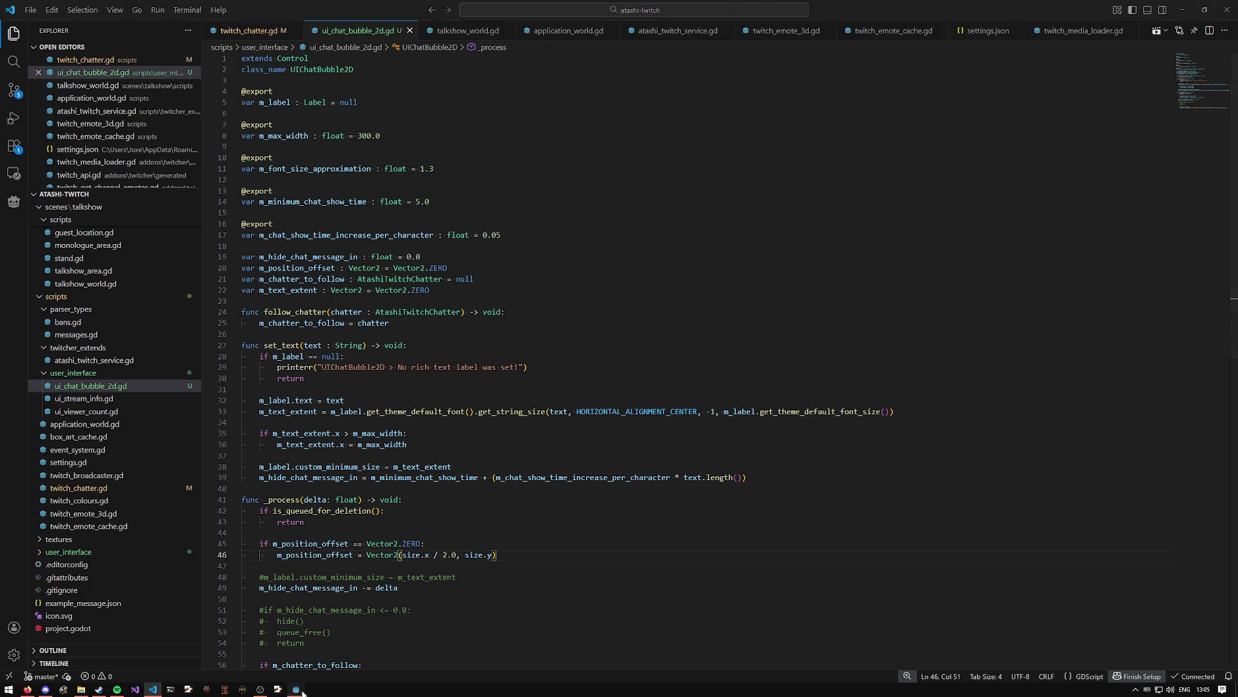
key(alt+Tab)
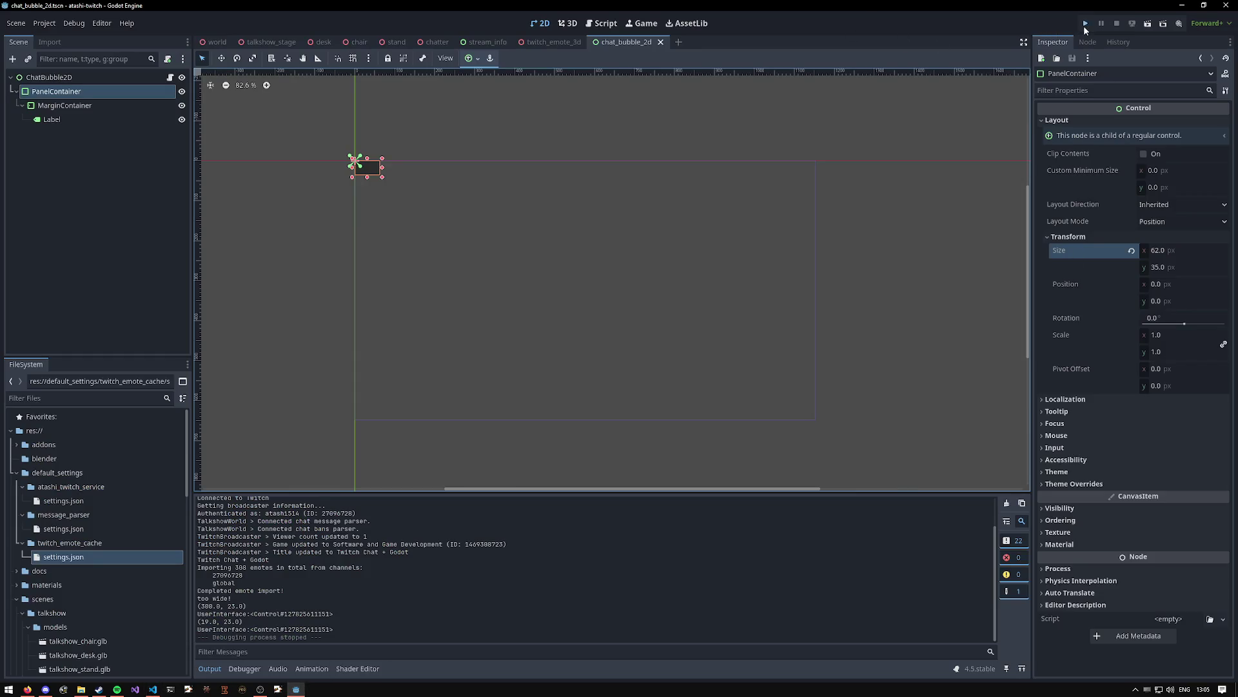
Run the project to see the small 'lel' bubble with the new offset, then stop it
click(1085, 24)
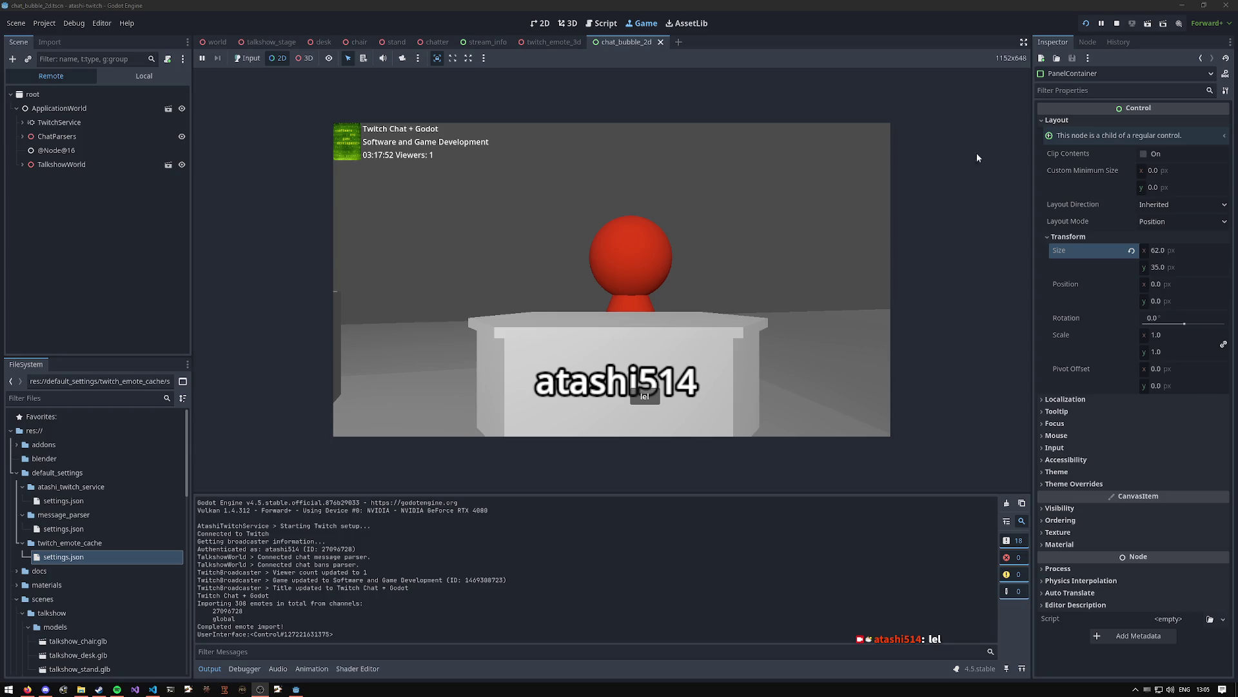
click(1117, 23)
click(152, 689)
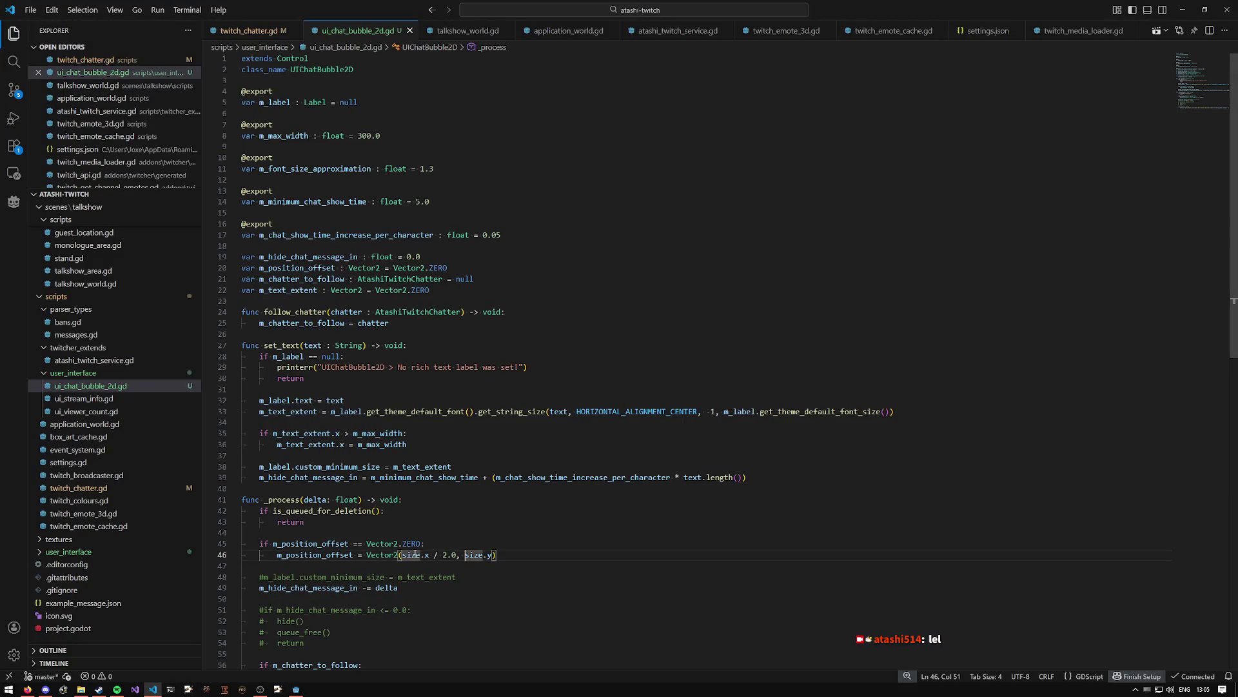
Comment out the 'if m_position_offset == Vector2.ZERO' check and dedent the offset assignment
mouse_move(414, 554)
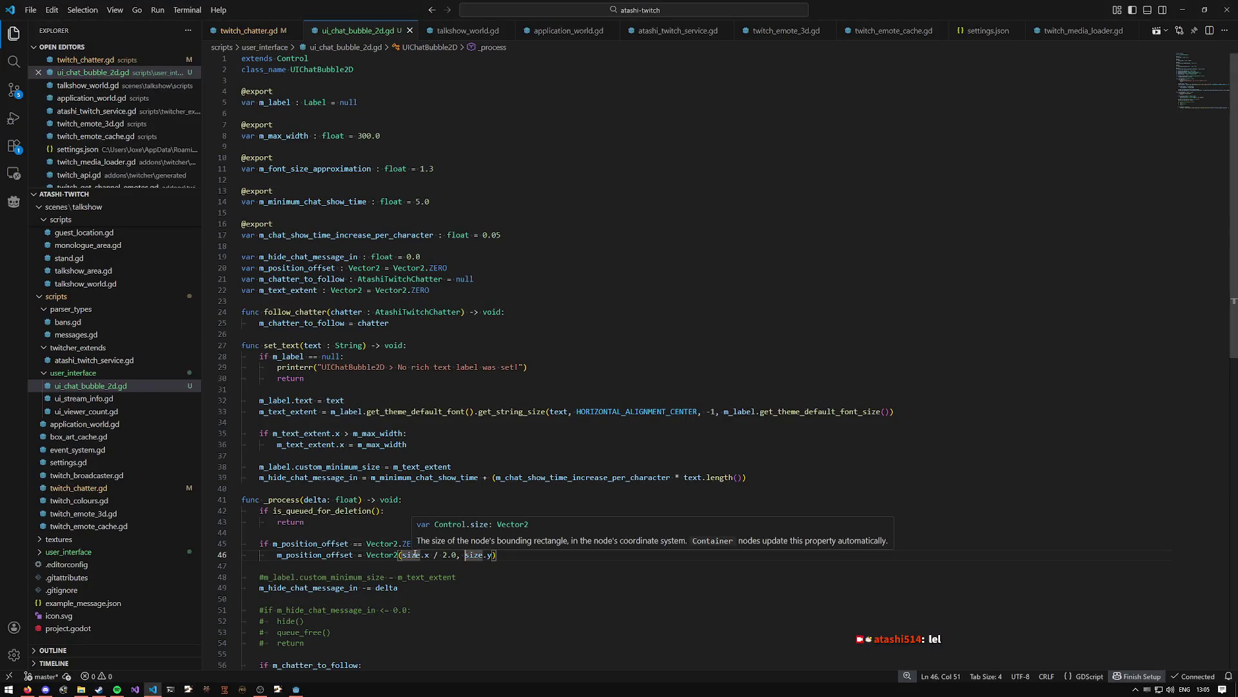
scroll(415, 555, down, 5)
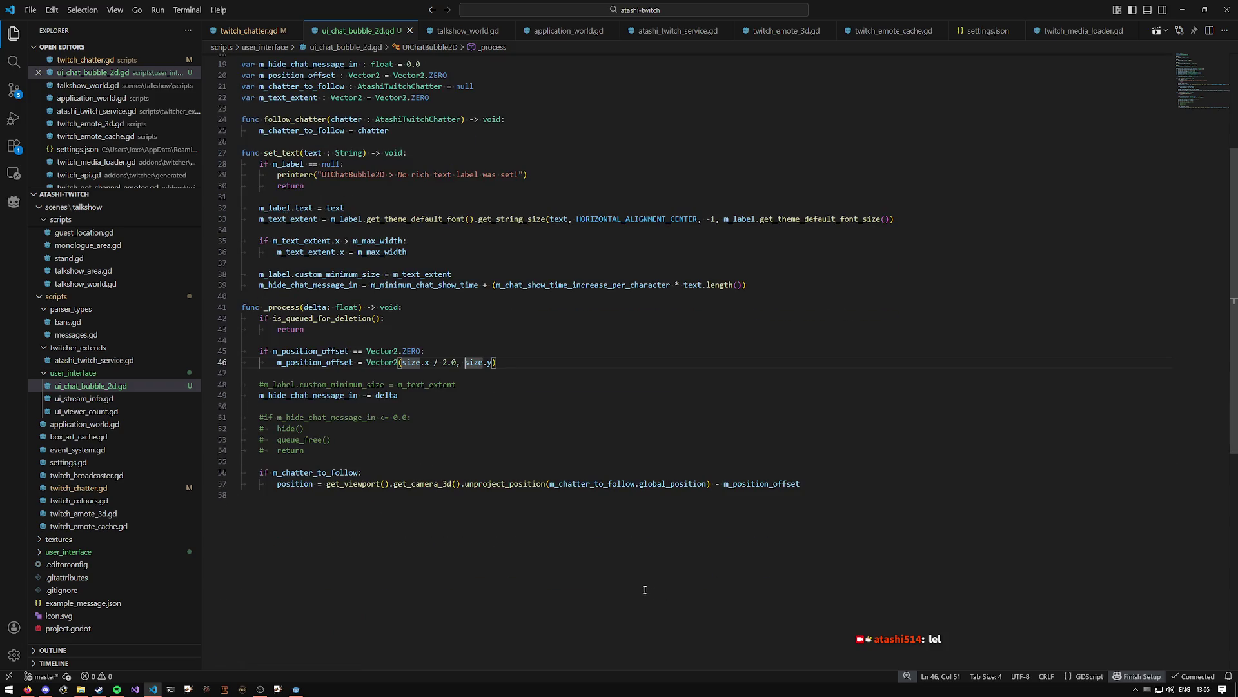
click(553, 366)
key(Up)
key(Home)
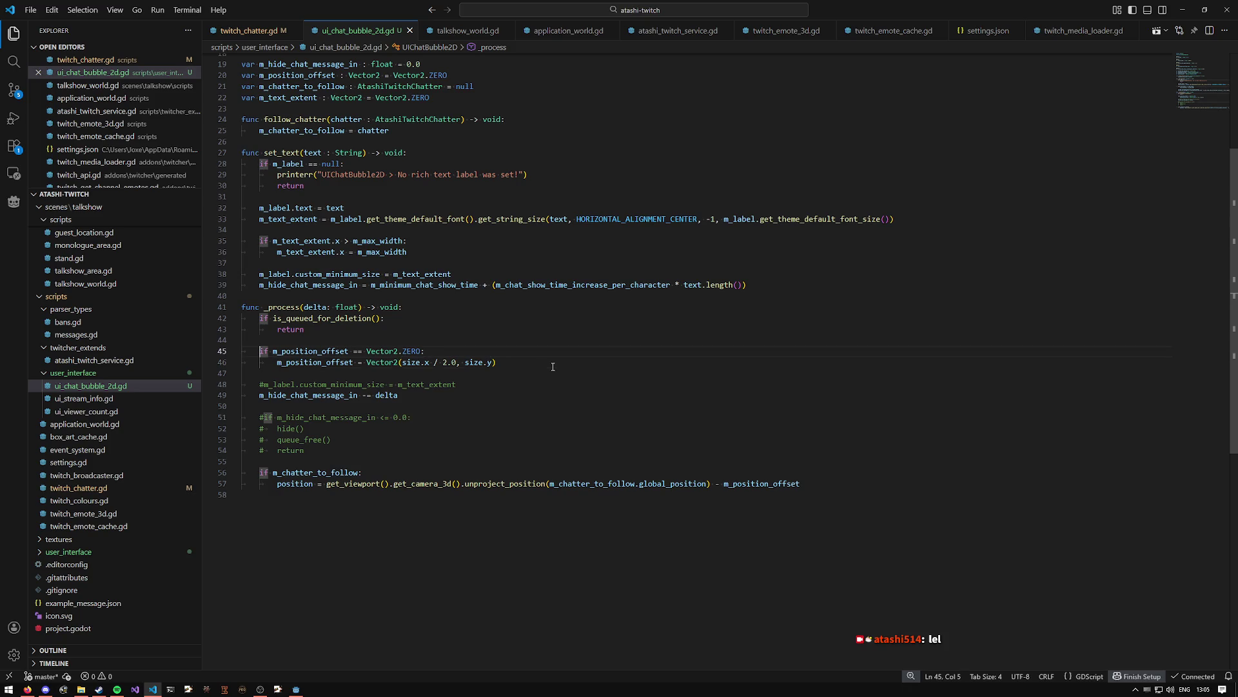
text(#)
key(Down)
key(shift+Tab)
Add print(m_position_offset) after the offset assignment and save the script
key(End)
key(Return)
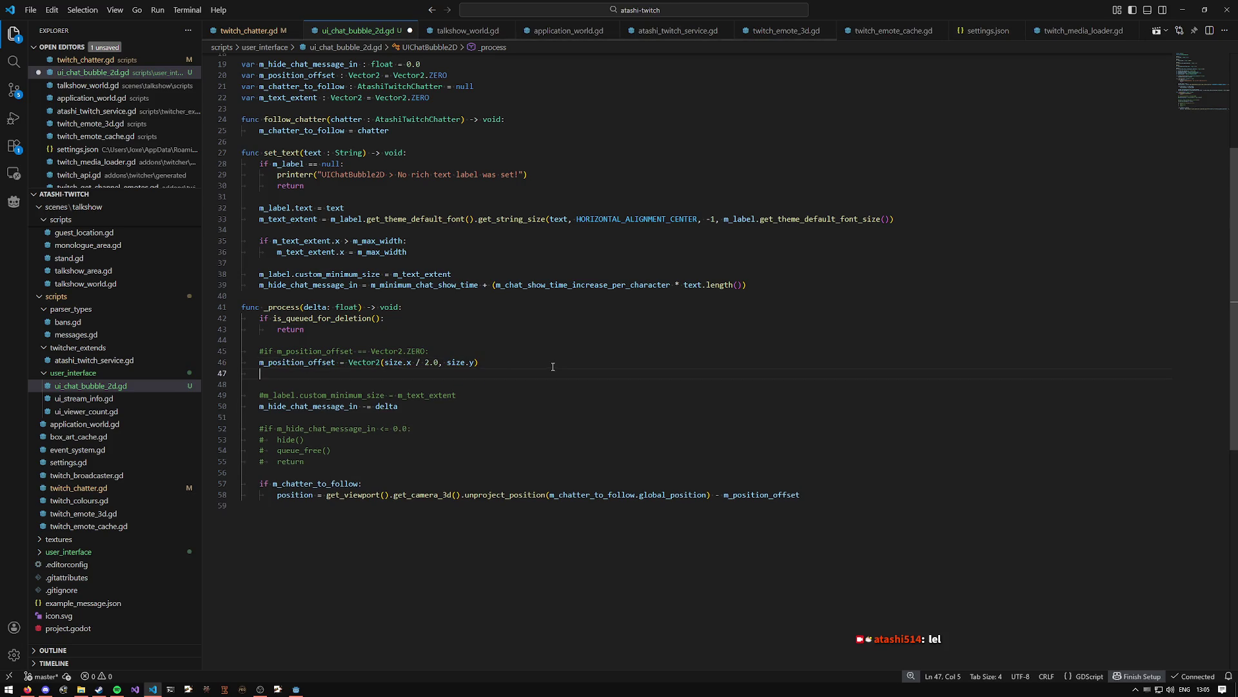
text(print m_)
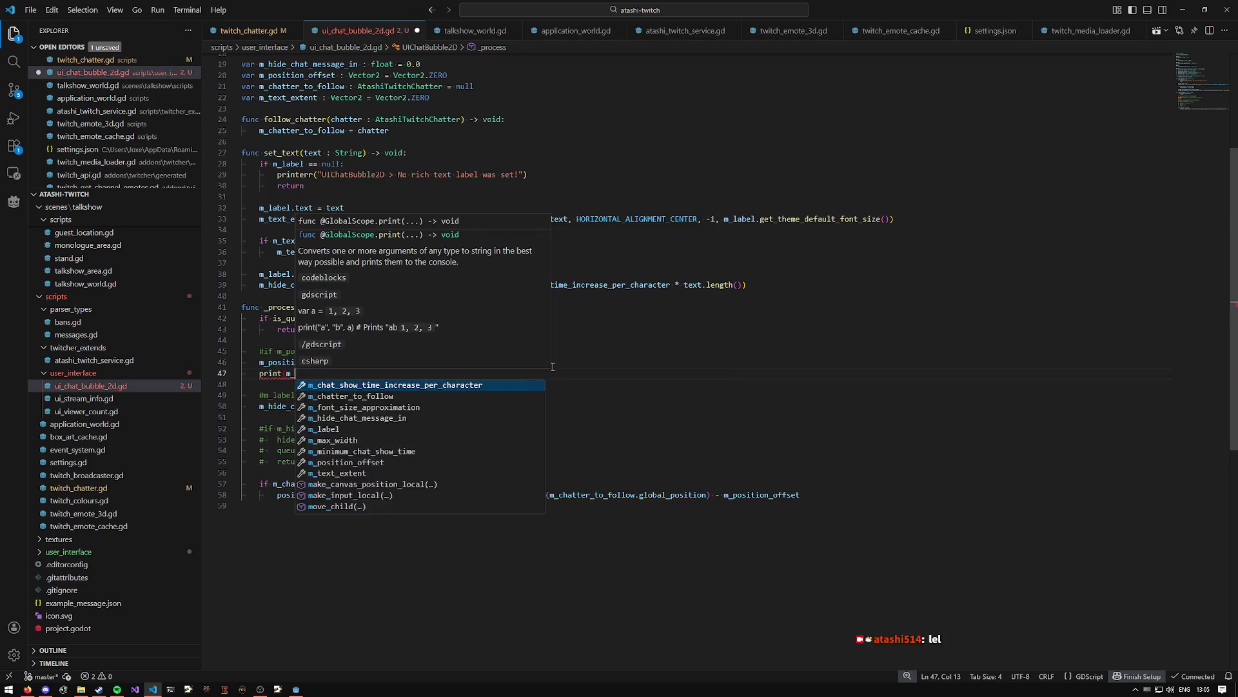
text(pos)
key(Return)
key(ctrl+Left)
key(BackSpace)
text(()
key(End)
text())
key(ctrl+s)
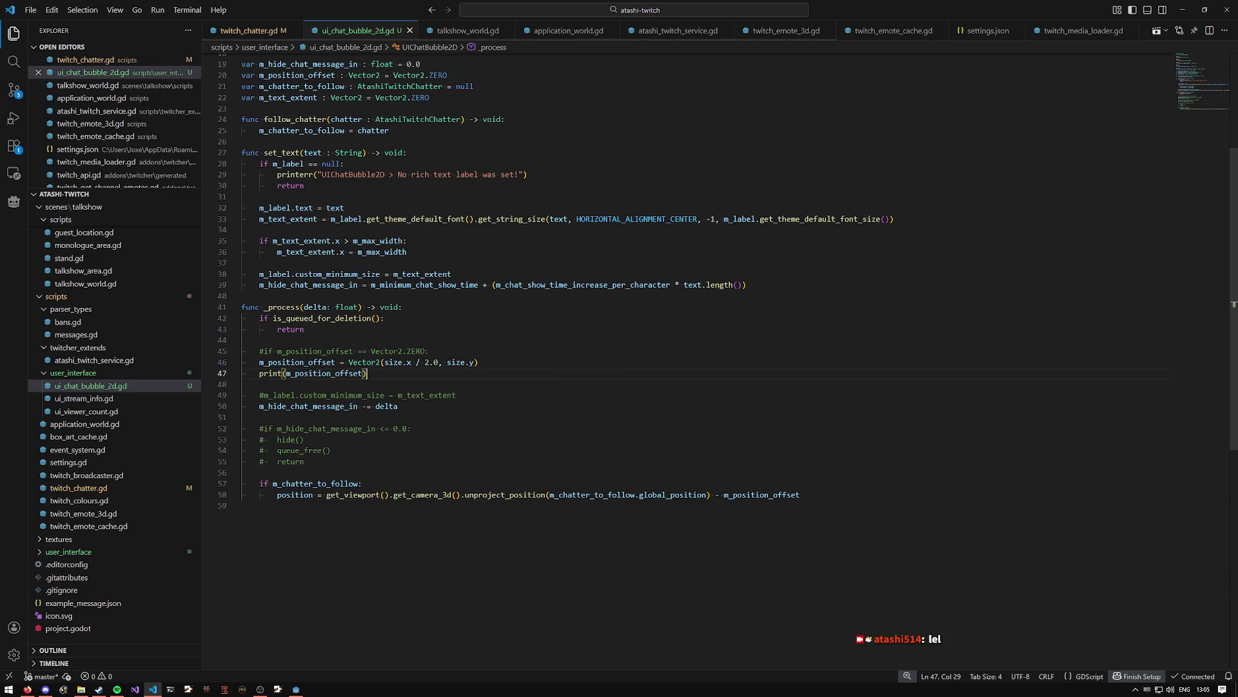
click(296, 689)
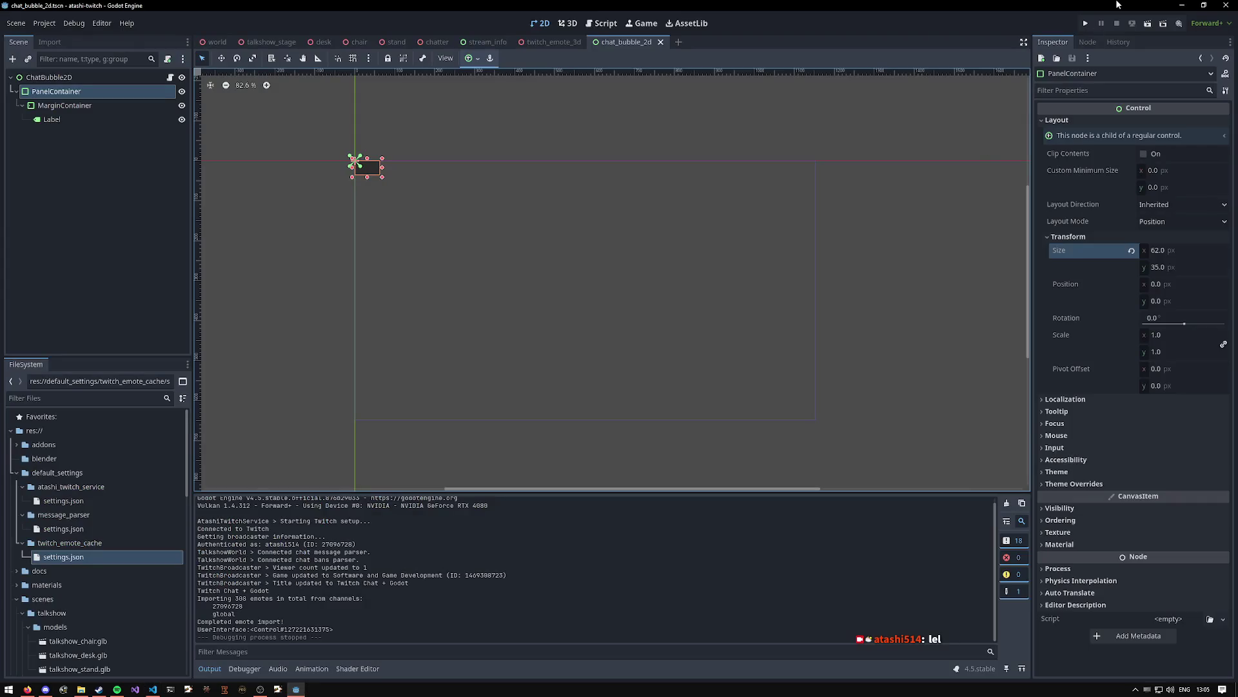
Run, stop and rerun the project to watch the printed (0.0, 0.0) offsets
key(F5)
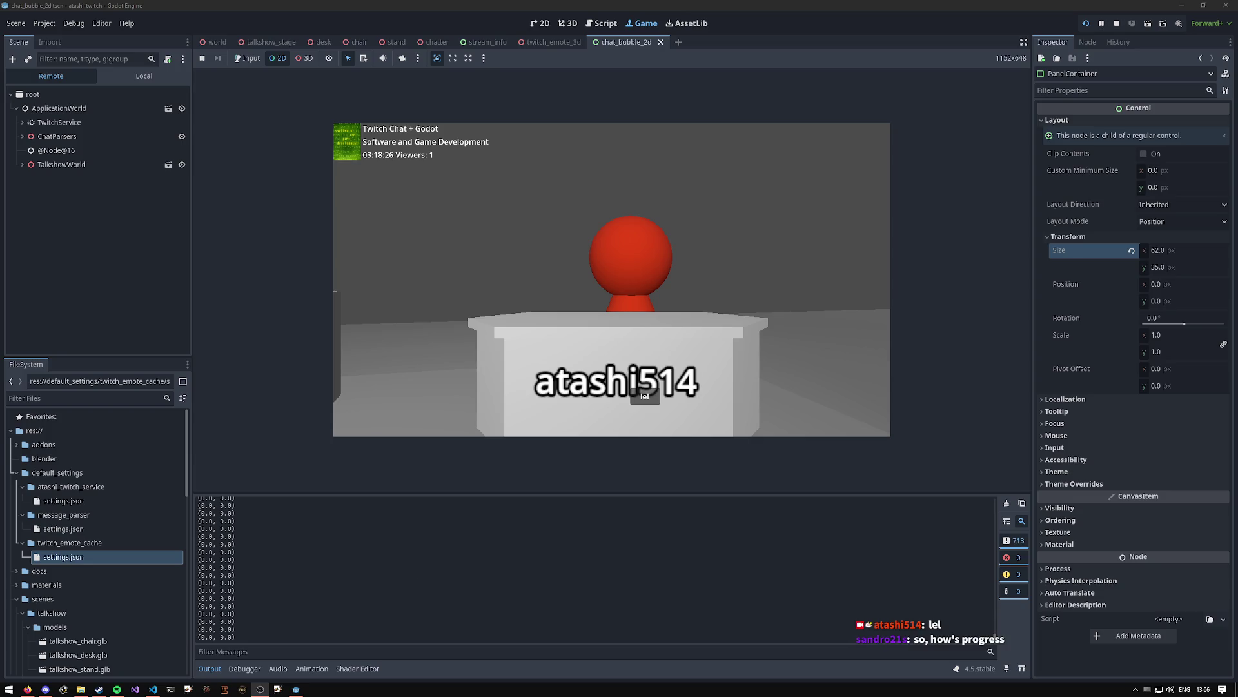
click(1121, 24)
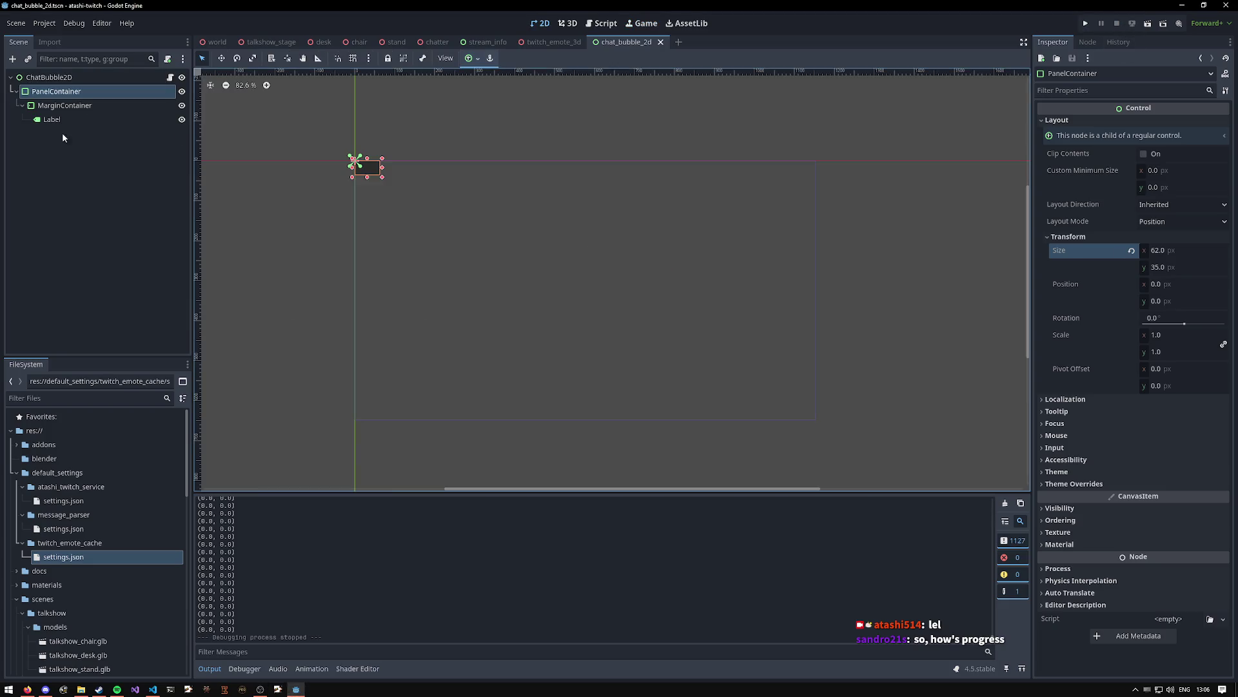
click(1085, 25)
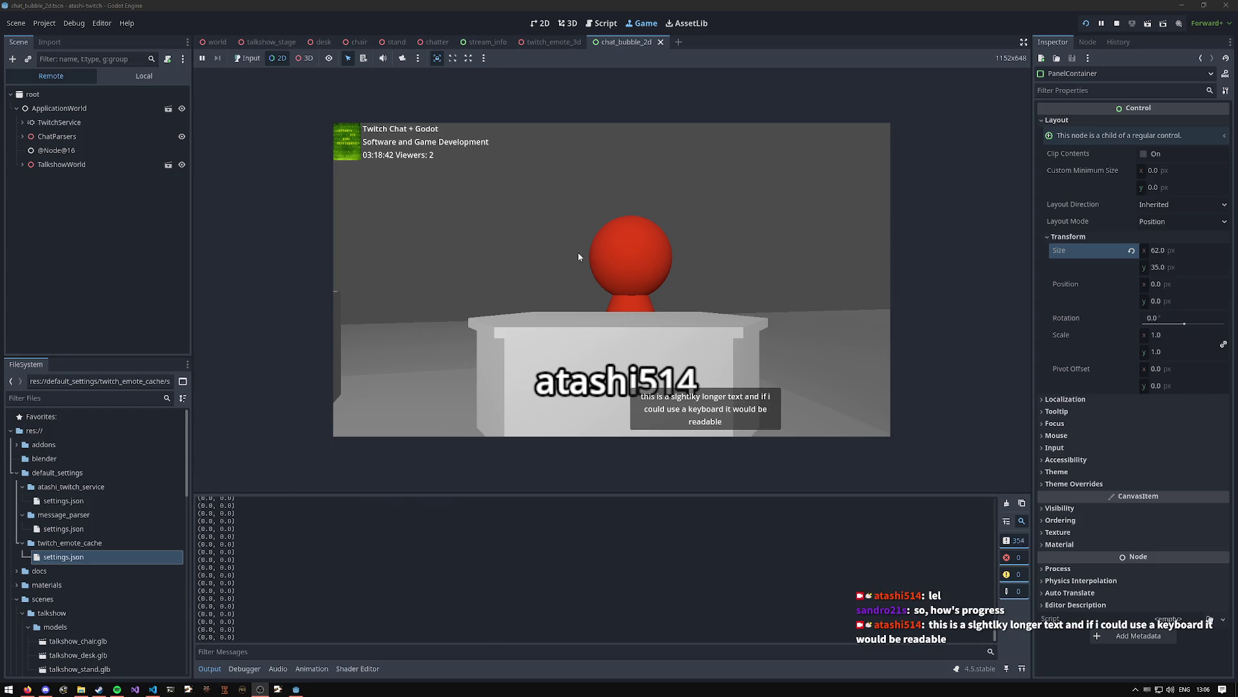
Inspect the live Label, ChatBubble2D and PanelContainer (312 × 87) sizes, then stop the game
click(725, 423)
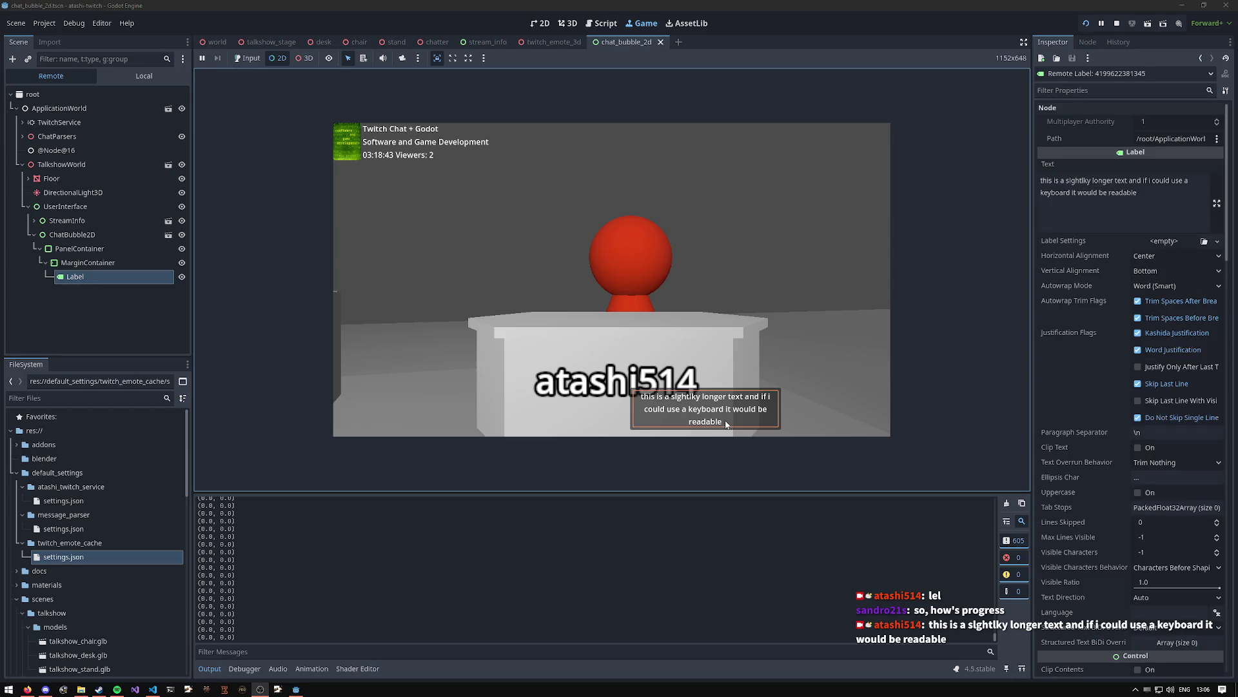
click(83, 238)
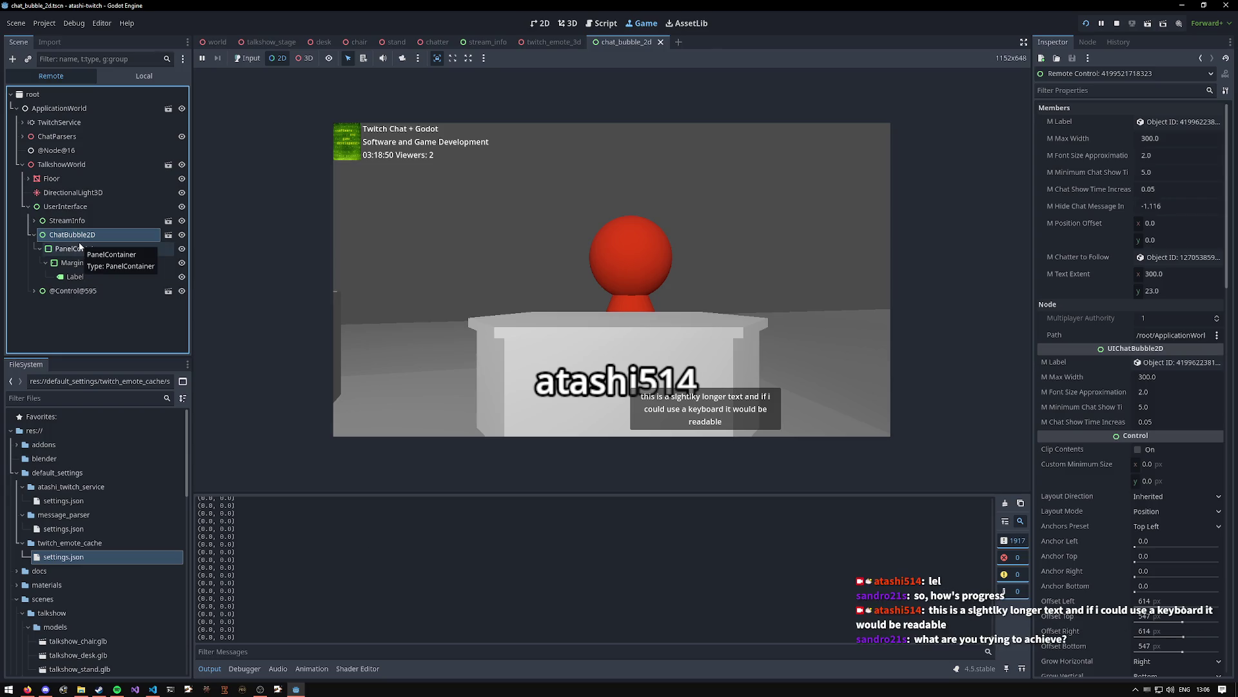
scroll(1106, 319, down, 3)
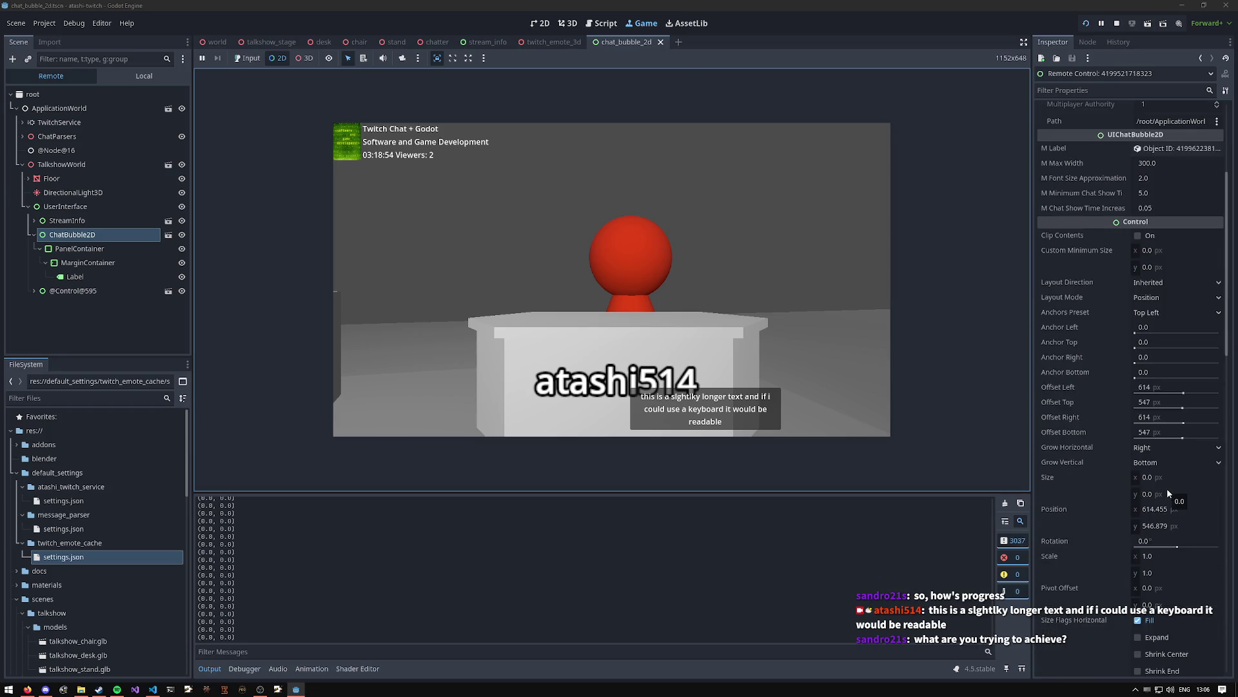
click(105, 250)
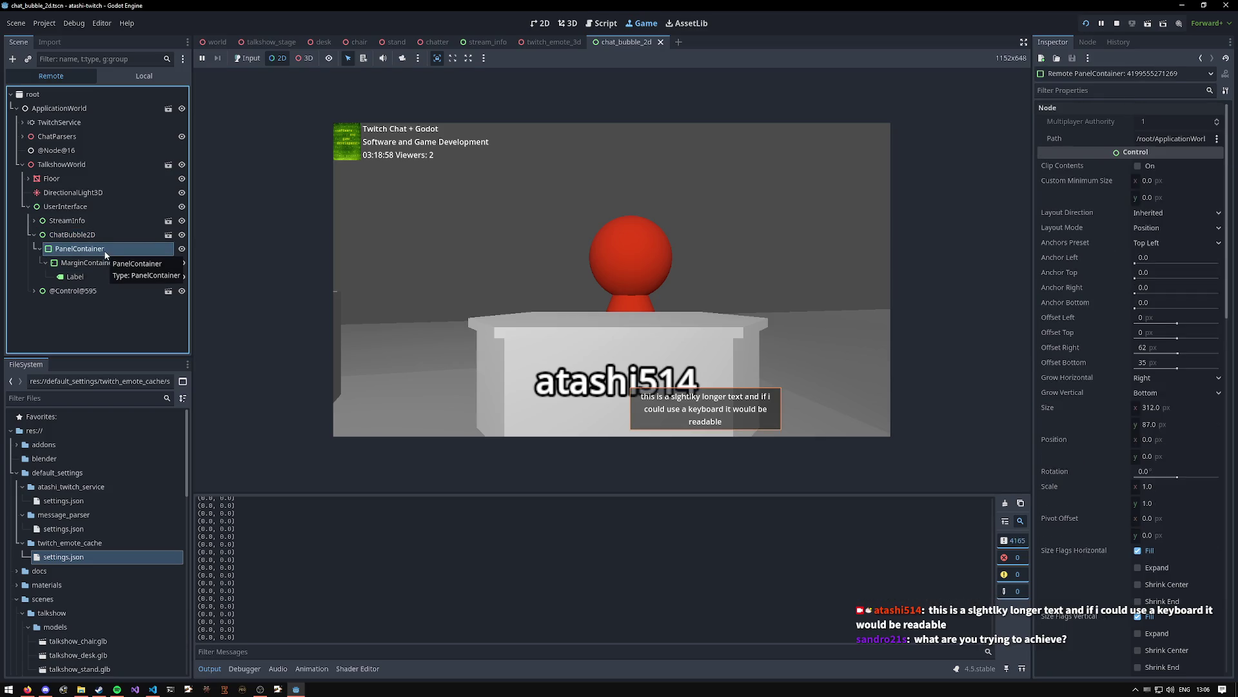
click(1120, 26)
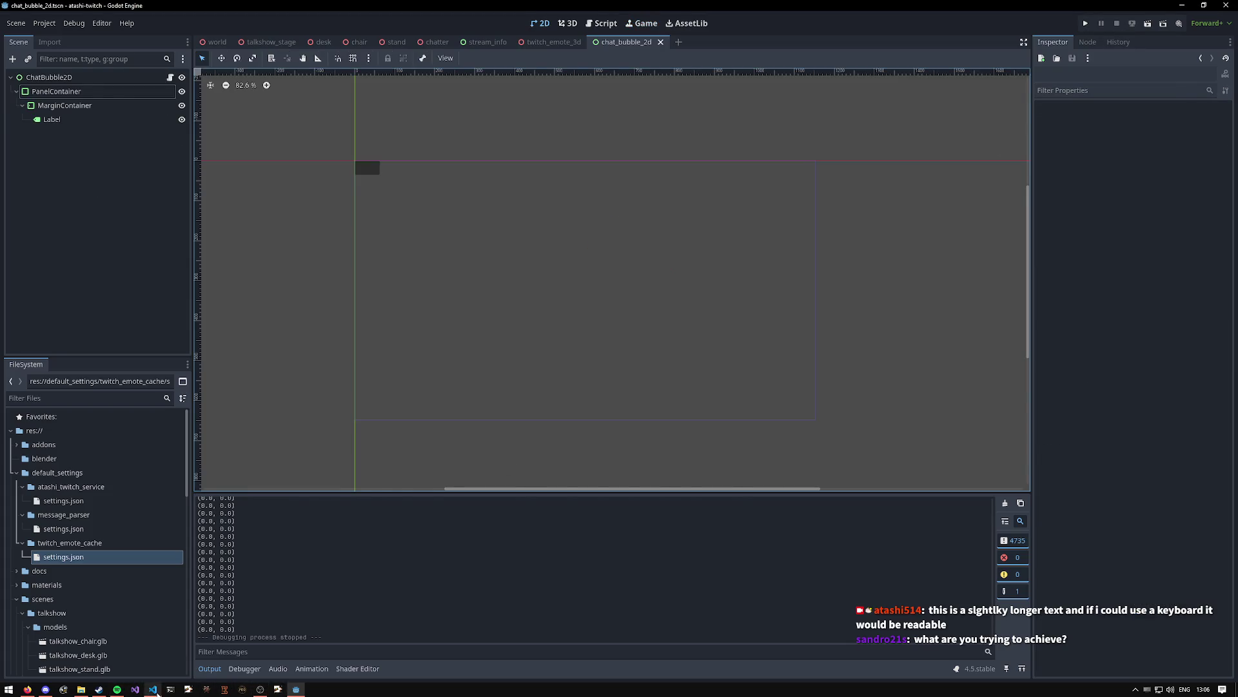
click(153, 689)
click(602, 437)
scroll(370, 414, up, 5)
click(543, 258)
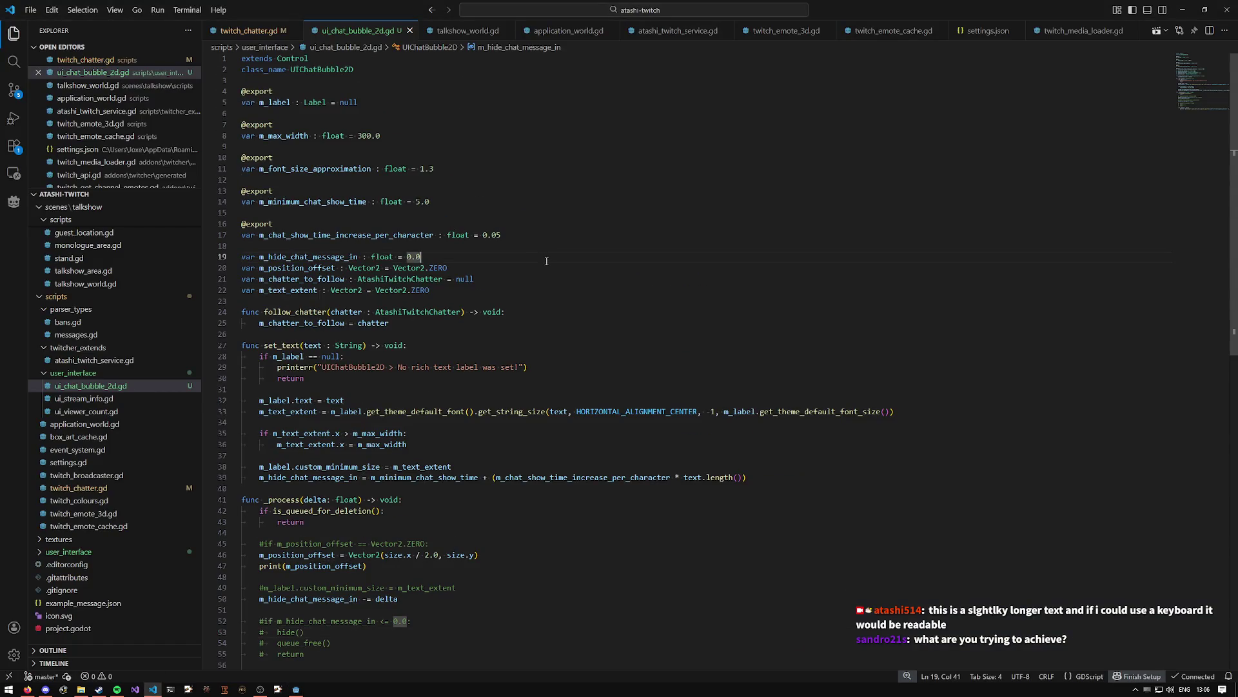
key(Up)
key(Up)
key(Return)
key(Return)
text(@onrea)
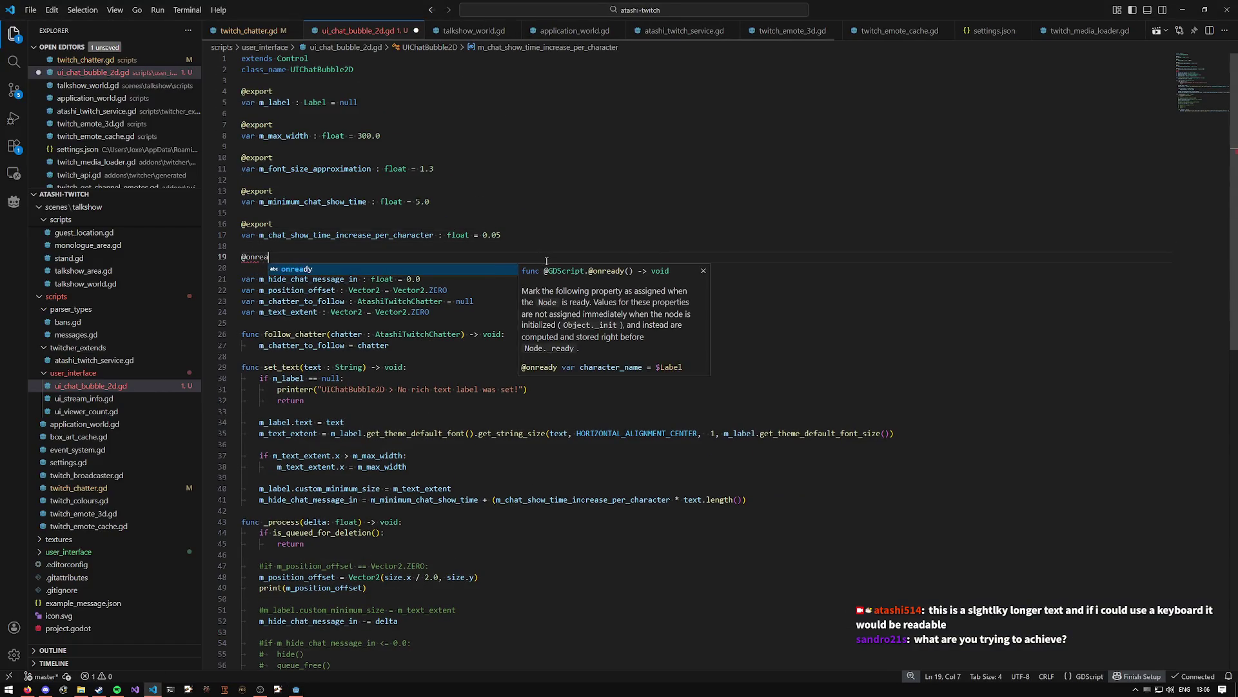
key(Return)
key(Return)
text(var m_panel_cont)
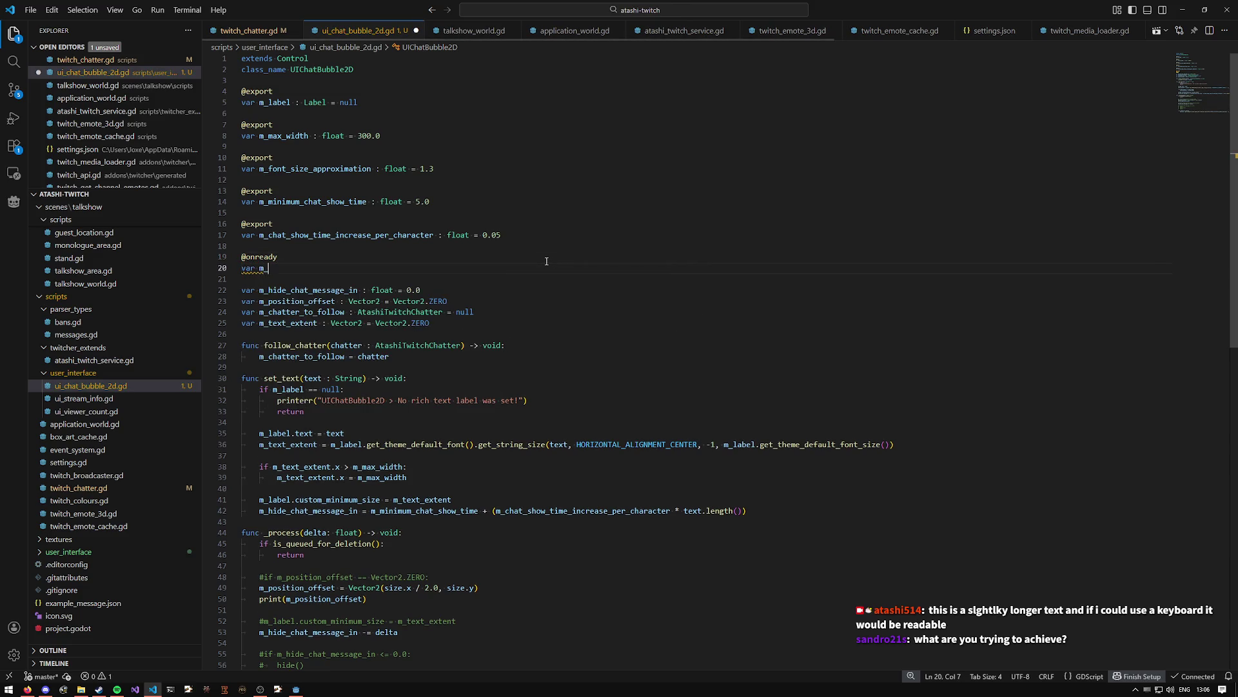
text(ainer : Pa)
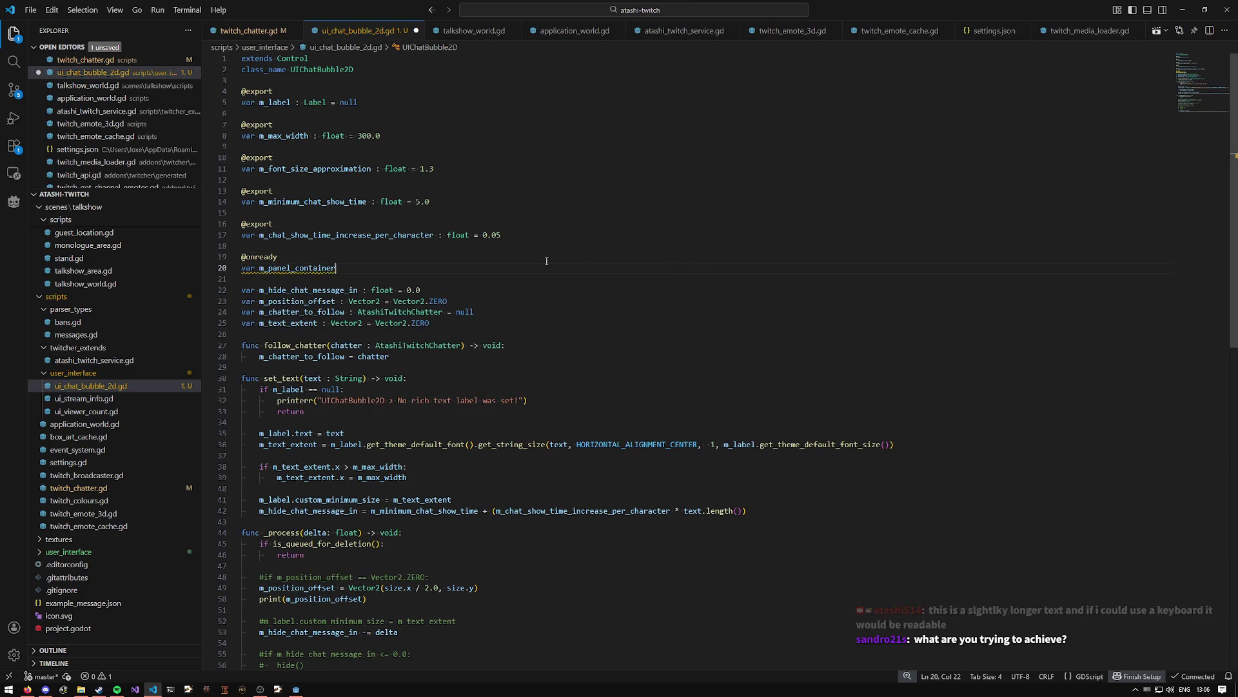
text(nelContainer= )
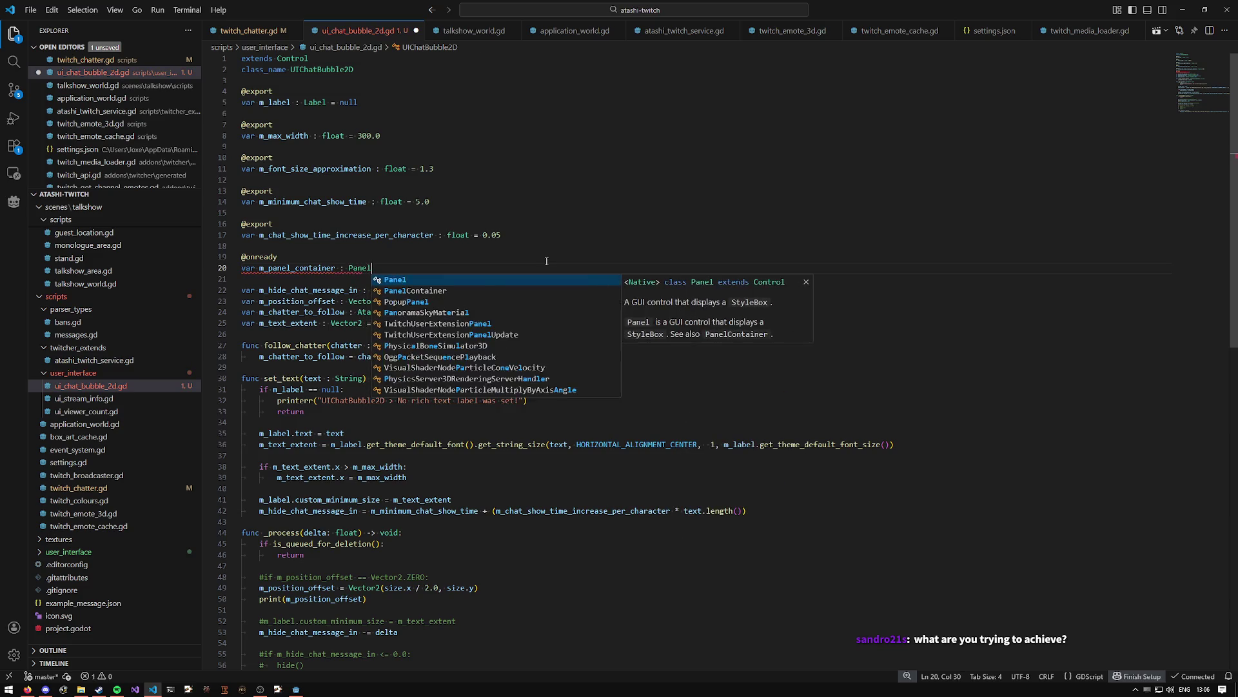
text($PanelC)
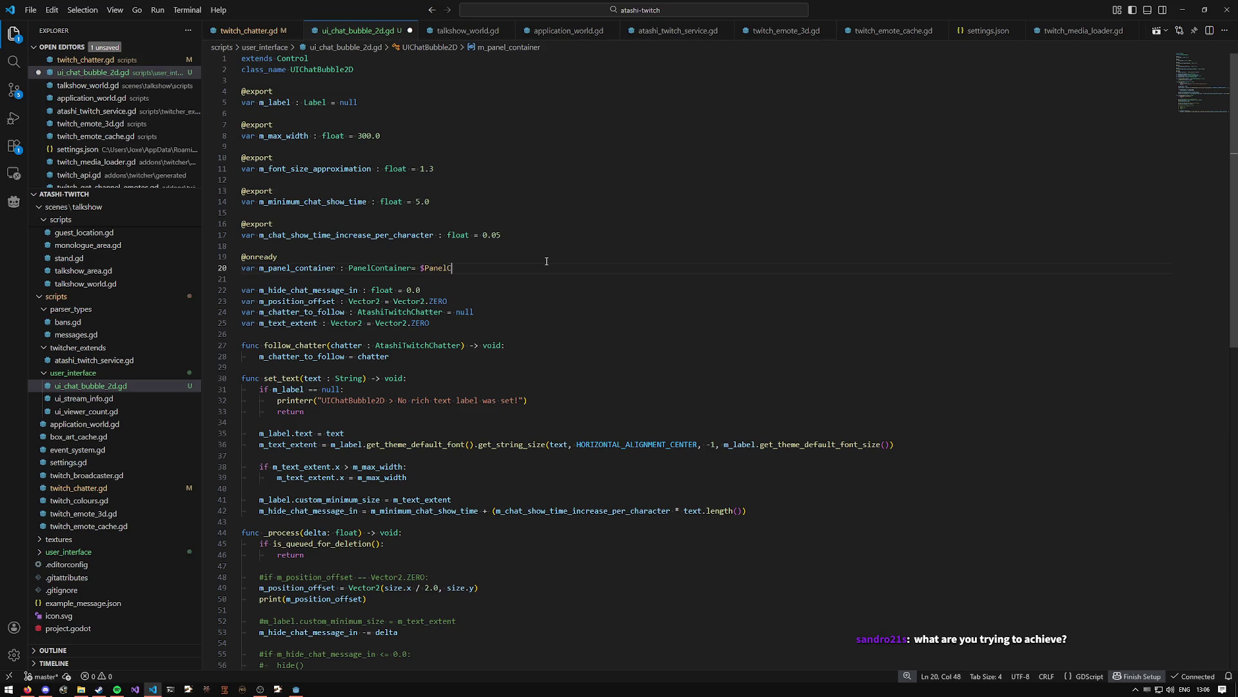
text(ontainer)
key(Left)
key(Left)
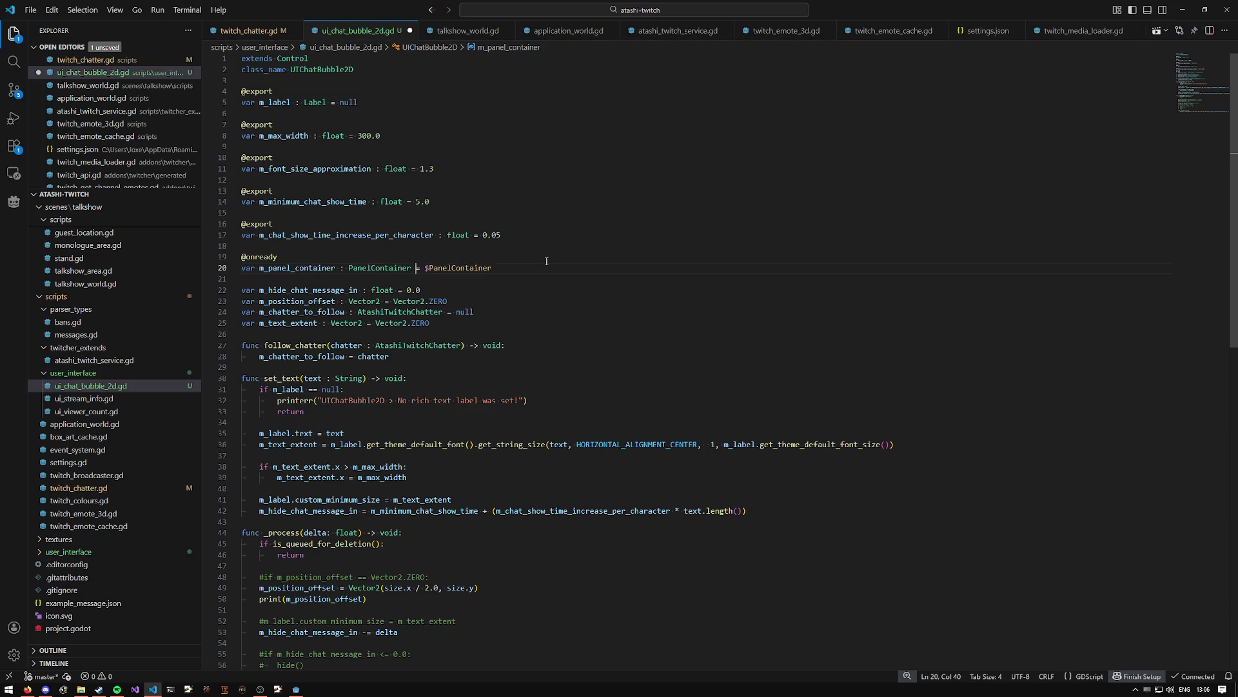
Prefix both offset size terms with 'm_panel_container.', save, and run the project
double_click(305, 268)
scroll(413, 515, down, 5)
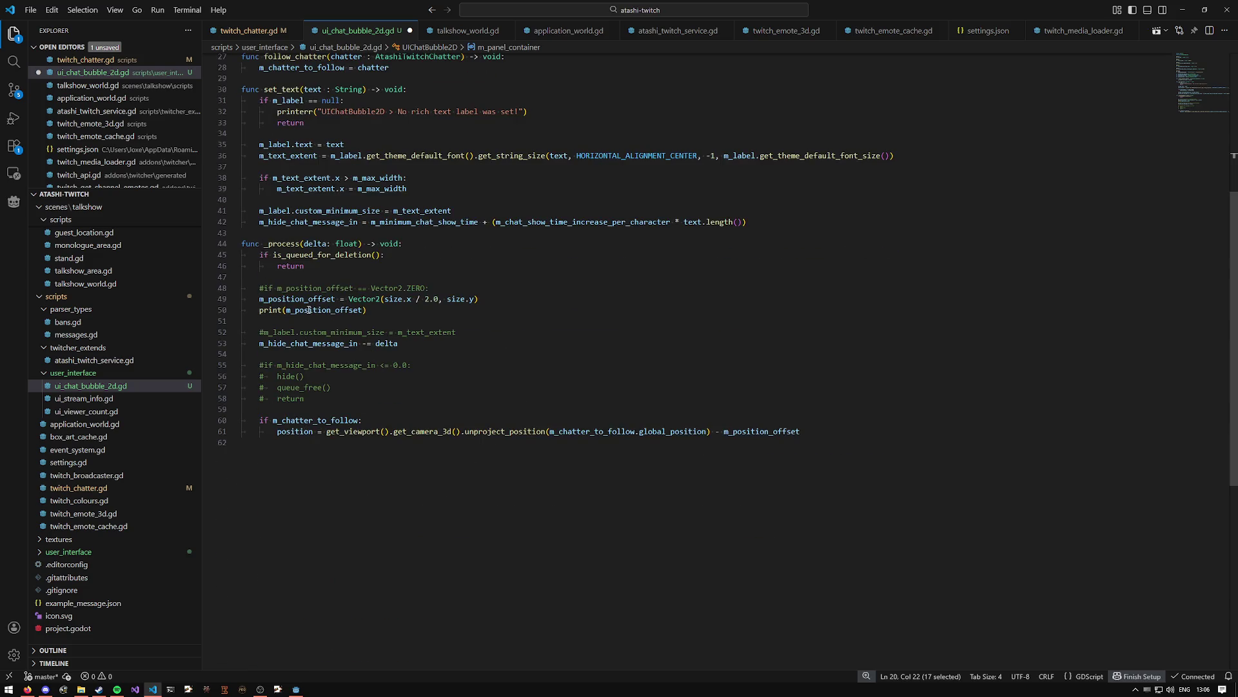
click(389, 299)
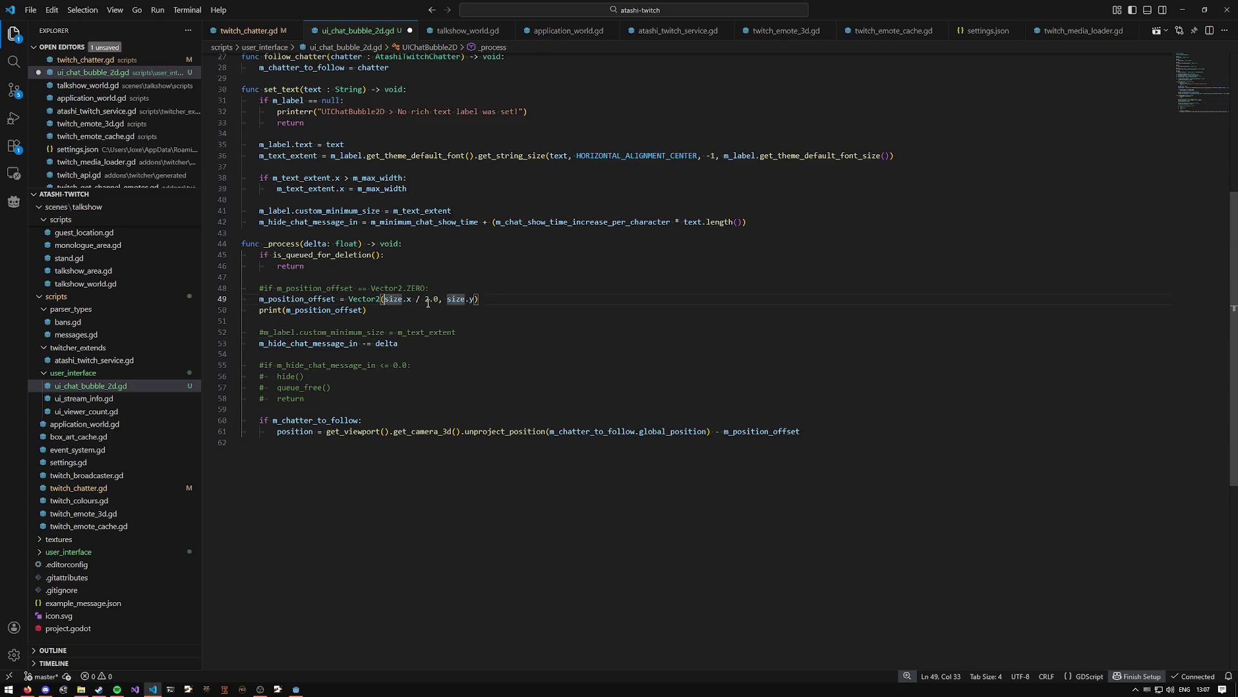
text(m_panel_container.)
key(ctrl+Right)
key(ctrl+Right)
key(ctrl+Right)
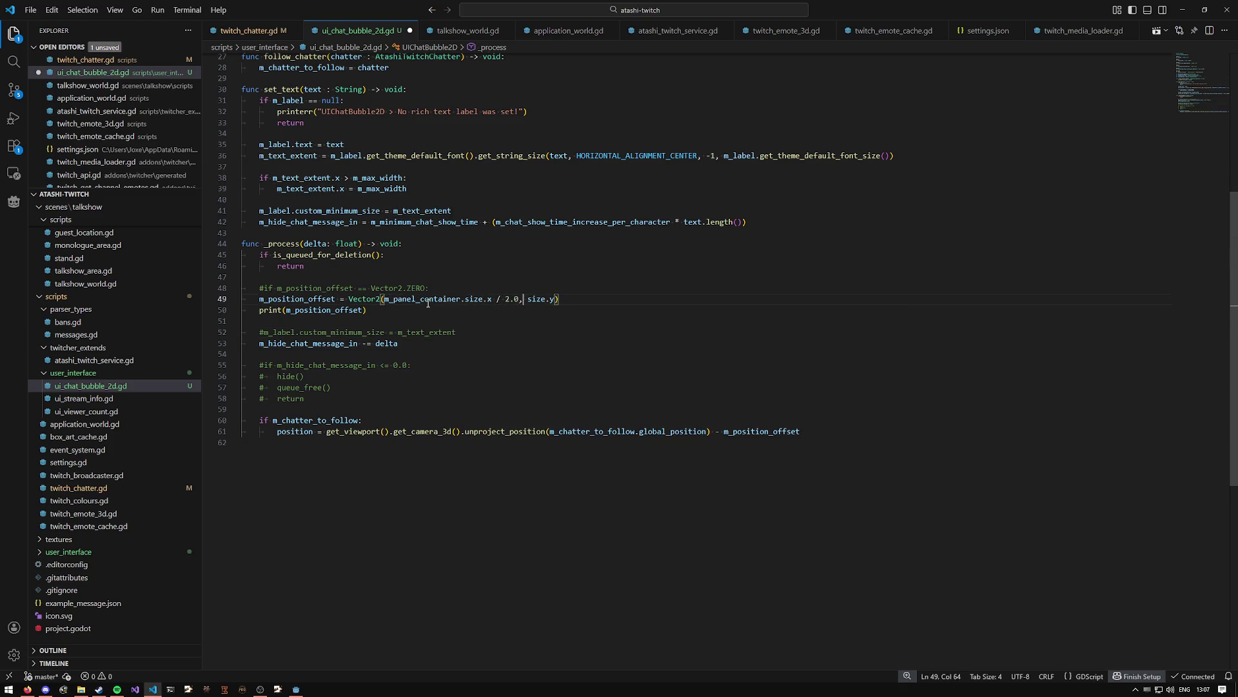
key(Right)
text(m_panel_container.)
key(ctrl+s)
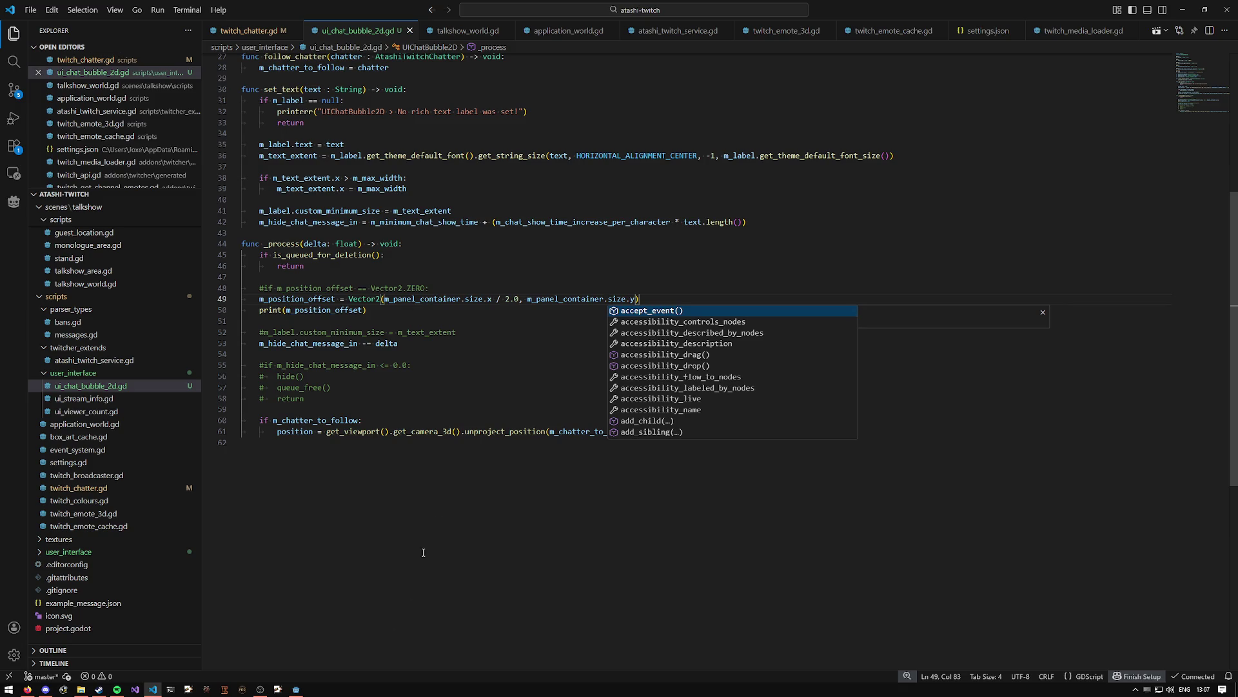
click(406, 322)
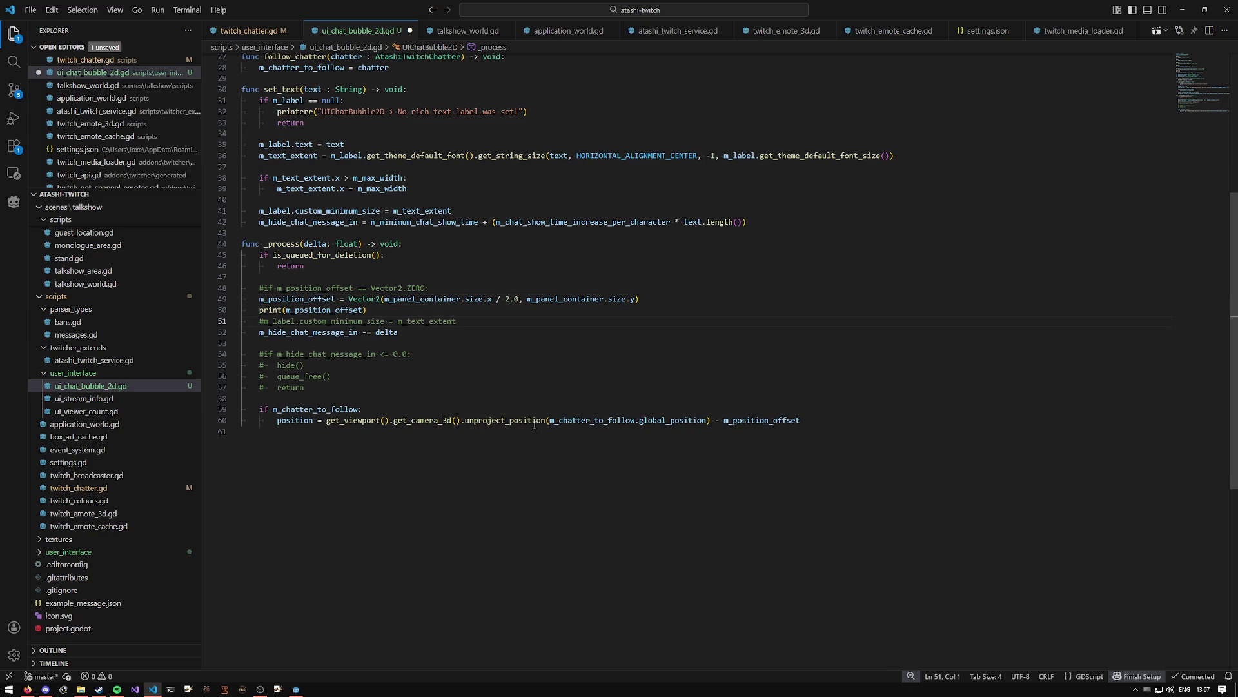
key(ctrl+s)
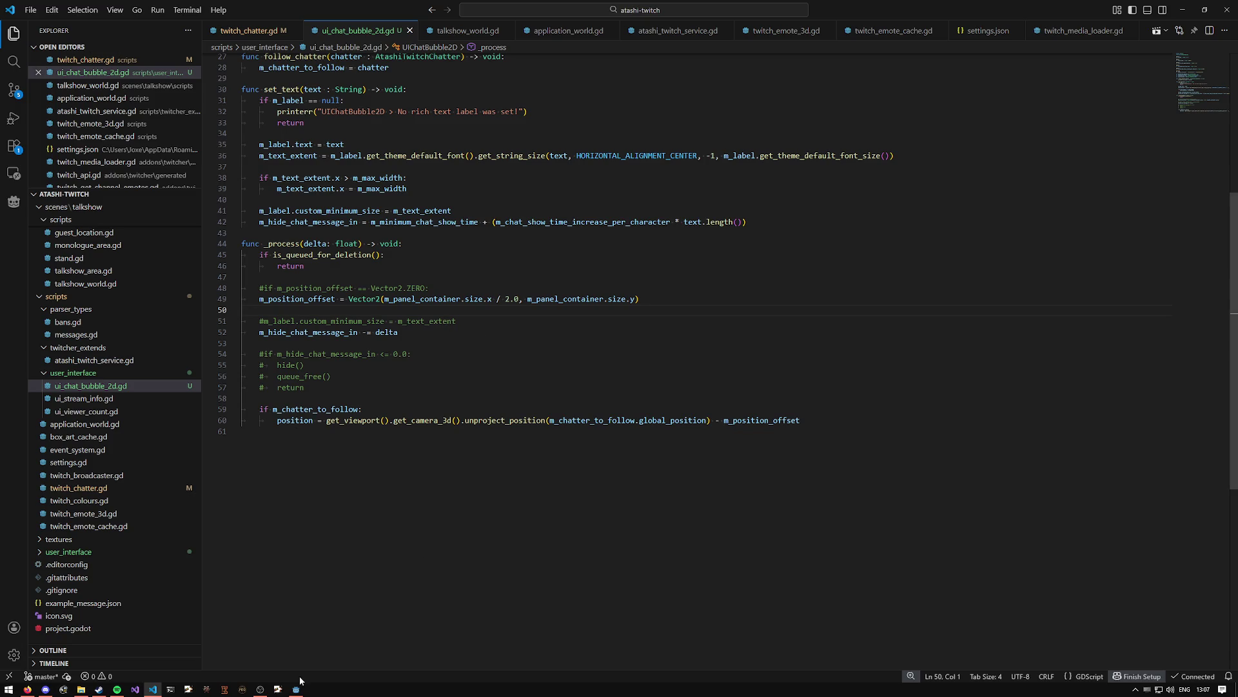
click(296, 689)
click(1088, 25)
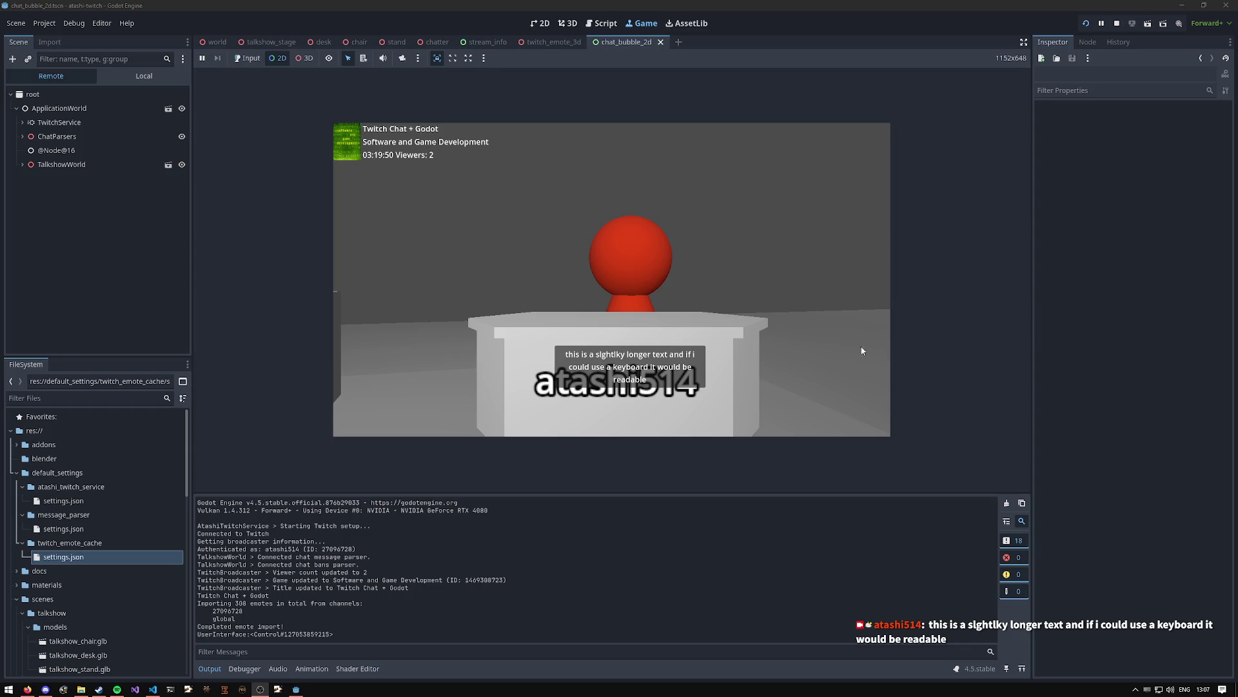
Take over the game camera to view the centred bubble, then stop the game
click(303, 60)
scroll(595, 230, down, 5)
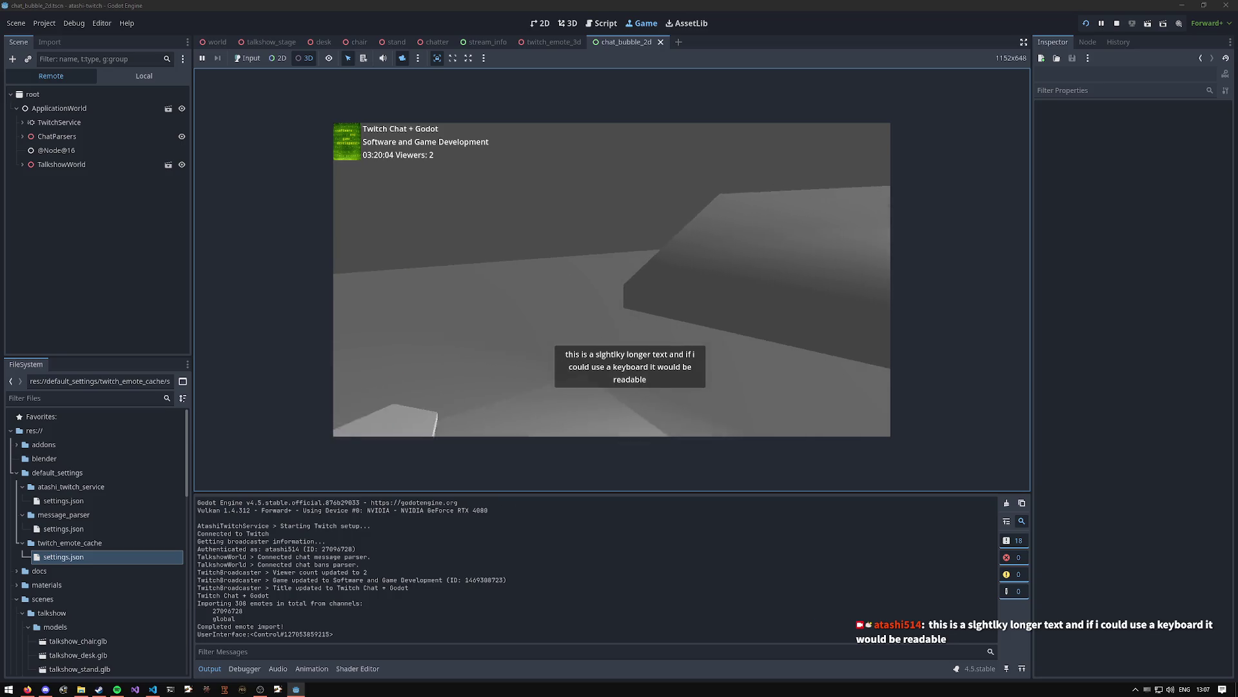
click(1117, 23)
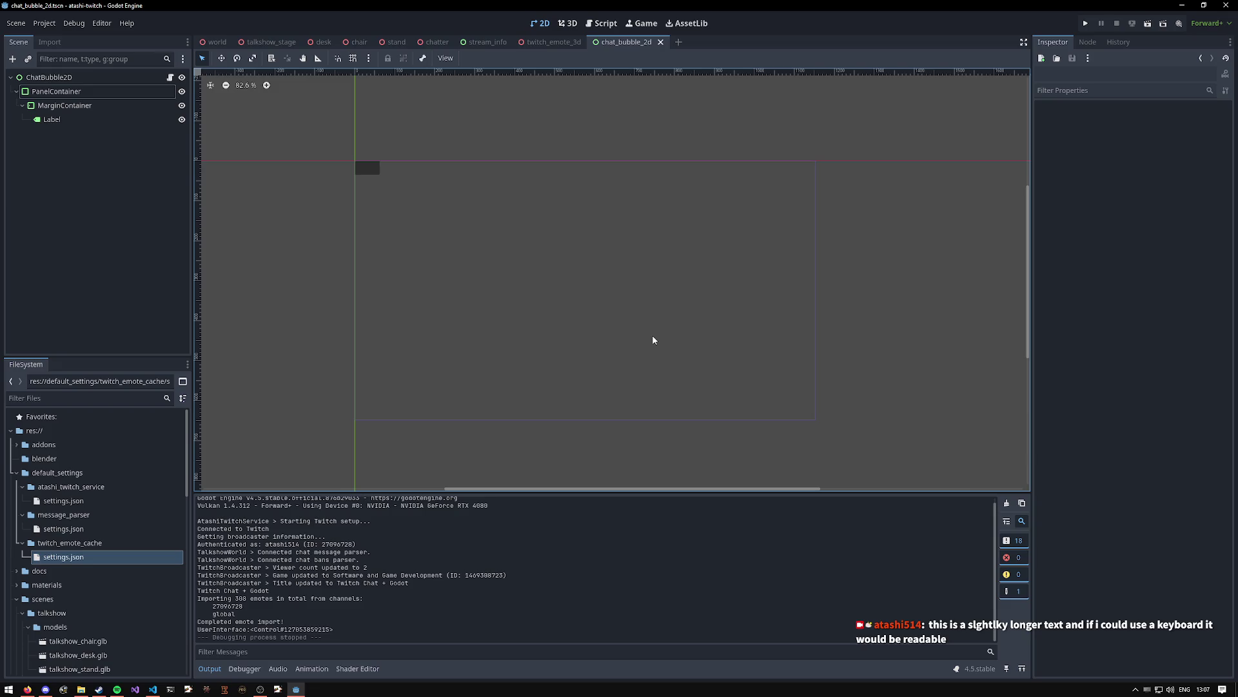
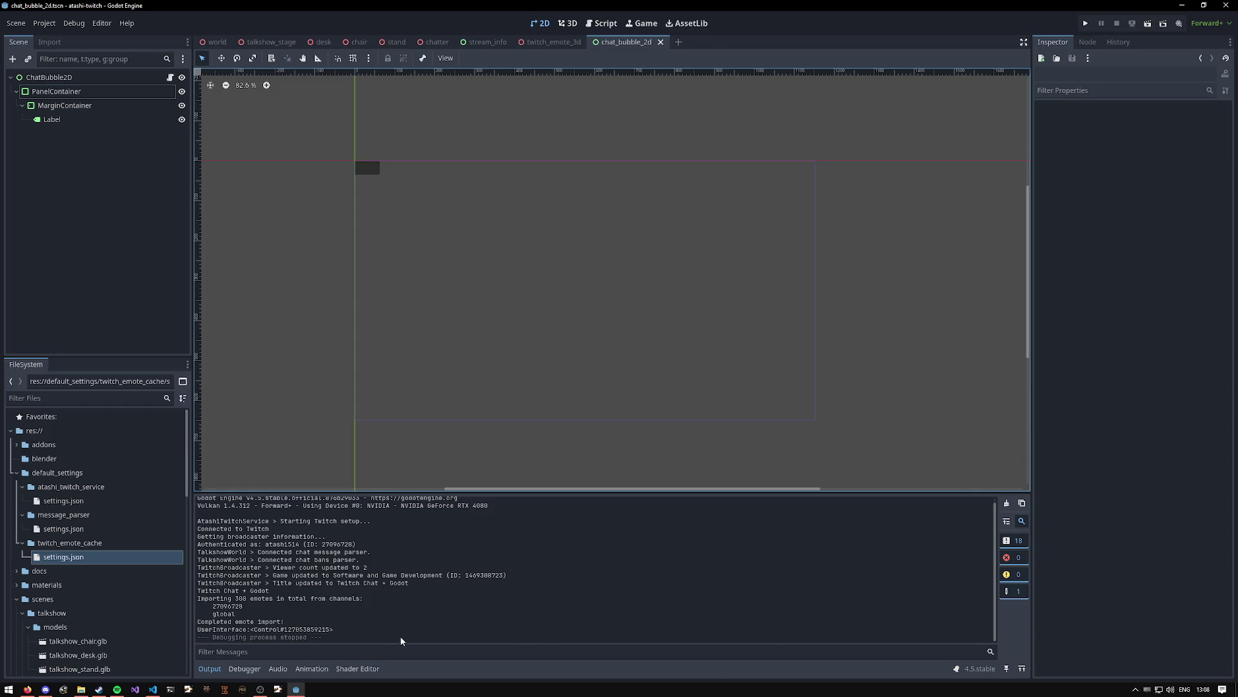
Switch from Godot to VS Code, where ui_chat_bubble_2d.gd is open
click(152, 689)
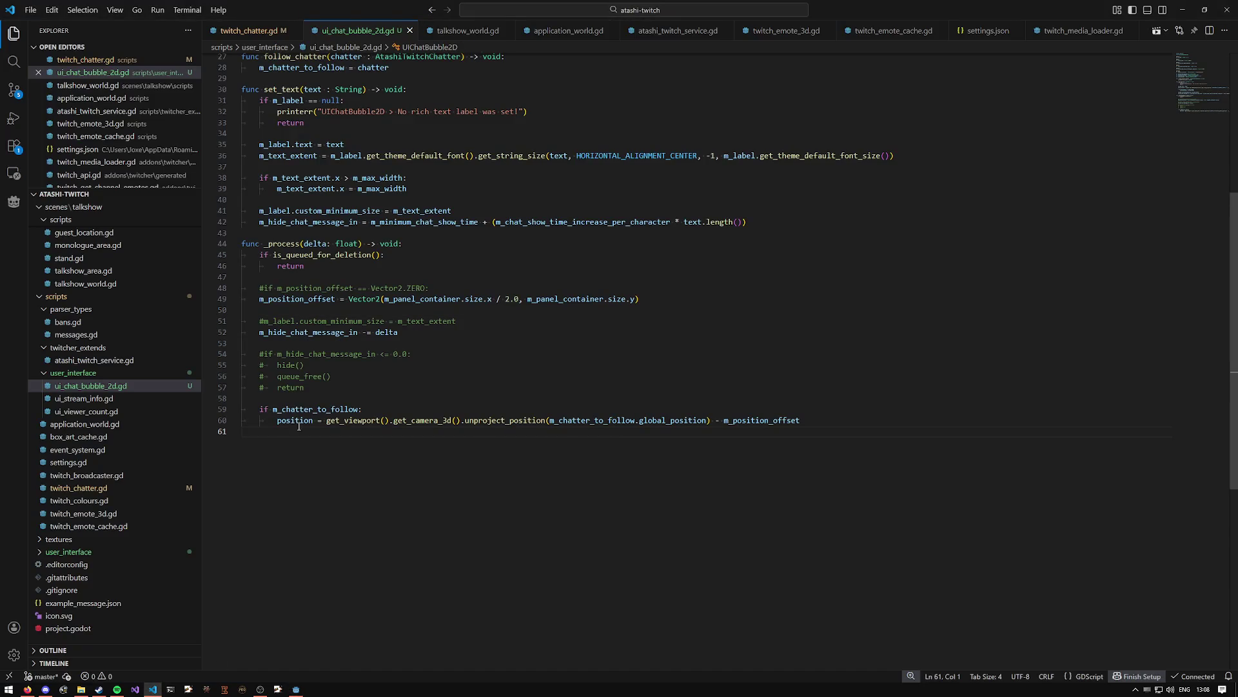
Uncomment the four hide-and-free lines and delete the leftover commented and blank lines
drag(260, 387, 264, 354)
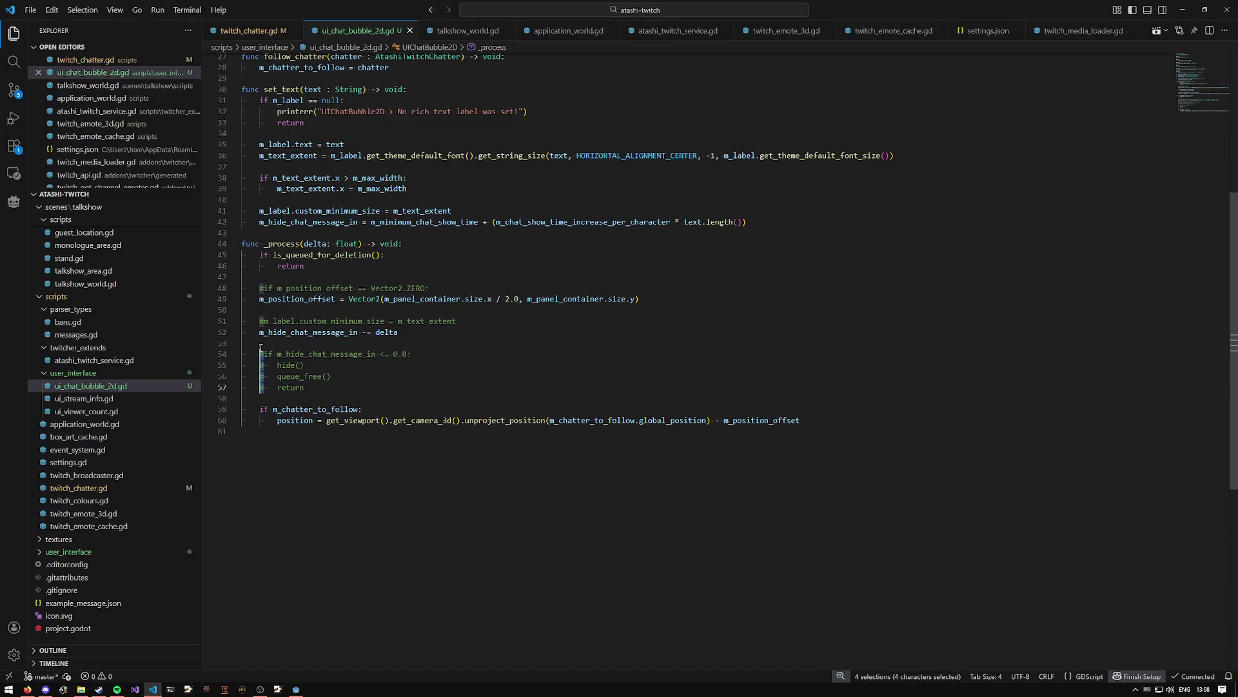
key(Delete)
key(Escape)
key(Up)
key(Up)
key(Up)
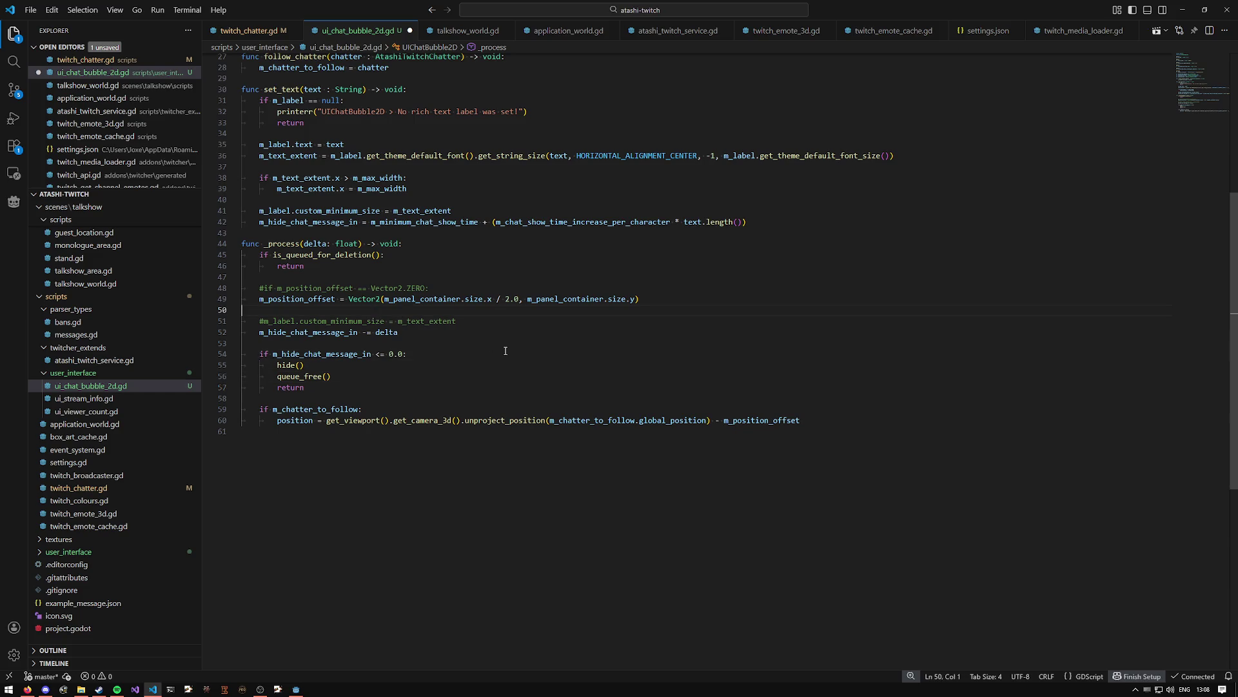
key(Delete)
key(ctrl+shift+k)
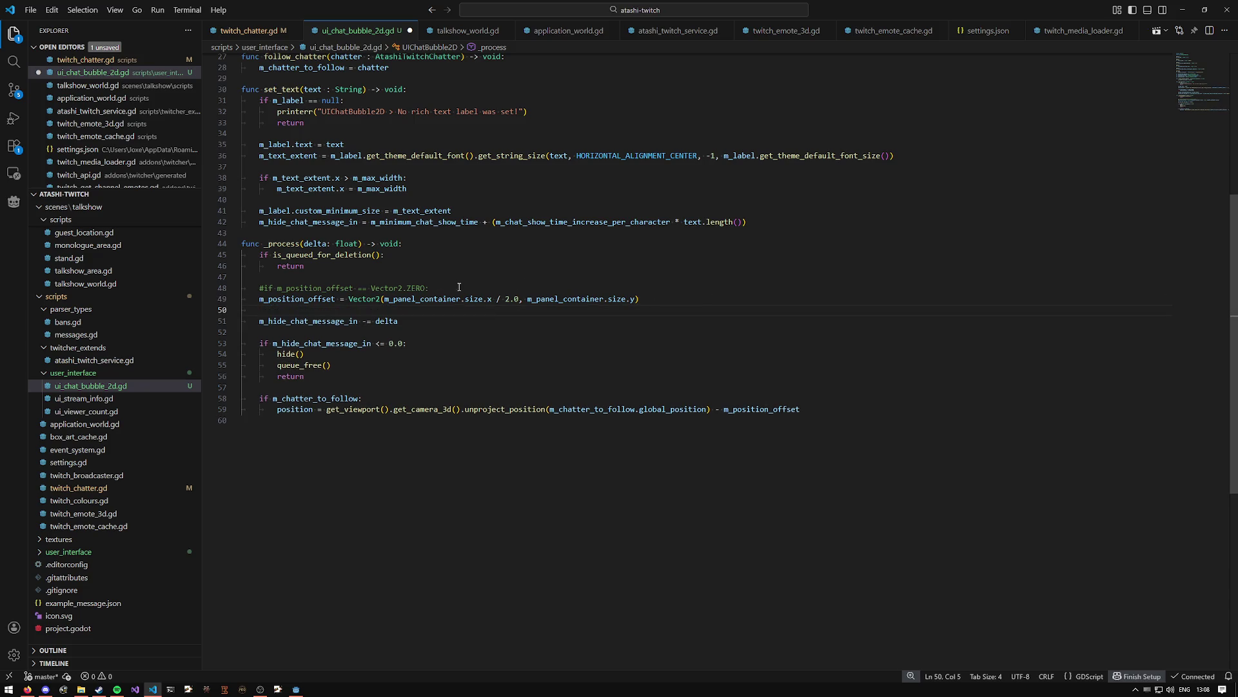
click(432, 287)
key(ctrl+shift+k)
key(Down)
key(ctrl+shift+k)
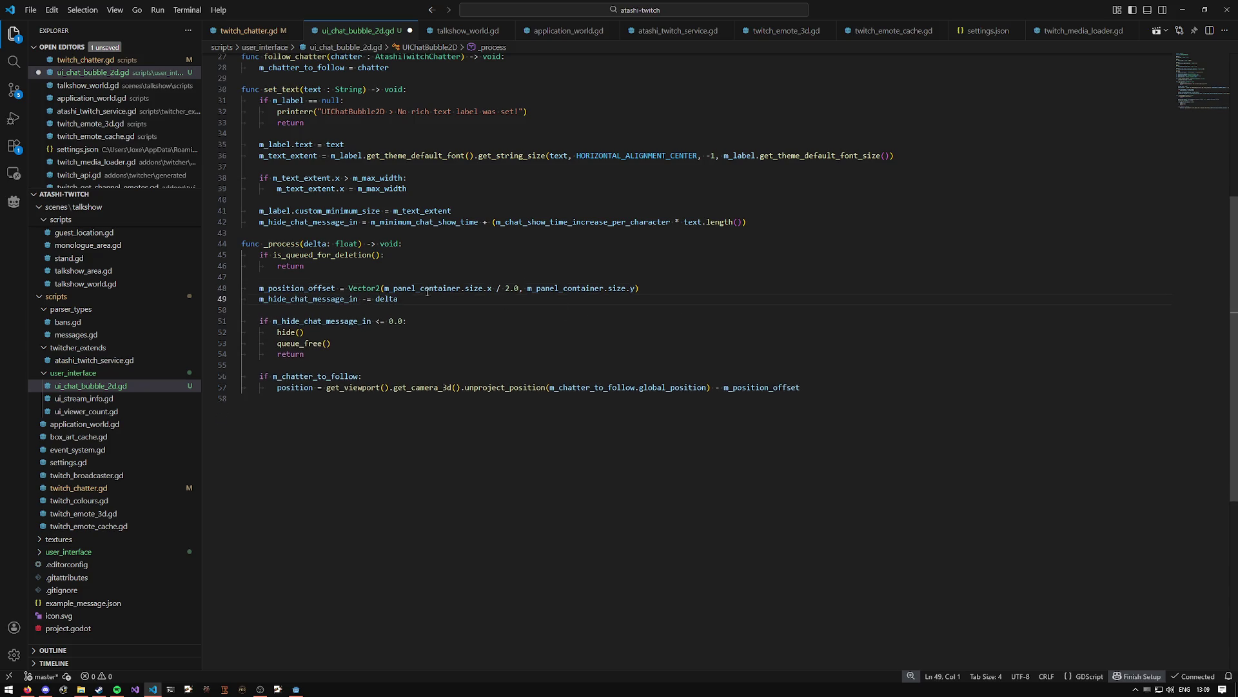
Move the m_position_offset line, indented, under if m_chatter_to_follow: and save
click(336, 300)
click(370, 288)
key(ctrl+x)
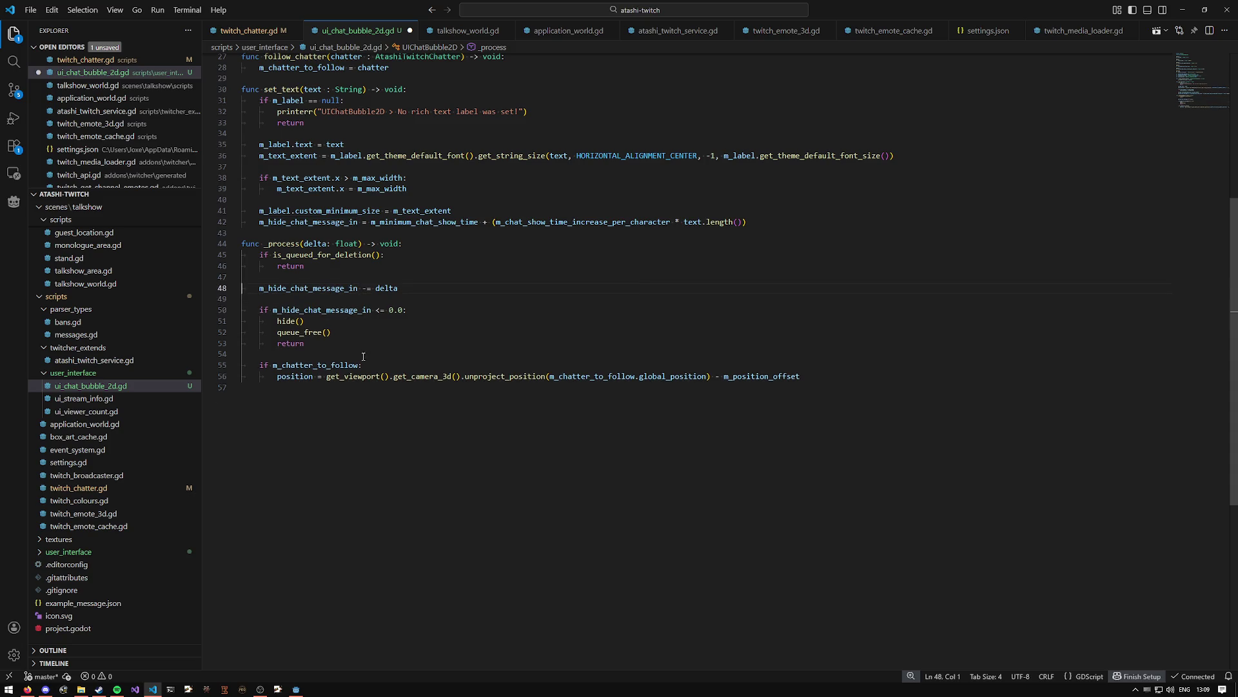
click(385, 364)
key(ctrl+v)
click(372, 351)
key(ctrl+x)
click(512, 376)
key(ctrl+v)
key(Up)
key(Home)
key(Tab)
key(ctrl+s)
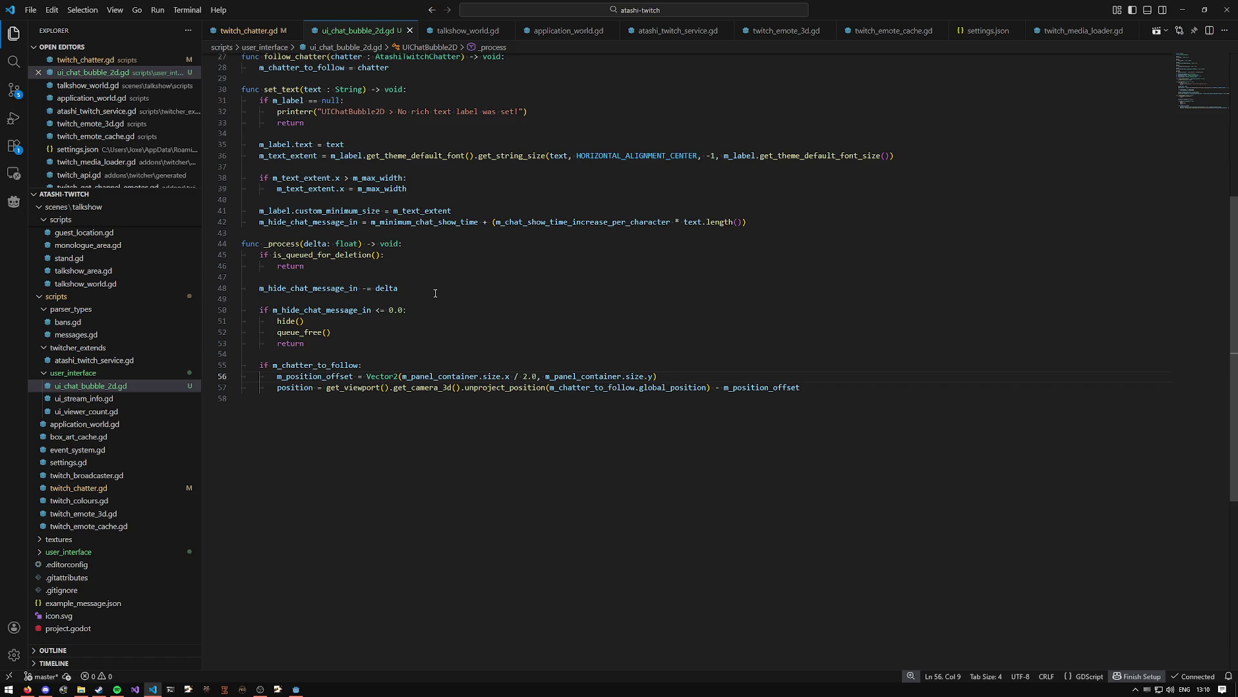
scroll(437, 228, up, 9)
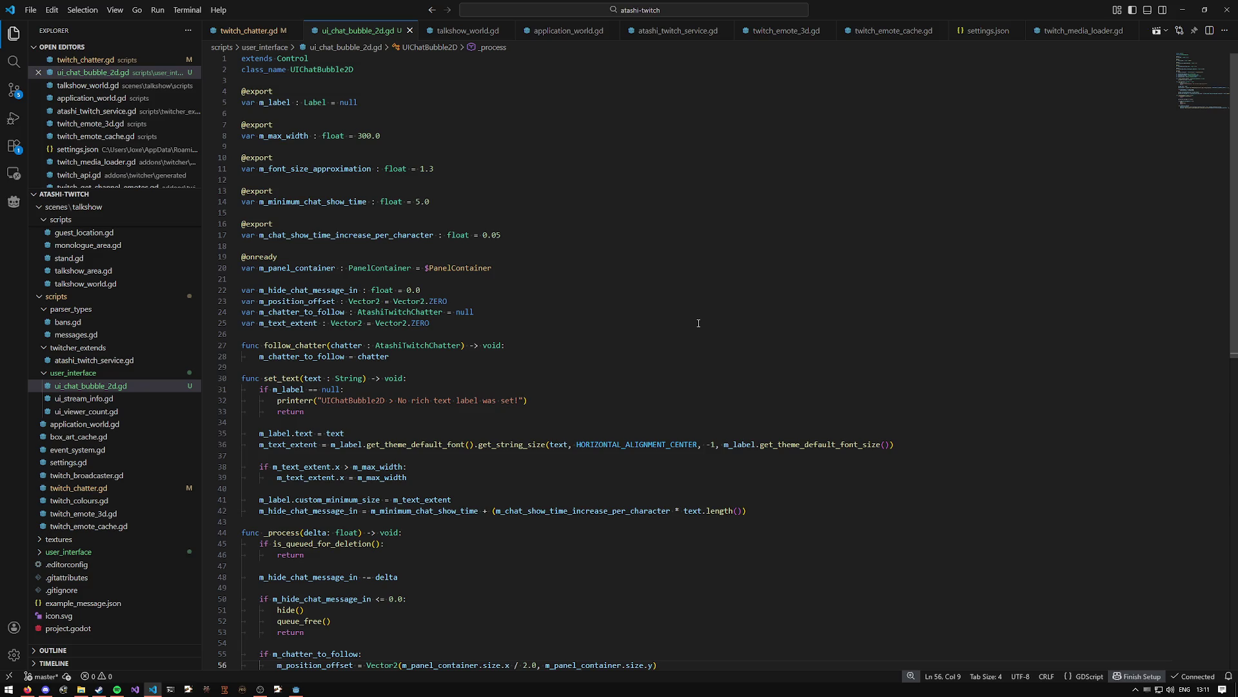
click(691, 194)
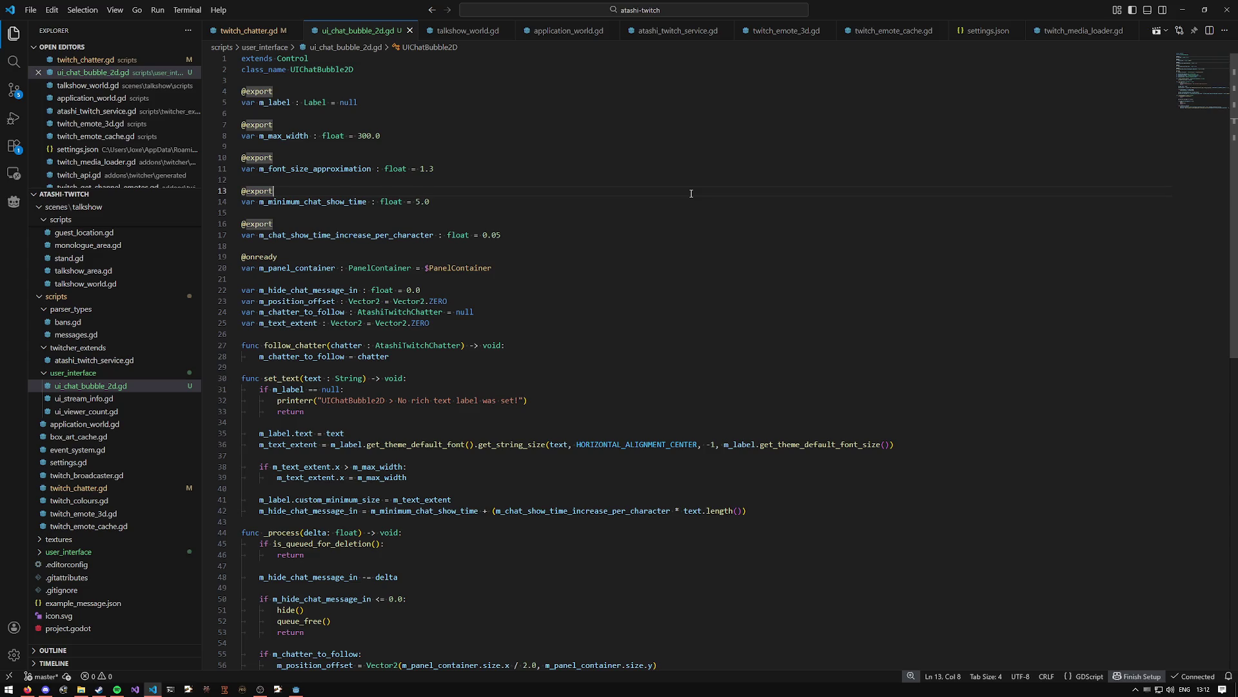
click(331, 532)
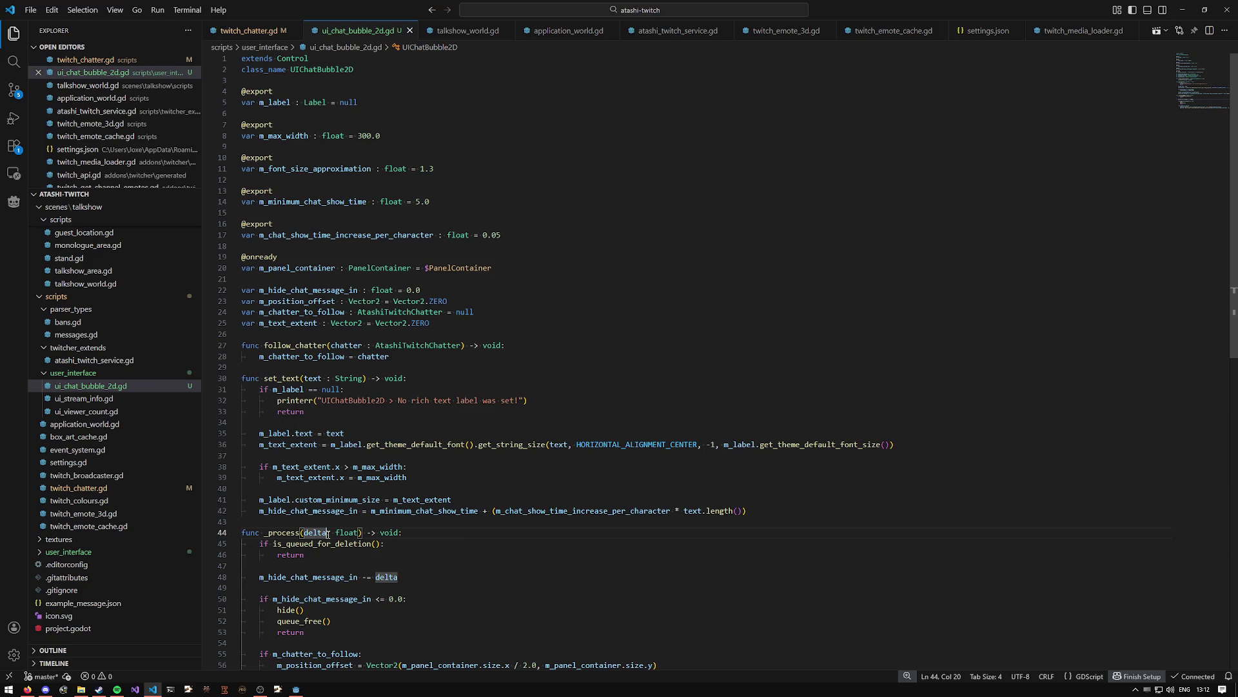
Make the _process signature read delta : float, then review the countdown and m_max_width clamp
click(385, 543)
scroll(470, 535, down, 6)
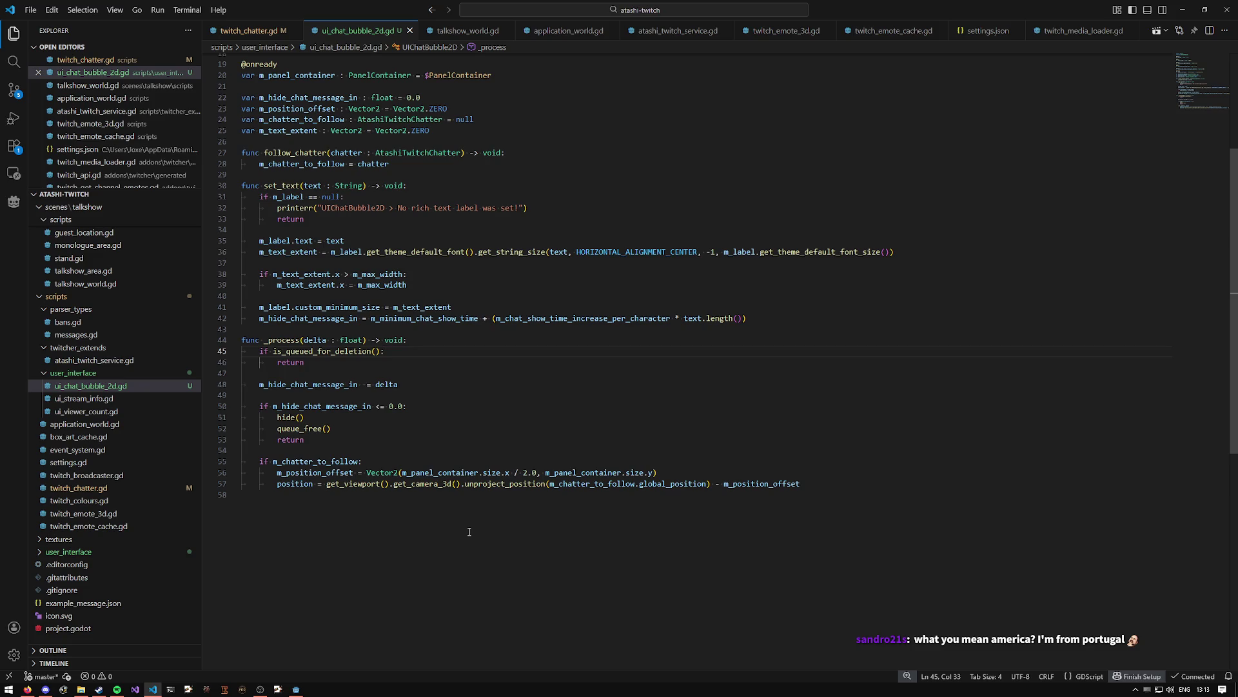
click(480, 385)
scroll(723, 420, up, 5)
scroll(912, 461, down, 4)
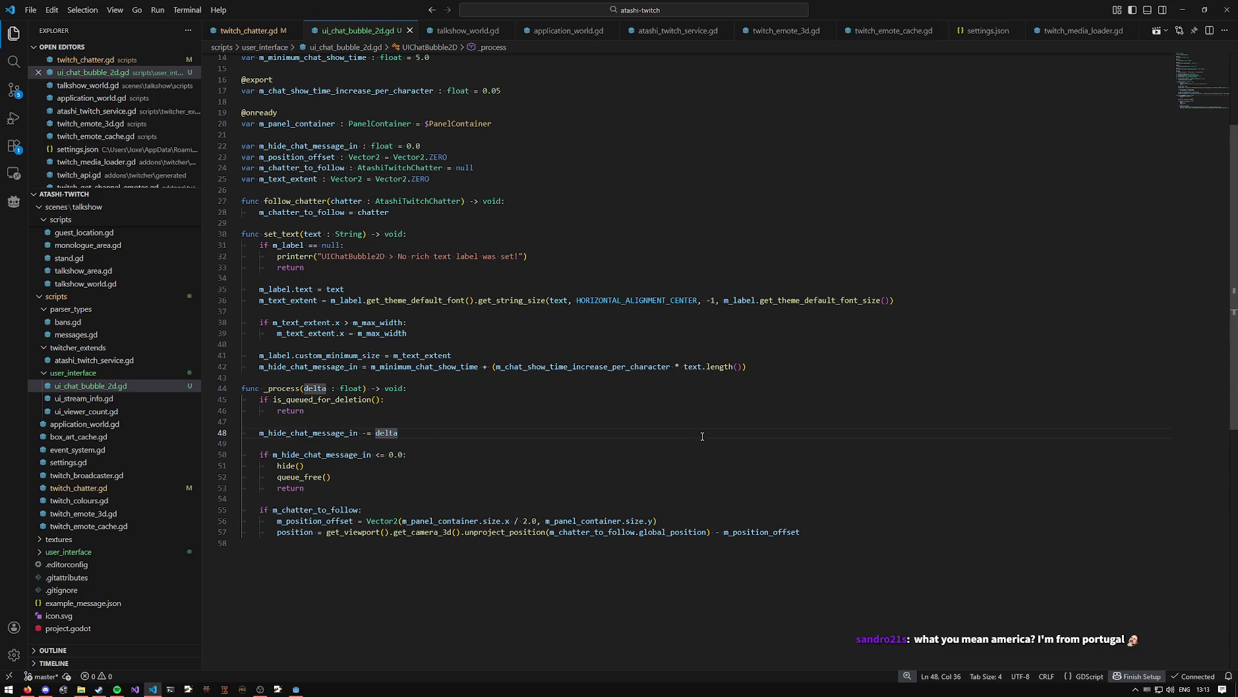
scroll(761, 452, up, 4)
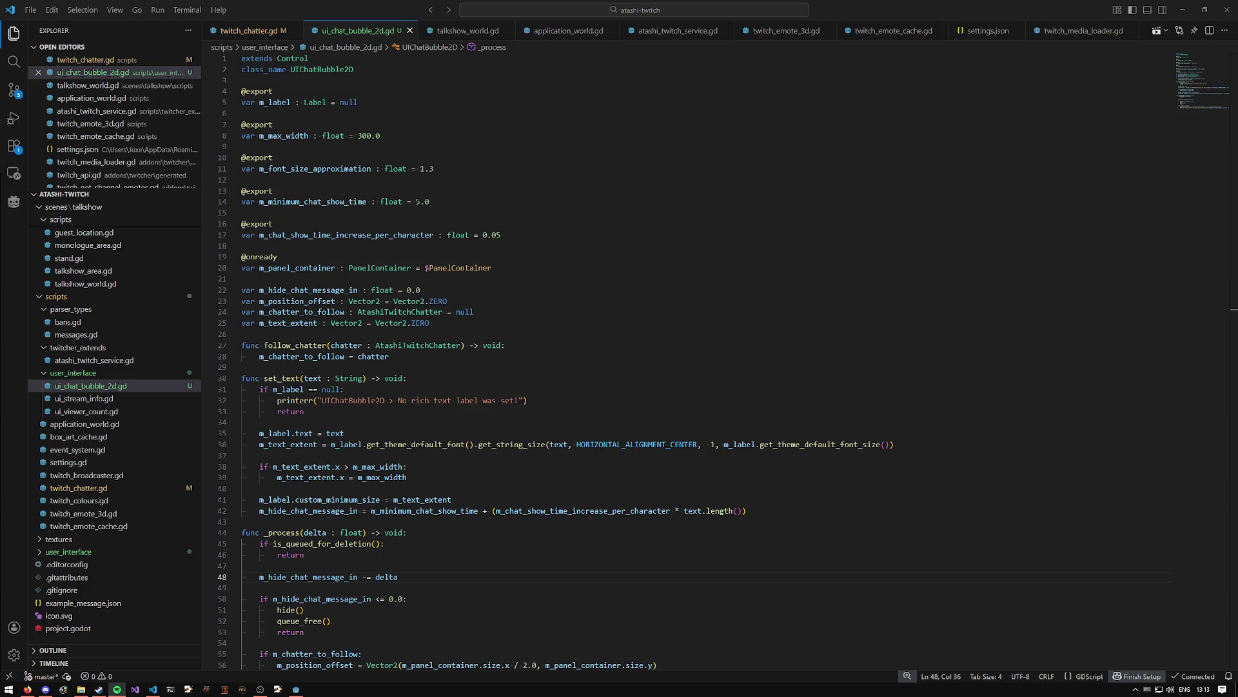
click(686, 477)
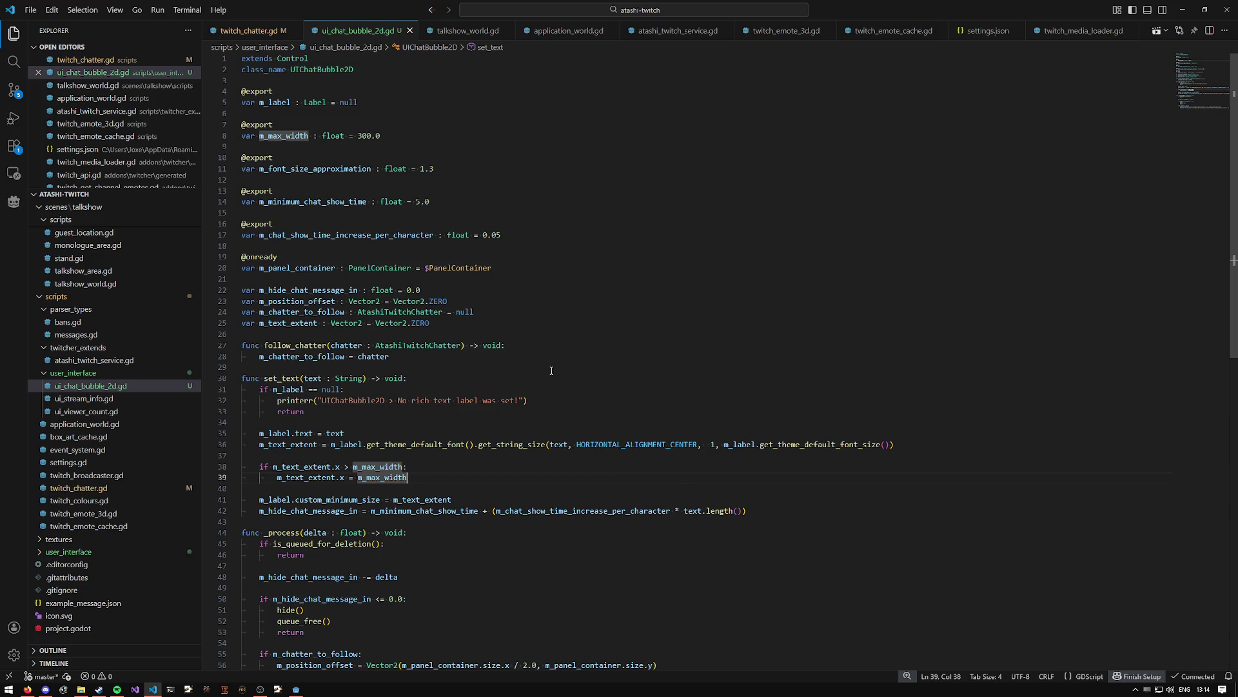
click(427, 432)
key(Return)
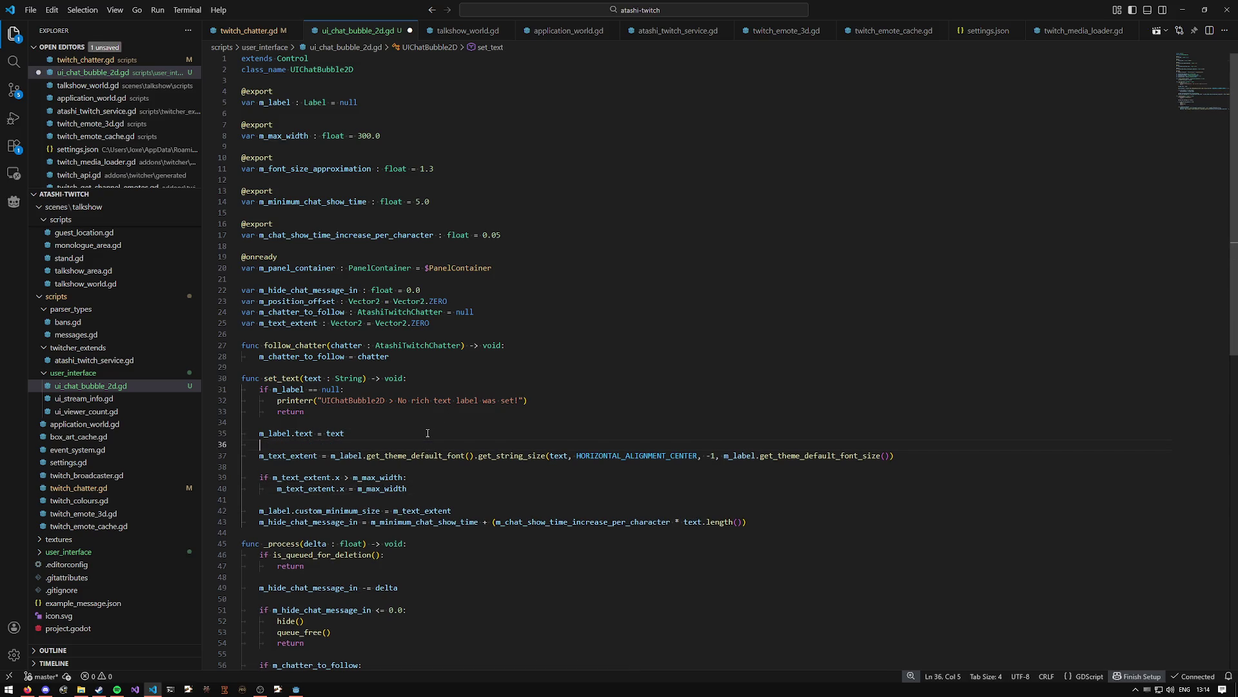
text(# TODO This po)
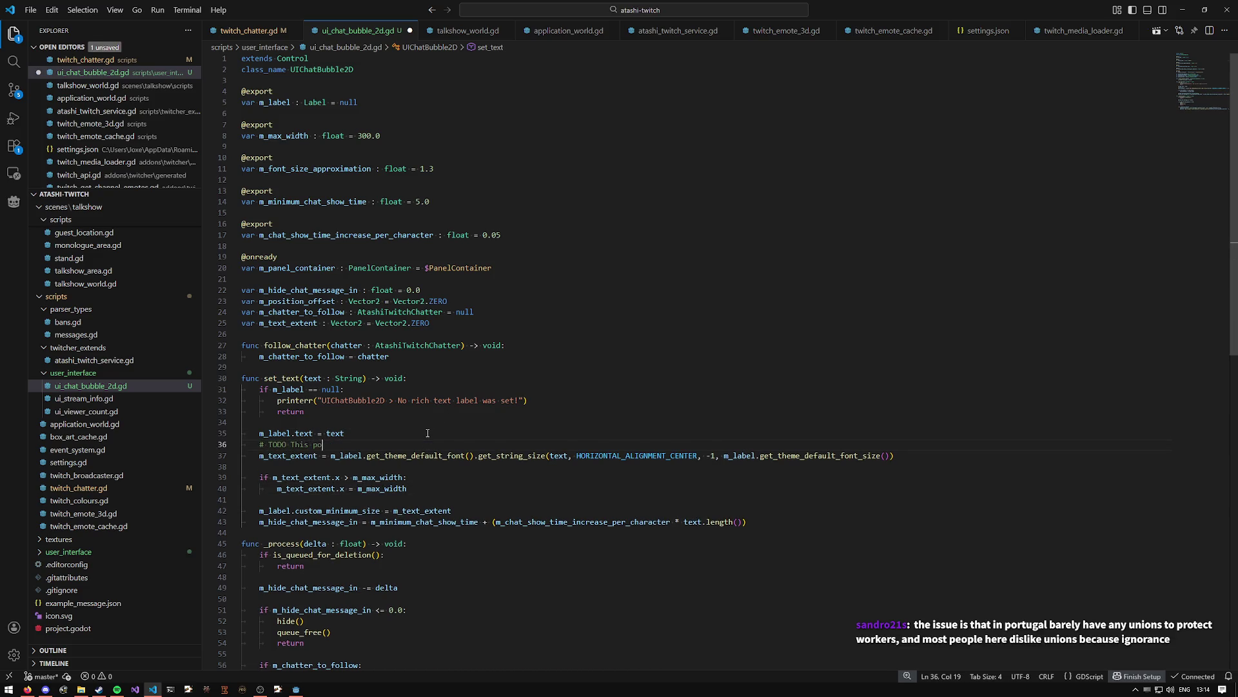
text(obably explodes if)
text(you change the font )
text(we use)
text( but it works for no)
text(w.)
key(ctrl+s)
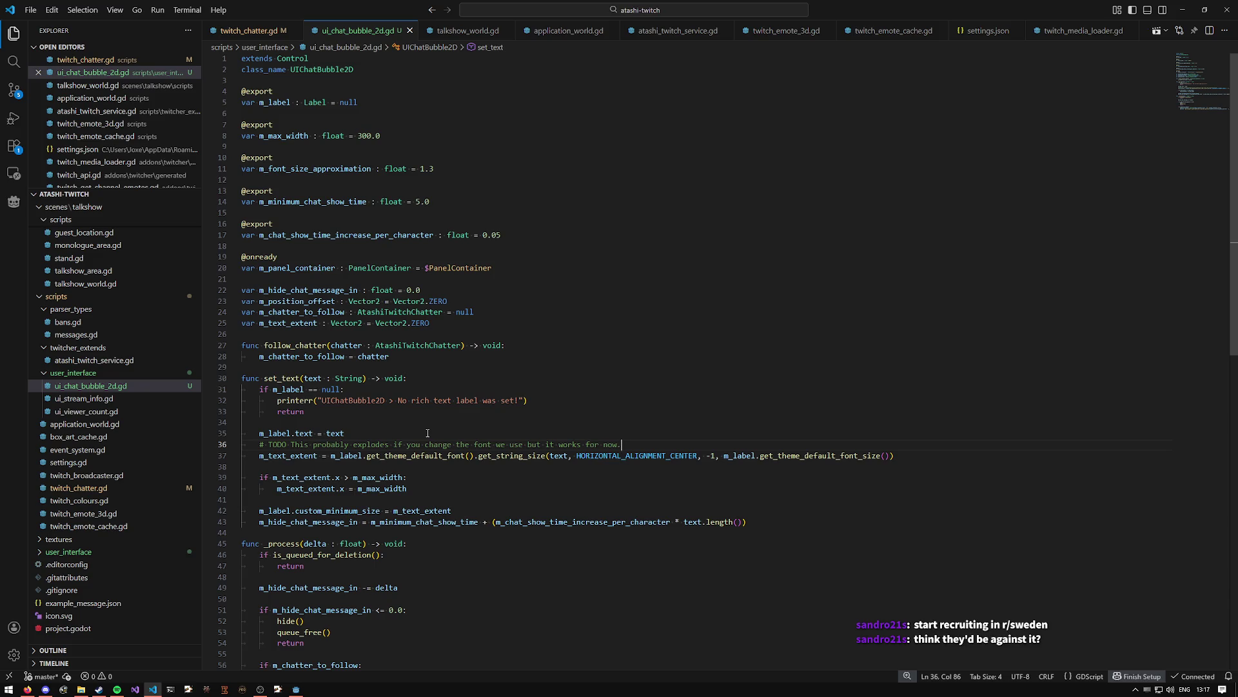
click(27, 689)
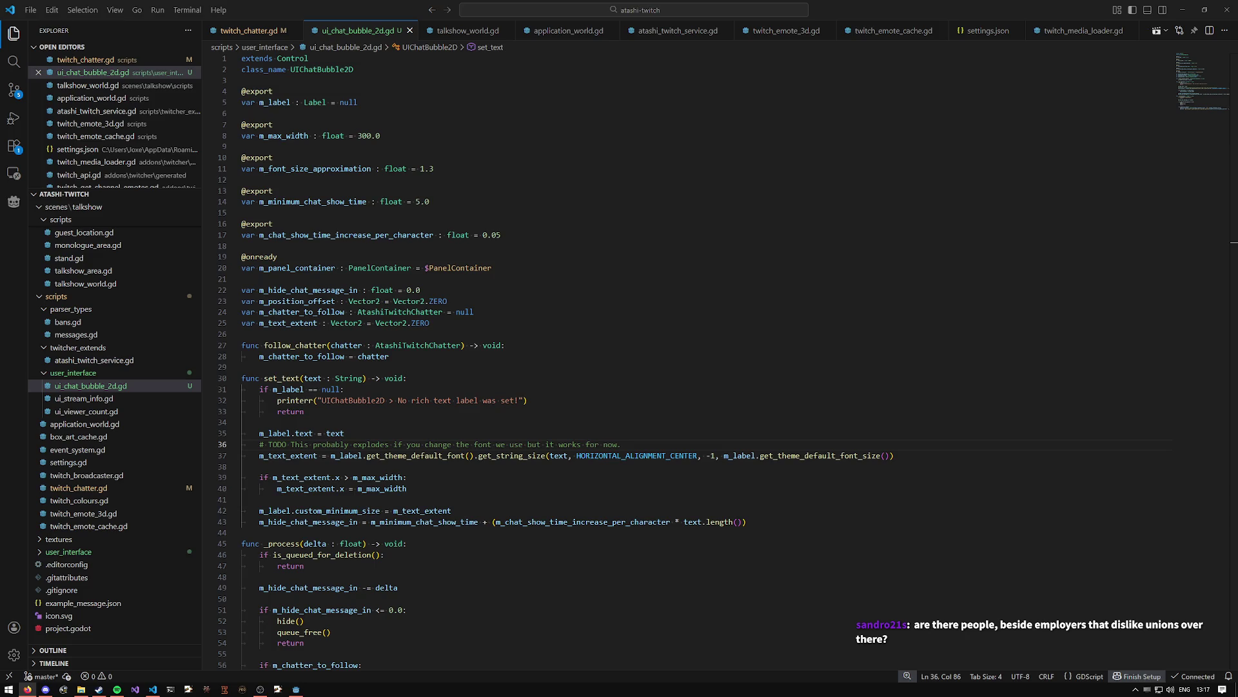
click(692, 383)
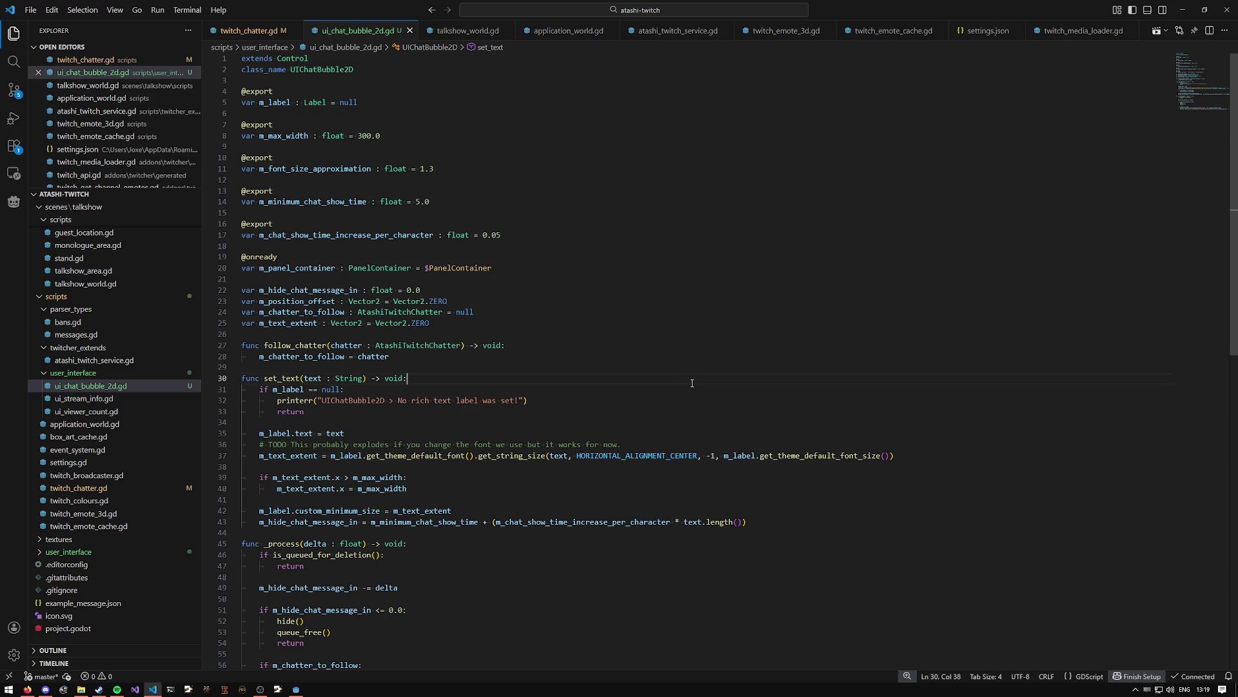
key(Down)
click(656, 371)
click(628, 390)
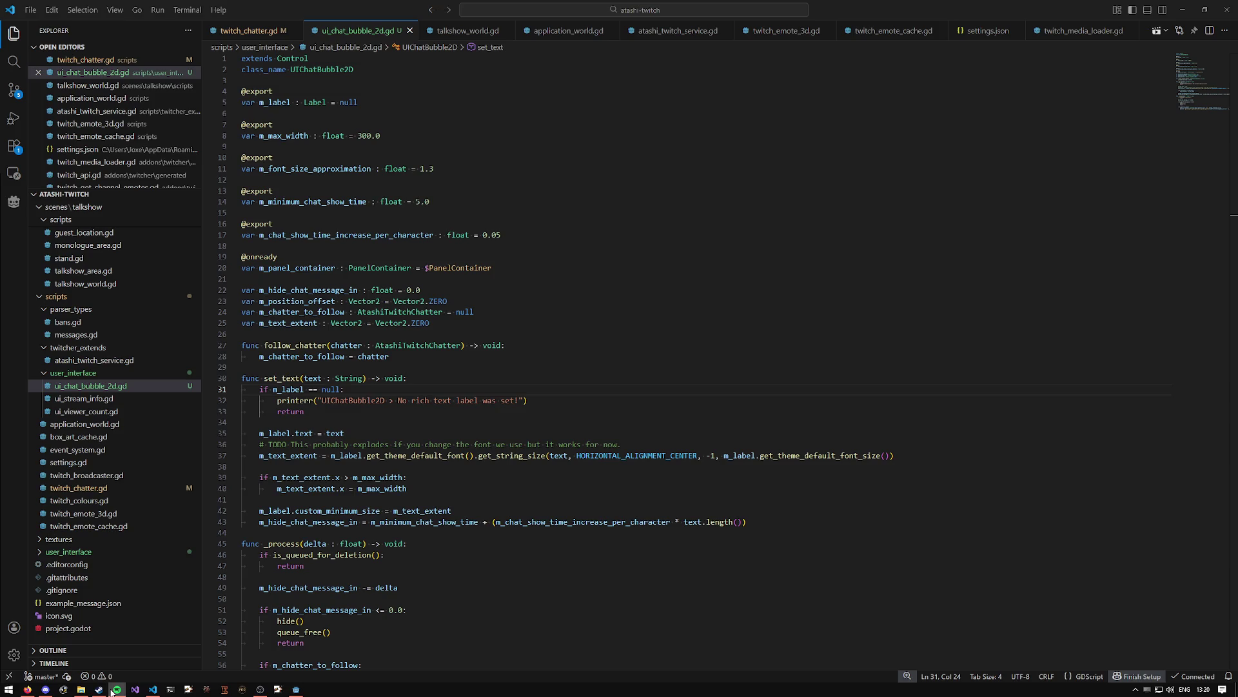
click(603, 400)
scroll(619, 413, down, 3)
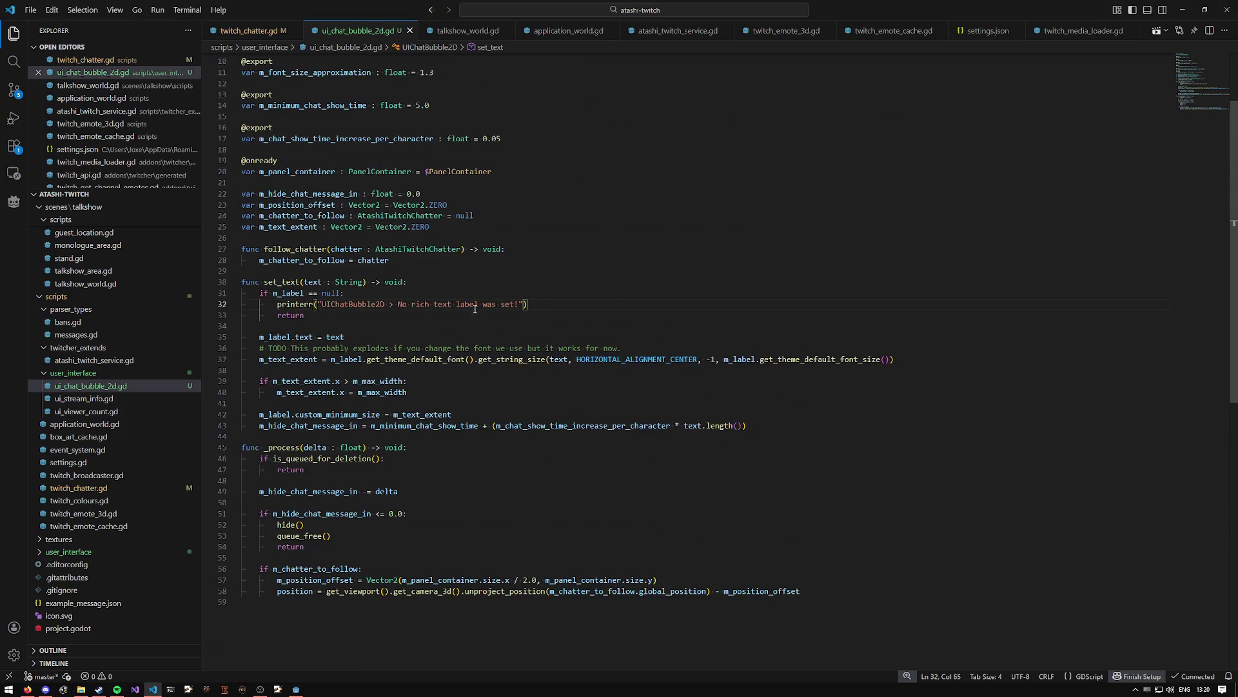
double_click(420, 303)
double_click(449, 306)
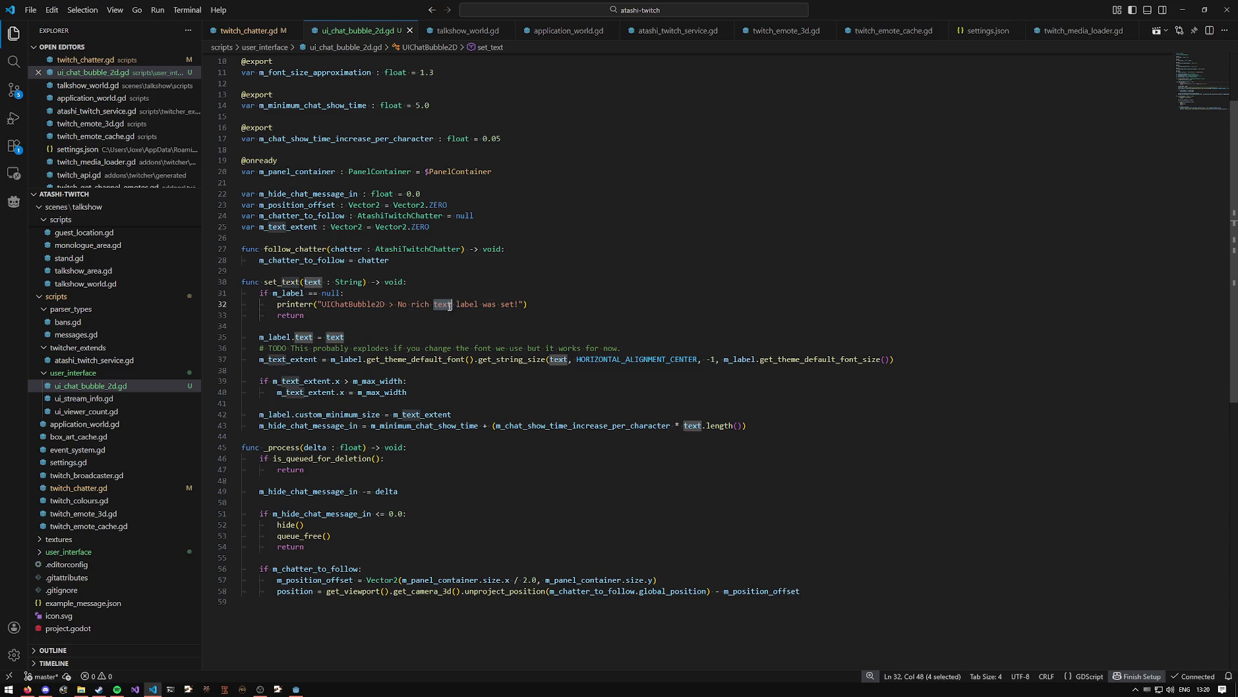
key(Left)
key(BackSpace)
key(BackSpace)
key(BackSpace)
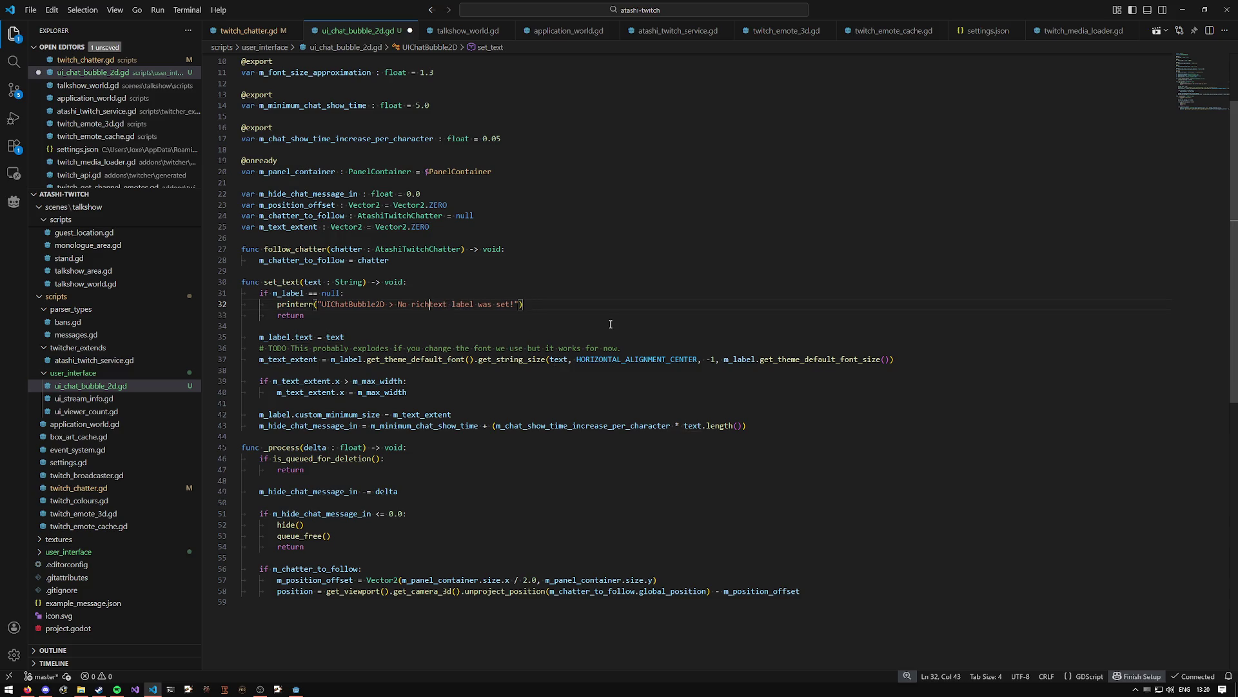
click(610, 324)
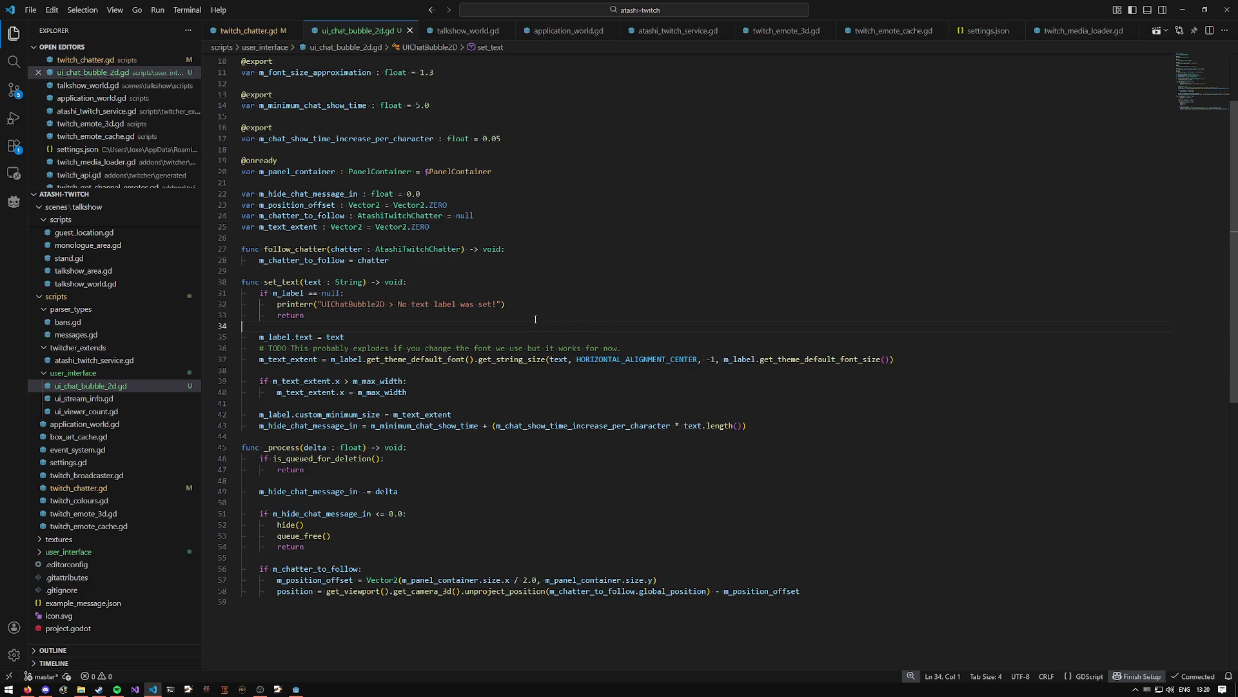
click(425, 340)
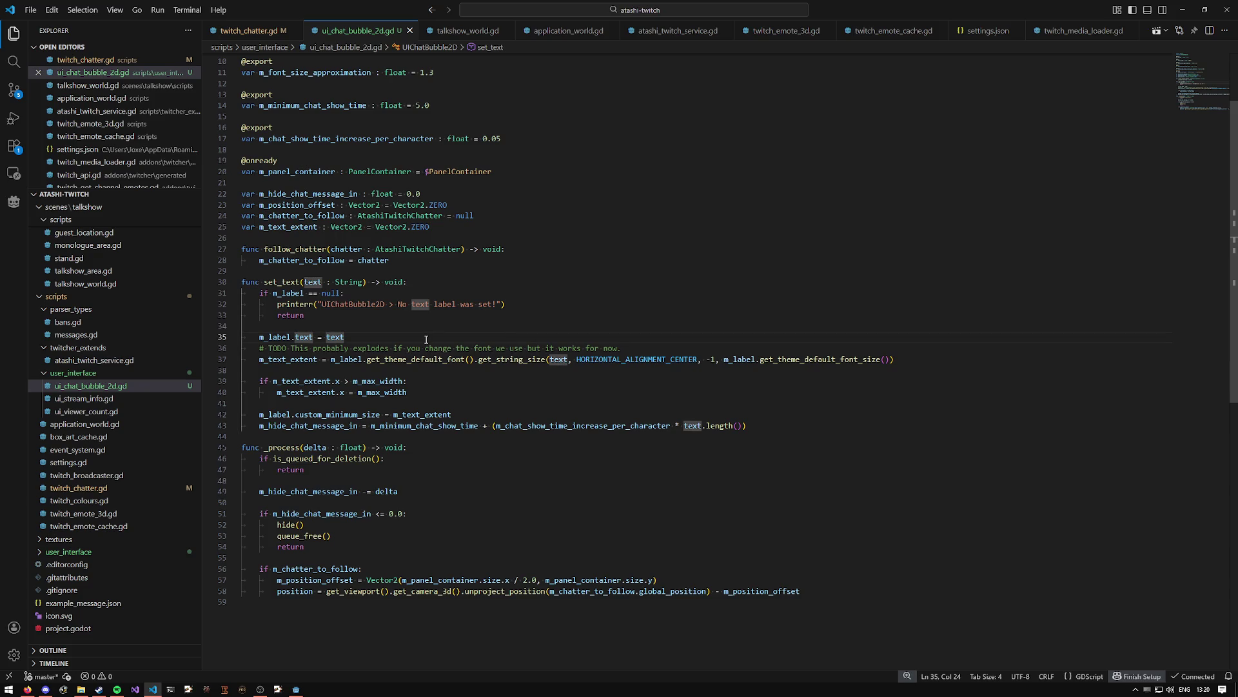
click(613, 390)
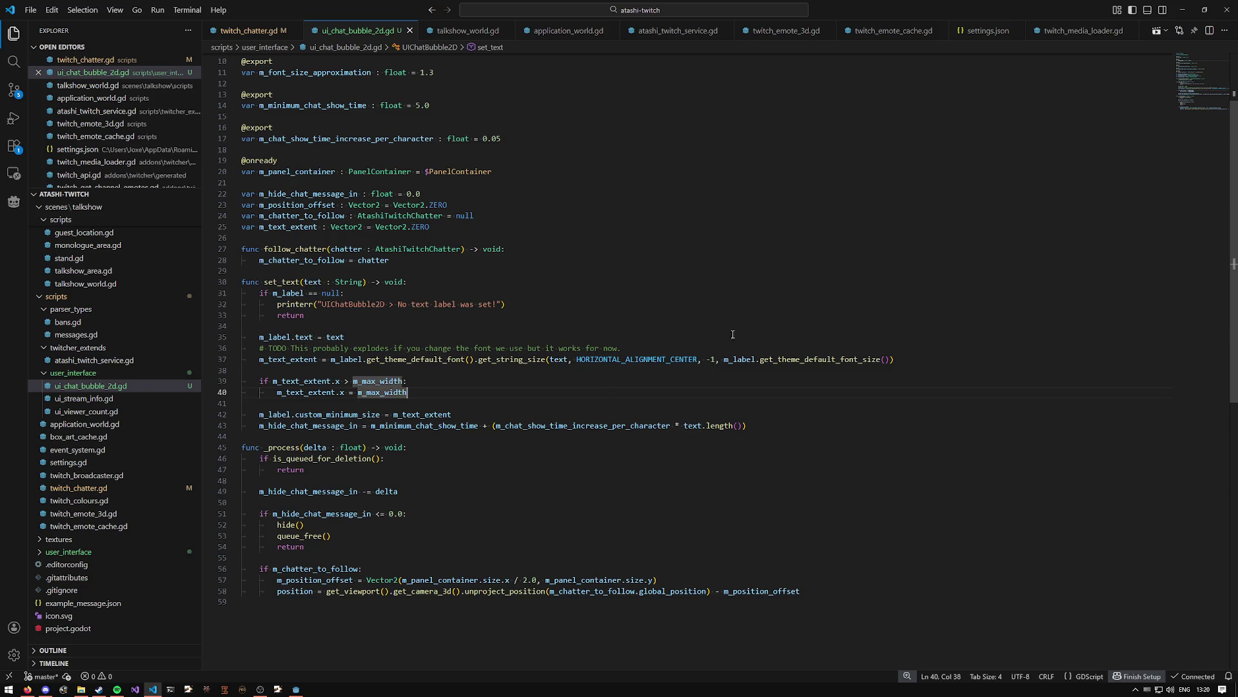
click(759, 314)
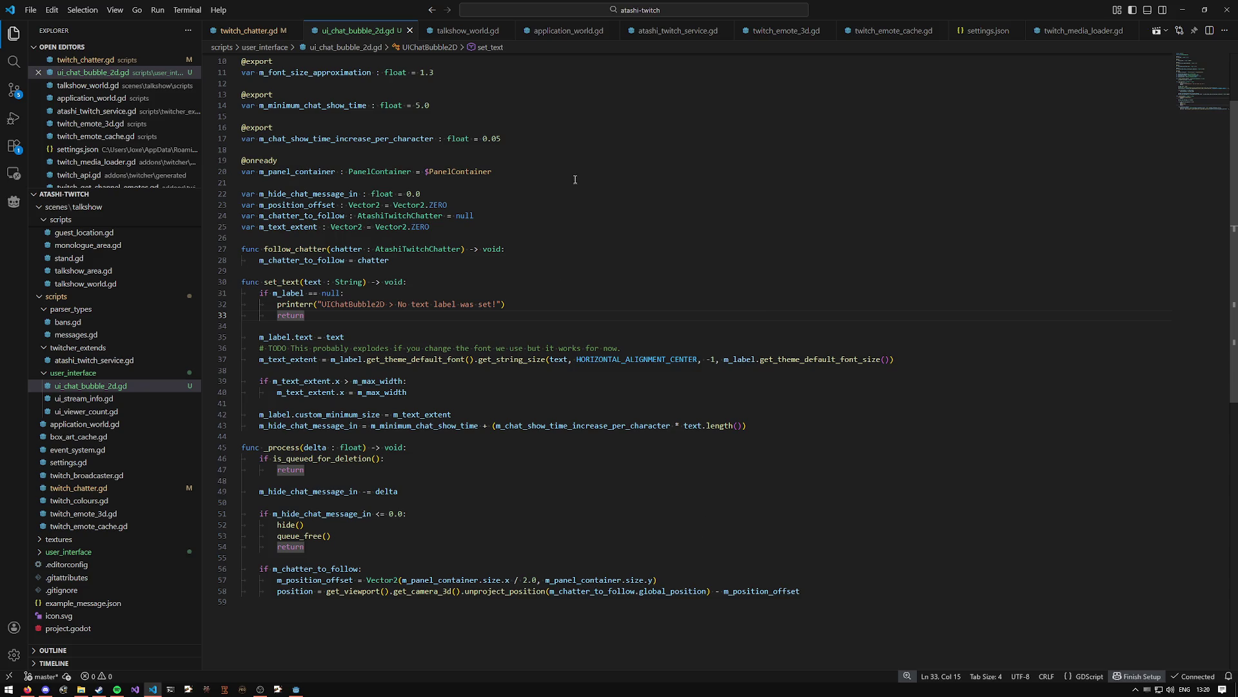
In twitch_chatter.gd, add get_chat_bubble_position_node() -> Node3D returning m_chat_bubble_node, and save
mouse_move(440, 591)
click(261, 30)
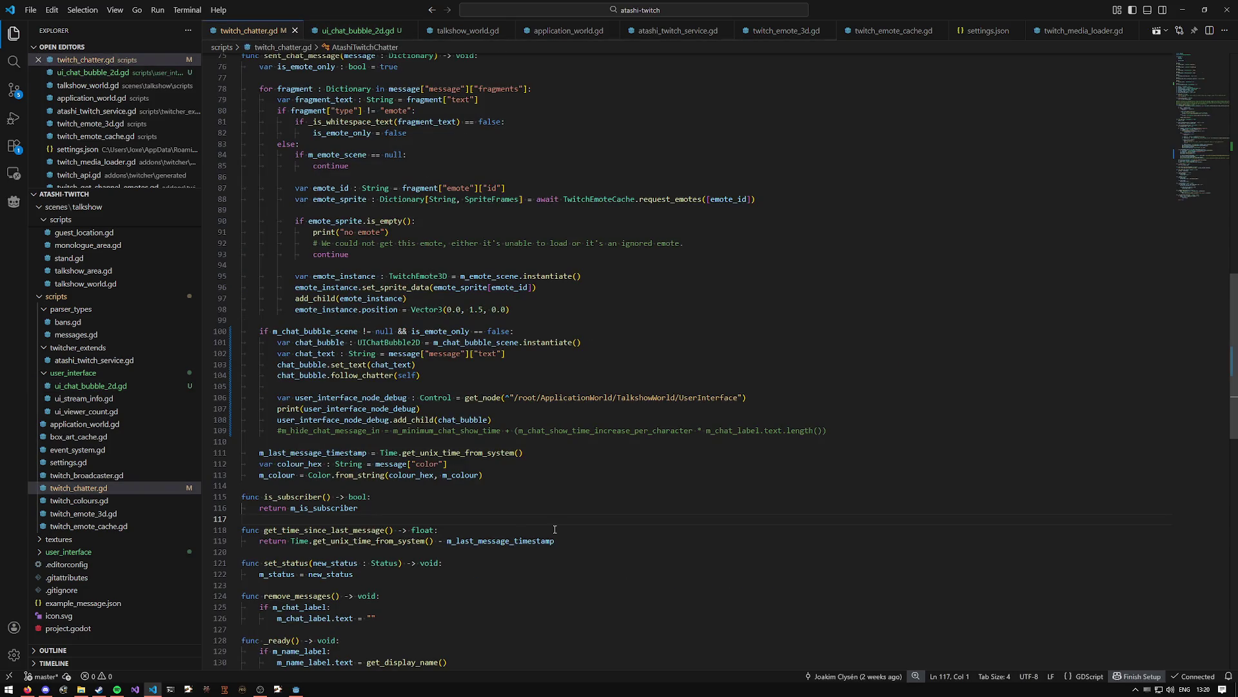
scroll(757, 552, up, 15)
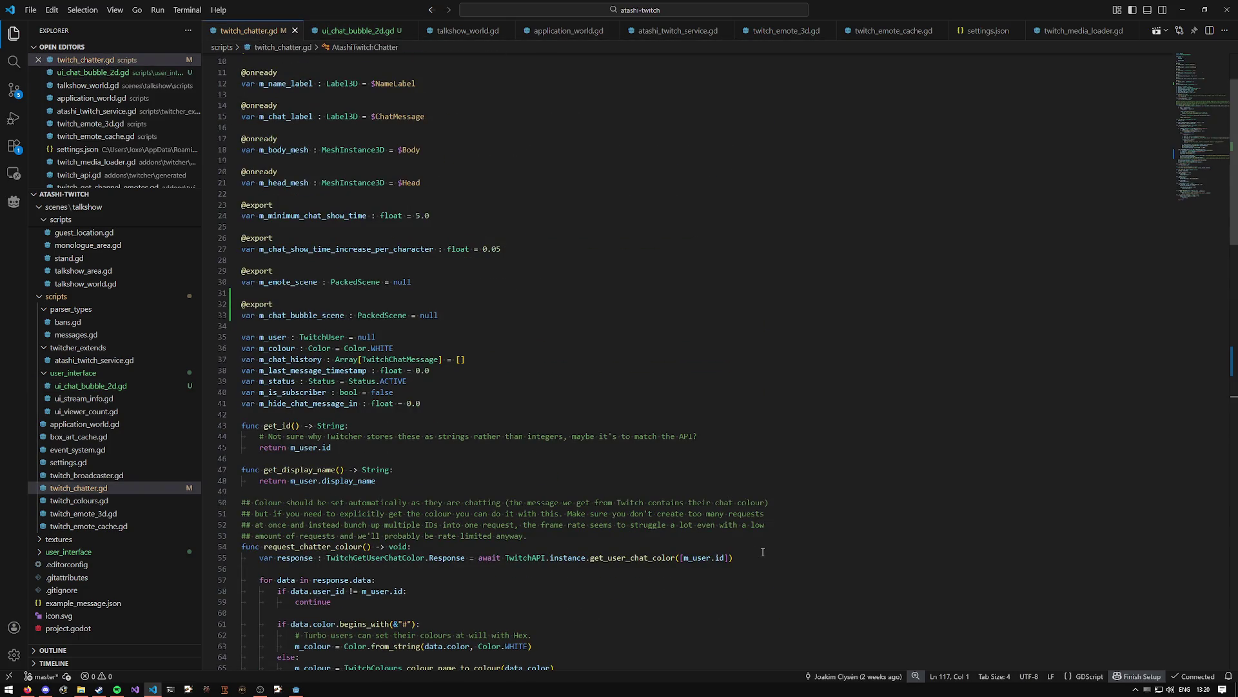
click(389, 483)
key(Return)
key(Return)
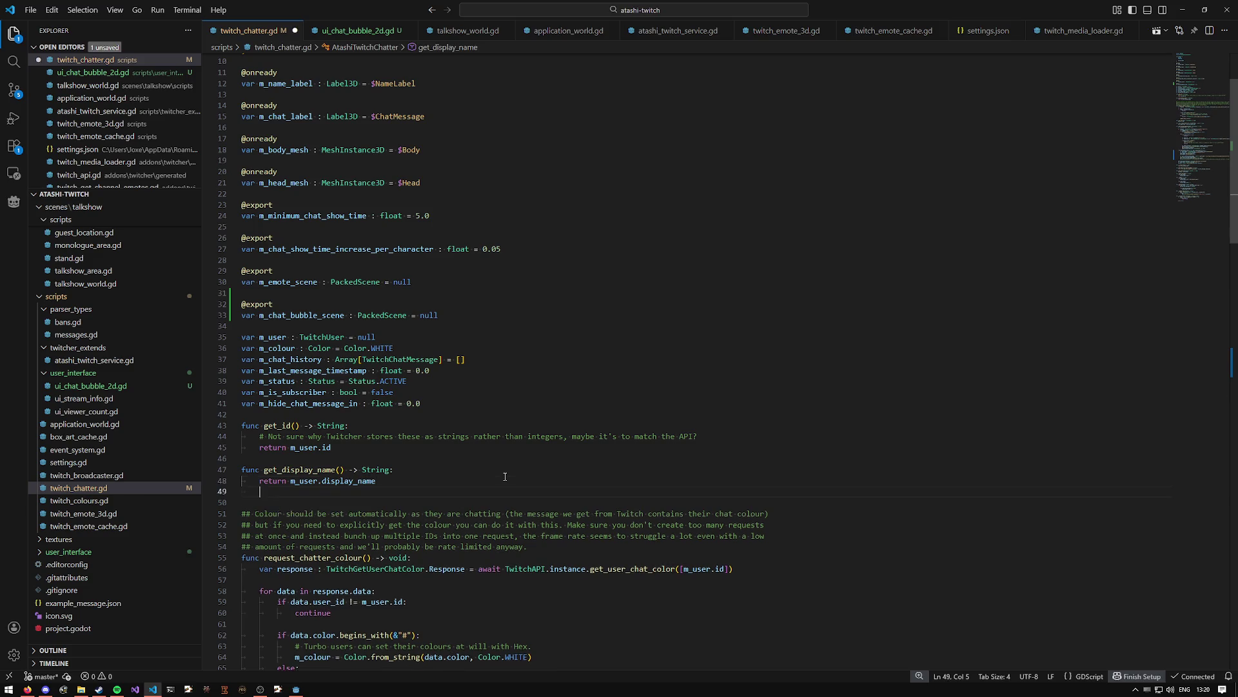
text(func get_)
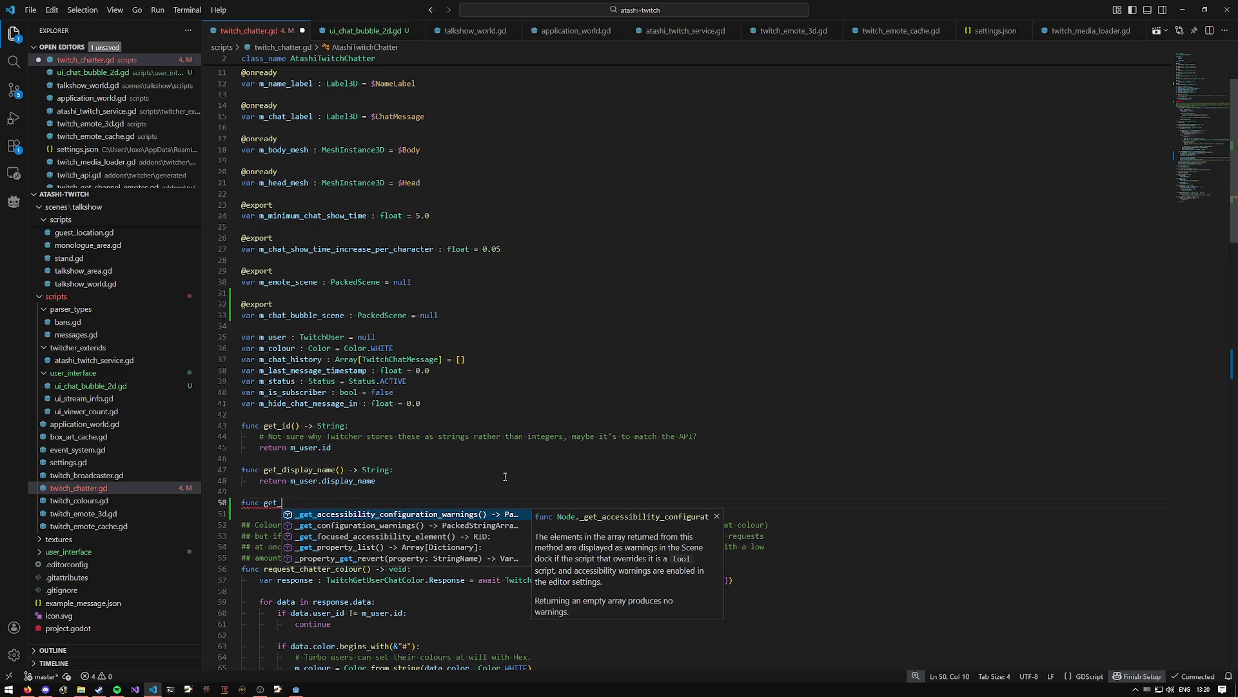
text(t)
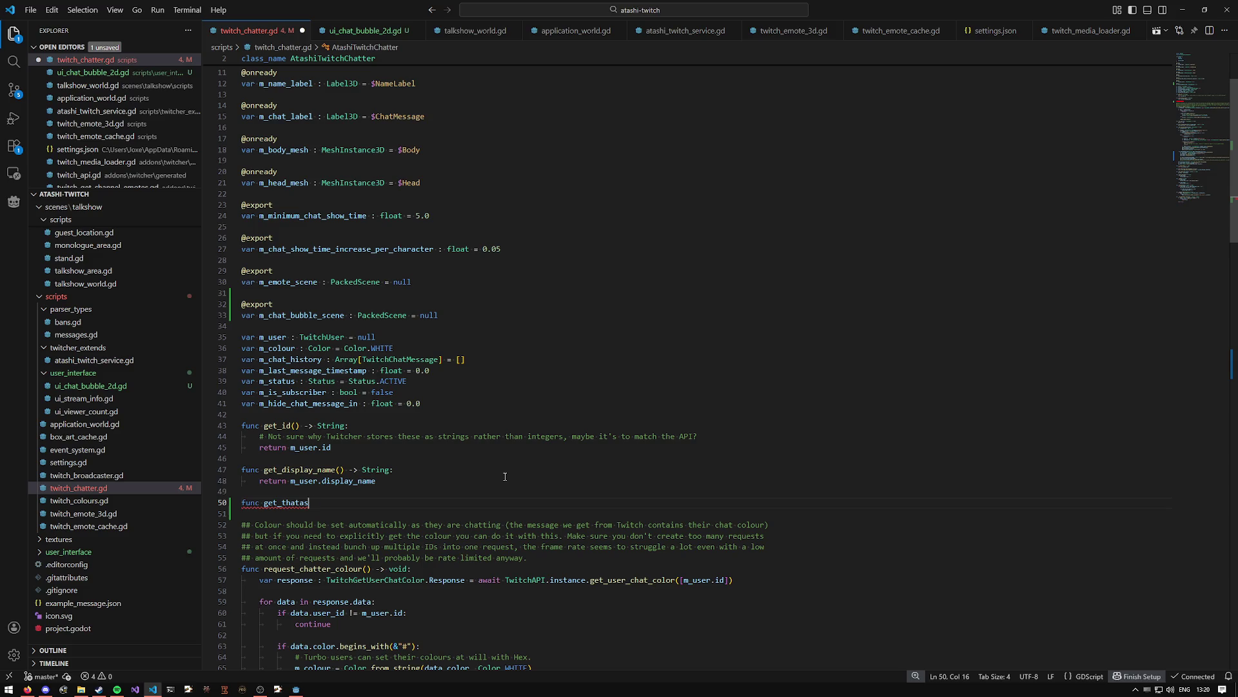
key(BackSpace)
text(chat_bubble_)
text(position_node() )
text(-> Node3D)
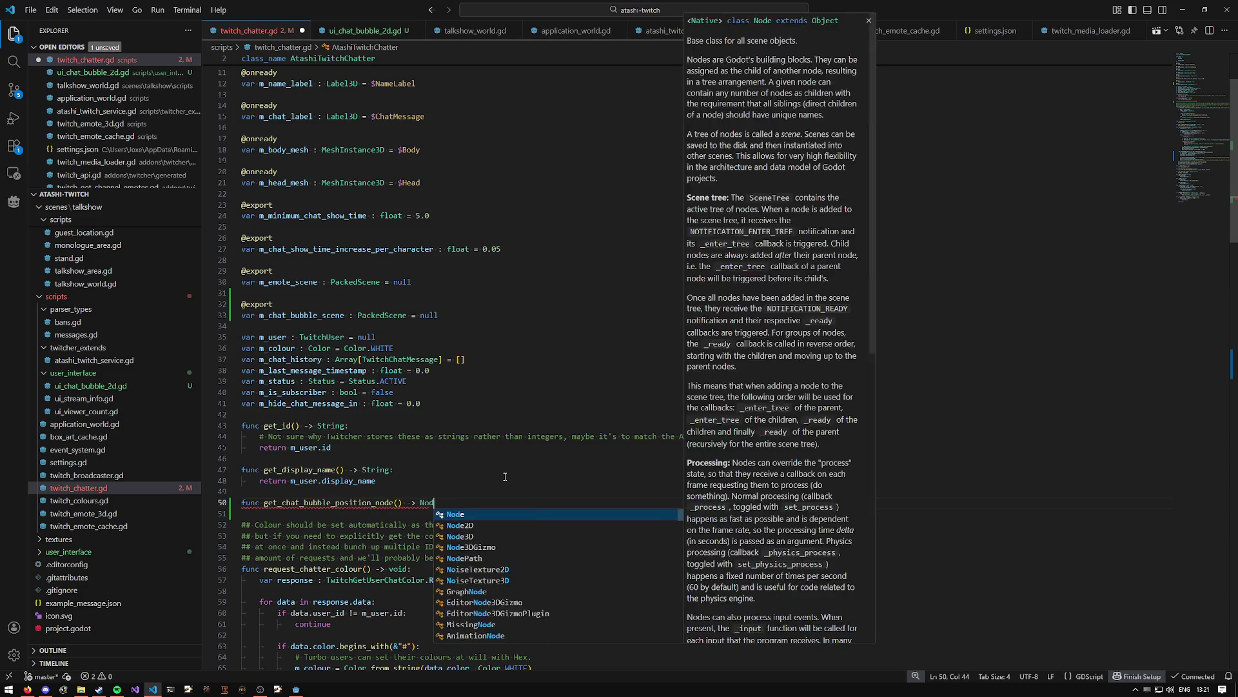
text(:)
key(Return)
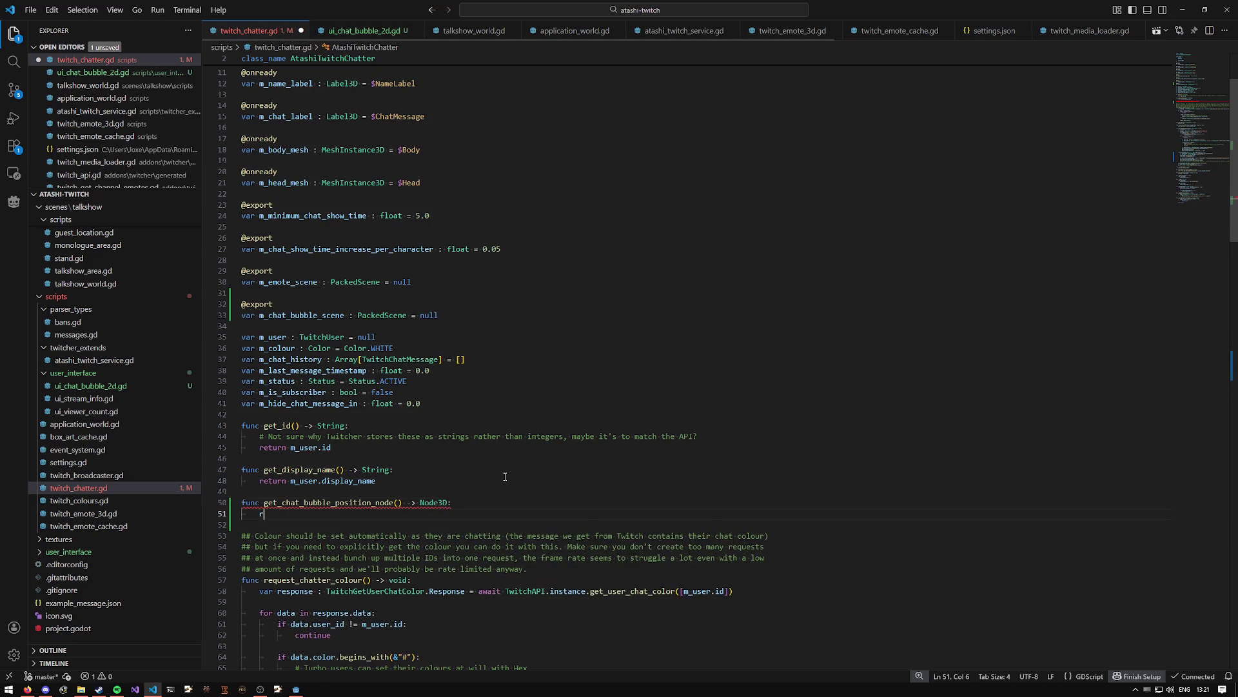
text(return m_chat_bubble_node)
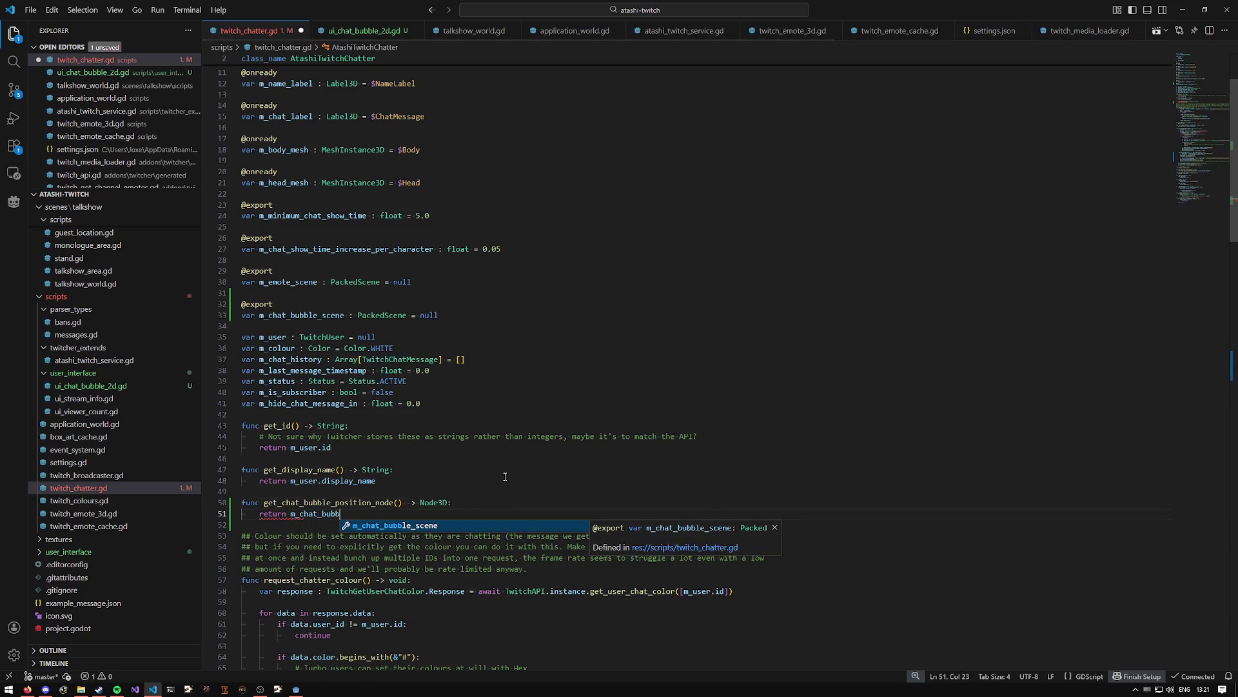
key(ctrl+s)
key(Up)
key(Up)
key(Up)
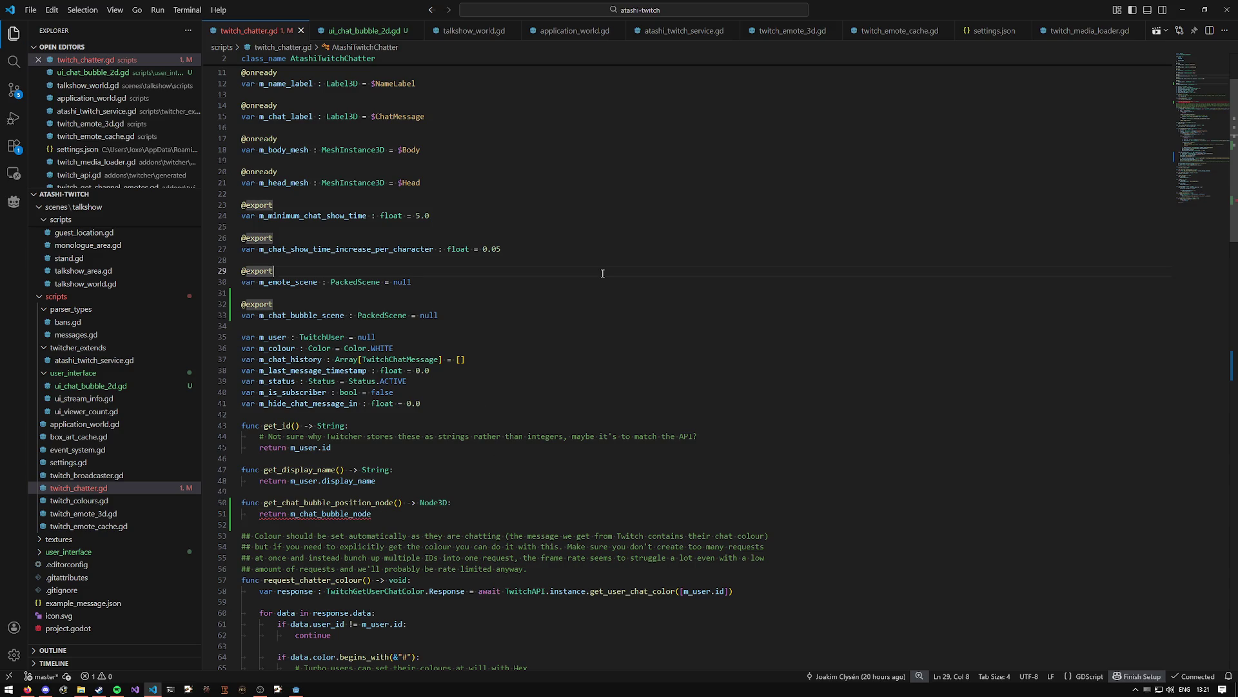
key(End)
key(Return)
key(Return)
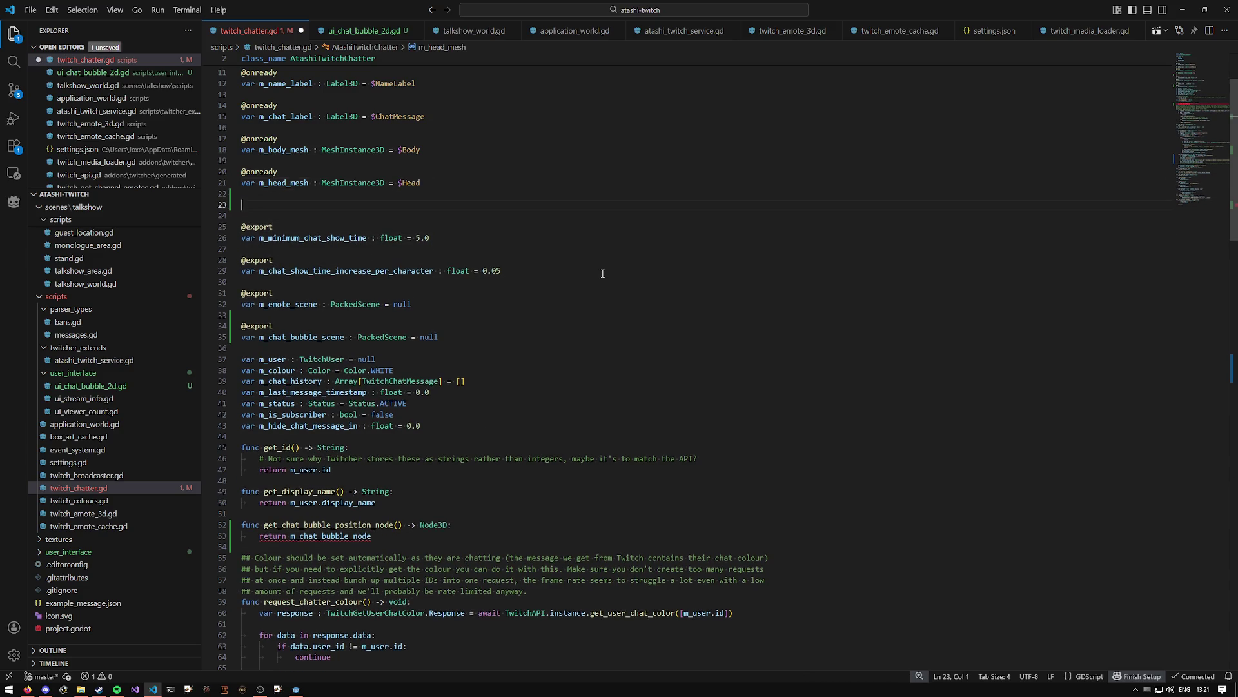
text(@onrea)
key(Return)
key(Return)
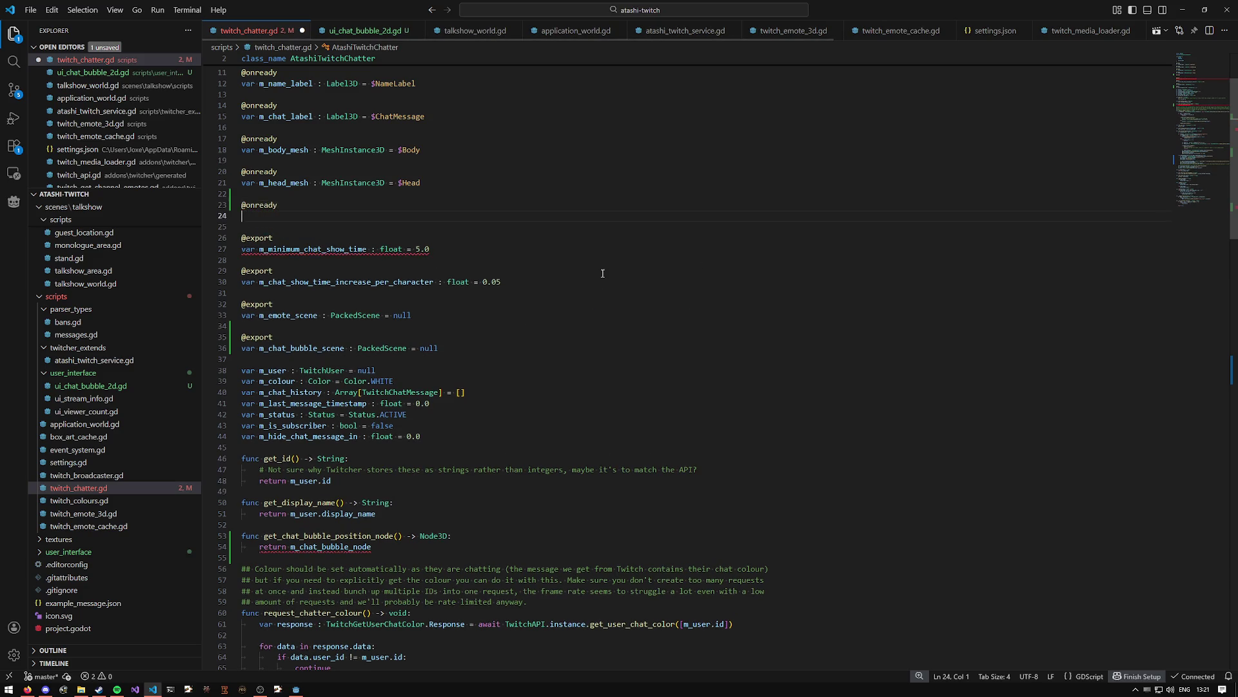
text(var m_chat_bubble_node)
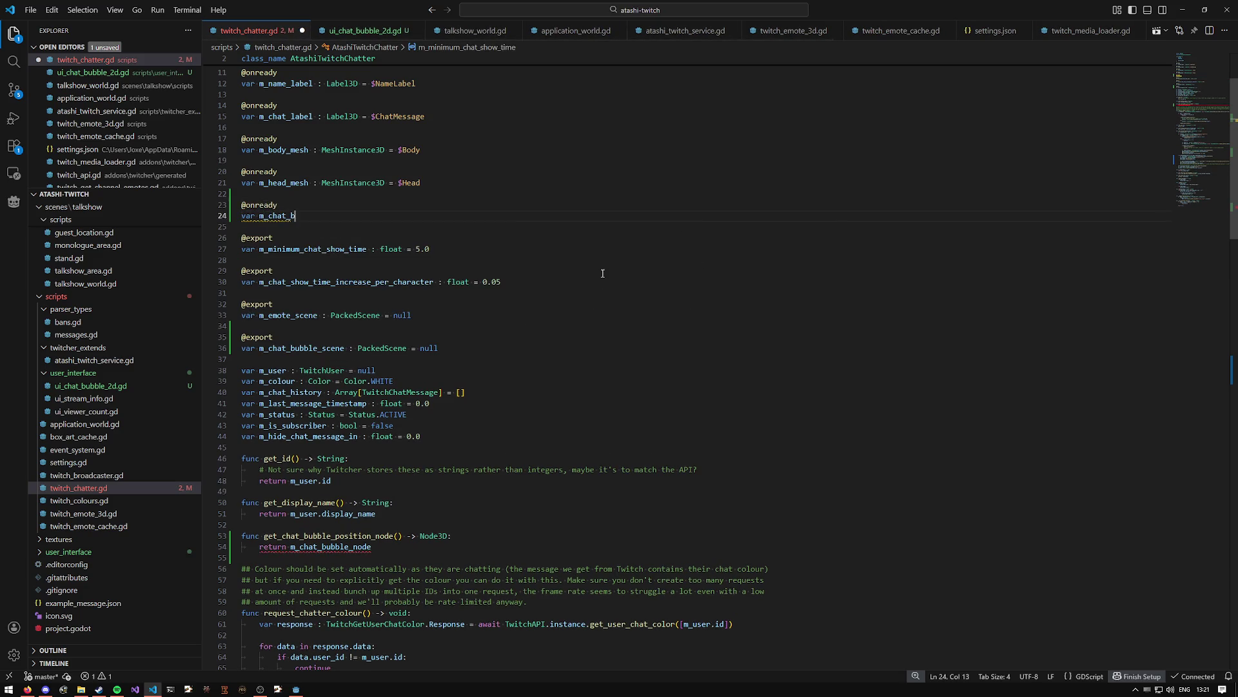
text( : Node)
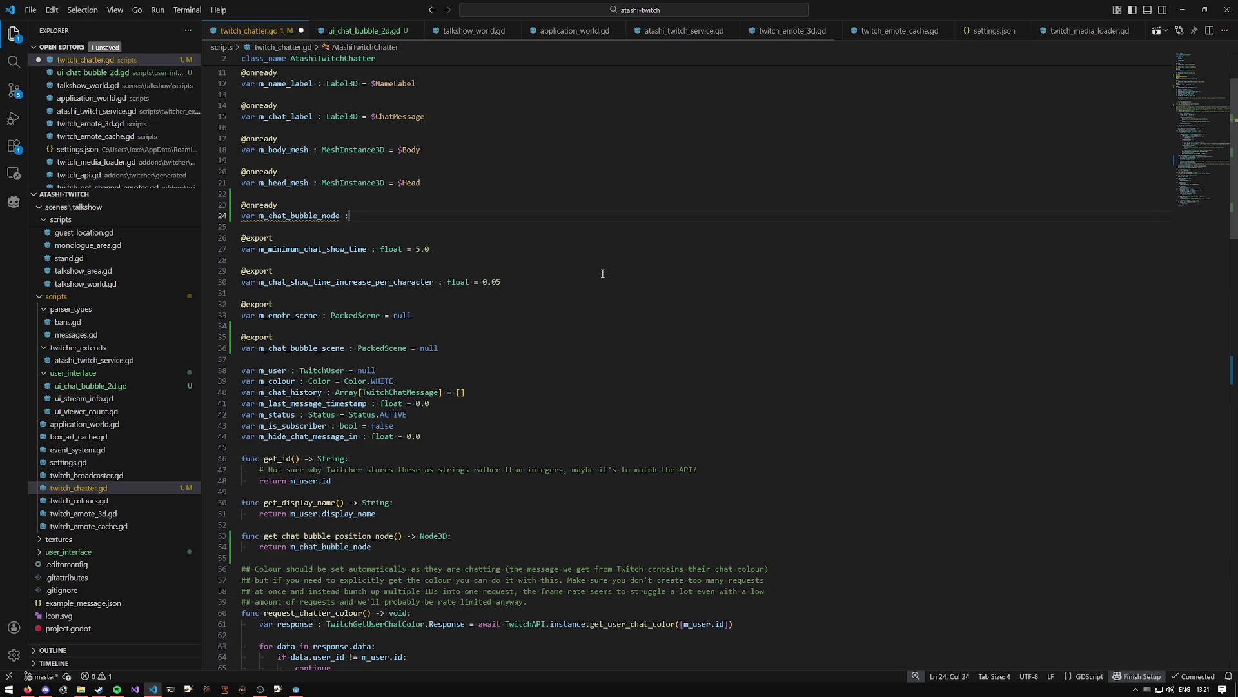
text(D = $ChatBub)
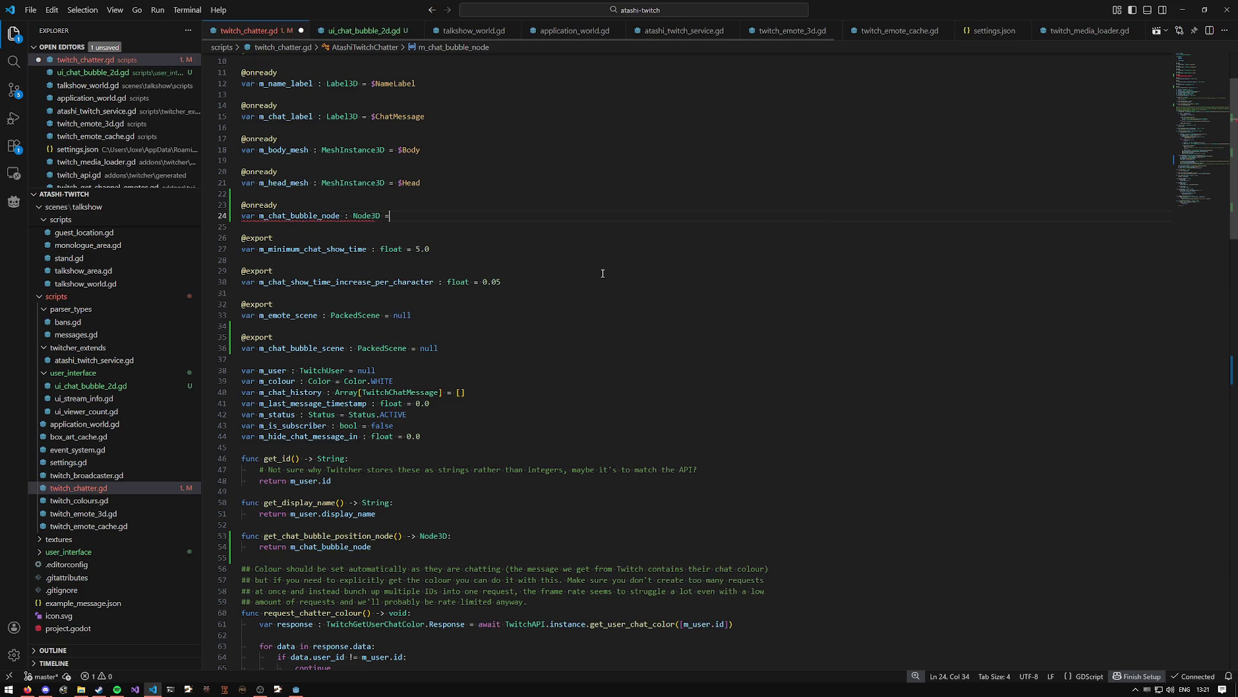
text(bleNode)
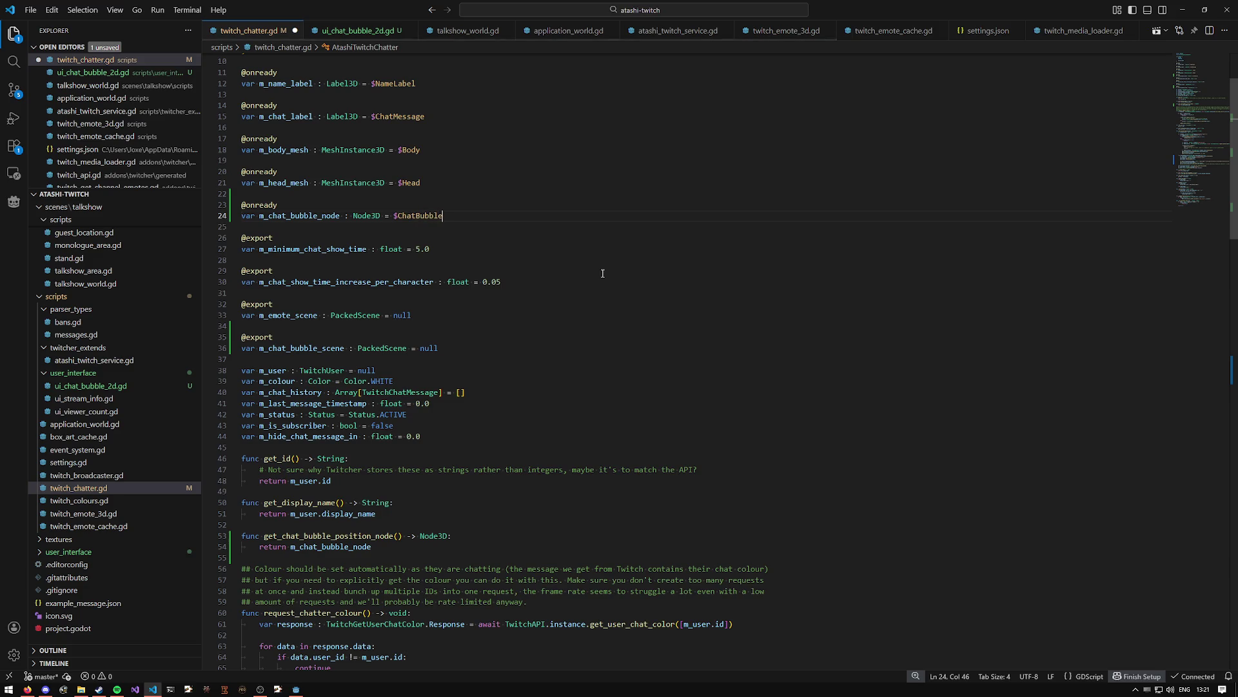
key(ctrl+s)
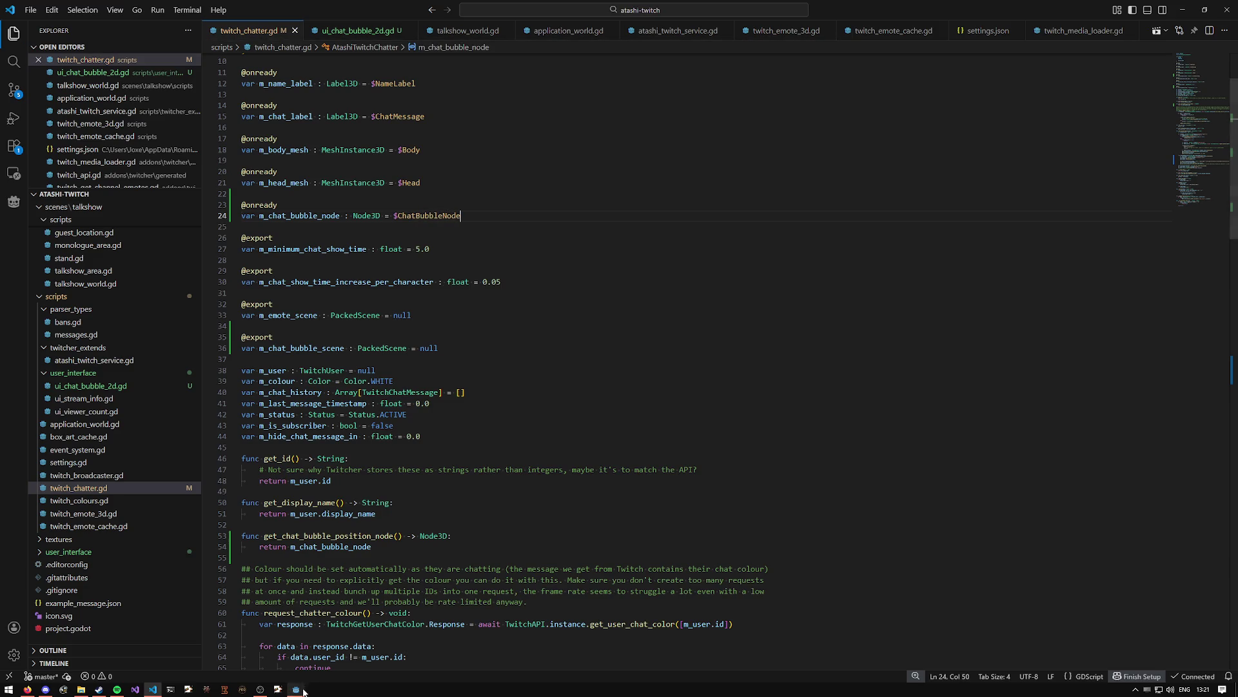
click(296, 689)
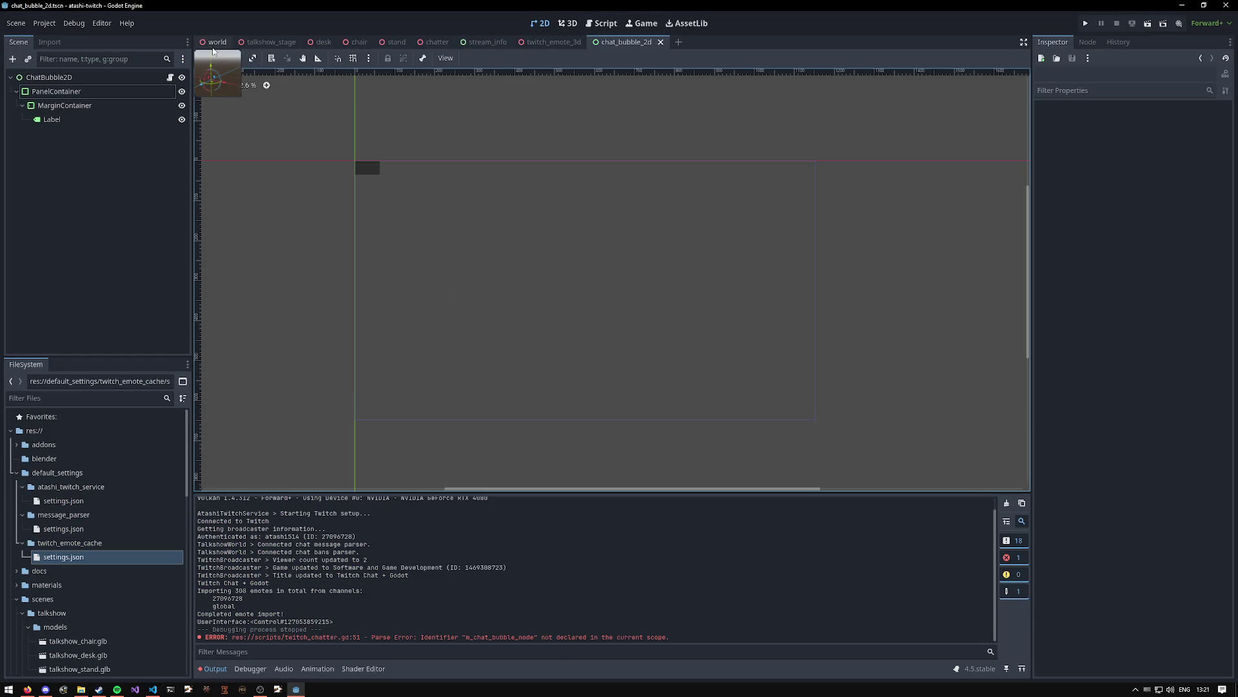
In the chatter scene, change the ChatMessage node's type to Node3D
click(436, 42)
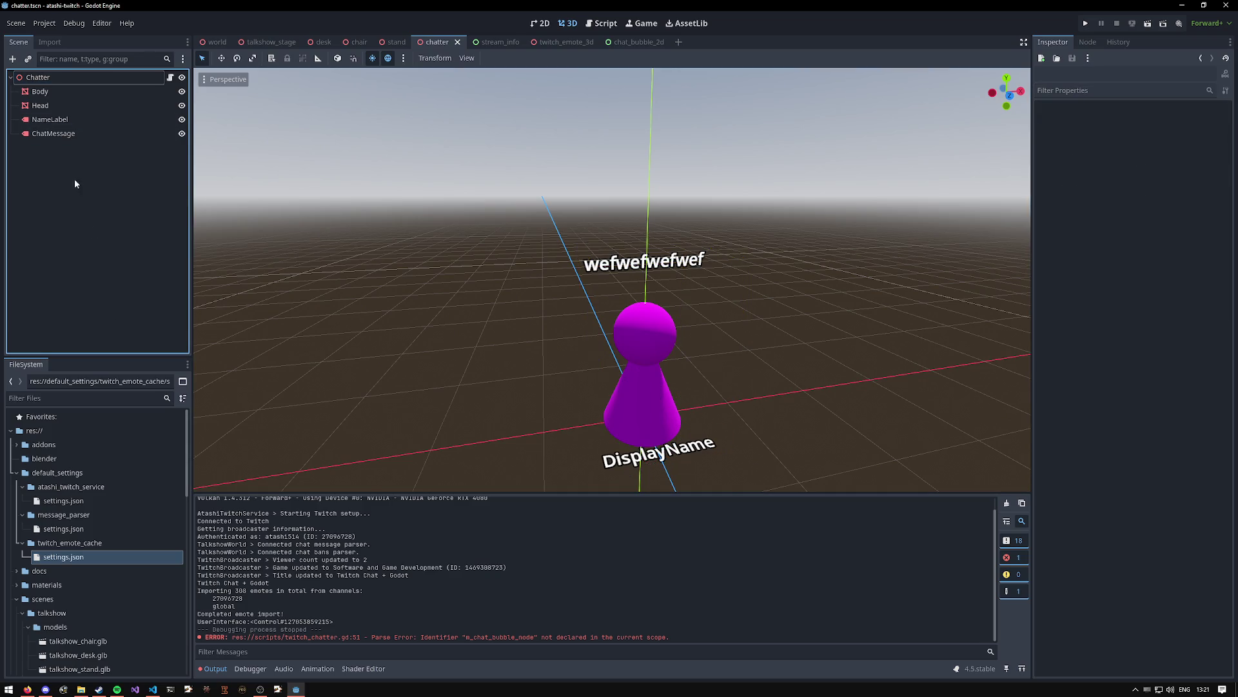
click(52, 134)
right_click(52, 133)
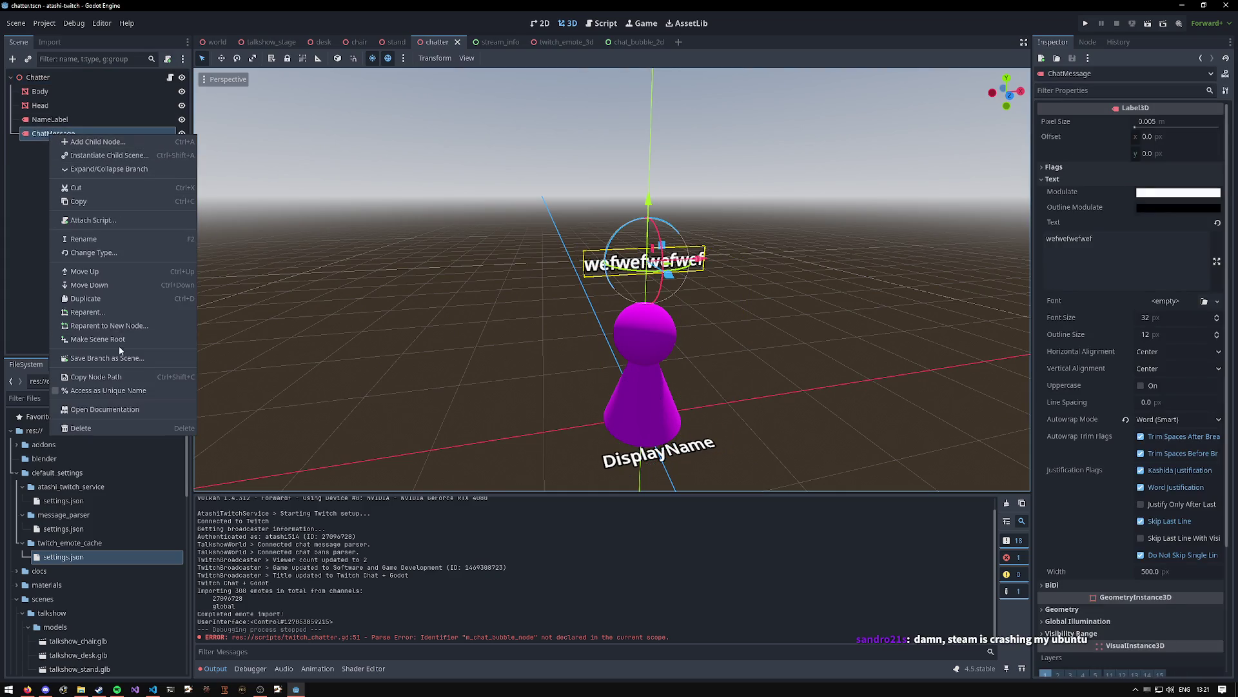
click(125, 246)
text(node)
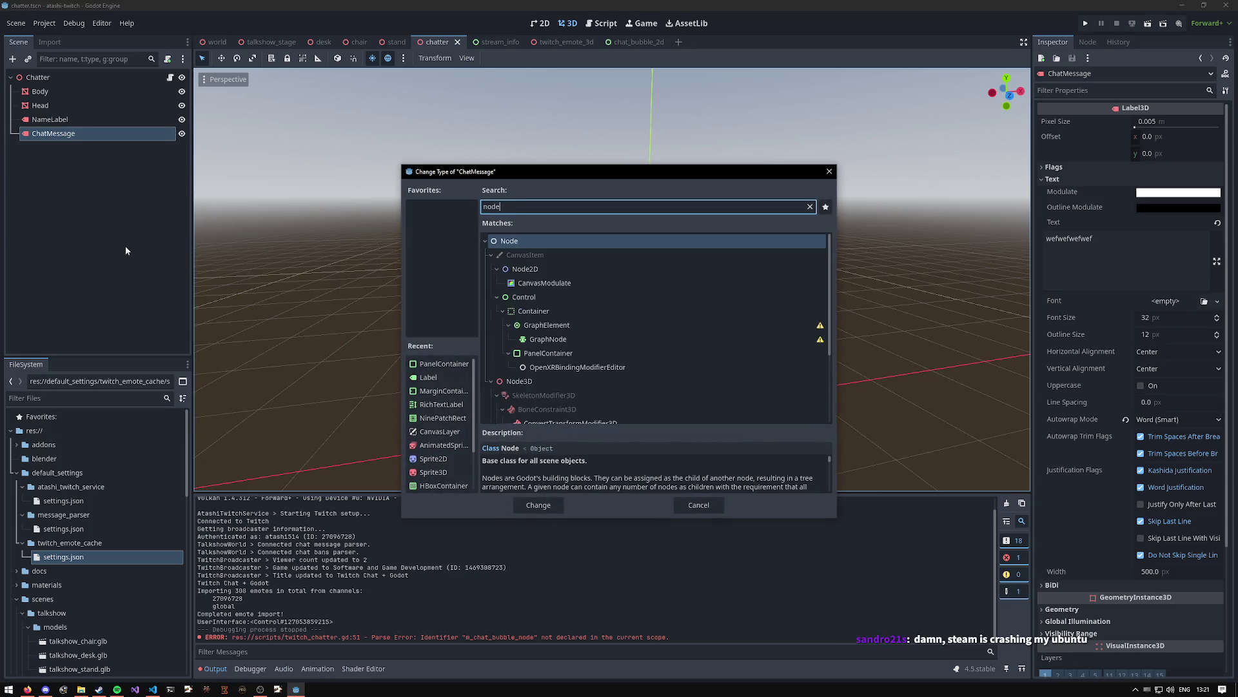
text(3d)
key(Return)
Rename the node to ChatBubbleNode, save the scene, and return to VS Code
key(F2)
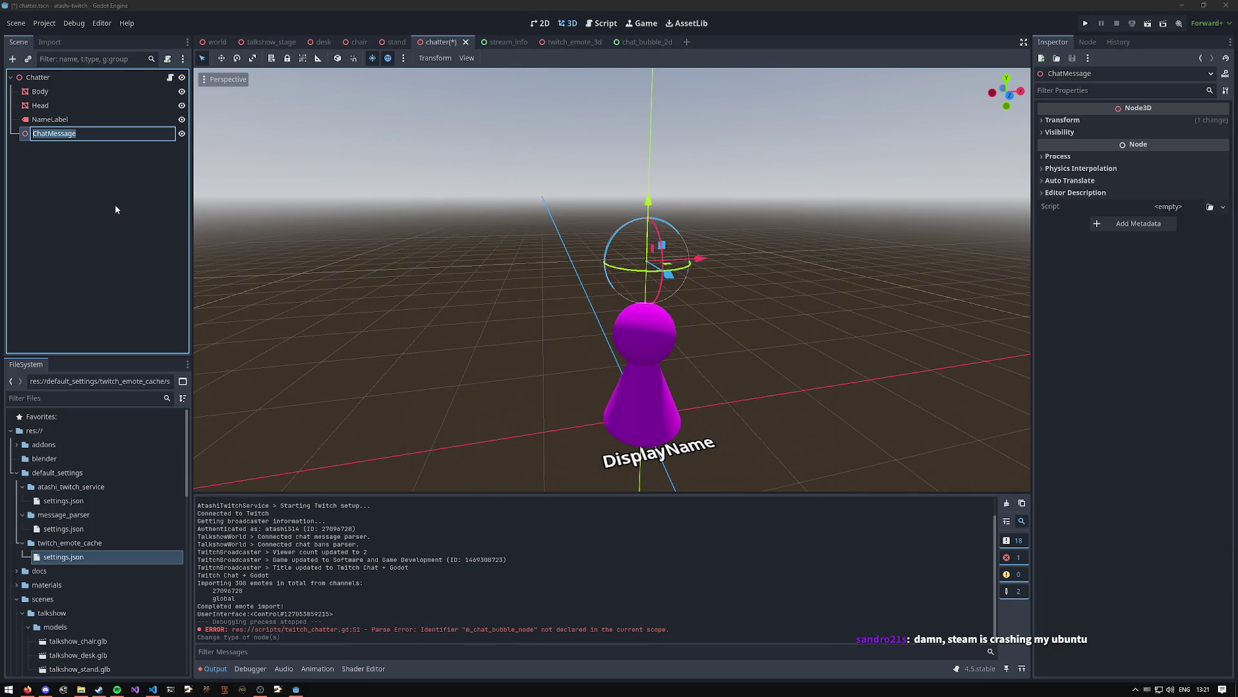
text(ChatBubbleNode)
key(Return)
key(ctrl+s)
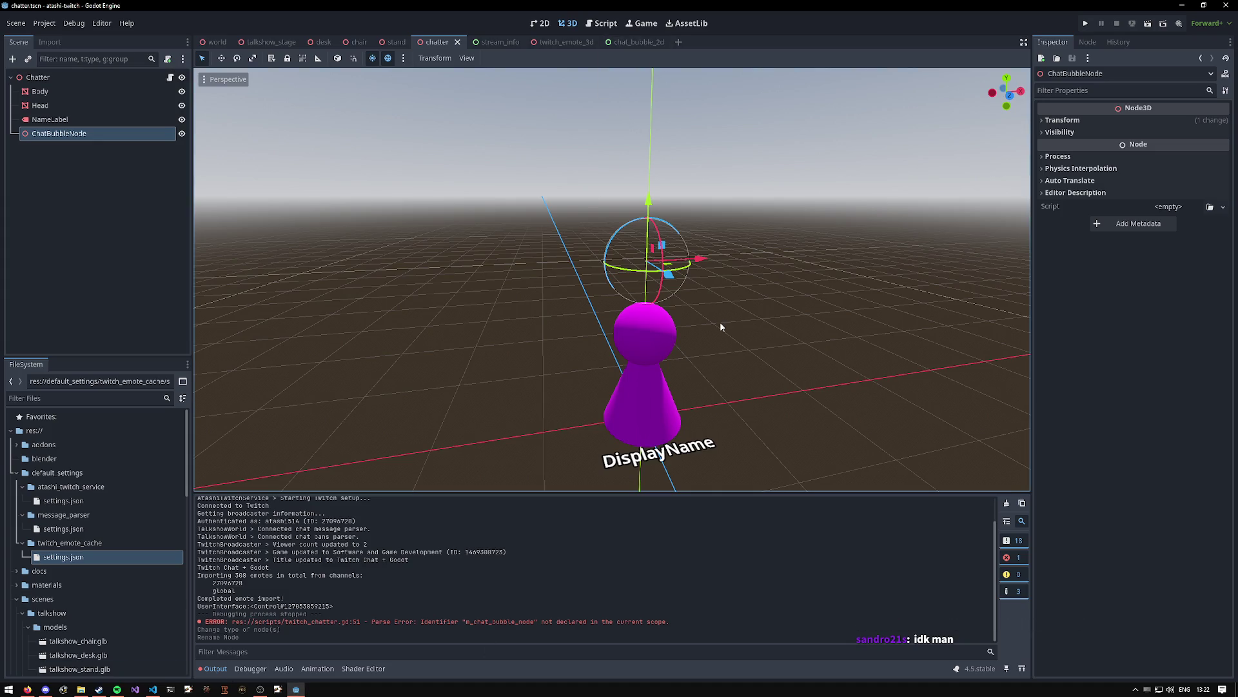
key(alt+Tab)
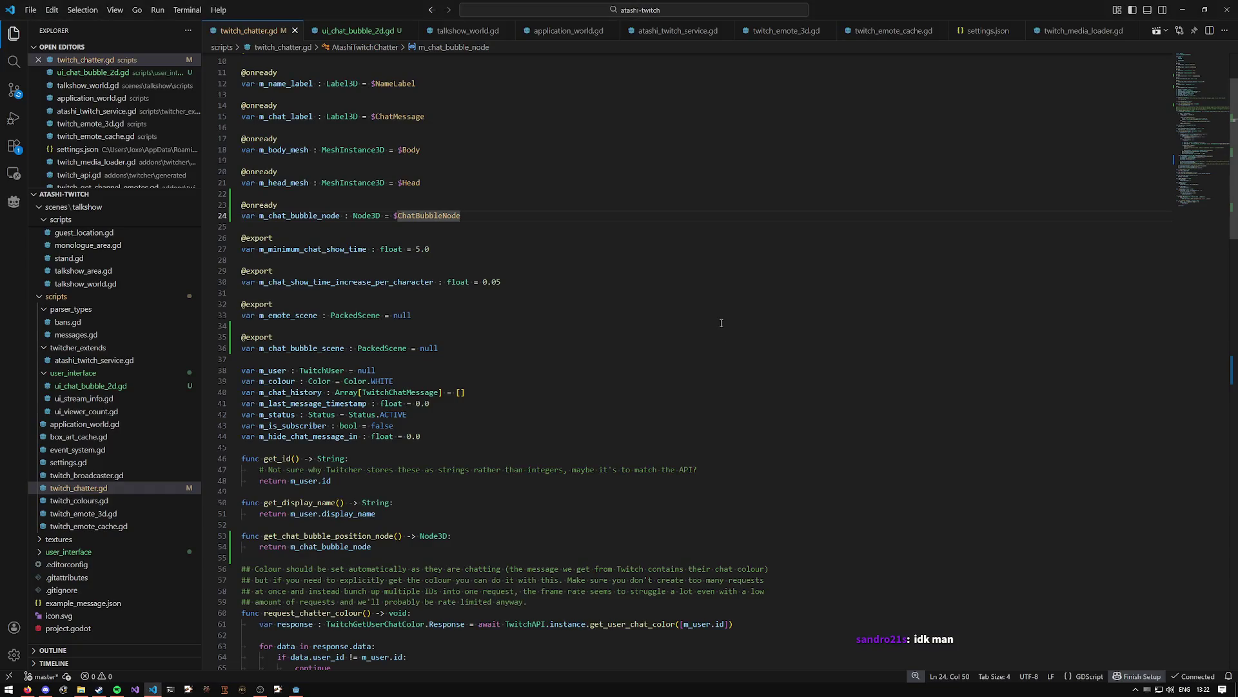
In ui_chat_bubble_2d.gd, use get_chat_bubble_position_node().global_position on line 58, save, return to Godot
scroll(539, 392, down, 10)
scroll(539, 392, down, 10)
scroll(534, 403, up, 7)
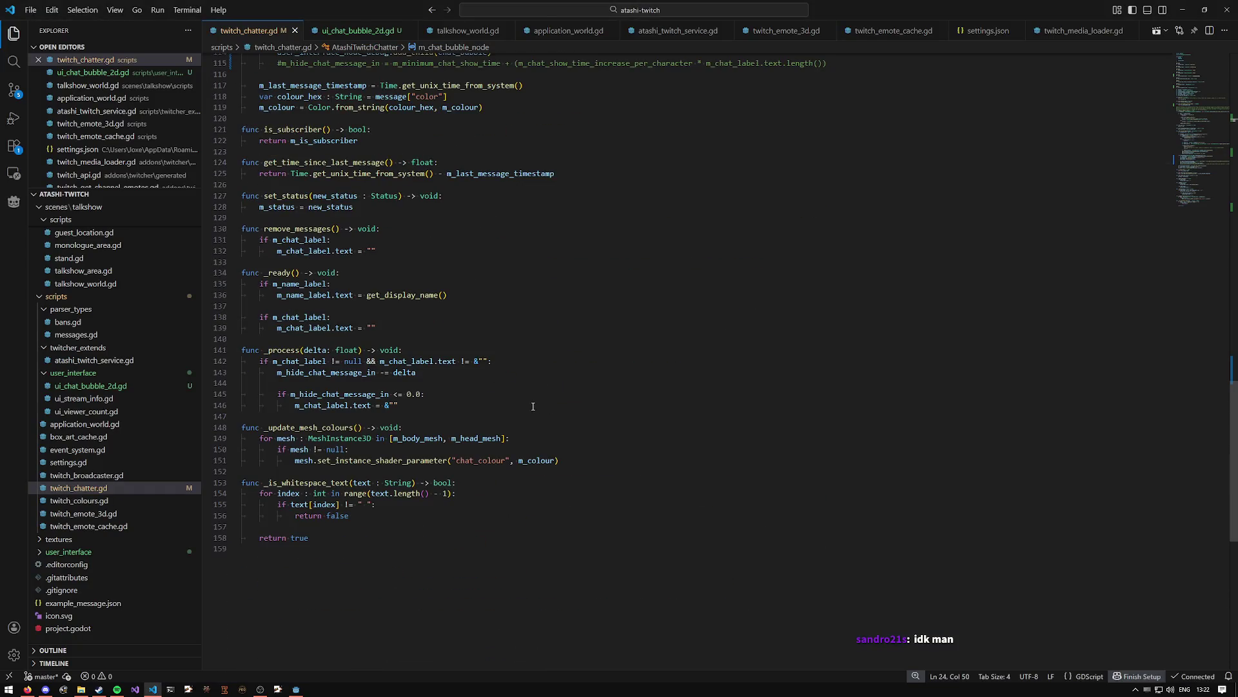
key(ctrl+Tab)
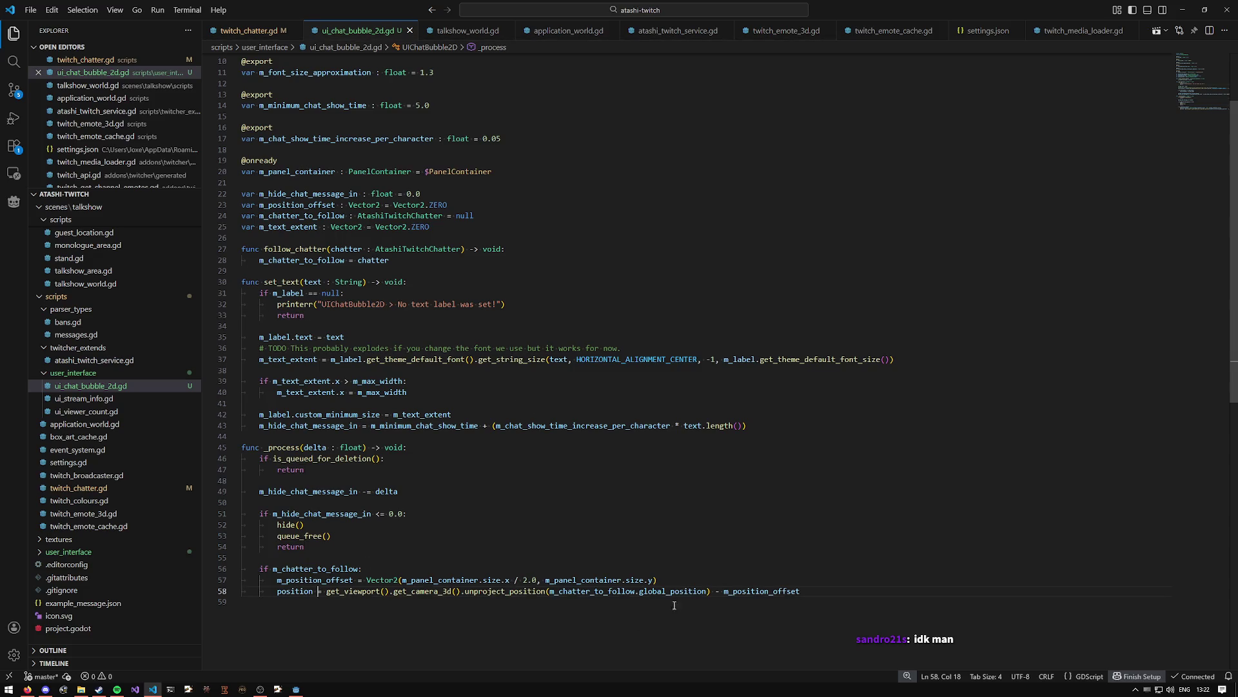
click(550, 591)
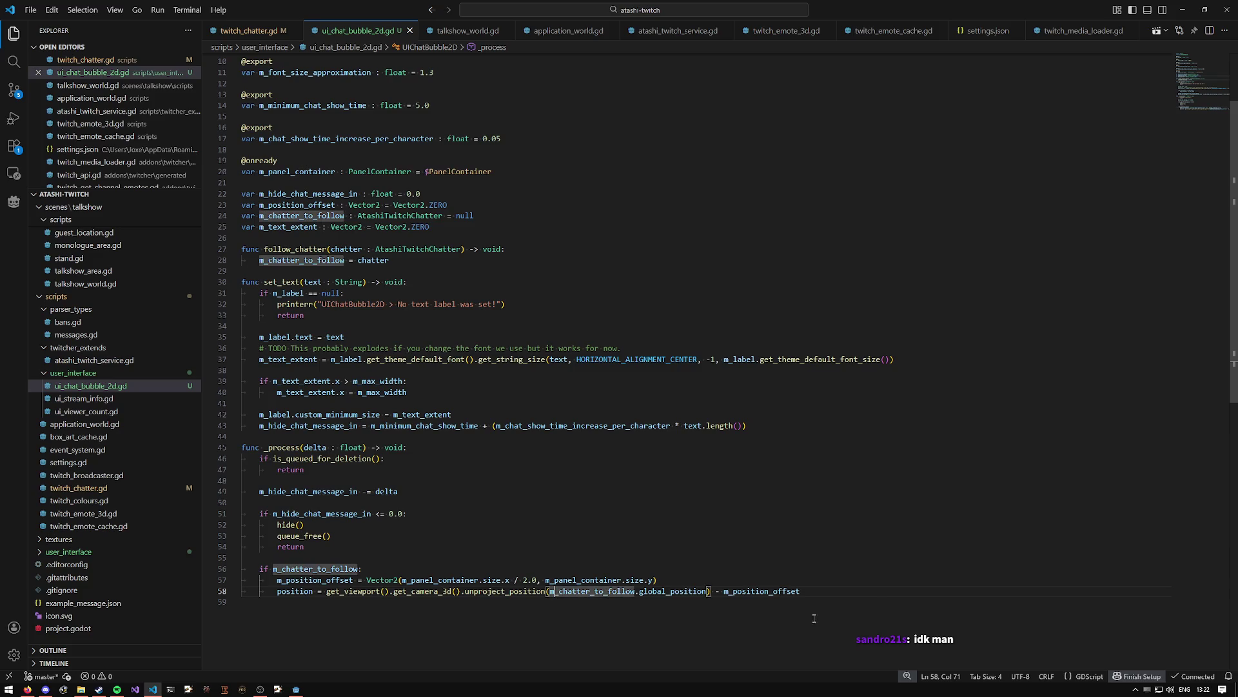
key(ctrl+Right)
key(ctrl+Right)
key(ctrl+shift+Left)
text(get)
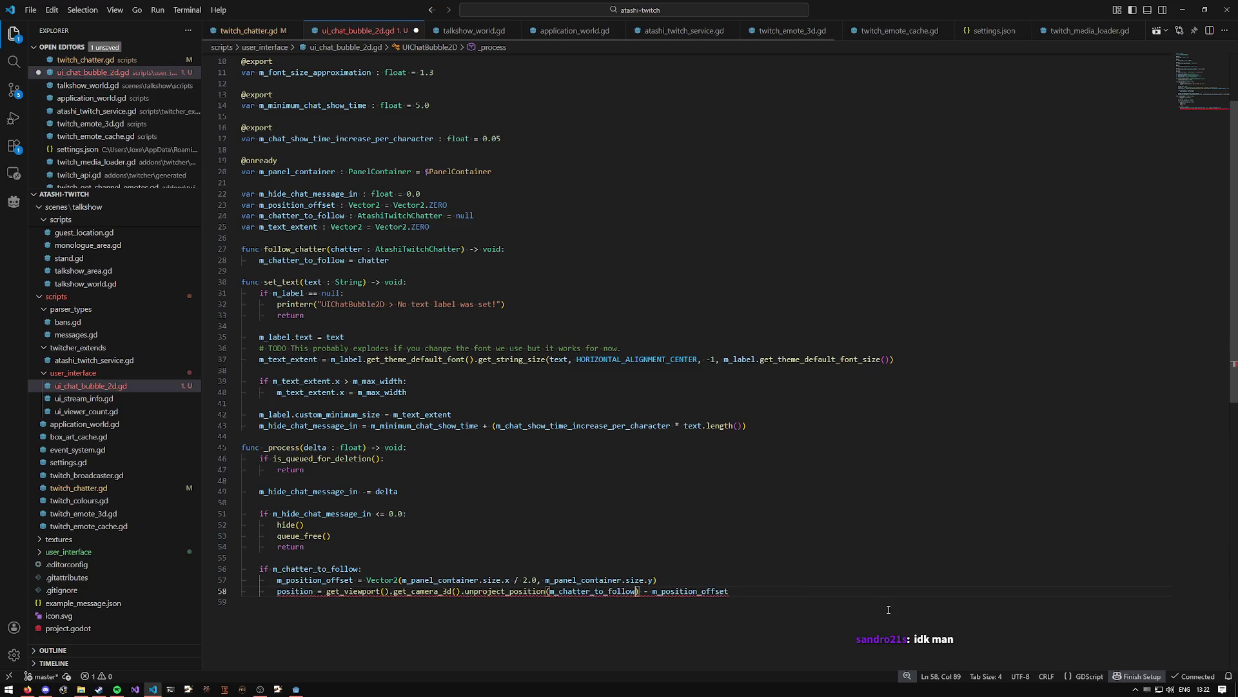
text(_)
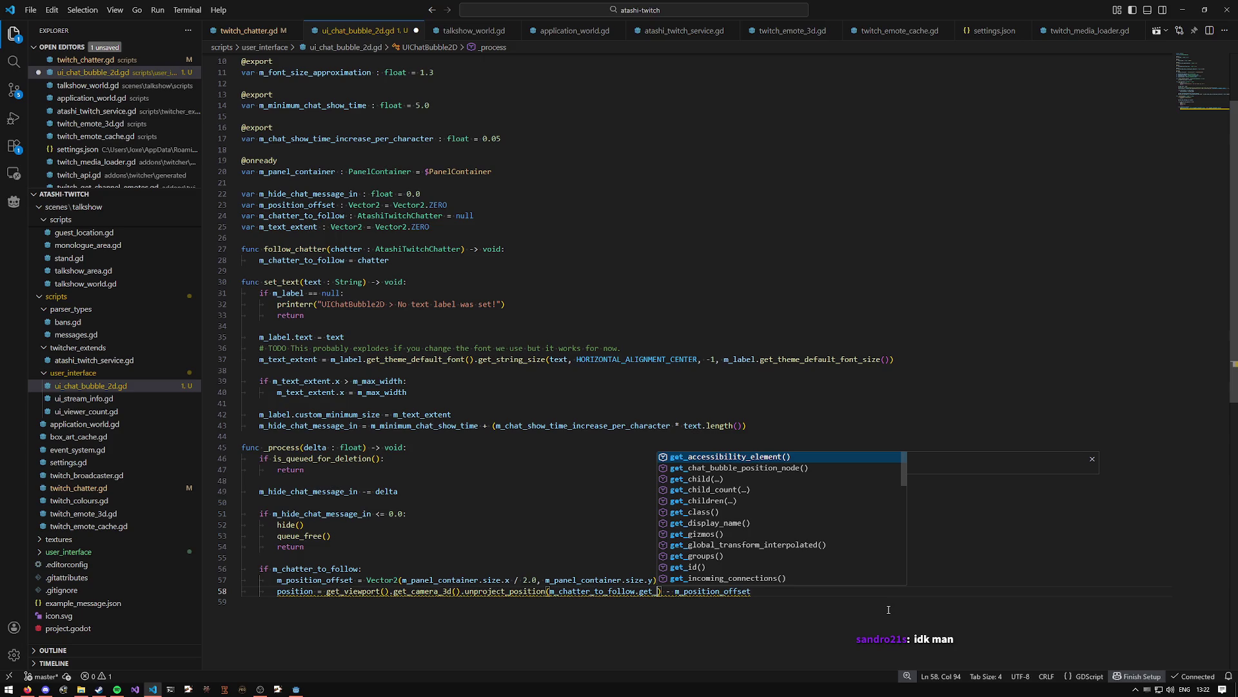
text(chat)
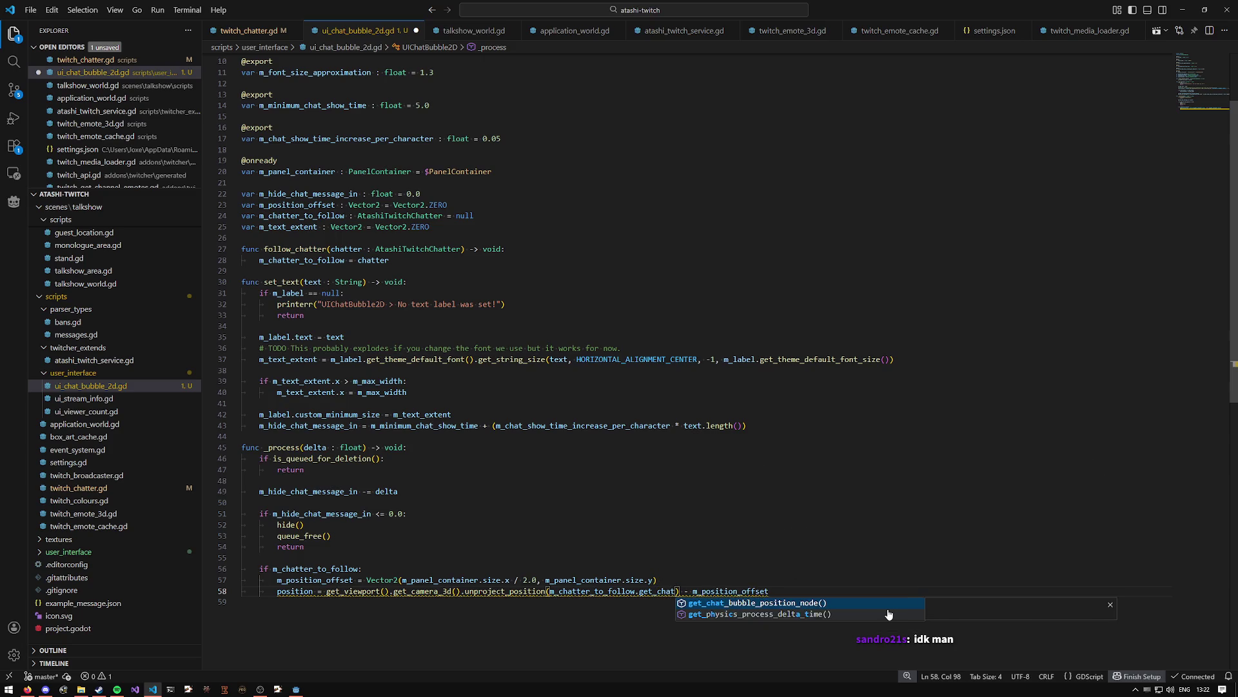
key(Tab)
text(.)
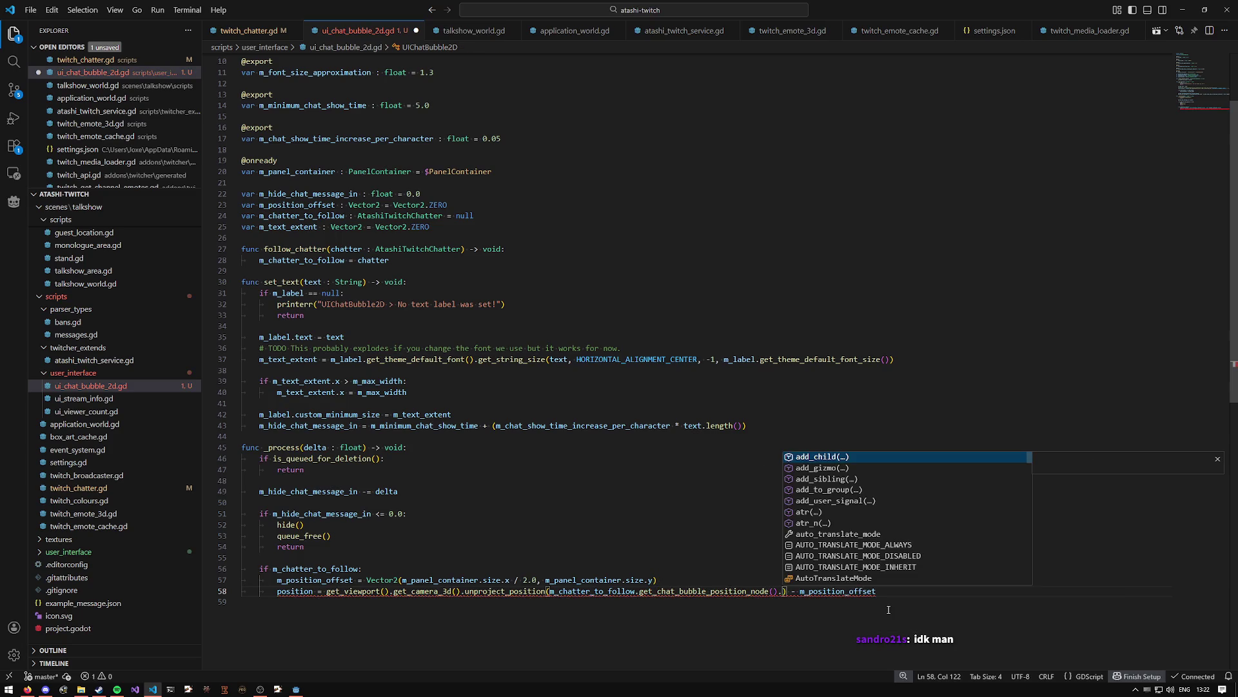
text(global_pos)
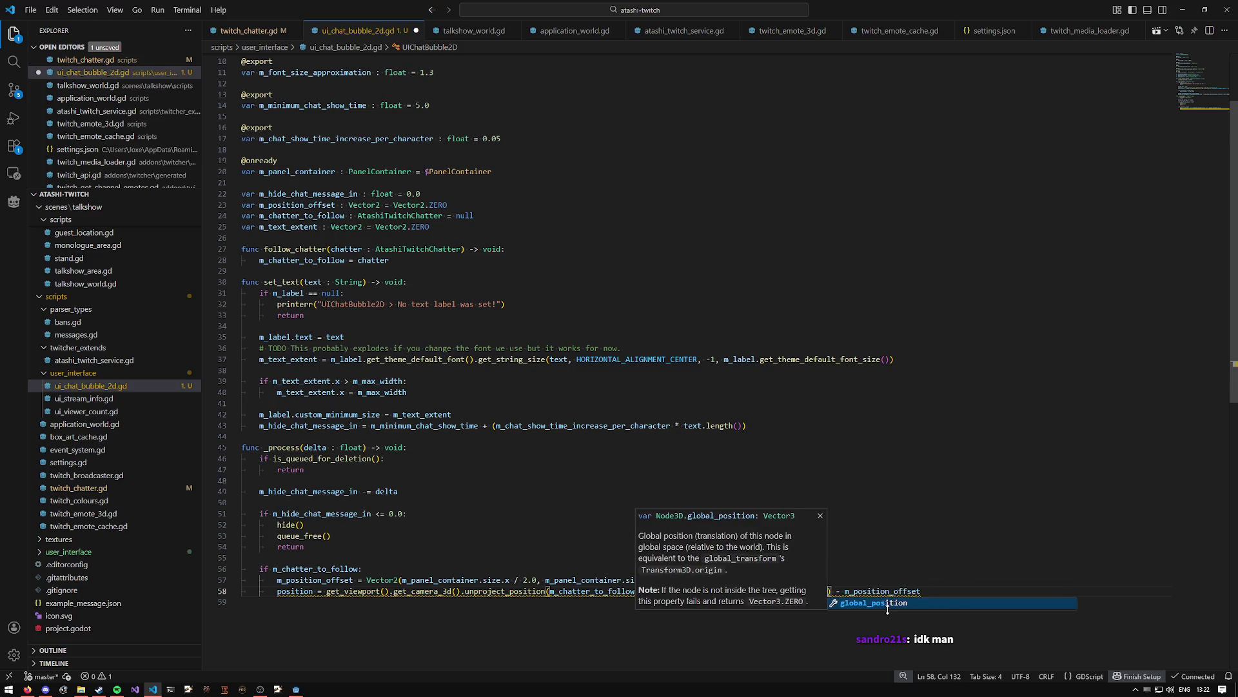
key(Tab)
key(ctrl+s)
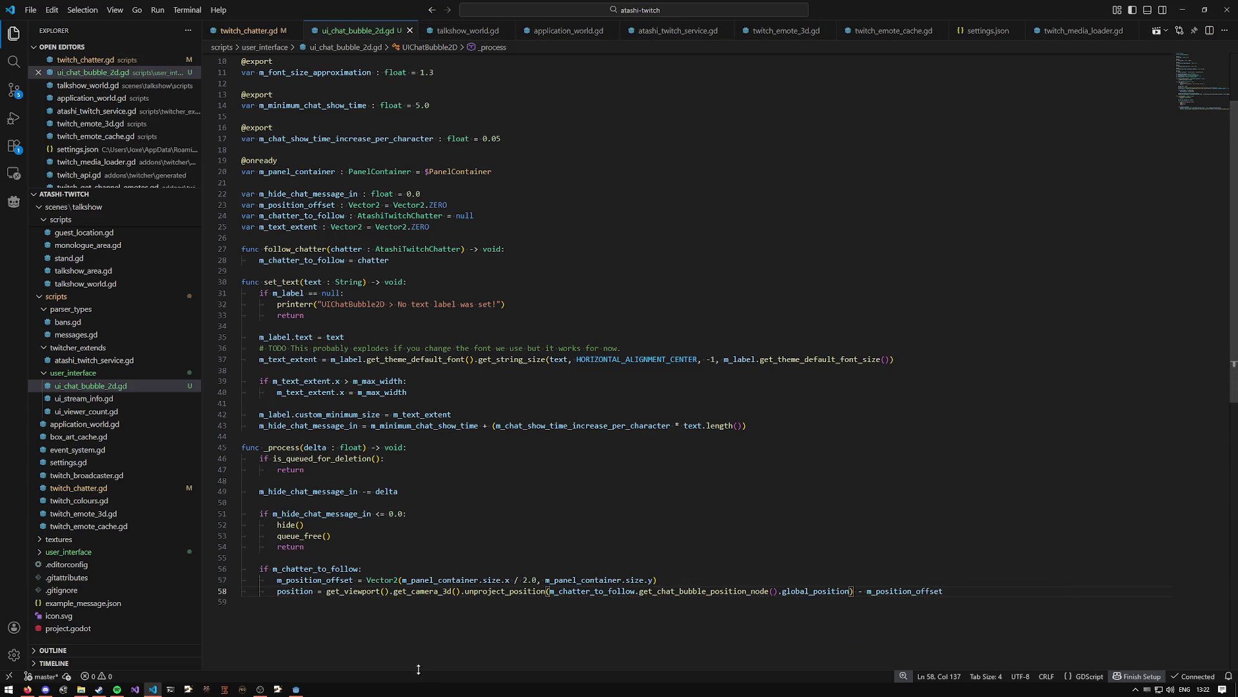
click(296, 689)
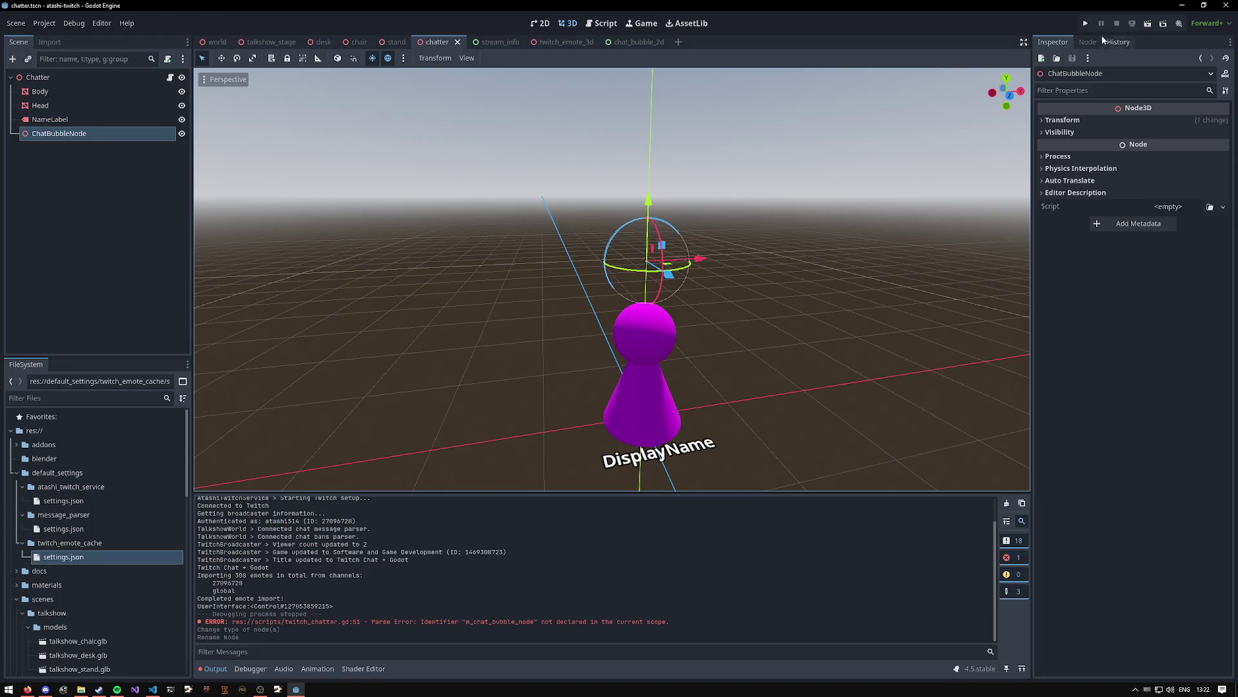
Run the project to test the chat bubble with the chatter behind the desk
click(1086, 25)
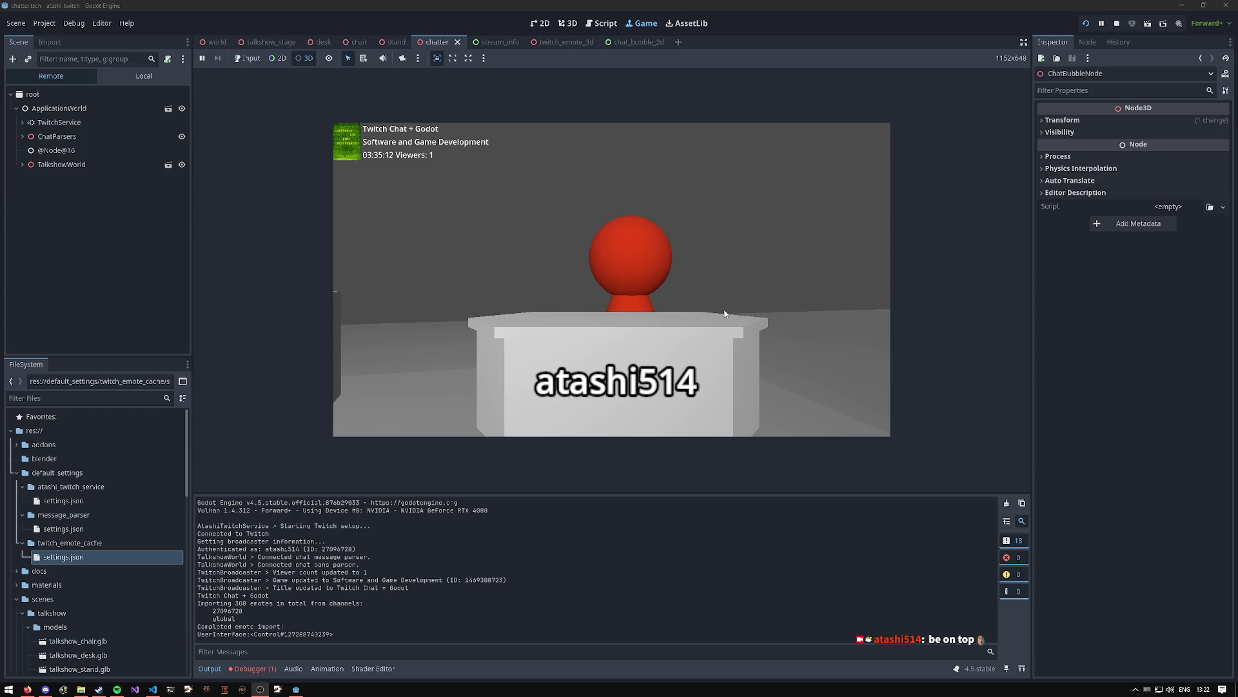
Stop the game and lower the chatter's ChatBubbleNode along Y closer to the head
click(648, 45)
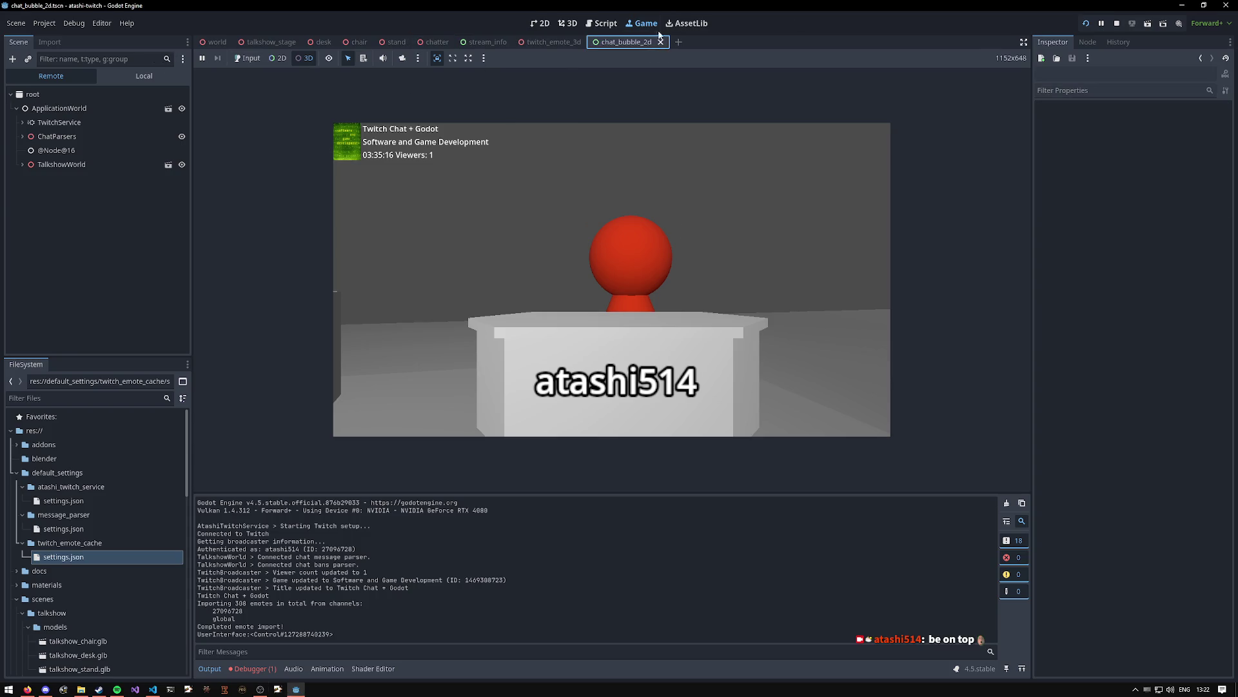
click(1116, 24)
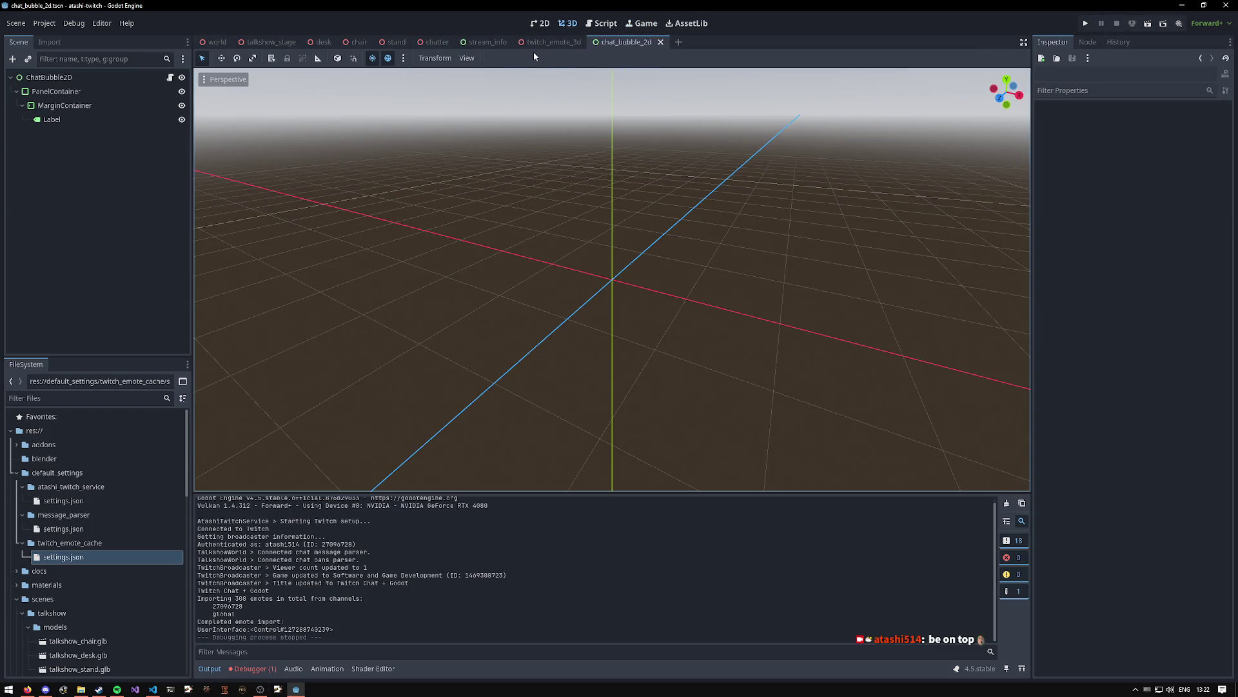
click(437, 42)
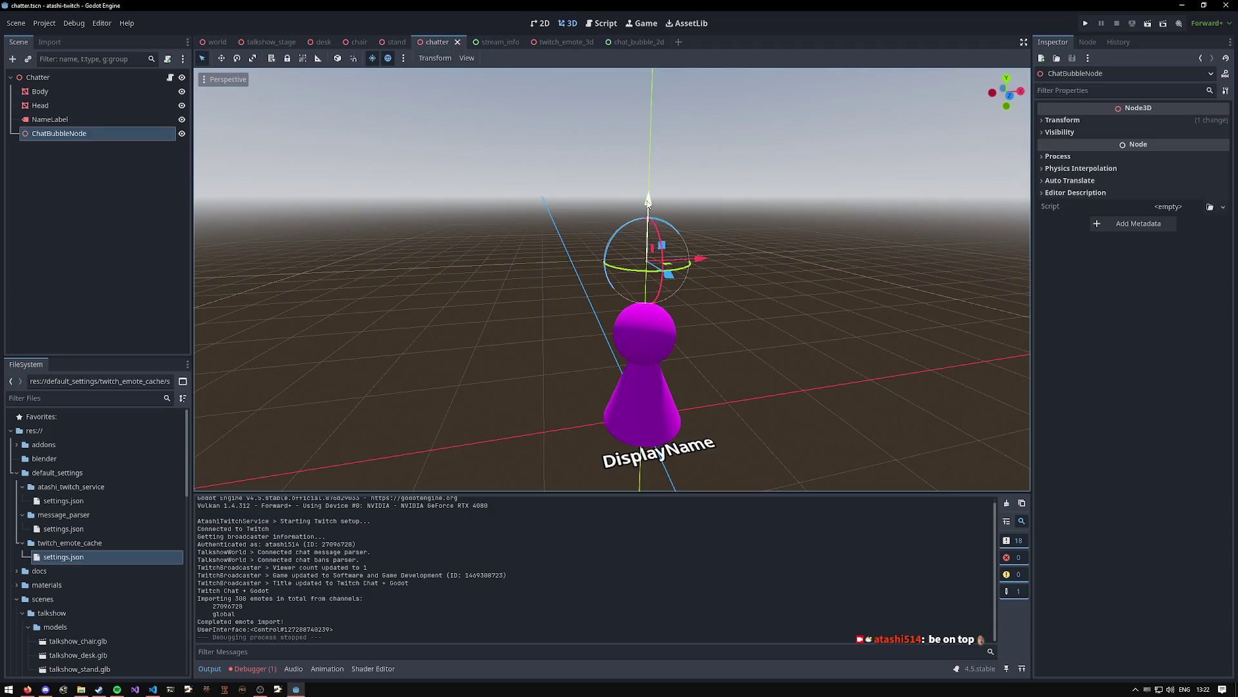
drag(648, 202, 649, 232)
Rerun the game to check the bubble, stop it, and return to the bubble position line in VS Code
click(1086, 23)
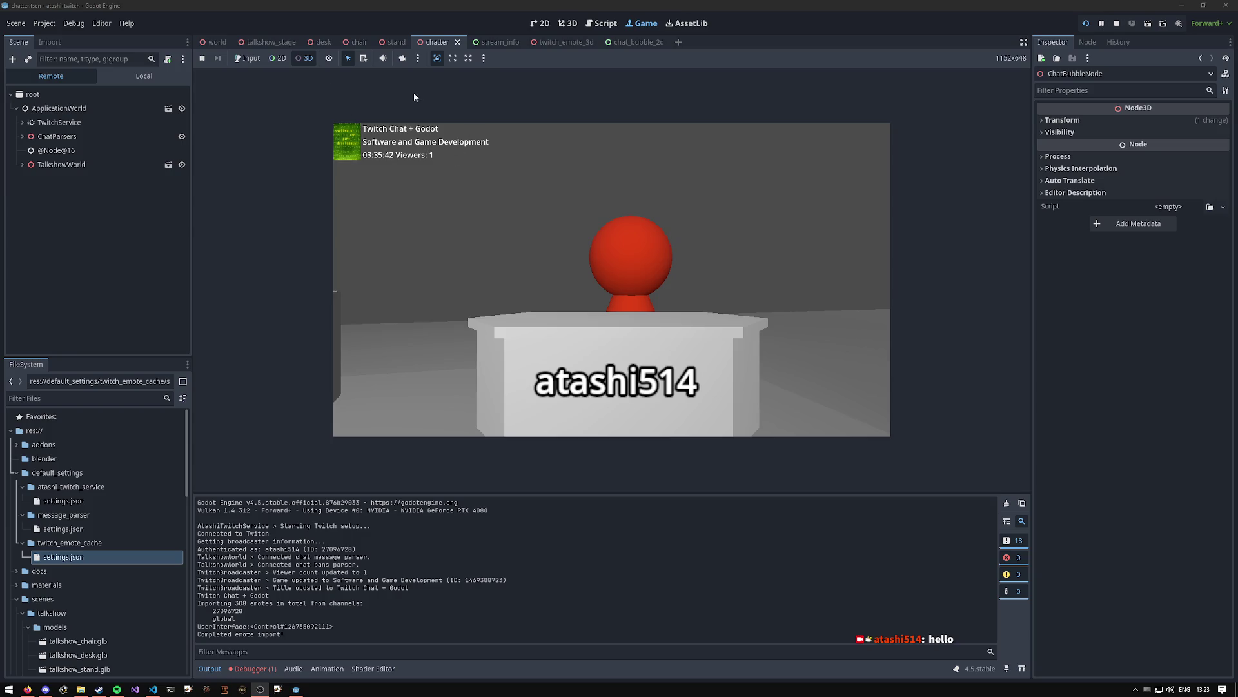
click(1117, 24)
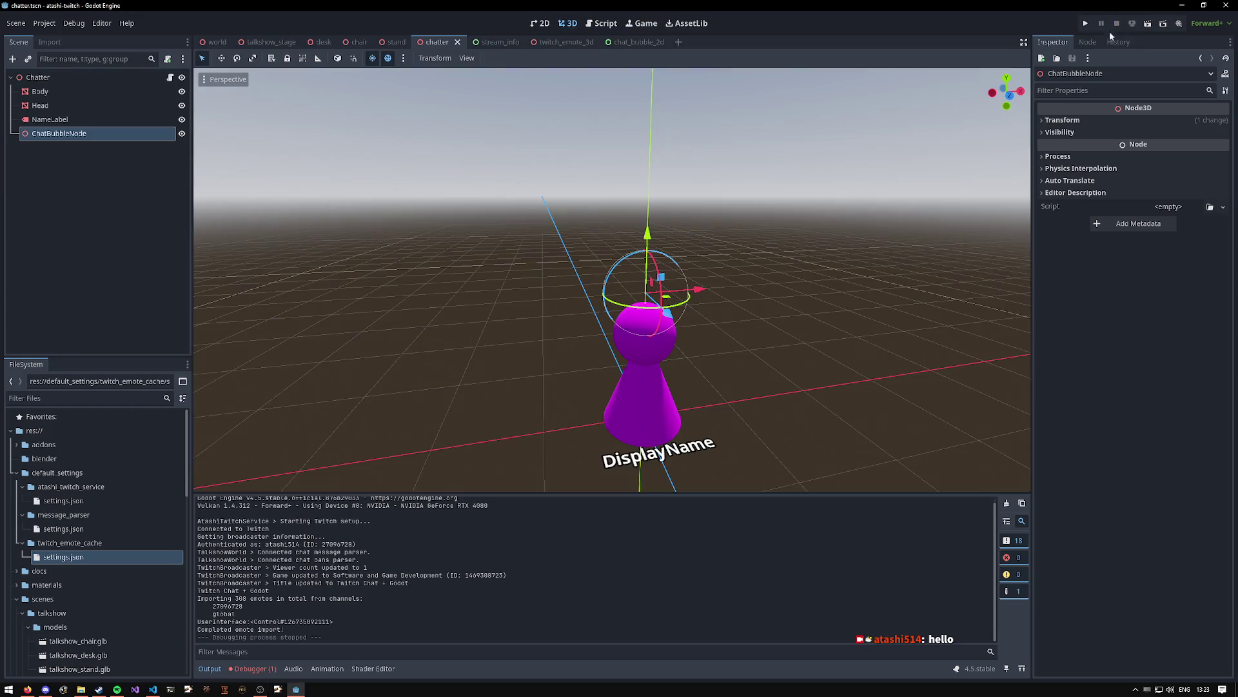
key(alt+Tab)
click(469, 591)
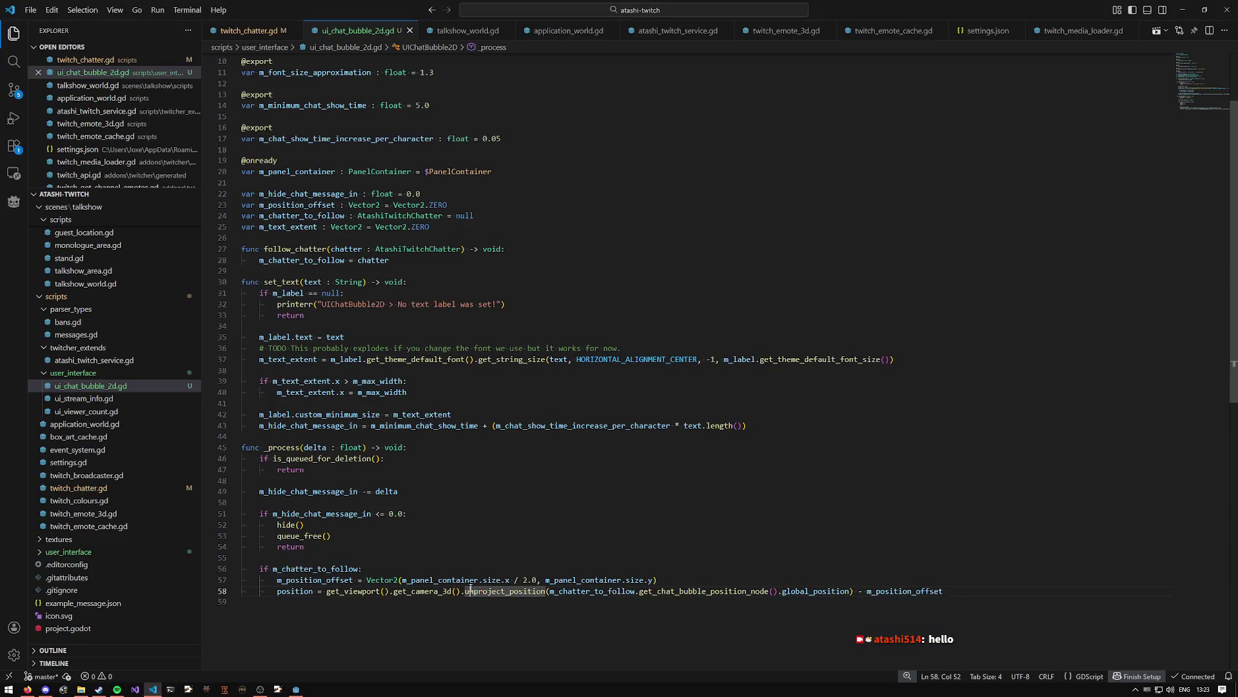
Below the position line, add if get_viewport().get_camera_3d().is_position_behind(position):
click(977, 590)
key(ctrl+shift+Return)
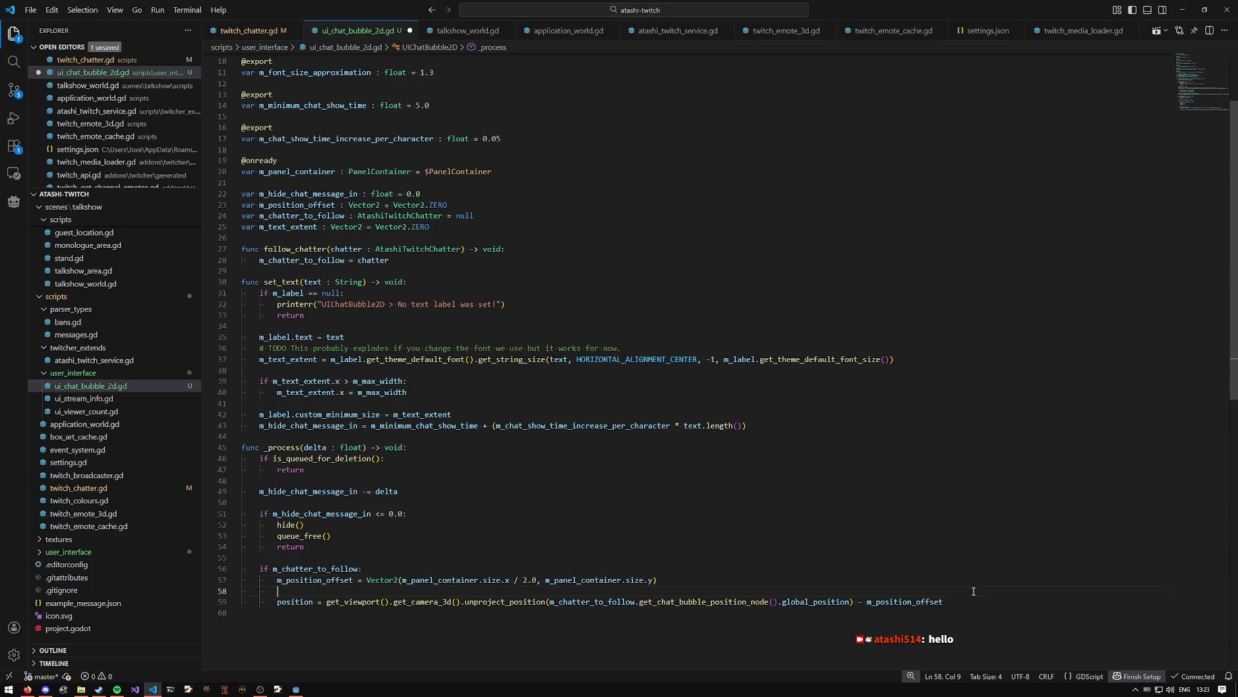
key(ctrl+z)
click(974, 590)
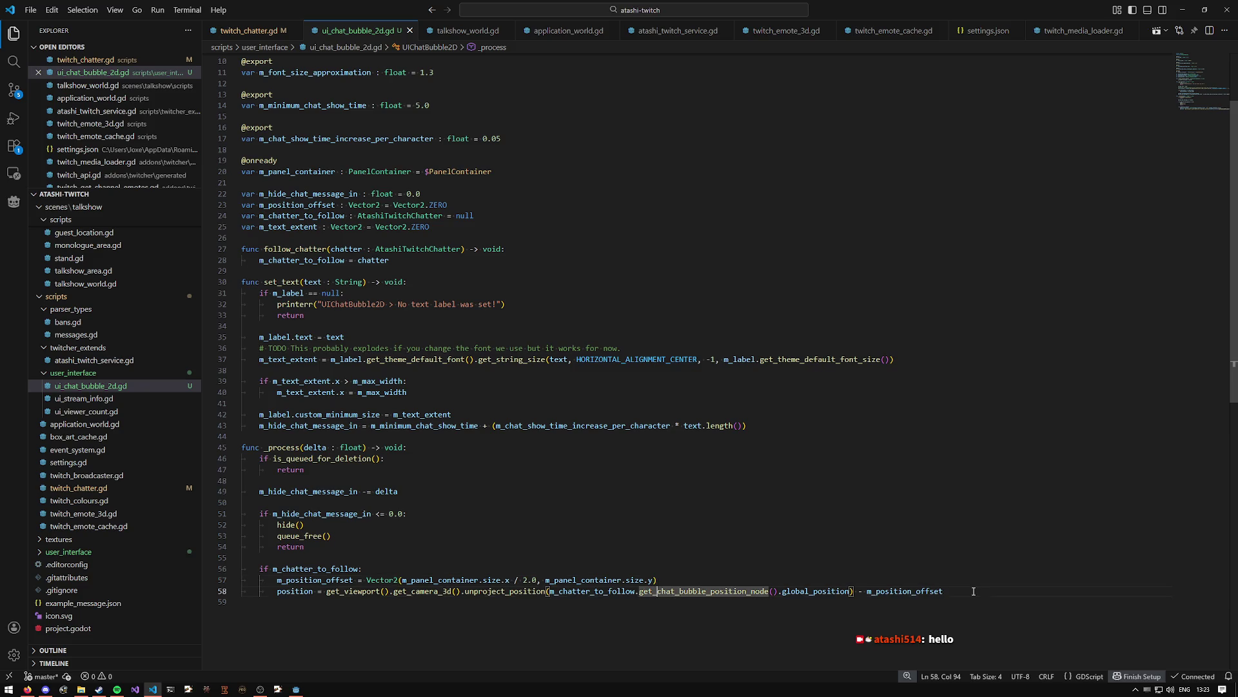
key(Return)
text(get_viewport())
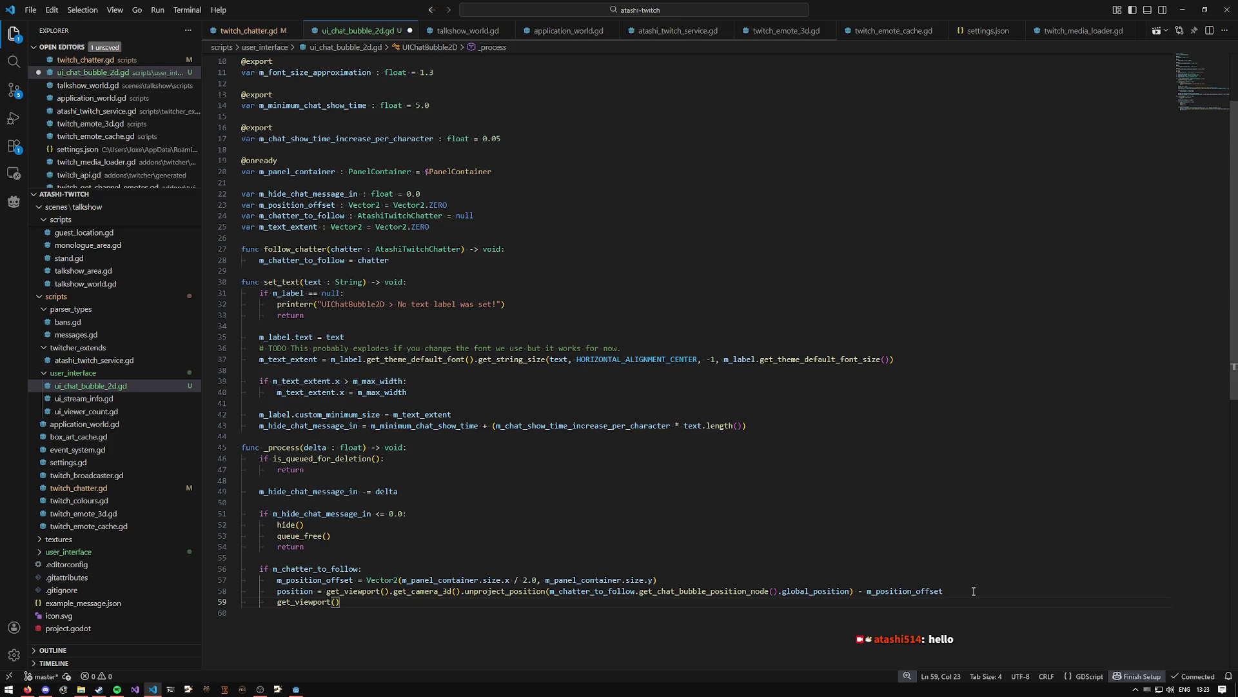
text(.get_ca)
key(Down)
key(Return)
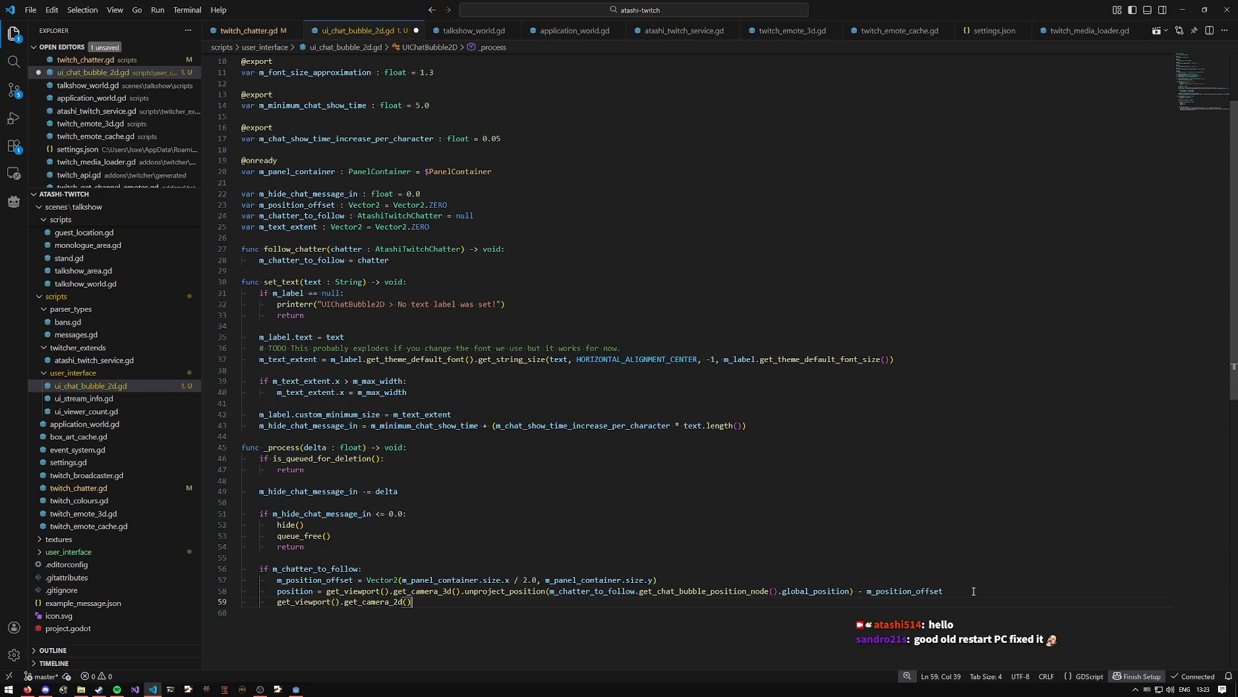
text(.)
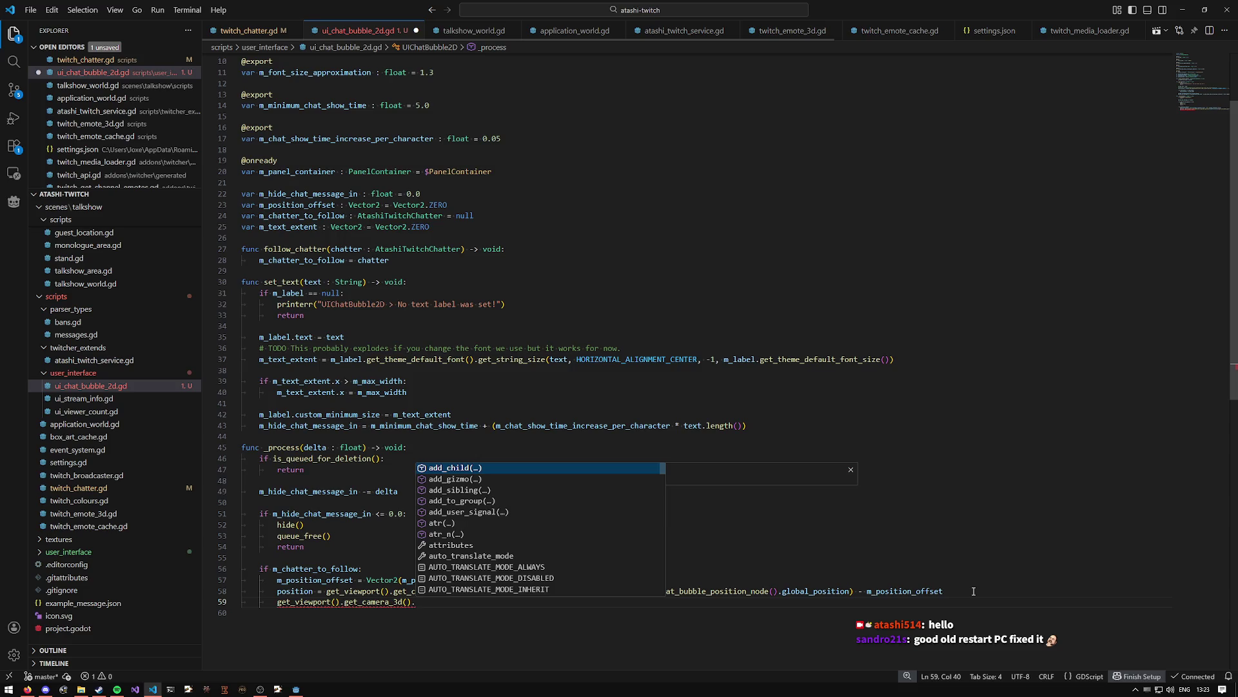
text(behin)
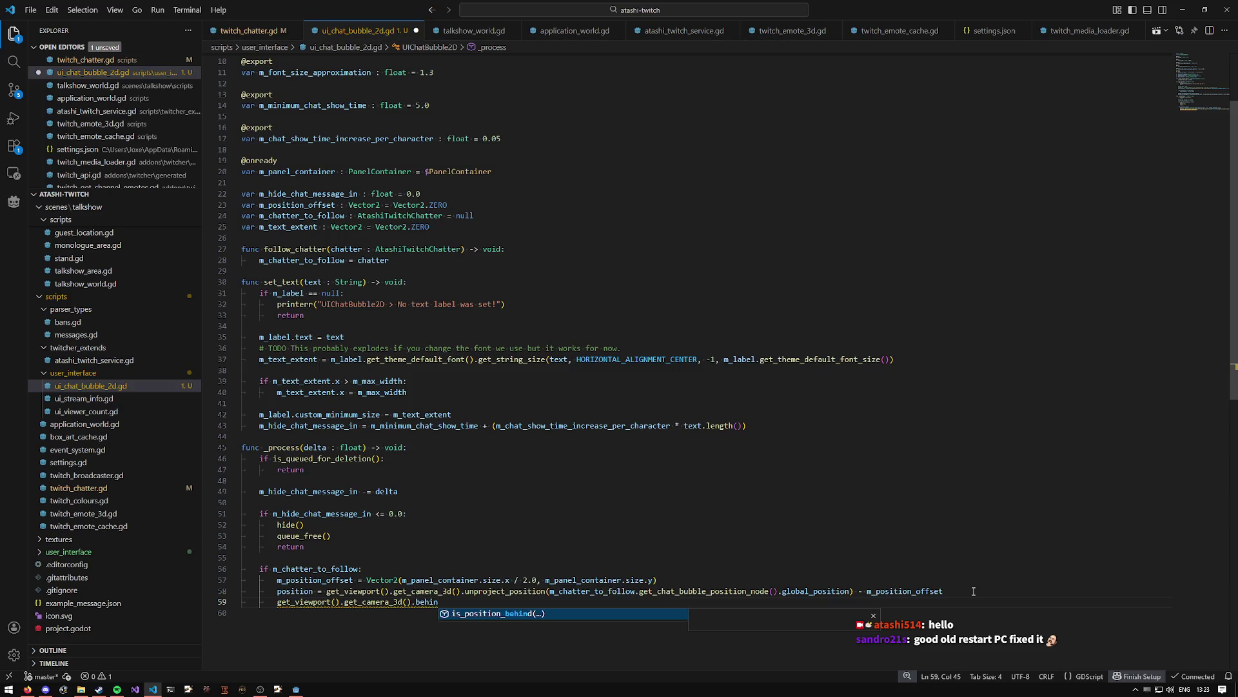
key(Return)
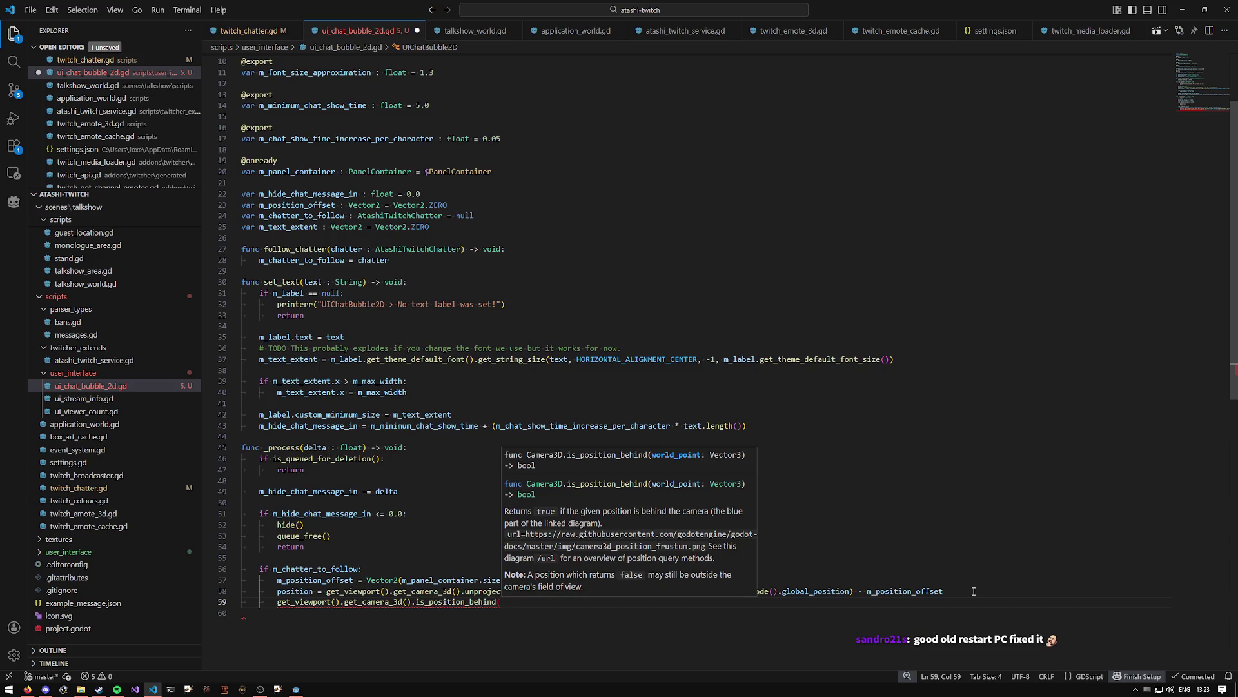
text(position)
key(Home)
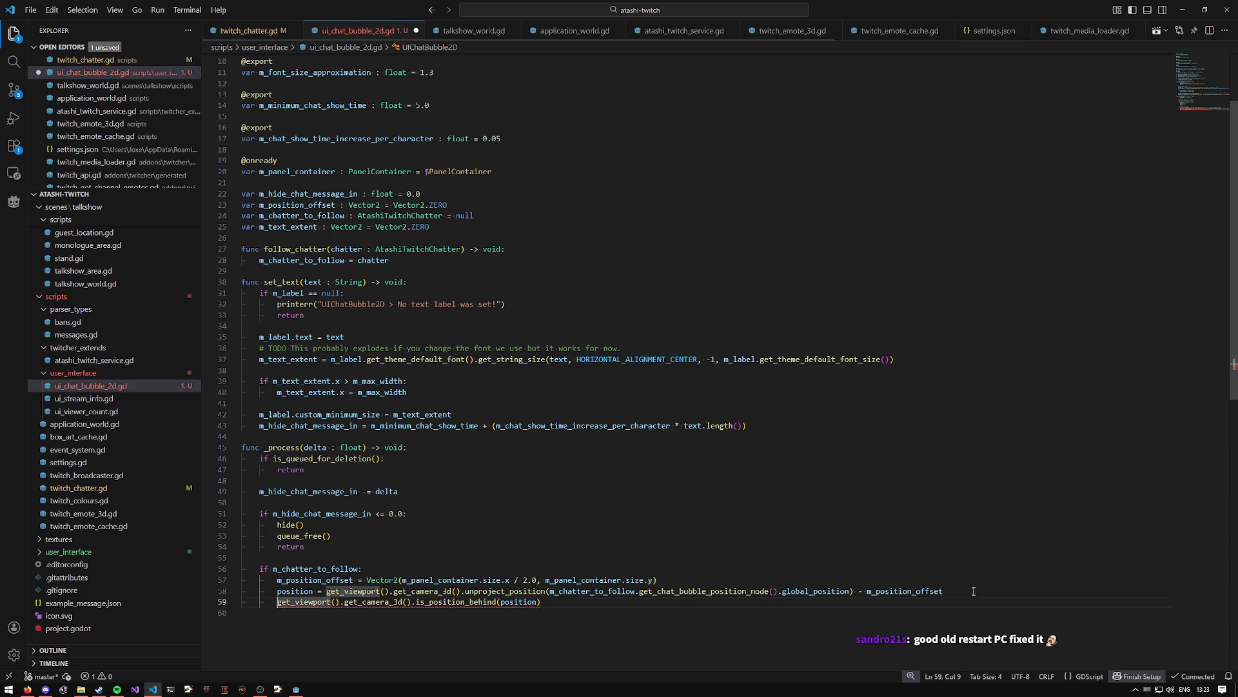
text(if)
key(End)
text(:)
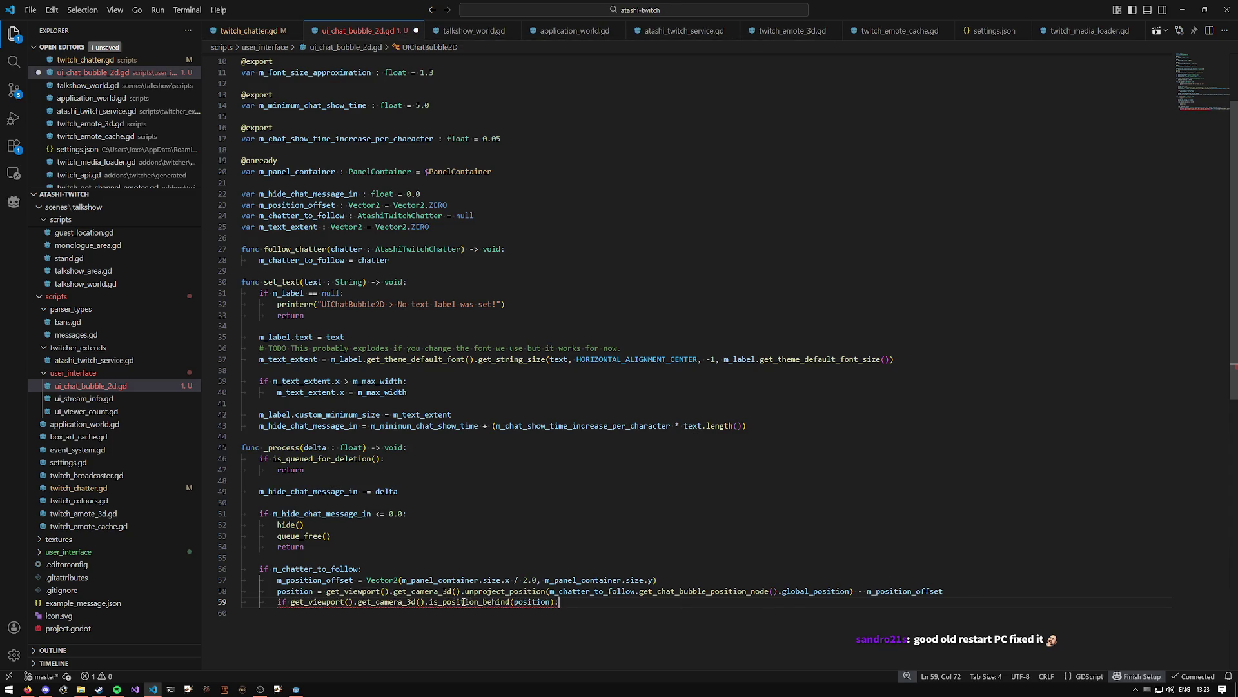
Place the caret at the m_chatter_to_follow argument in line 58's position calculation
mouse_move(463, 602)
click(867, 591)
scroll(929, 587, down, 3)
click(552, 495)
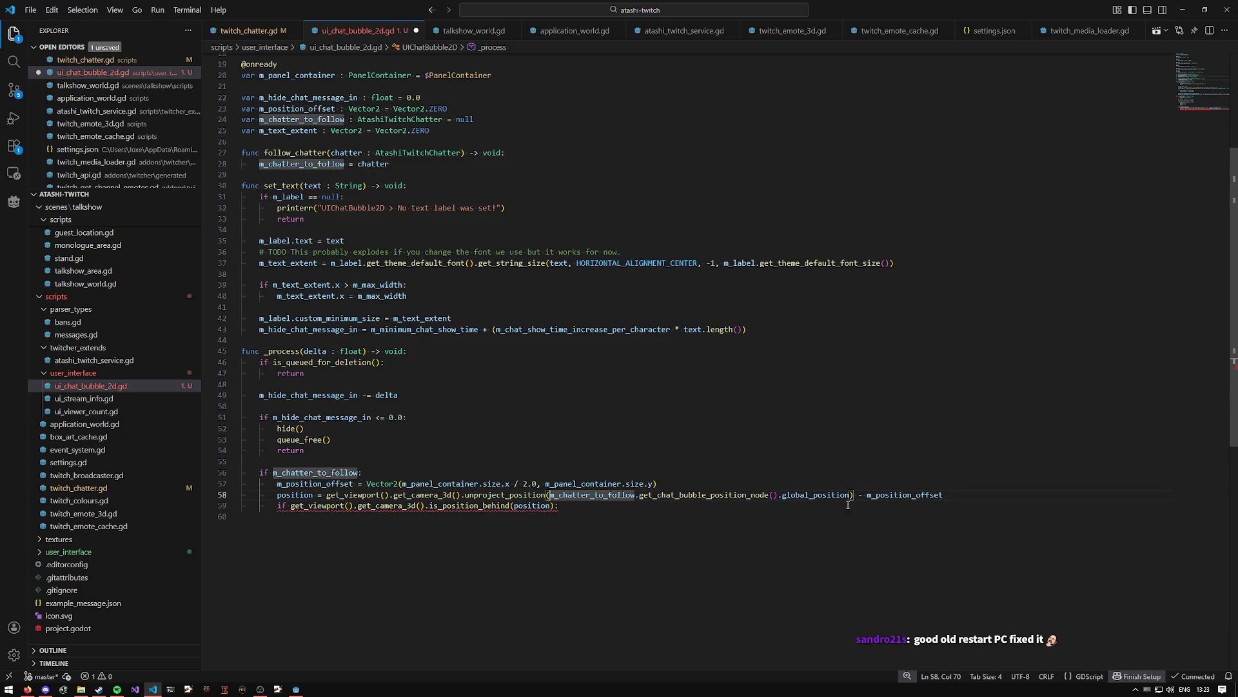
Move the bubble-node global_position expression into a new var target_3d_position : Vector3
key(ctrl+shift+Right)
key(ctrl+shift+Right)
key(ctrl+shift+Right)
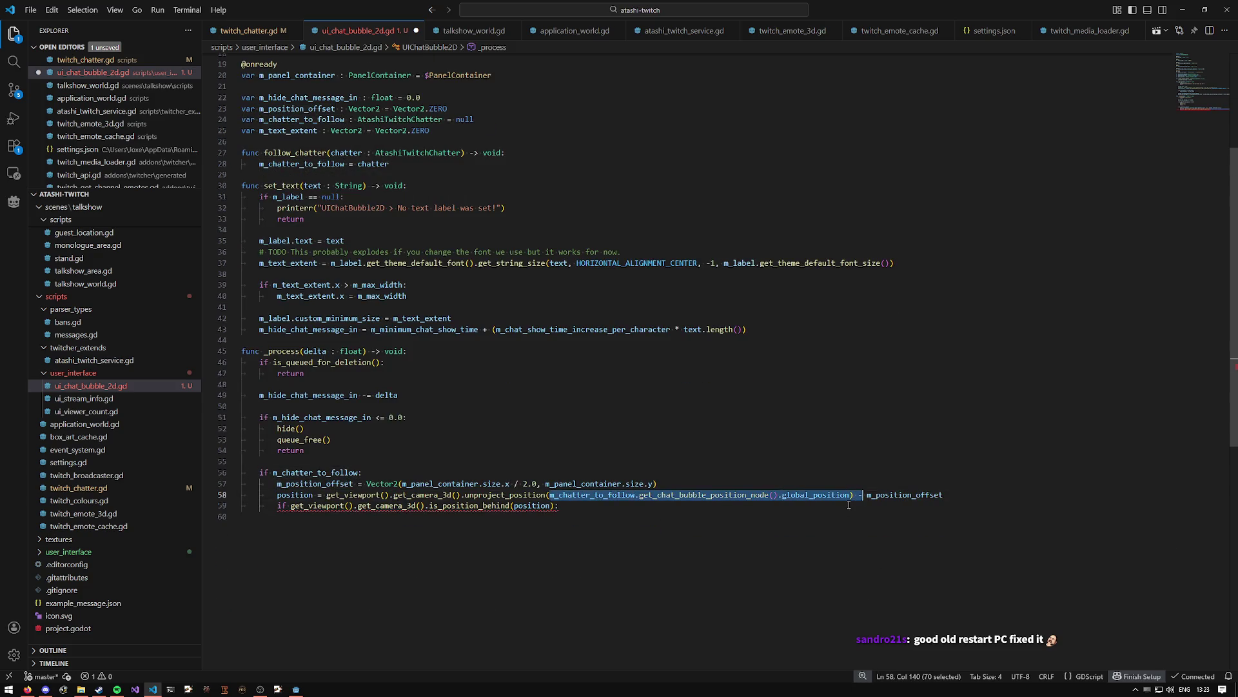
key(shift+Left)
key(ctrl+x)
key(ctrl+shift+Return)
text(var )
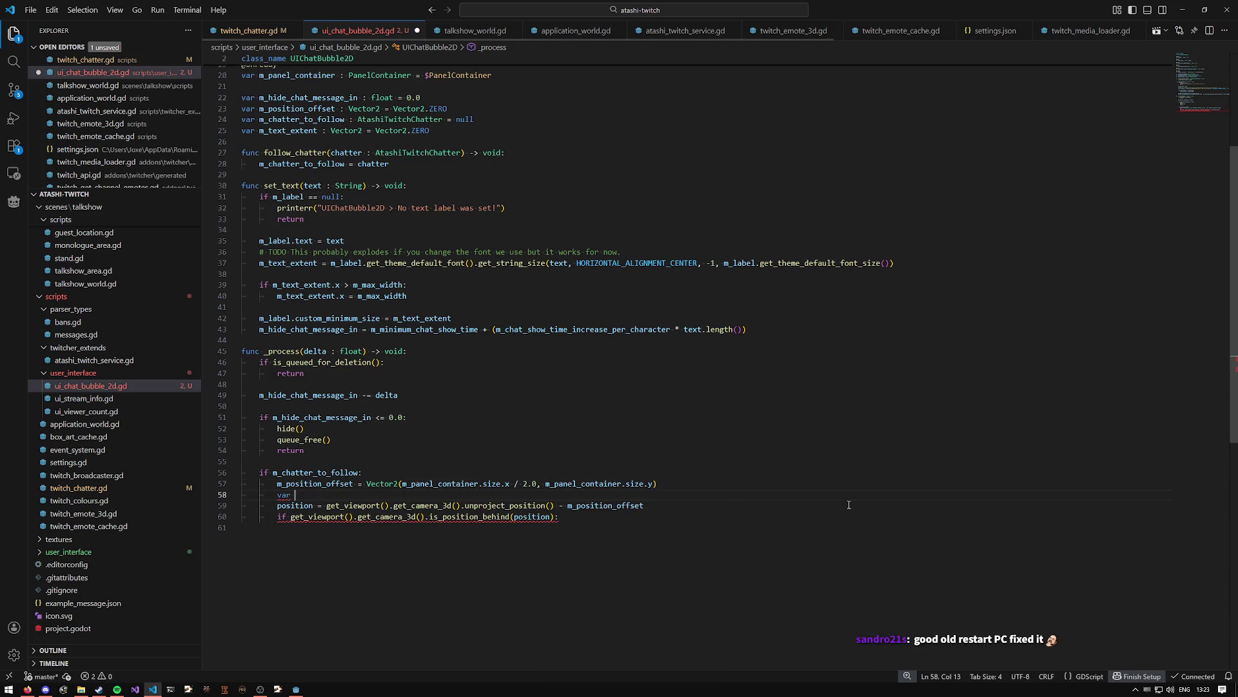
text(target_wor)
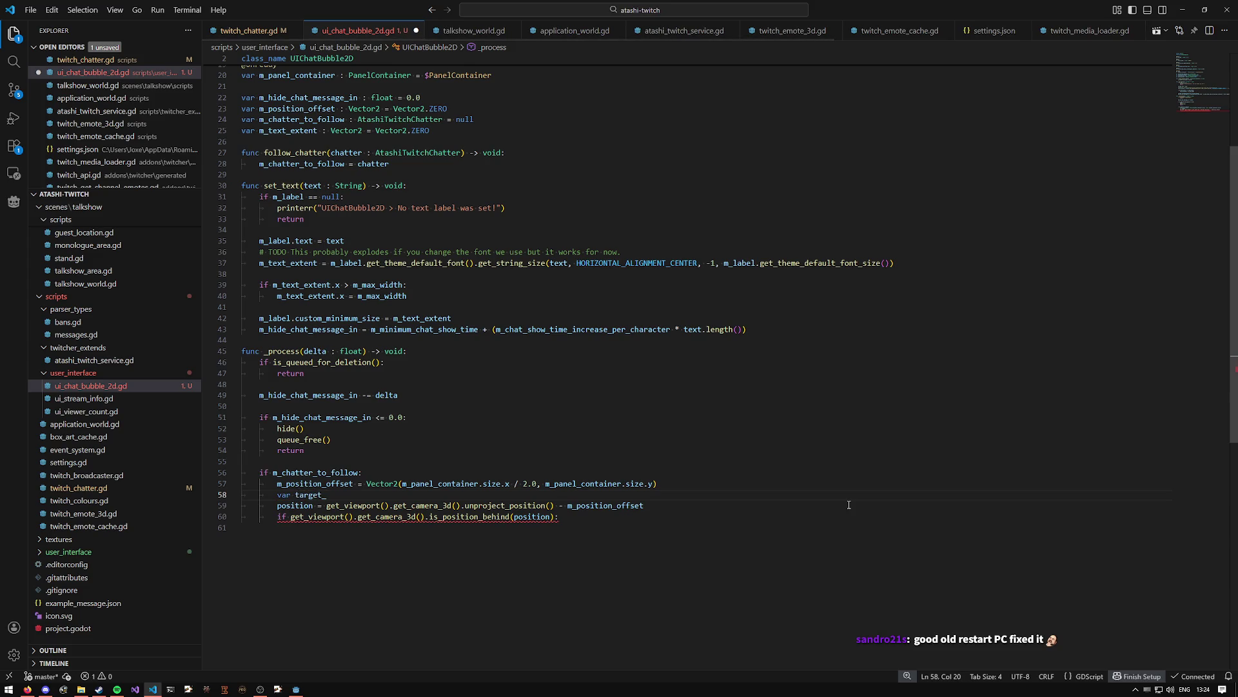
key(BackSpace)
key(BackSpace)
key(BackSpace)
text(3d)
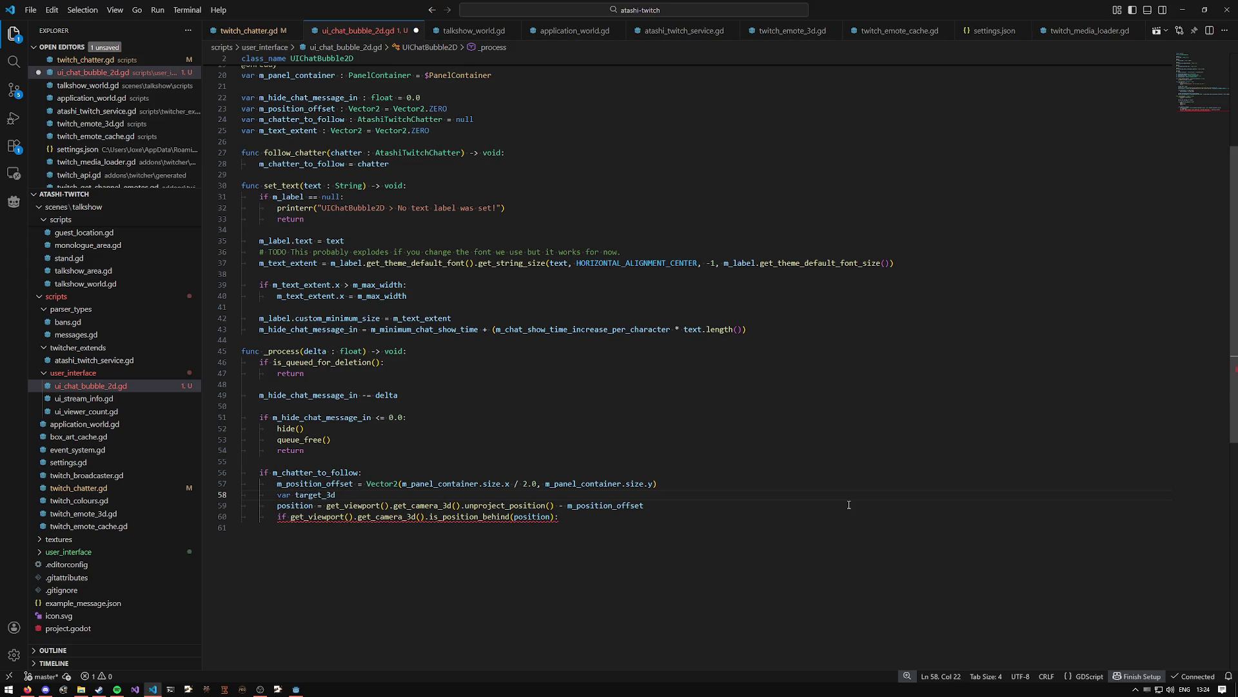
text(_position : )
text(Vector3 = m_chatter_to_follow.get_chat_bubble_position_node().global_position)
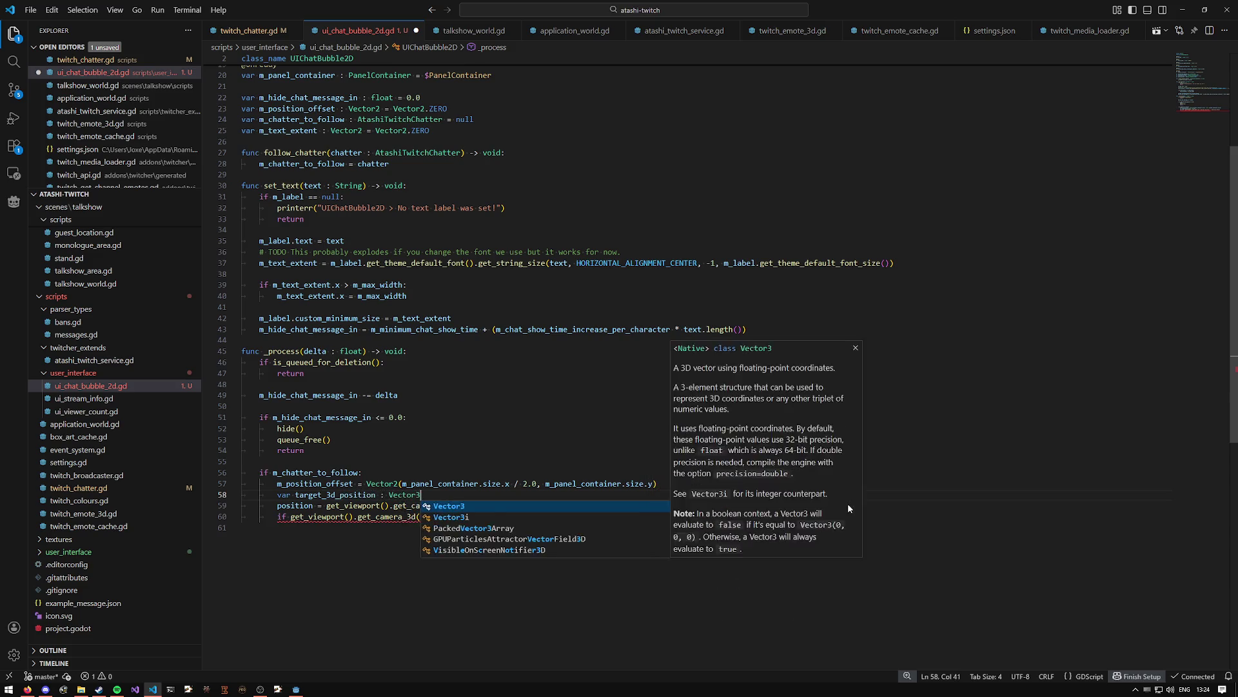
Pass target_3d_position to is_position_behind and compare the result with == false
double_click(335, 495)
key(ctrl+c)
double_click(535, 516)
key(ctrl+v)
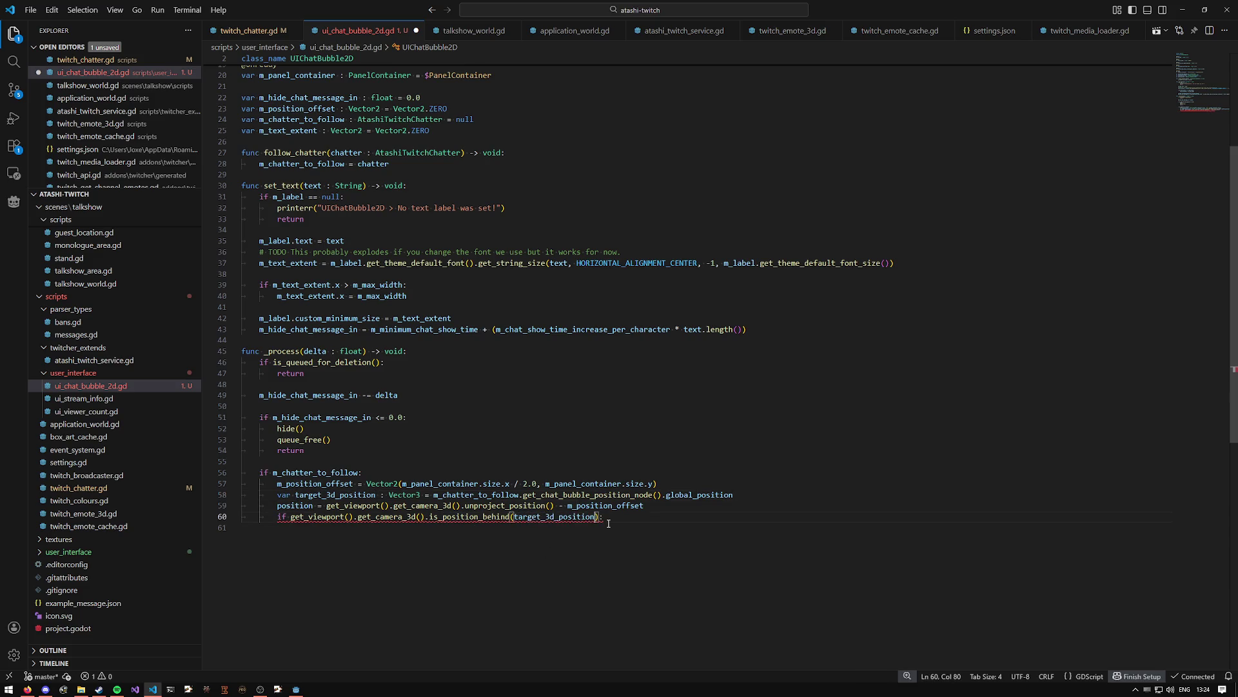
click(619, 521)
key(Left)
text(== false)
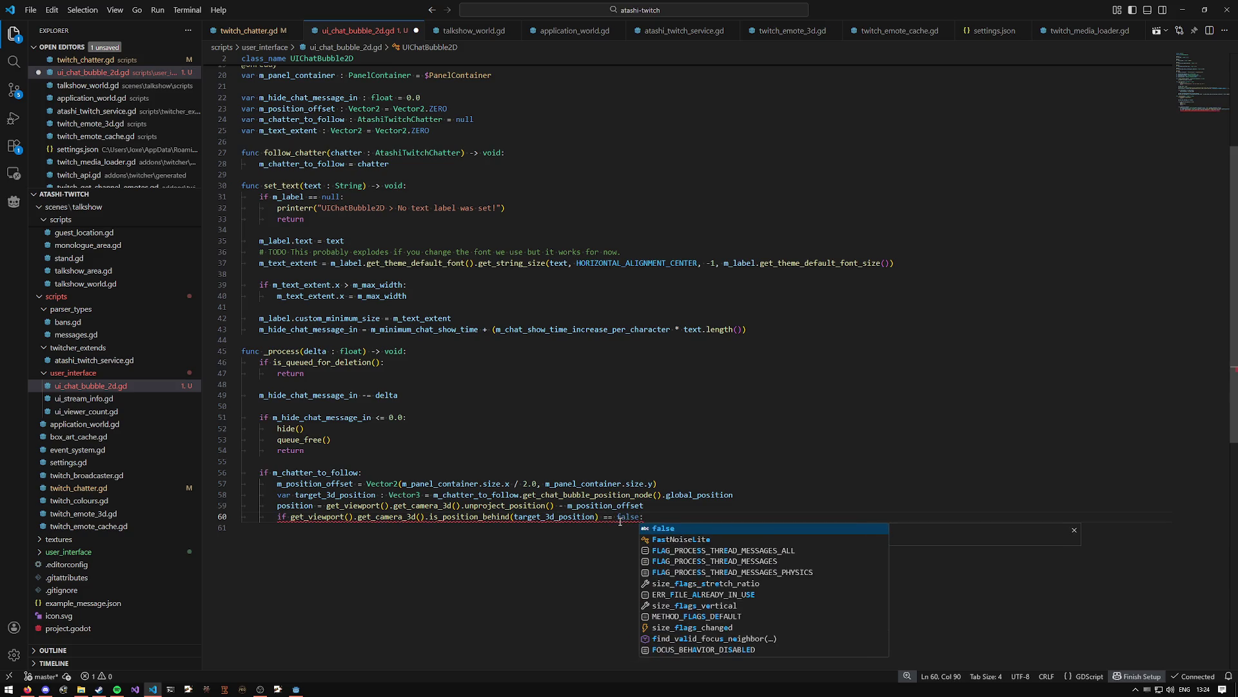
key(Escape)
Nest the position assignment inside the if block, using unproject_position(target_3d_position)
key(Up)
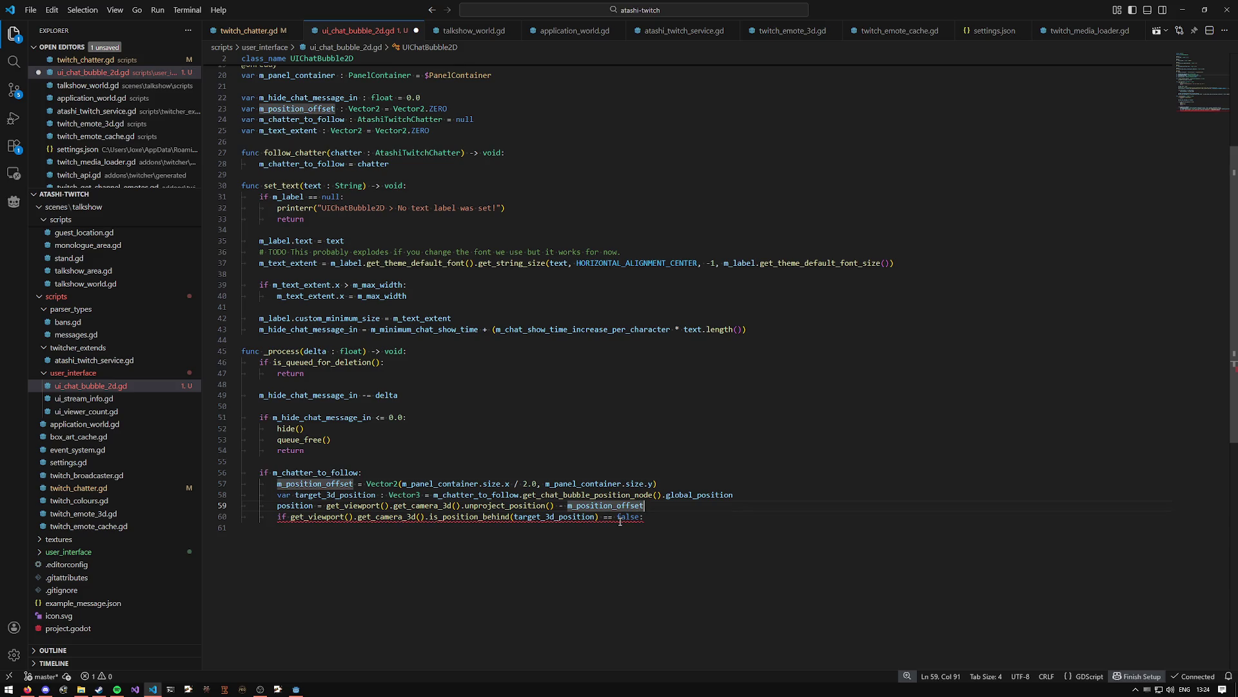
key(alt+Down)
key(Home)
key(Tab)
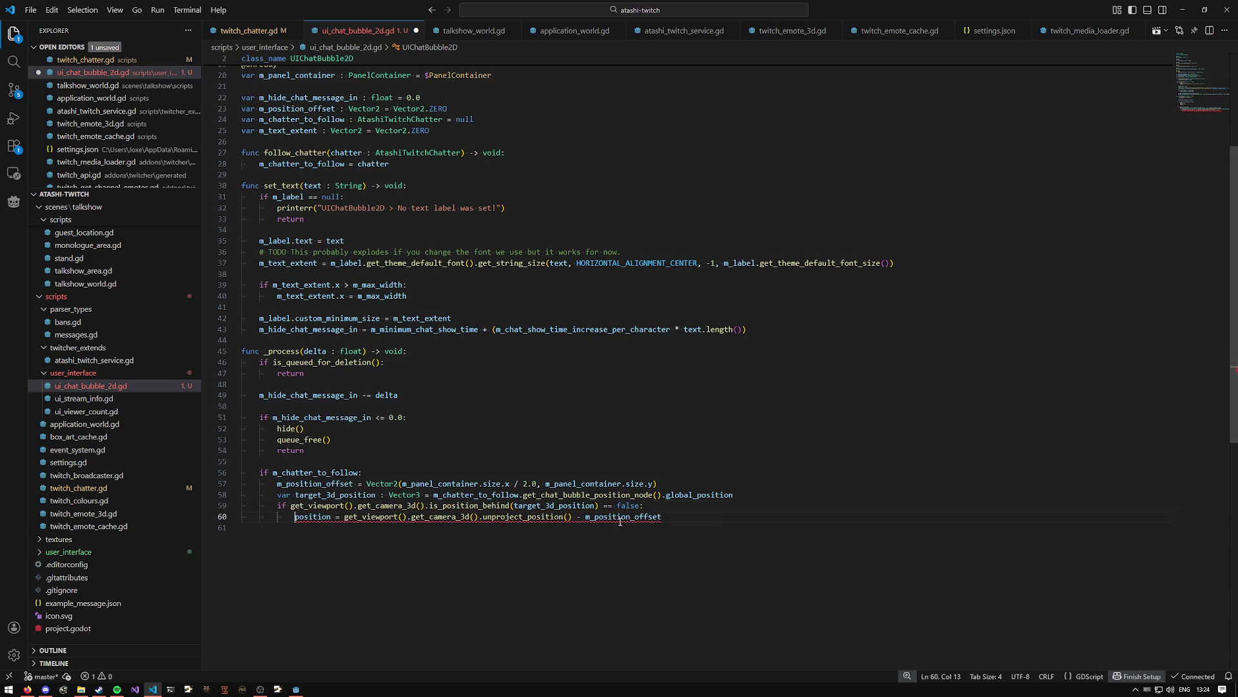
double_click(344, 495)
key(ctrl+c)
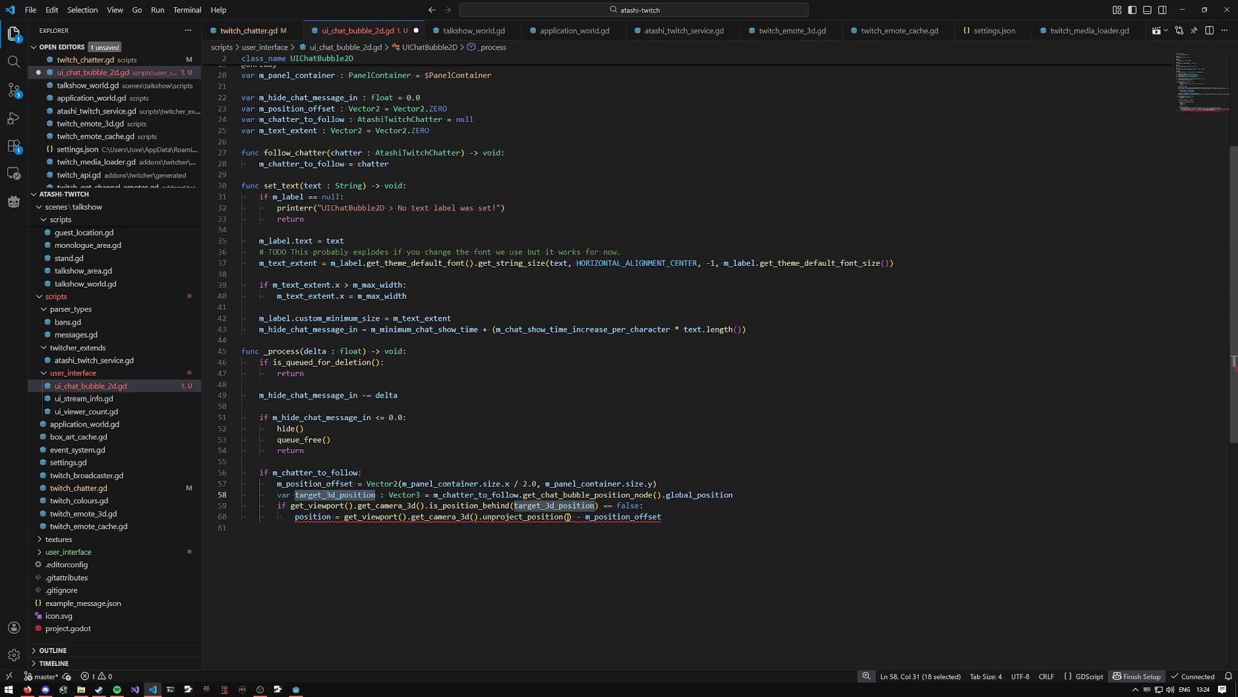
click(566, 517)
key(ctrl+v)
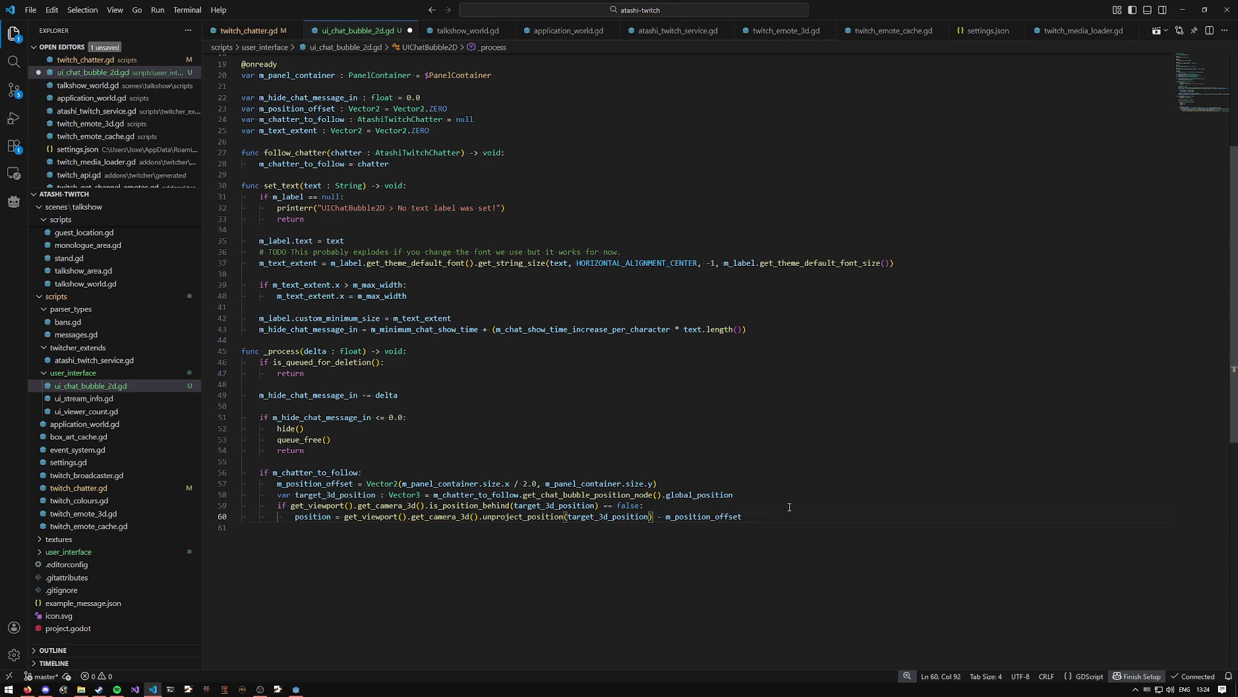
Add an else: branch that calls hide() on the bubble
click(778, 491)
key(Return)
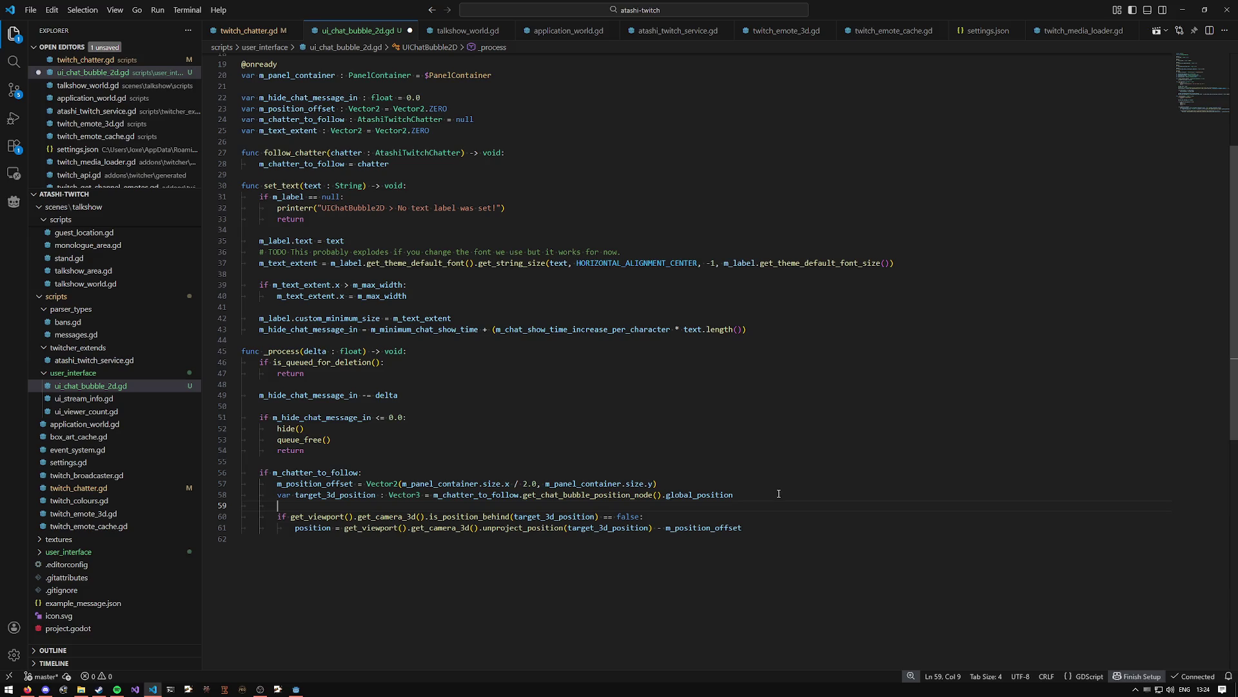
key(Down)
key(Down)
key(End)
key(Return)
text(els)
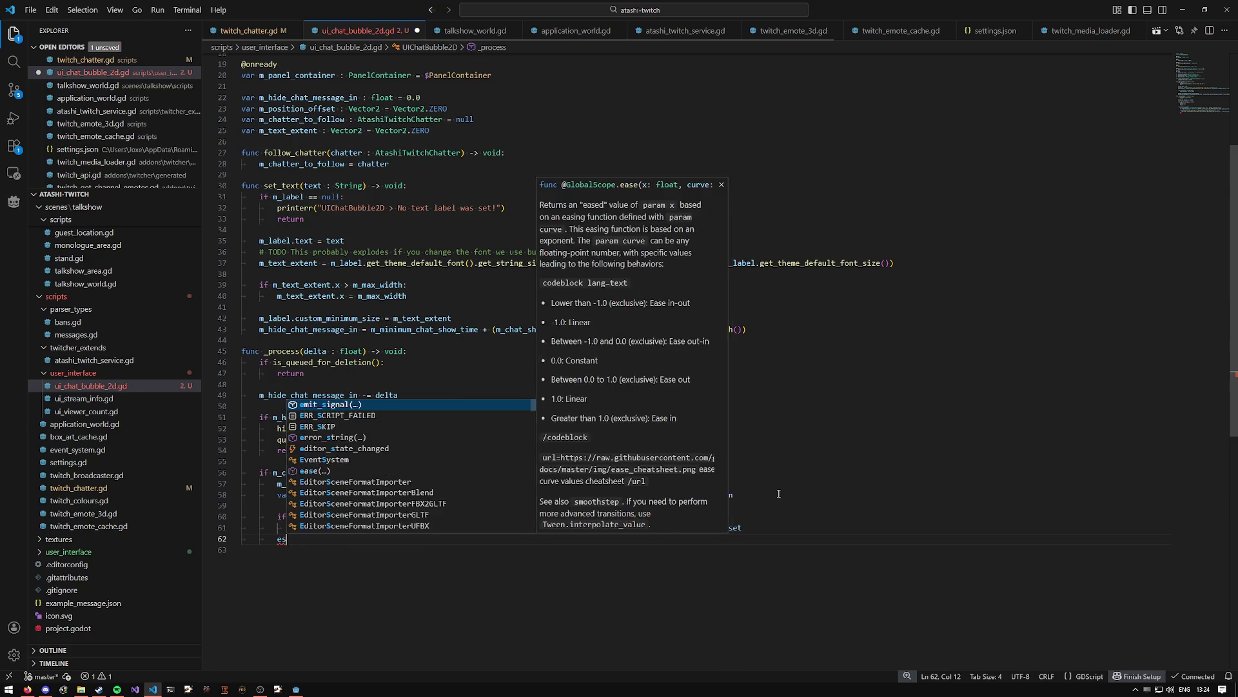
text(e:)
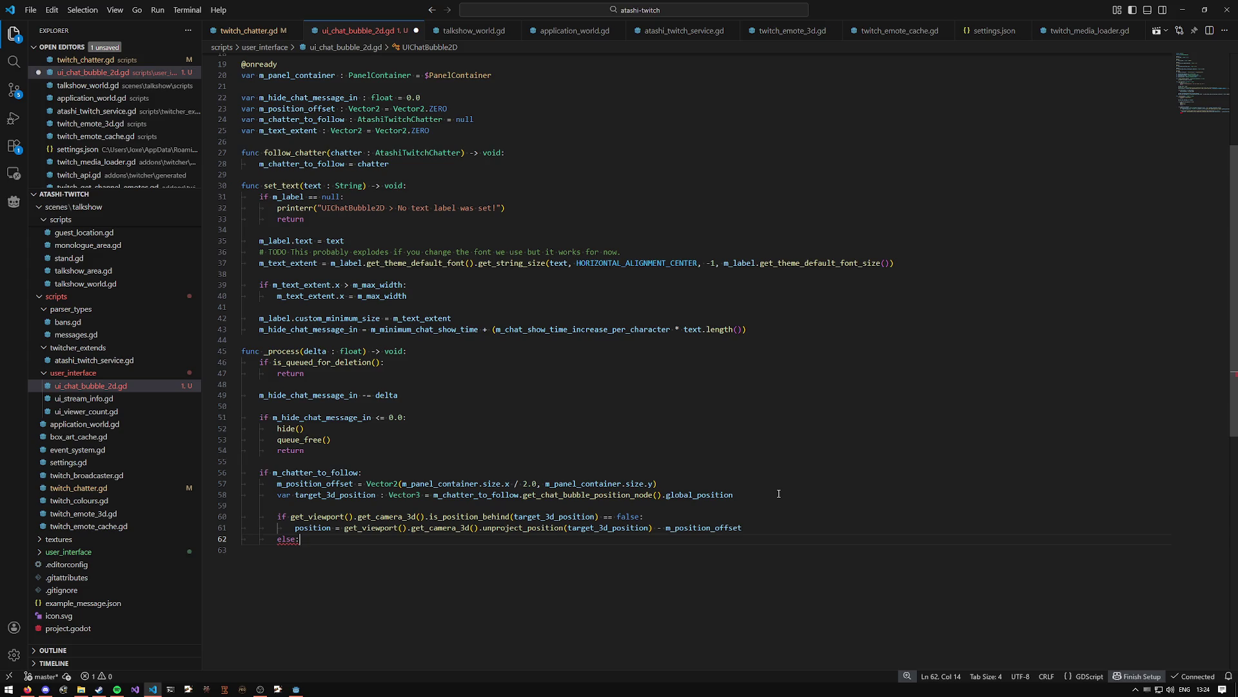
key(Return)
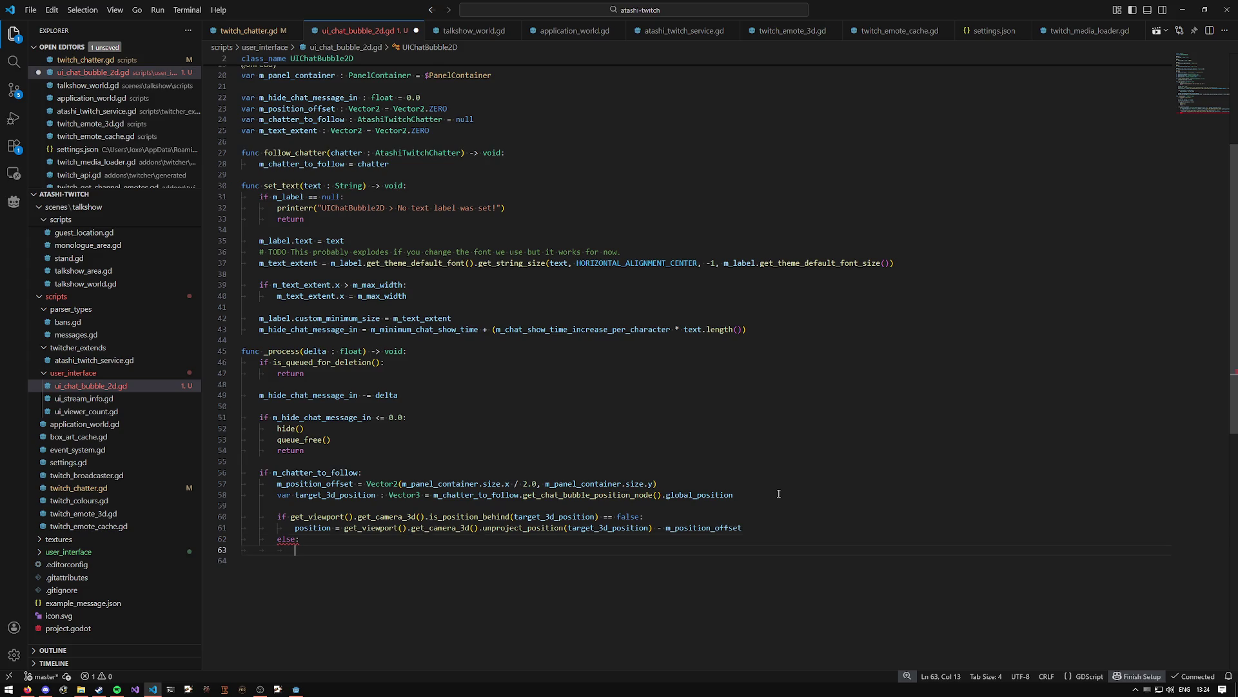
text(hide())
Call show() inside the if block and save ui_chat_bubble_2d.gd
key(Up)
key(Up)
key(Up)
key(End)
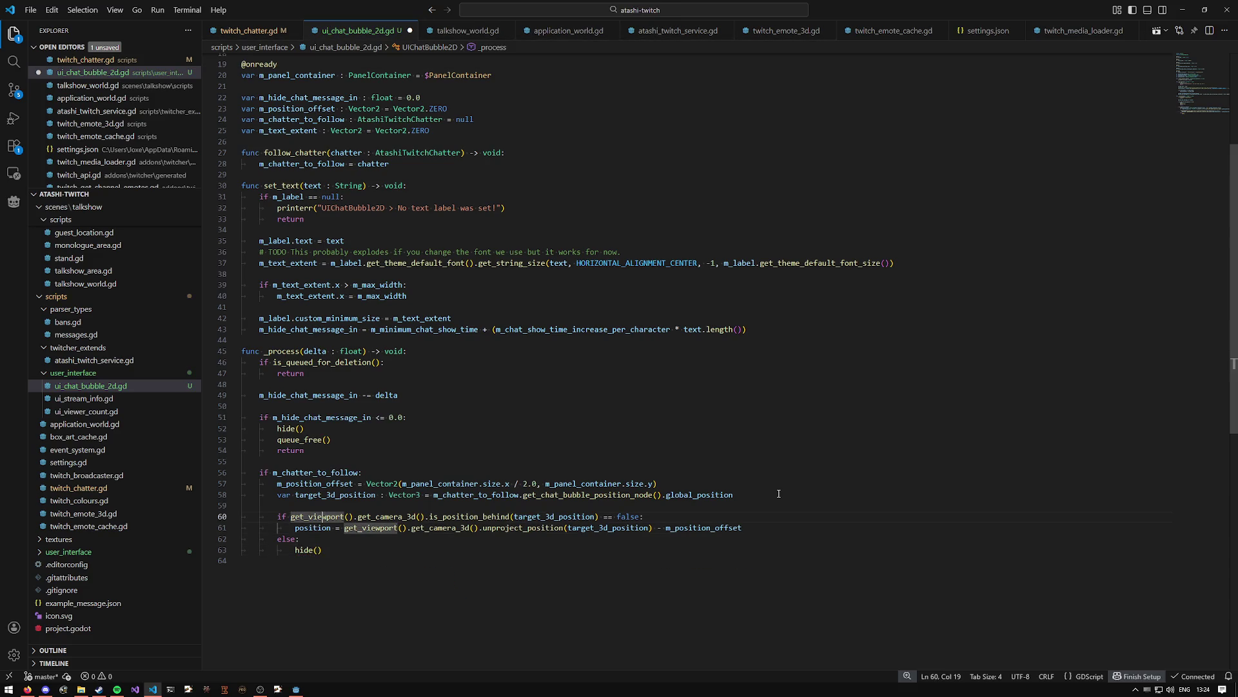
key(Return)
text(show())
key(ctrl+s)
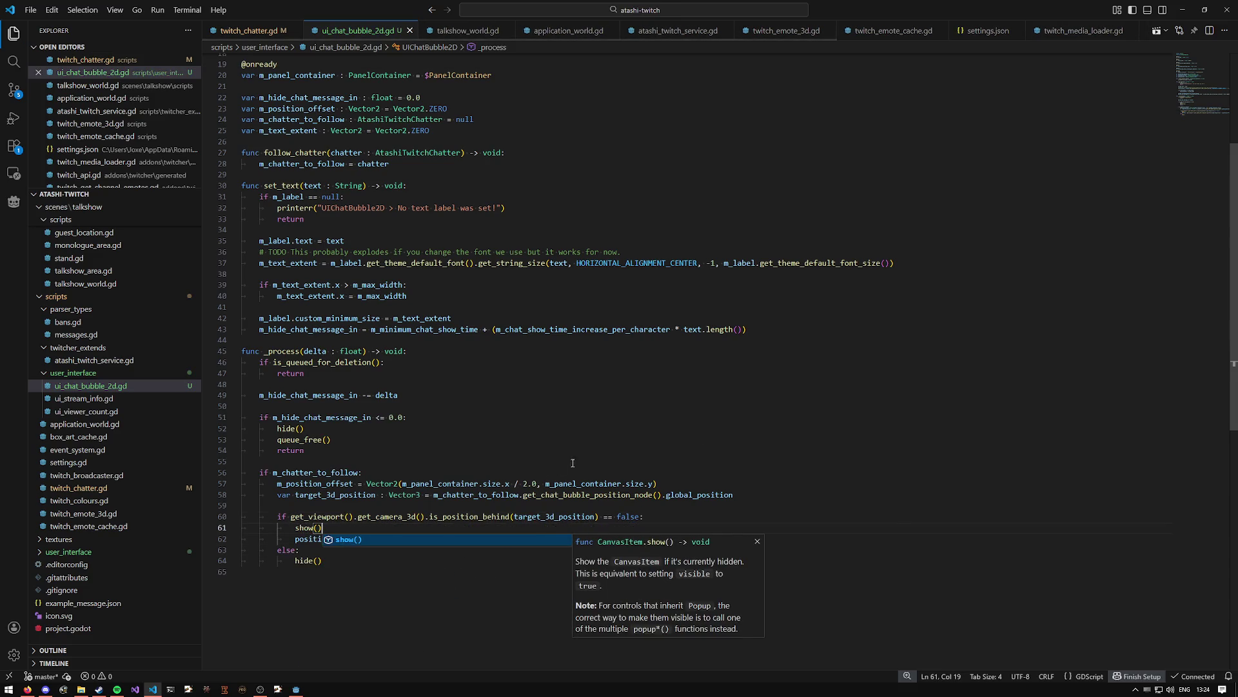
key(Escape)
click(541, 483)
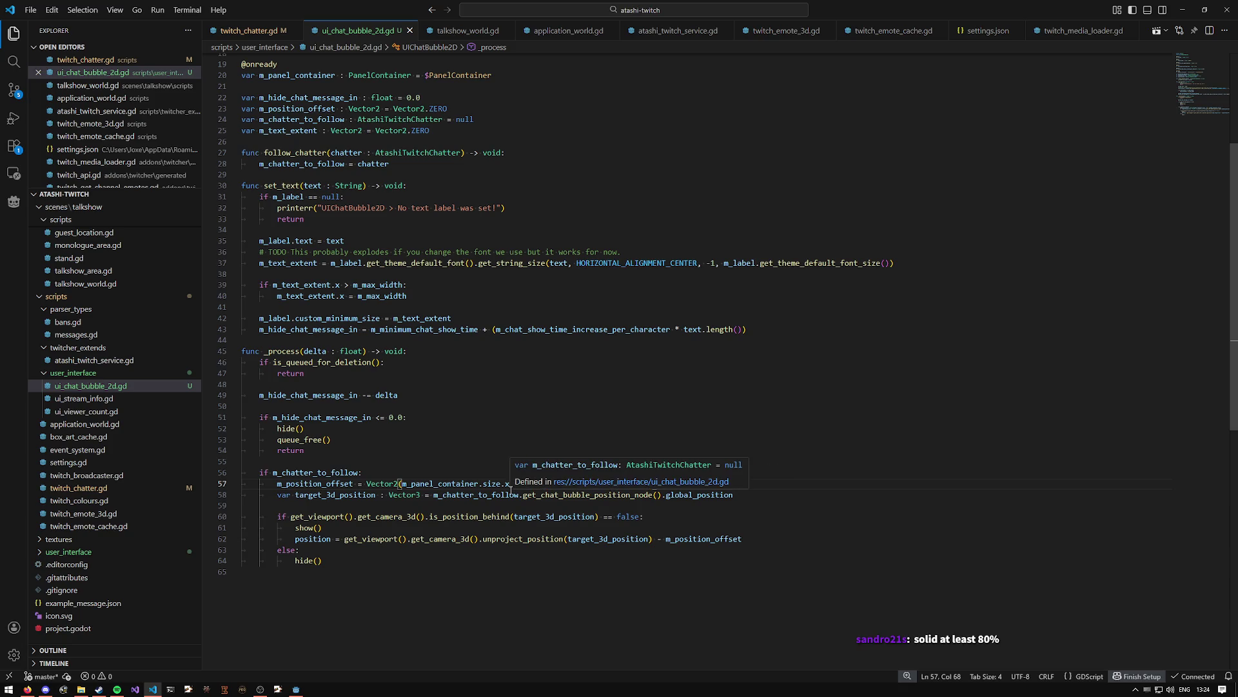
key(Escape)
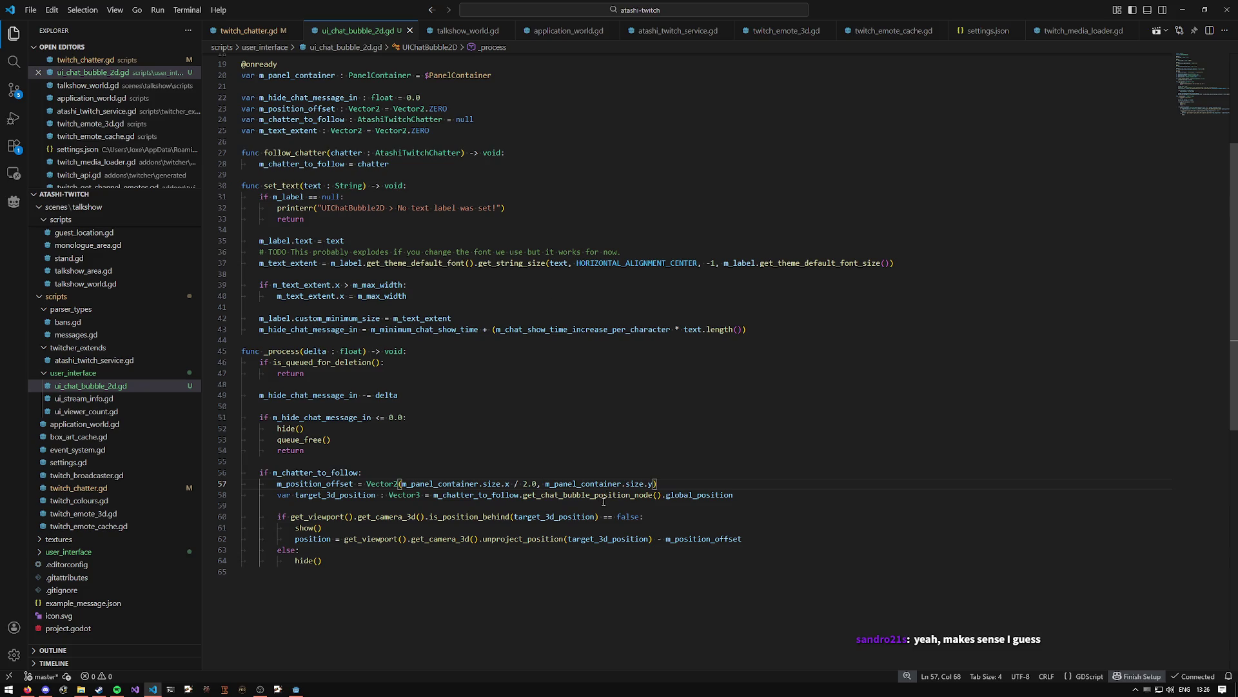
Review the finished _process code, highlighting the target_3d_position variable
click(419, 559)
double_click(345, 495)
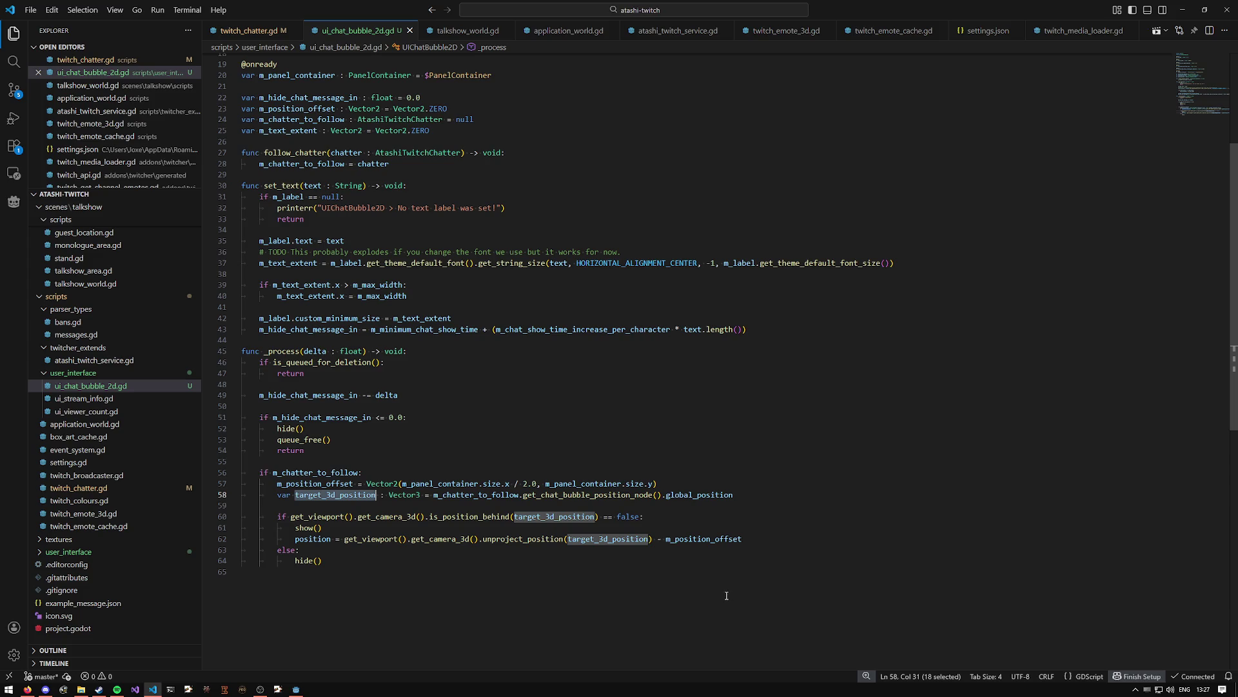
Add '# TODO Test distance to point, hide if too far away.' below line 58 and save
click(721, 485)
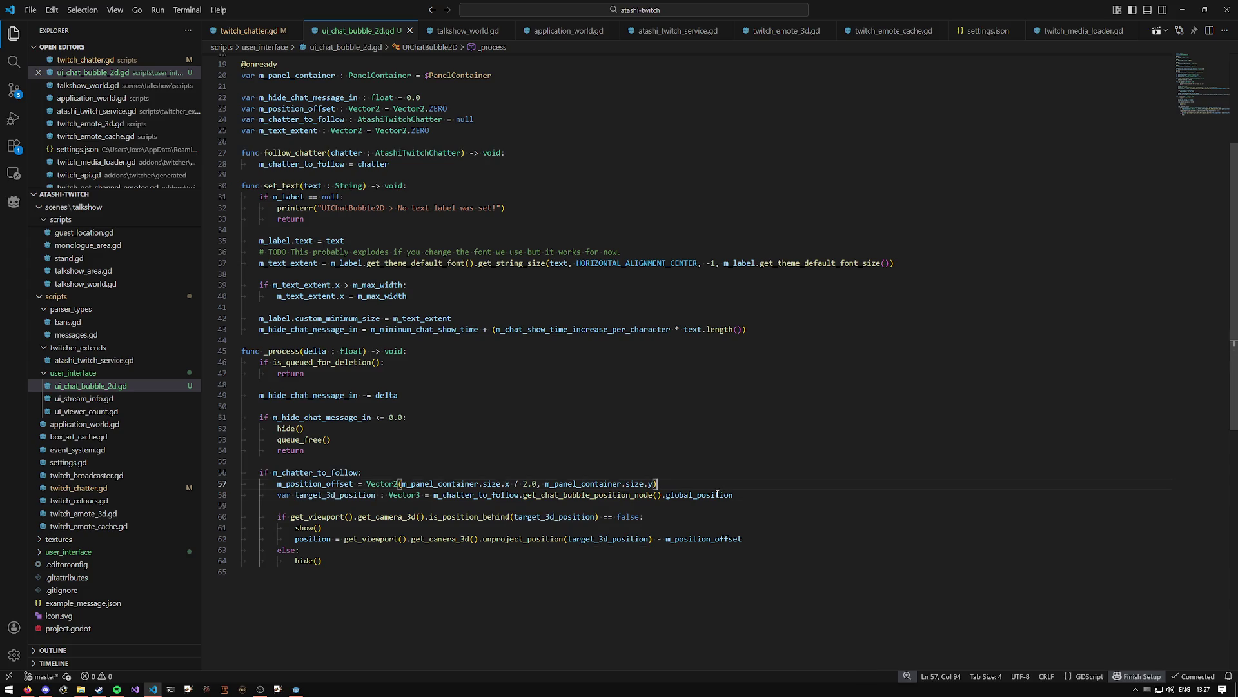
double_click(718, 494)
key(End)
key(Return)
key(Return)
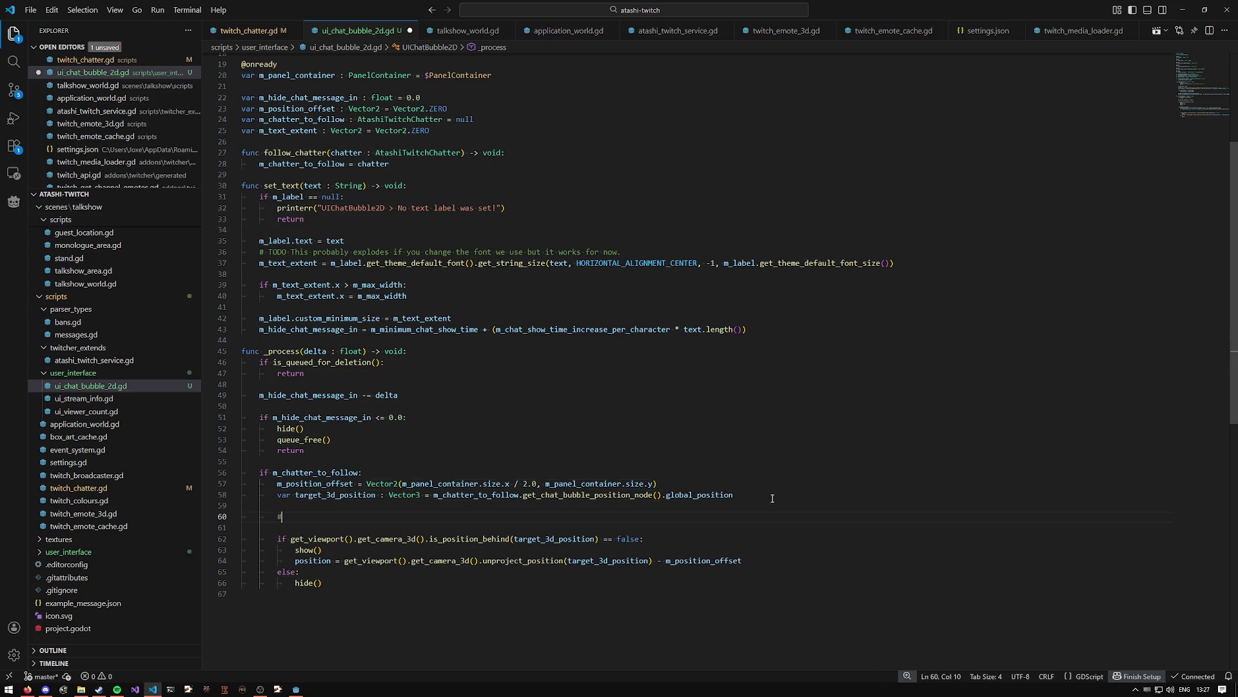
text(# TODO S)
text(est )
text(distance to poi)
text(nt, hide if tyo)
key(BackSpace)
key(BackSpace)
text(oo far away.)
key(ctrl+s)
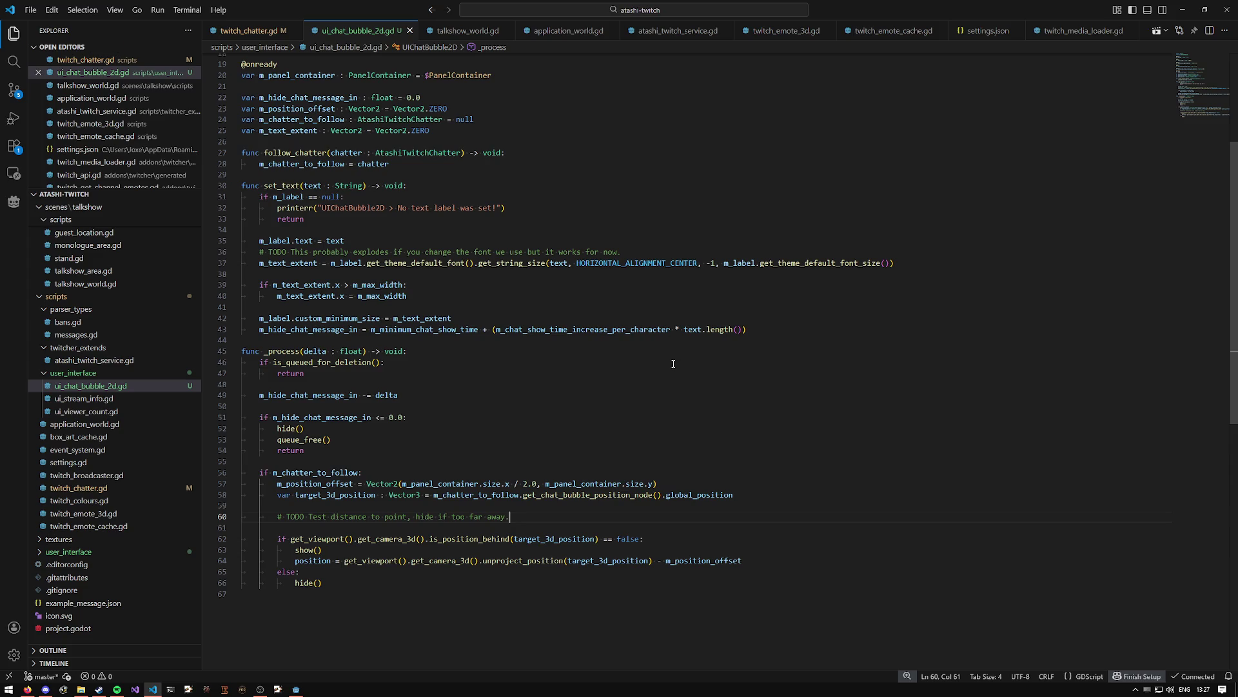
Check where m_panel_container is used, then open twitch_chatter.gd
click(663, 527)
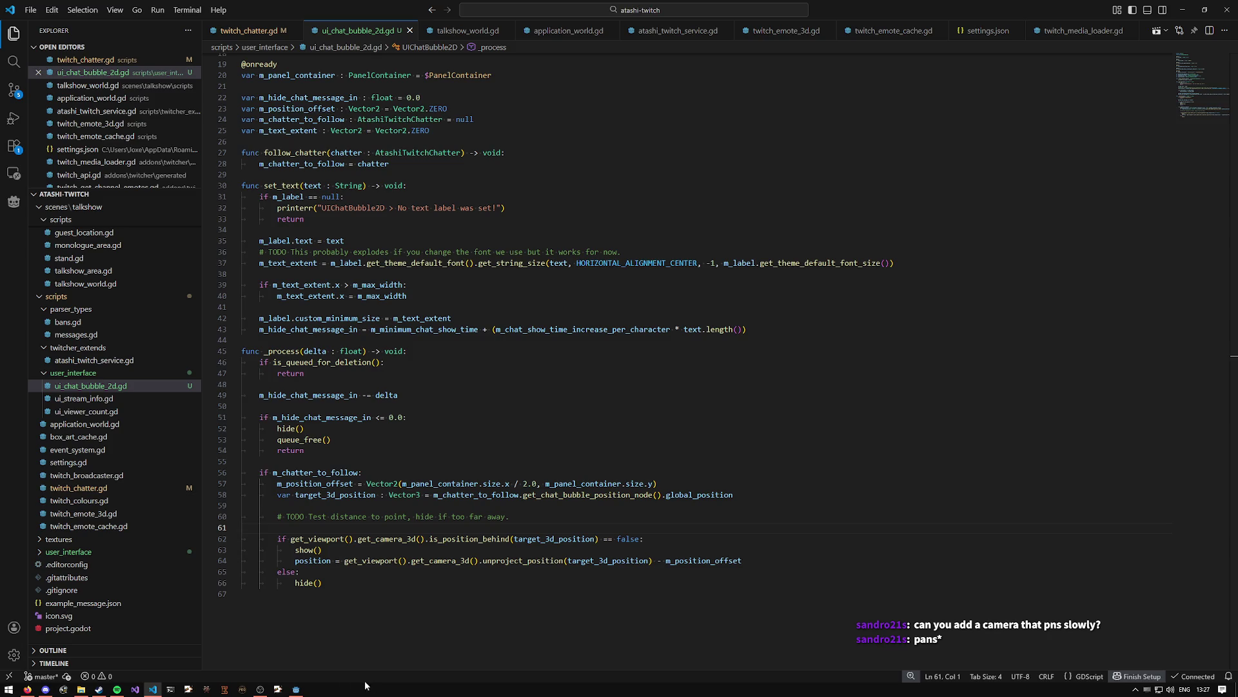
click(558, 484)
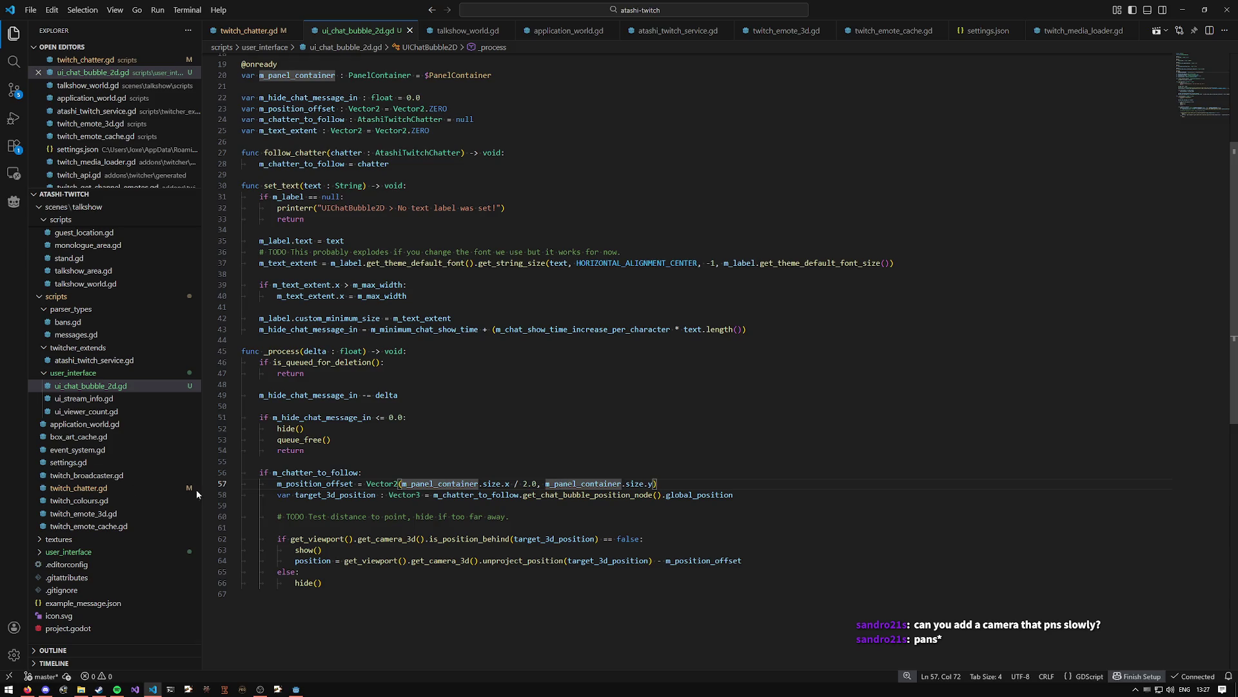
click(78, 488)
Select the UserInterface node path on line 112 and return to Godot
scroll(742, 537, up, 5)
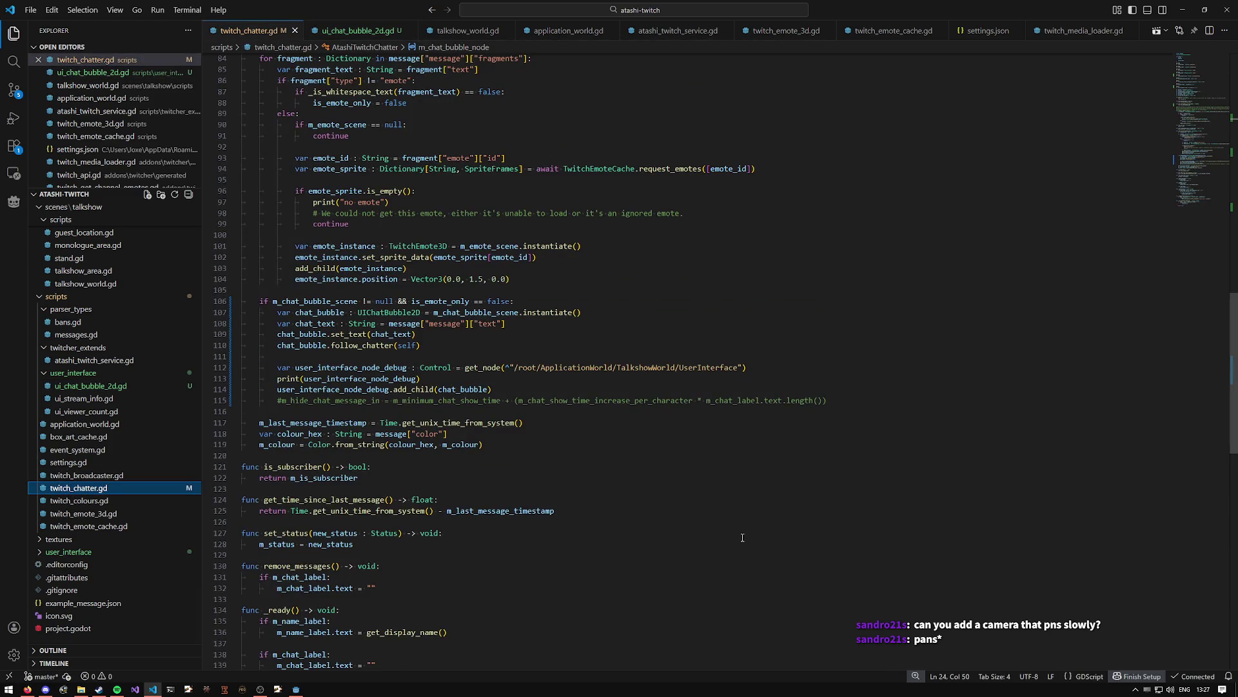
drag(501, 367, 747, 367)
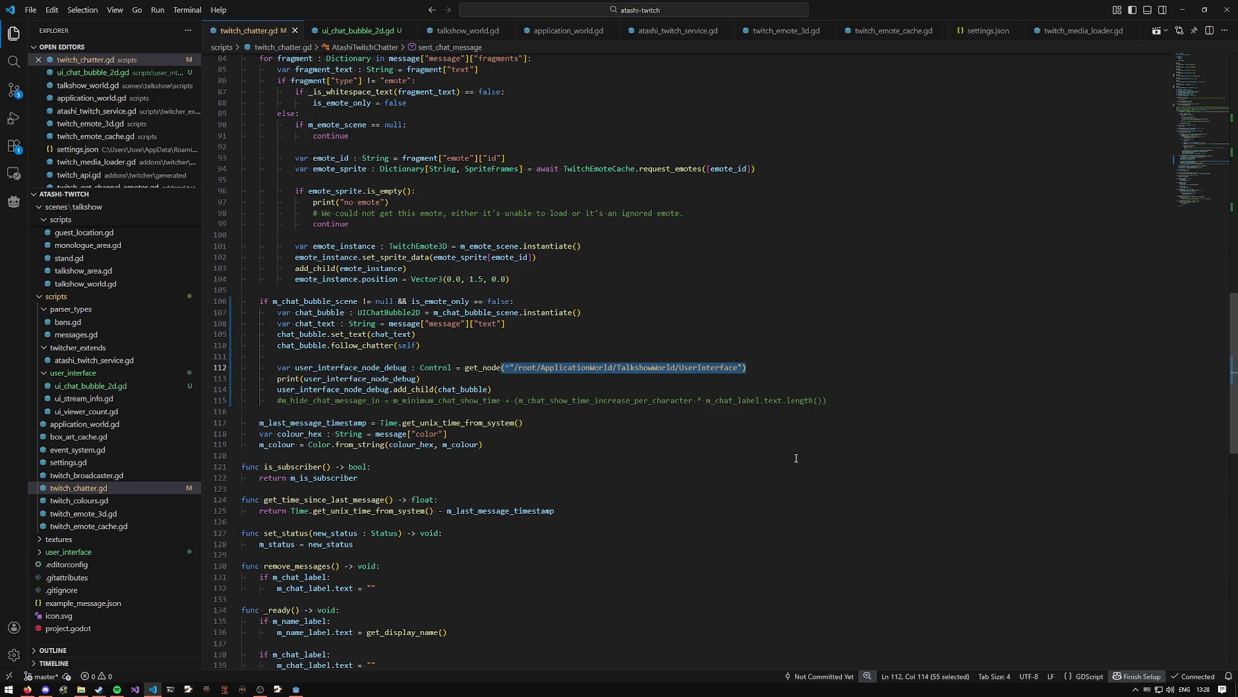
key(alt+Tab)
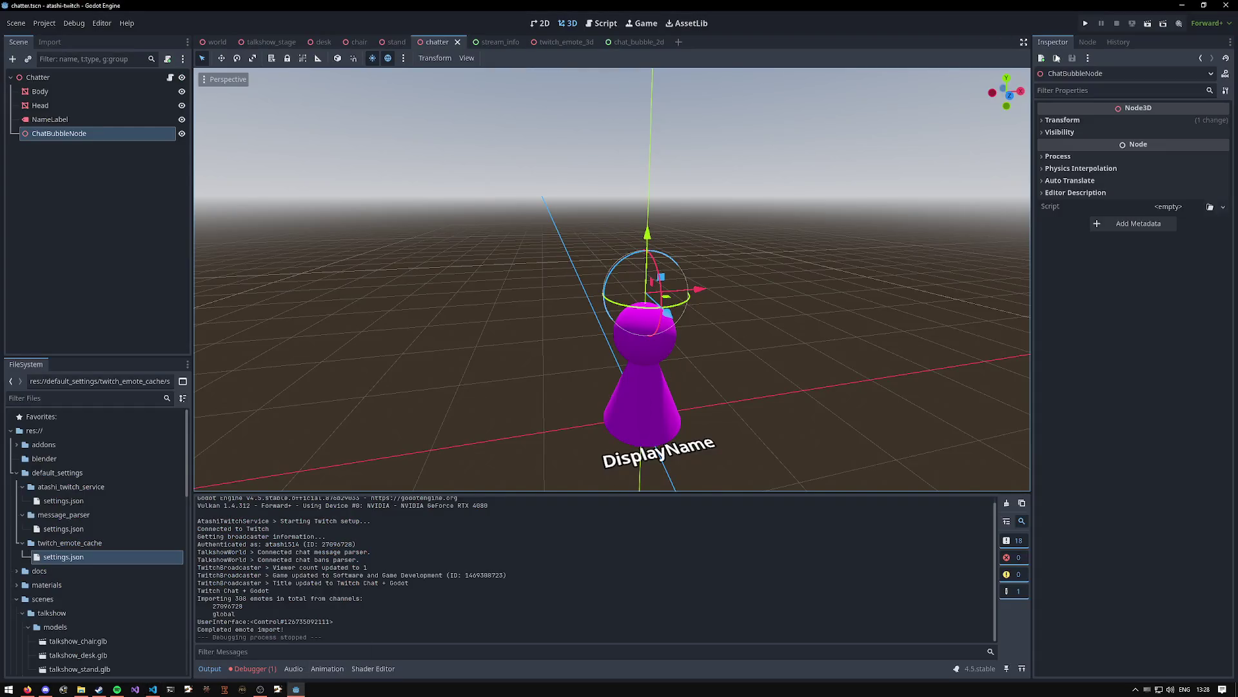
click(1090, 24)
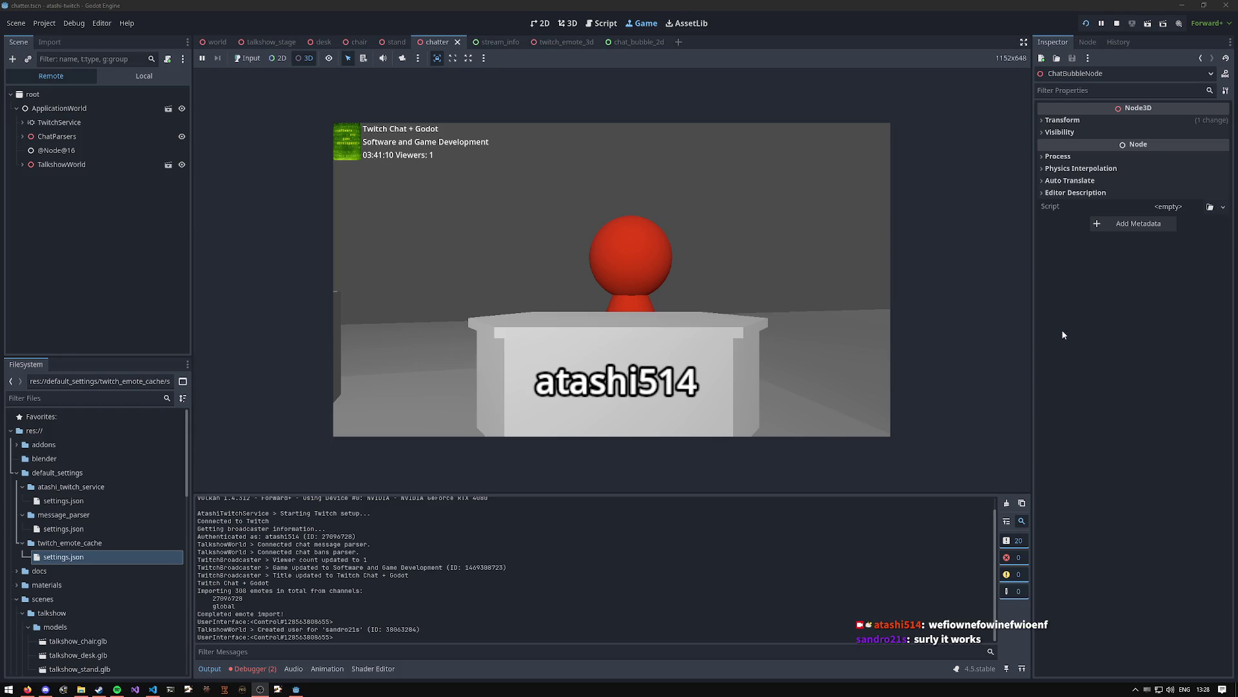
click(402, 58)
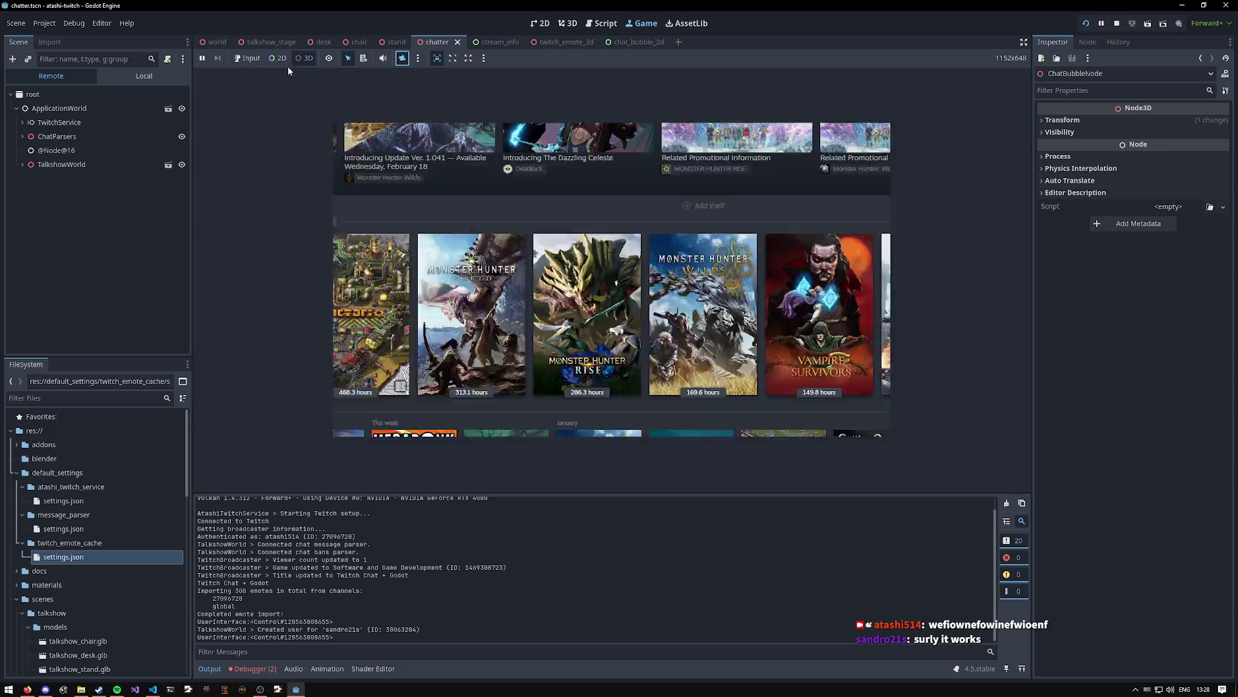
scroll(735, 320, down, 10)
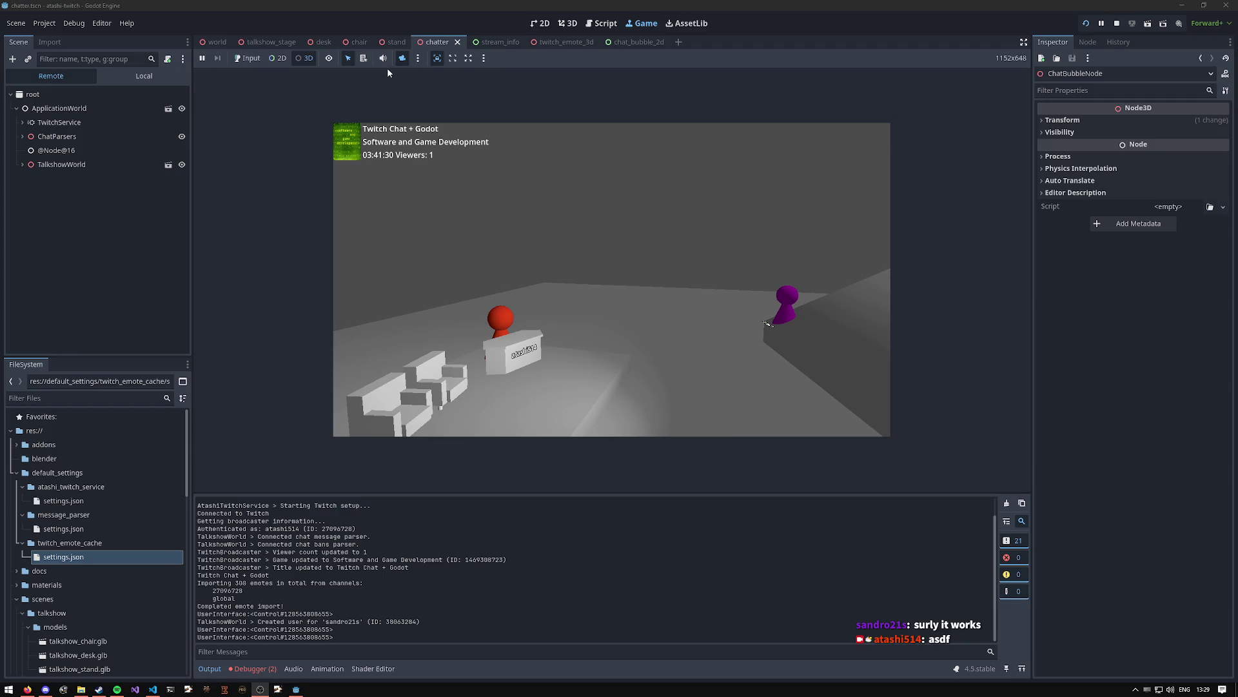
click(402, 58)
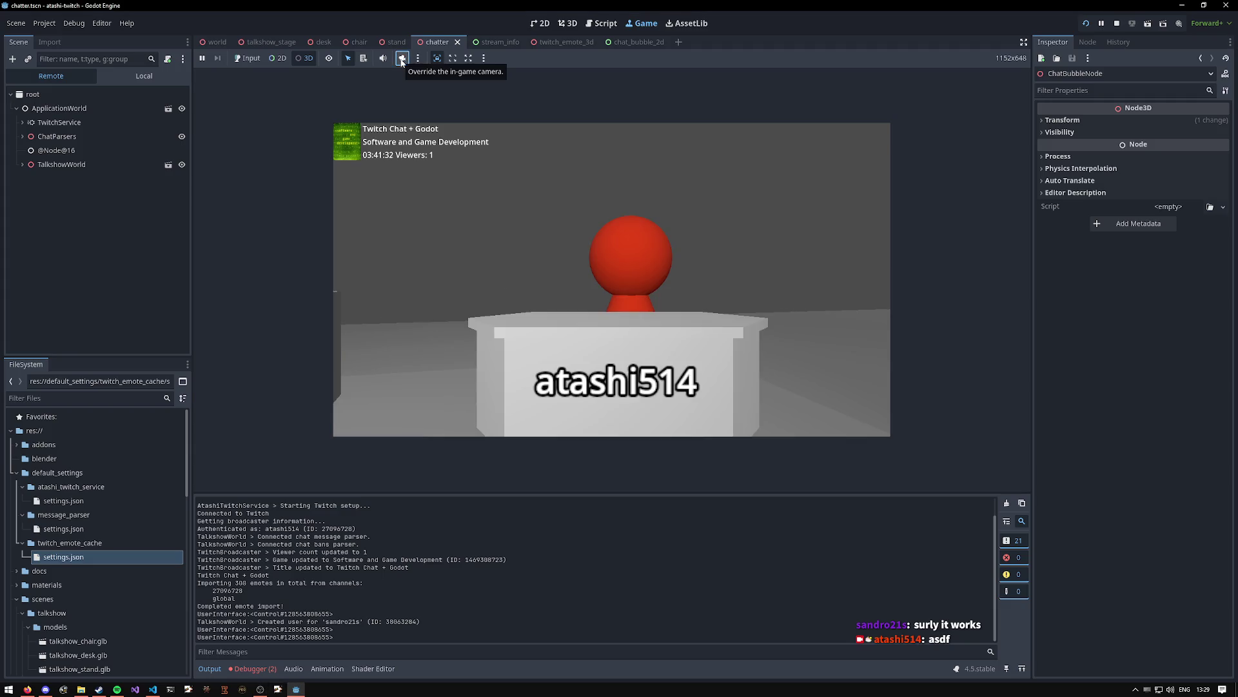
click(401, 58)
click(677, 259)
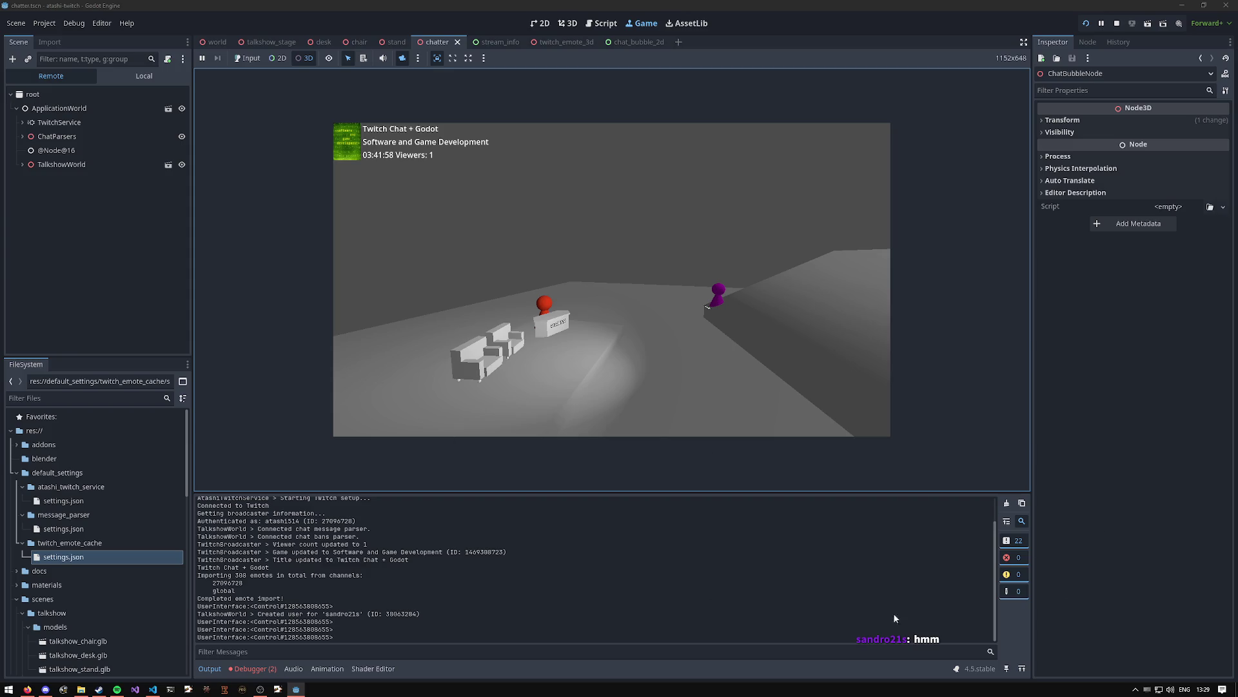
click(1116, 23)
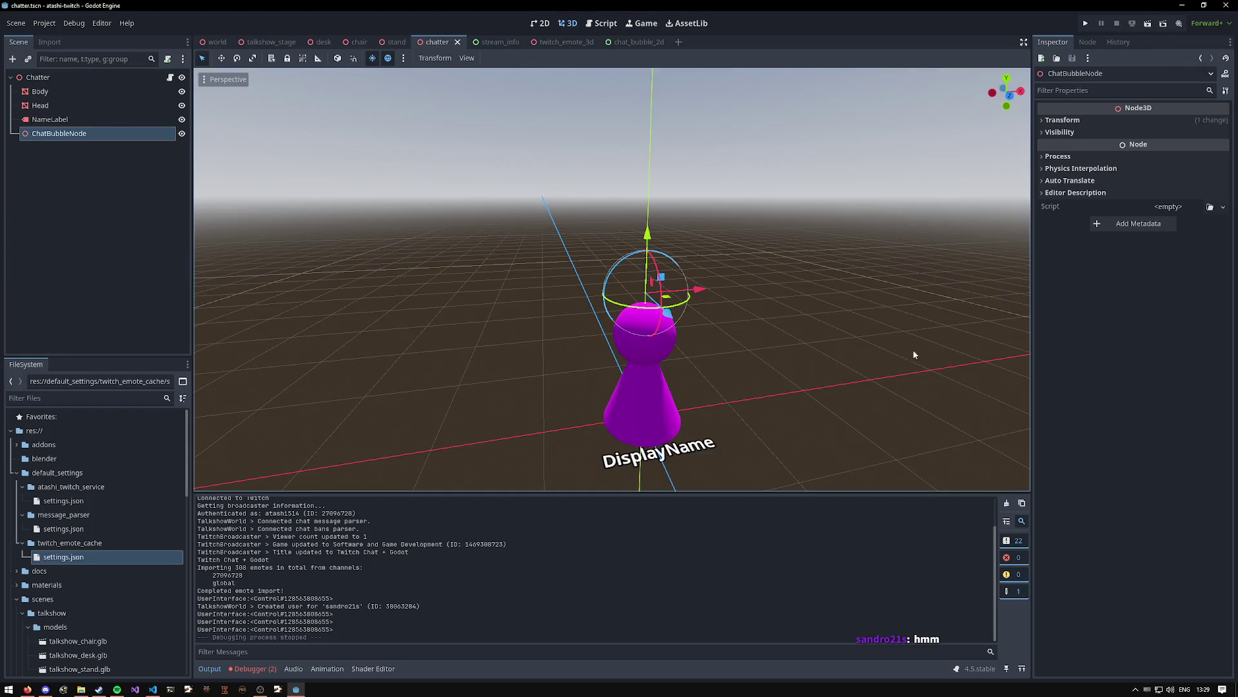
List the debugger errors and expand the second Node not found error's stack trace
click(255, 668)
click(258, 499)
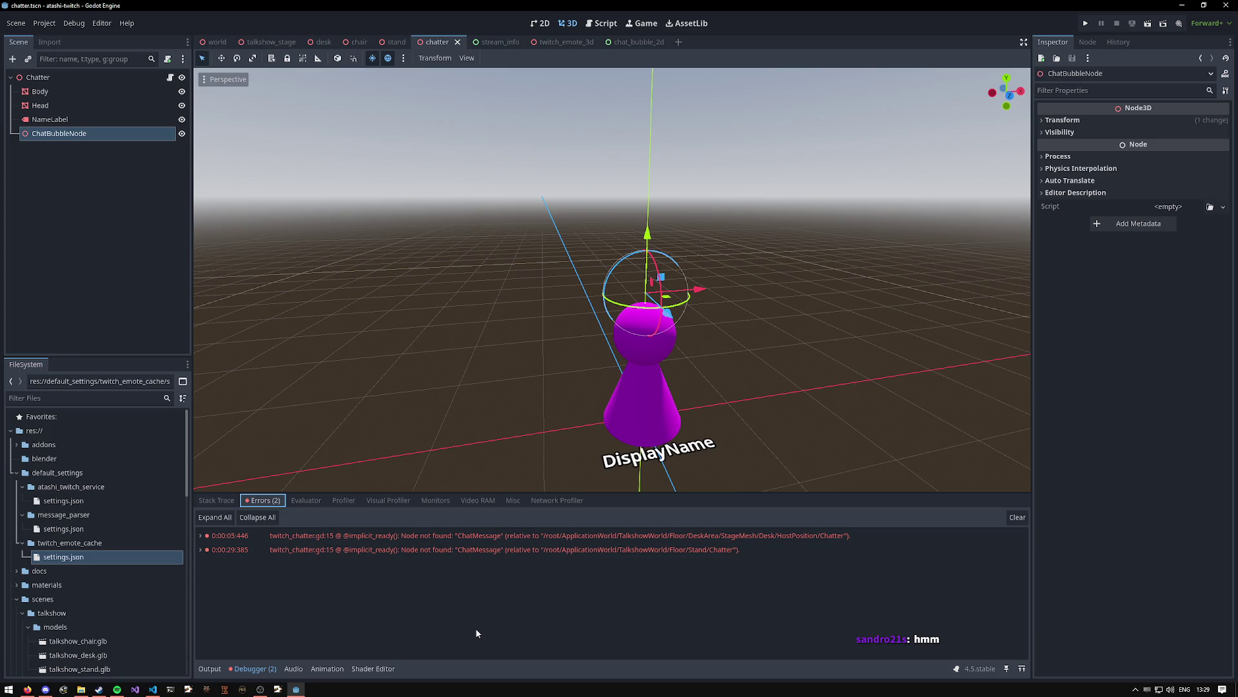
double_click(497, 553)
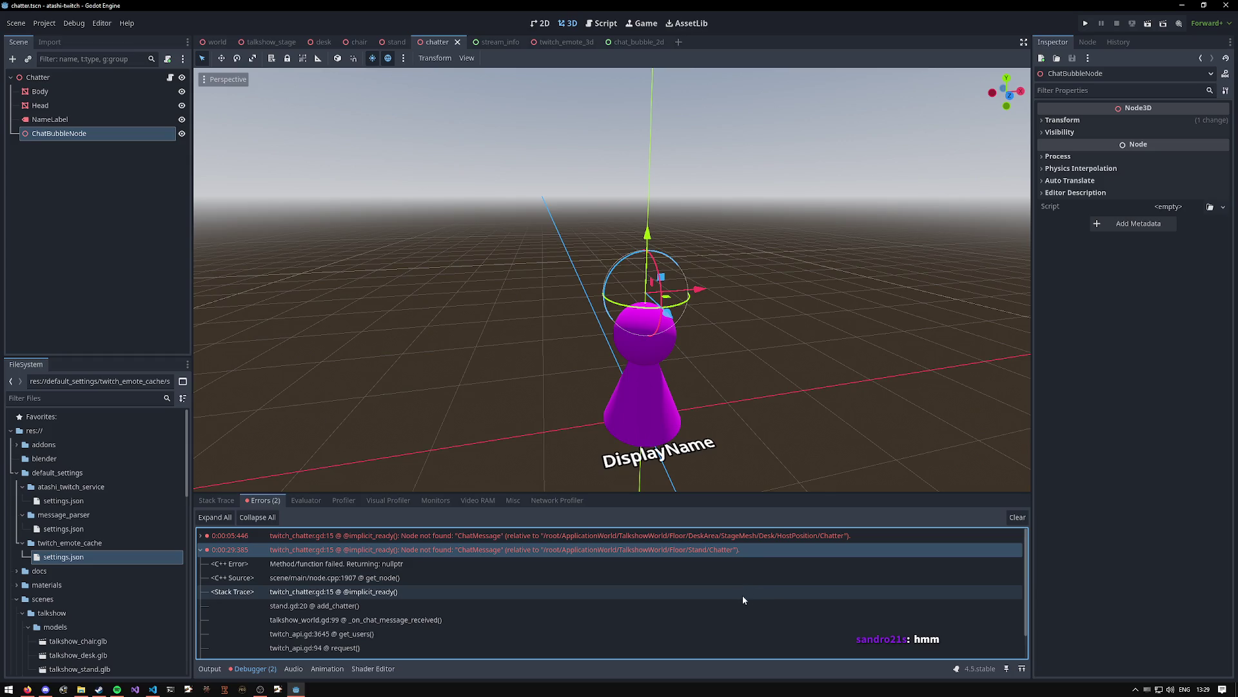
Inspect add_chatter's twitch_chatter parameter in stand.gd, then return to Godot
click(153, 689)
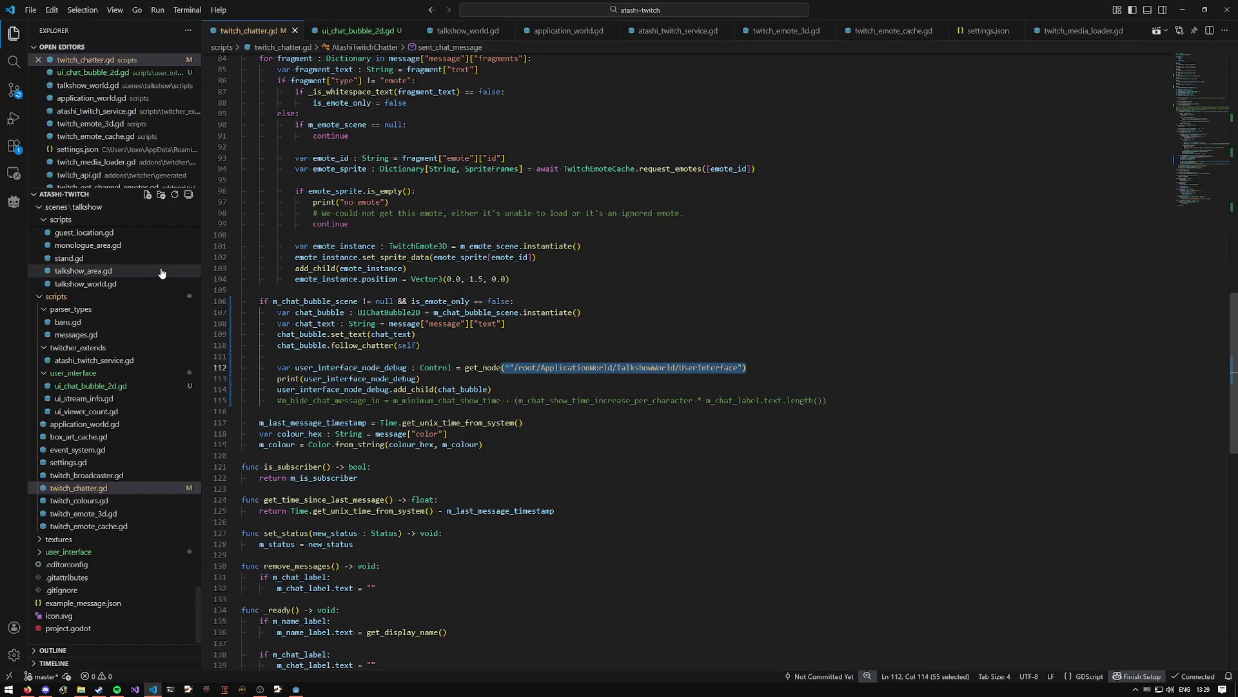
click(119, 260)
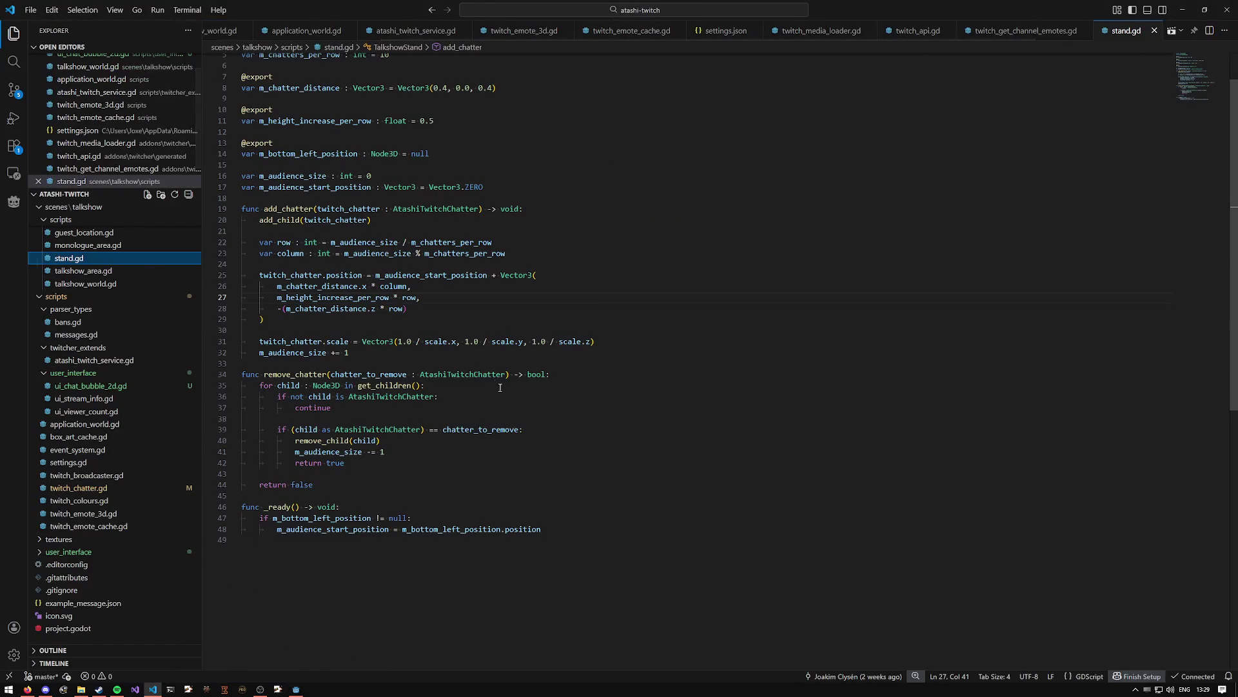
click(332, 220)
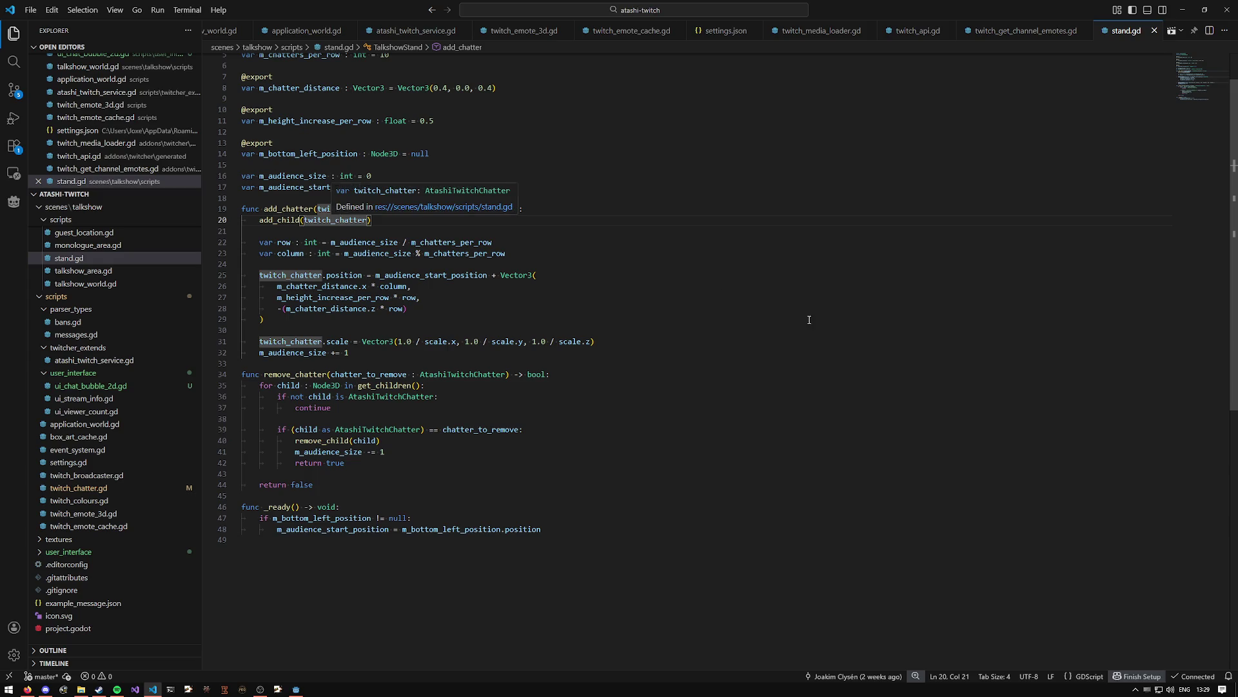
key(alt+Tab)
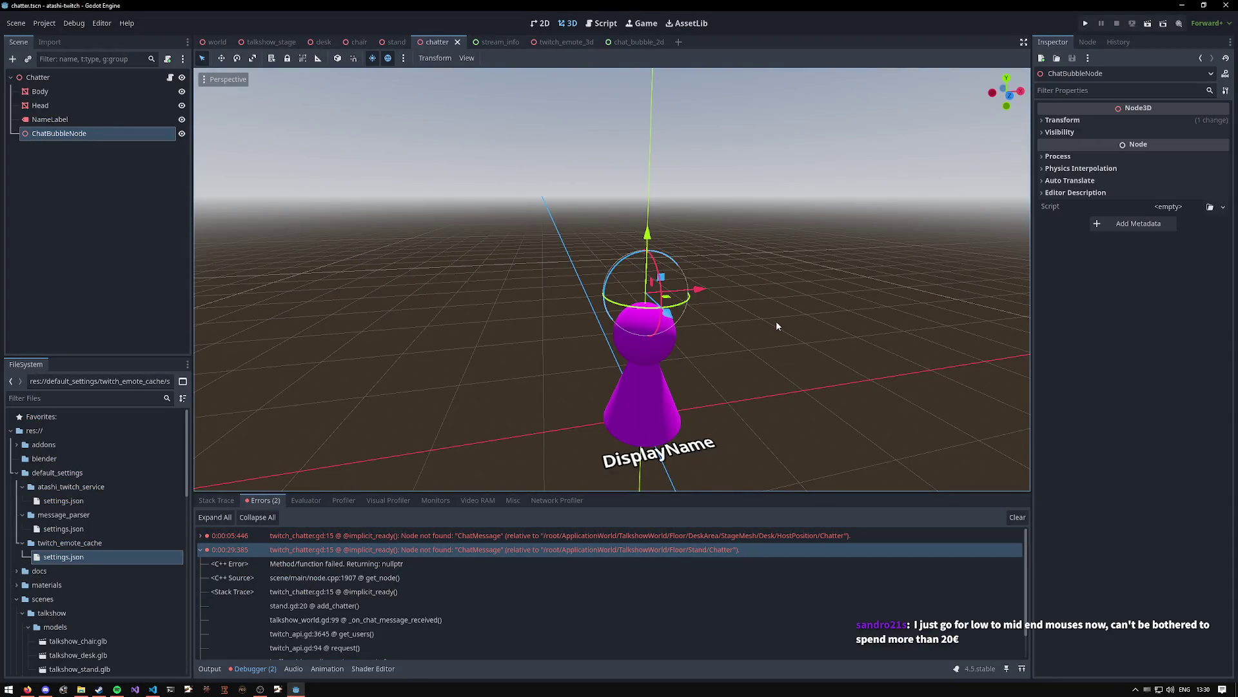